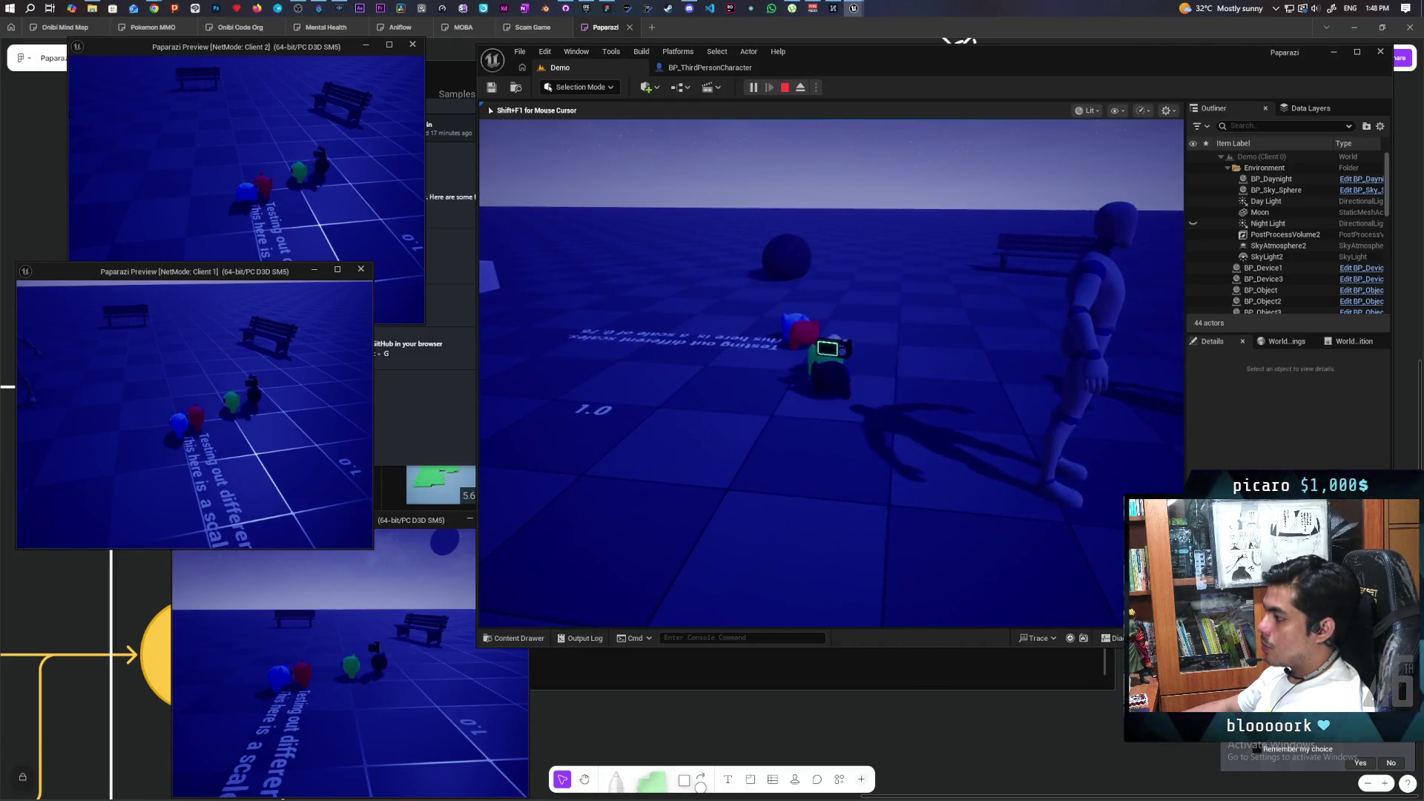
Piggyback onto the other character, then raise and lower the camera device view twice.
{"action": "key", "text": "e"}
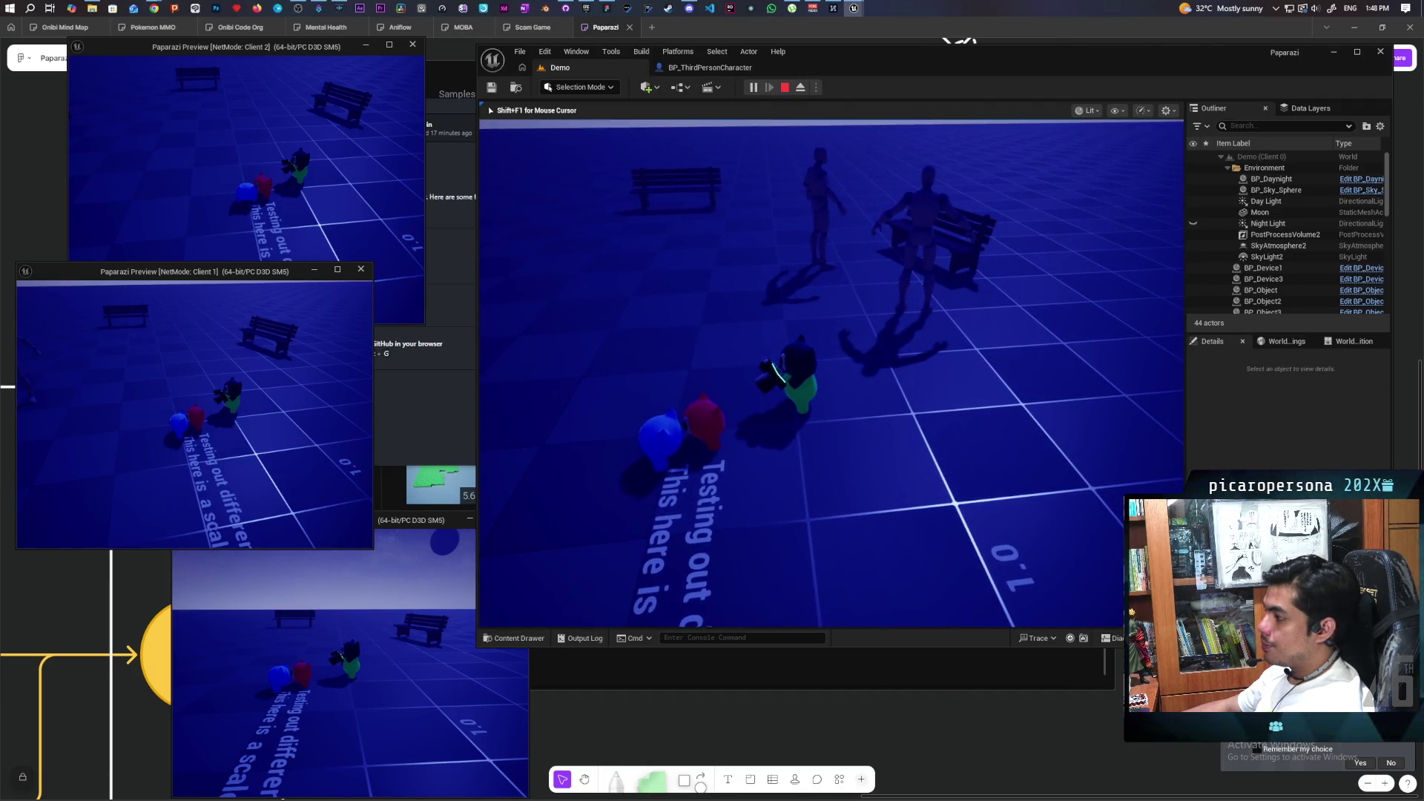
{"action": "key", "text": "e"}
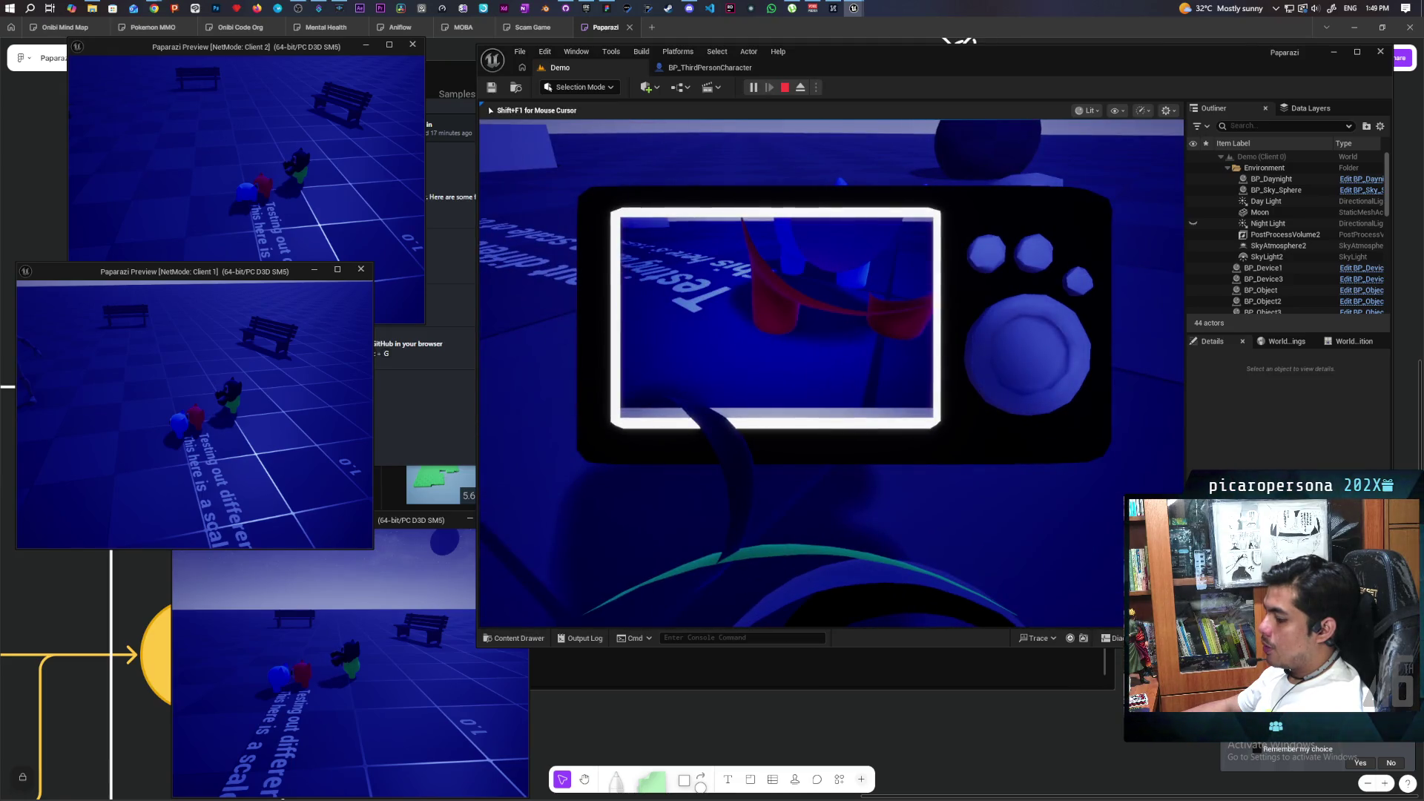
{"action": "key", "text": "e"}
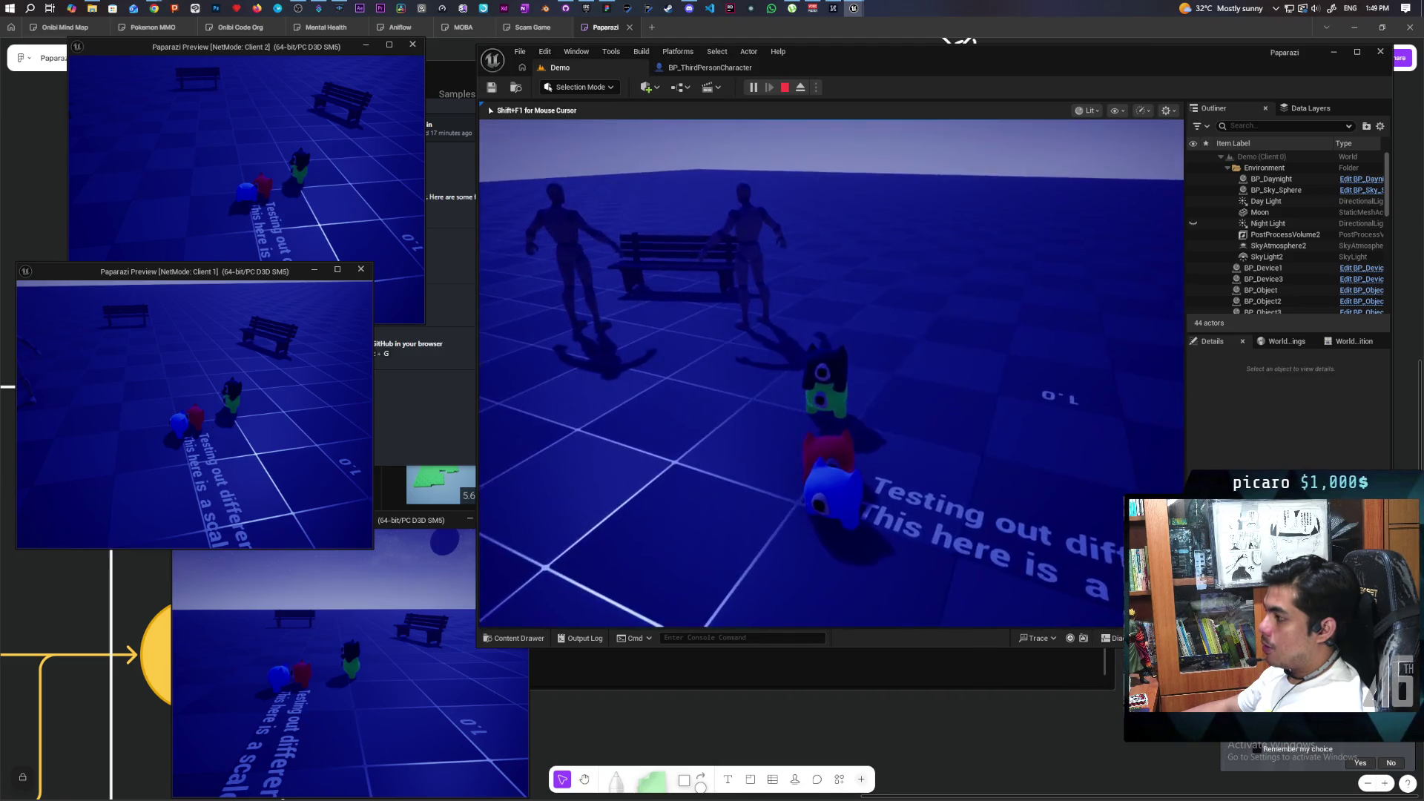
{"action": "key", "text": "e"}
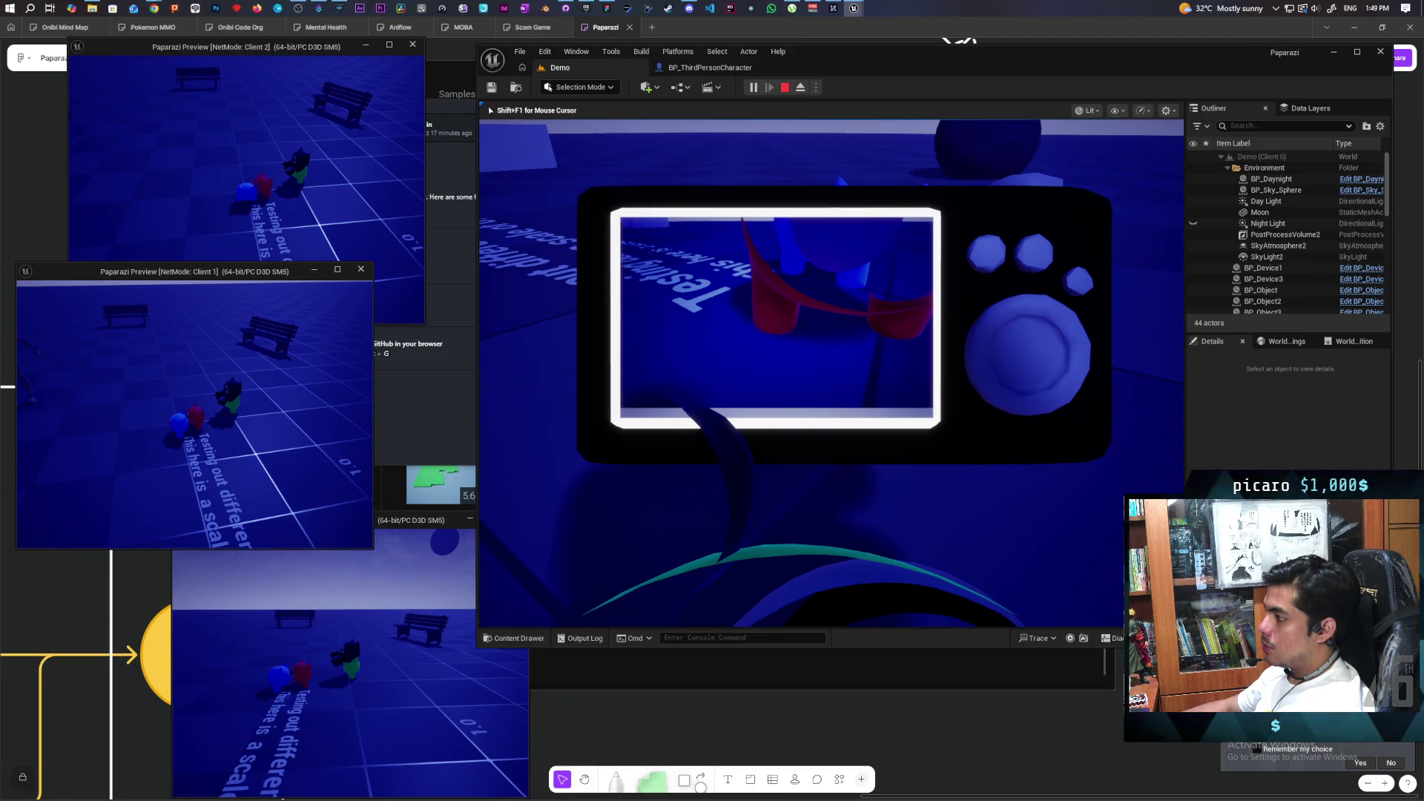
{"action": "key", "text": "e"}
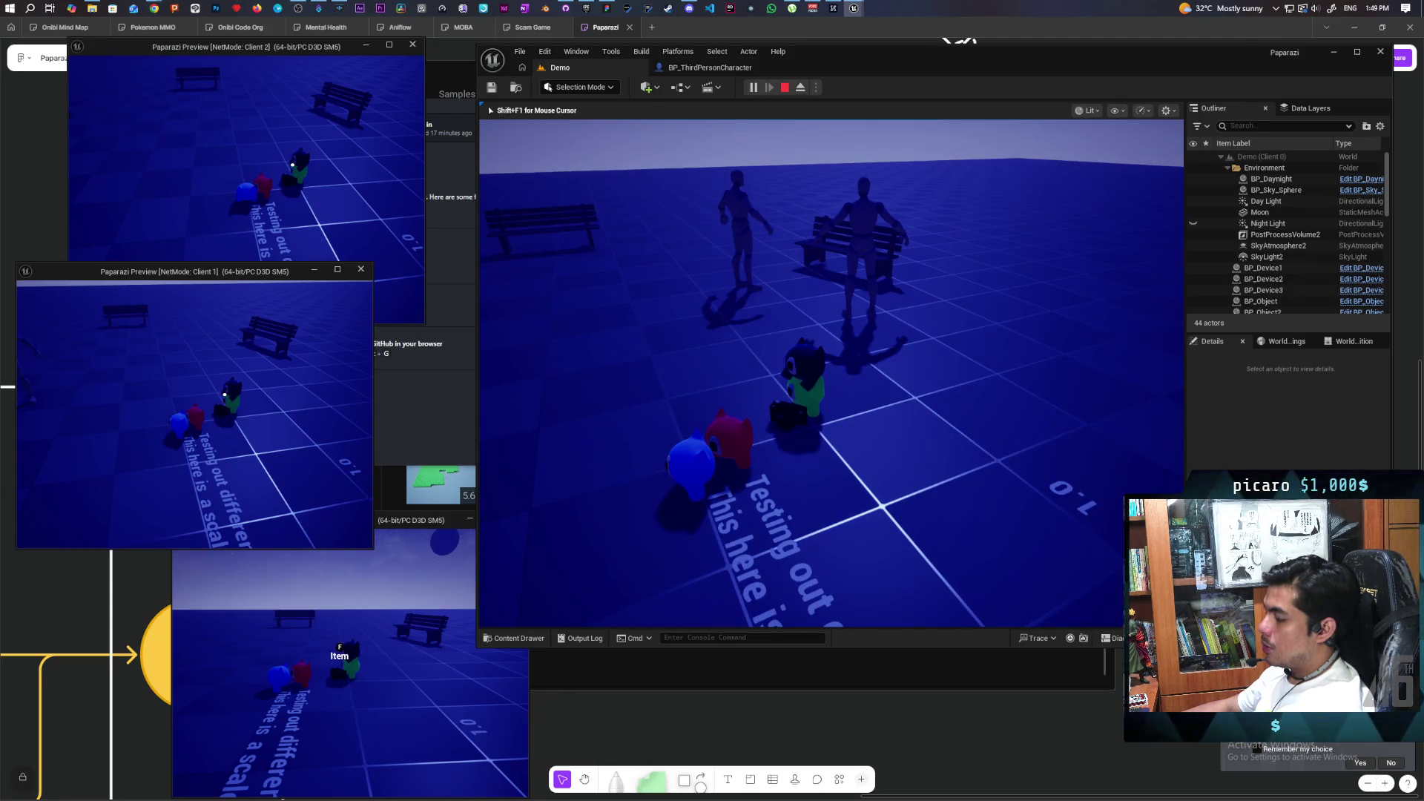
Walk the character up to the green item, then back off so the bench is centred.
{"action": "key", "text": "w"}
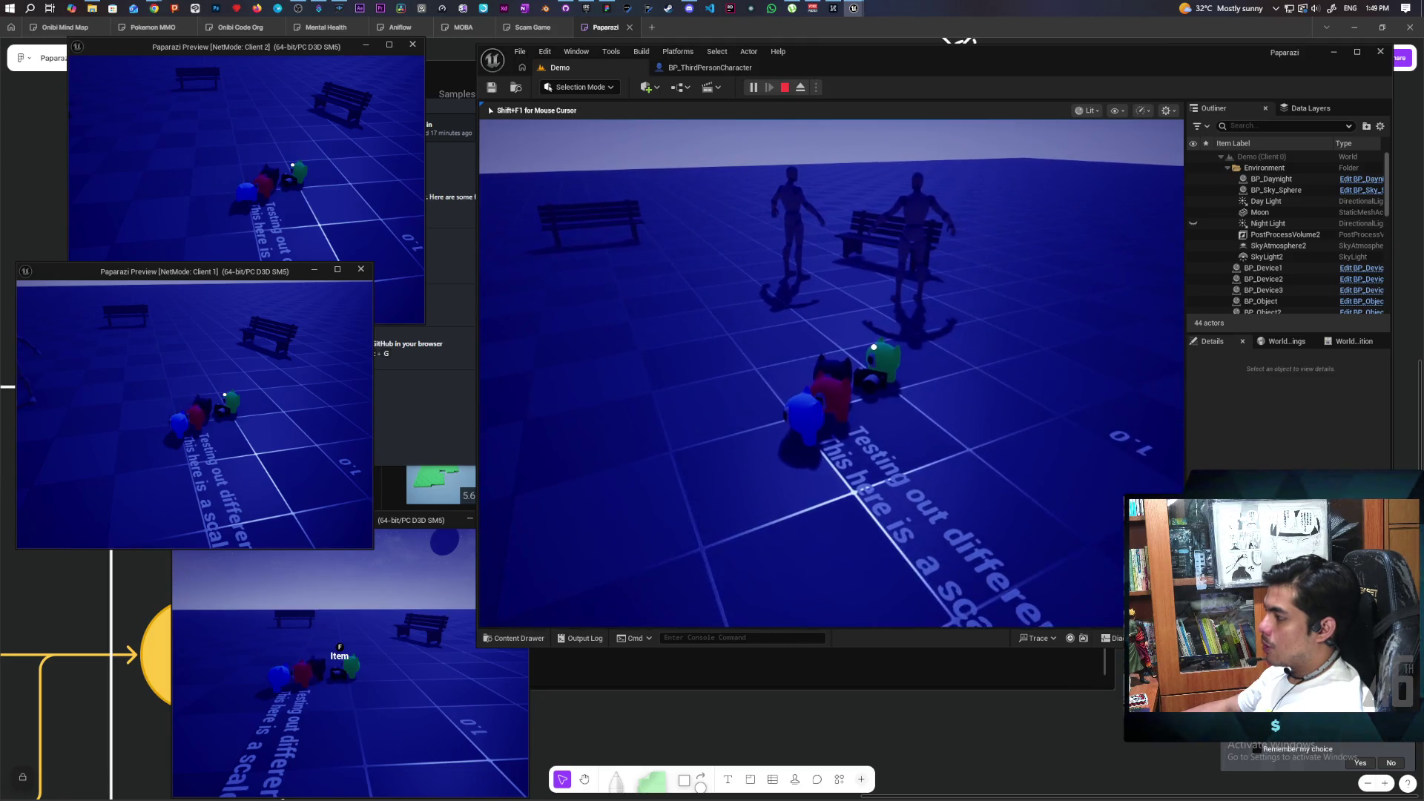
{"action": "key", "text": "w"}
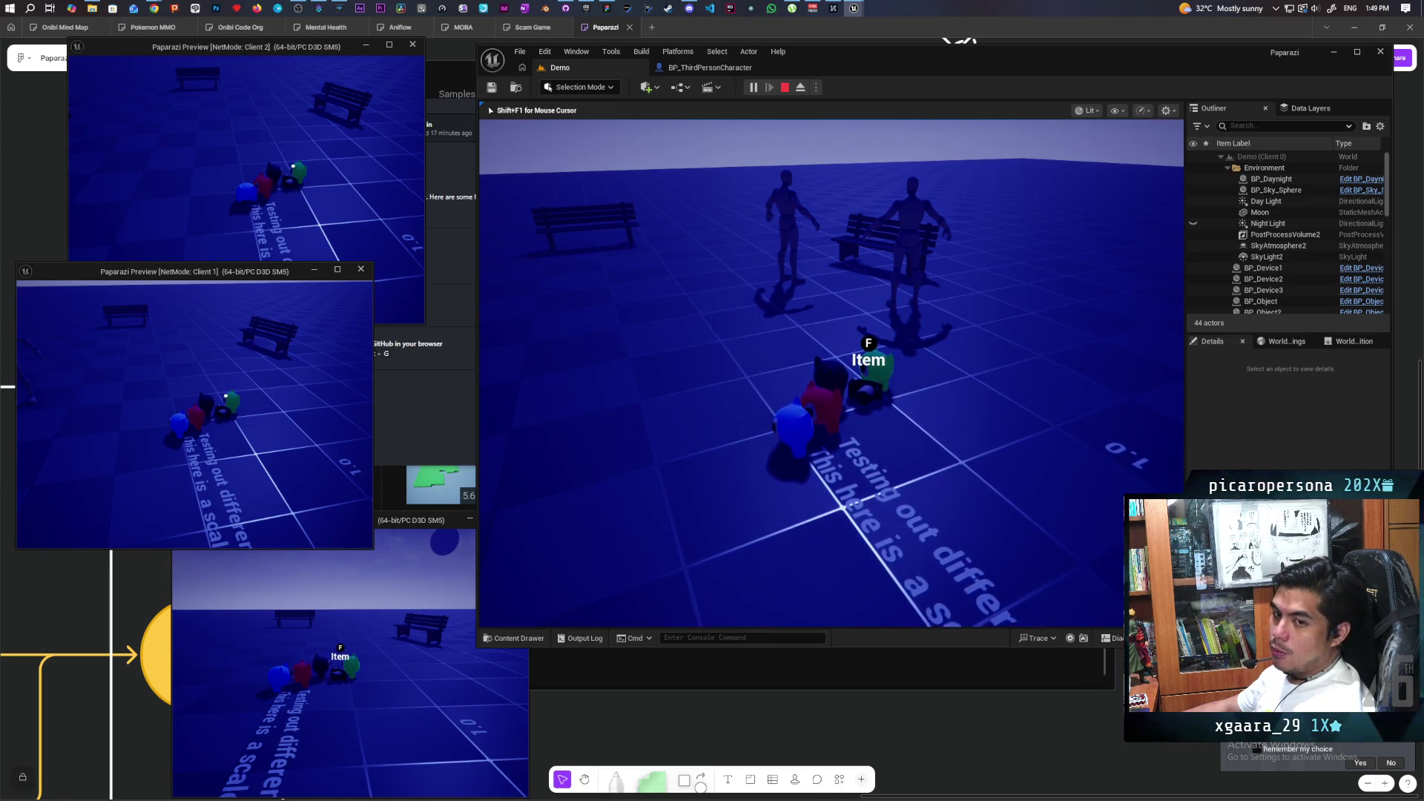
{"action": "key", "text": "s"}
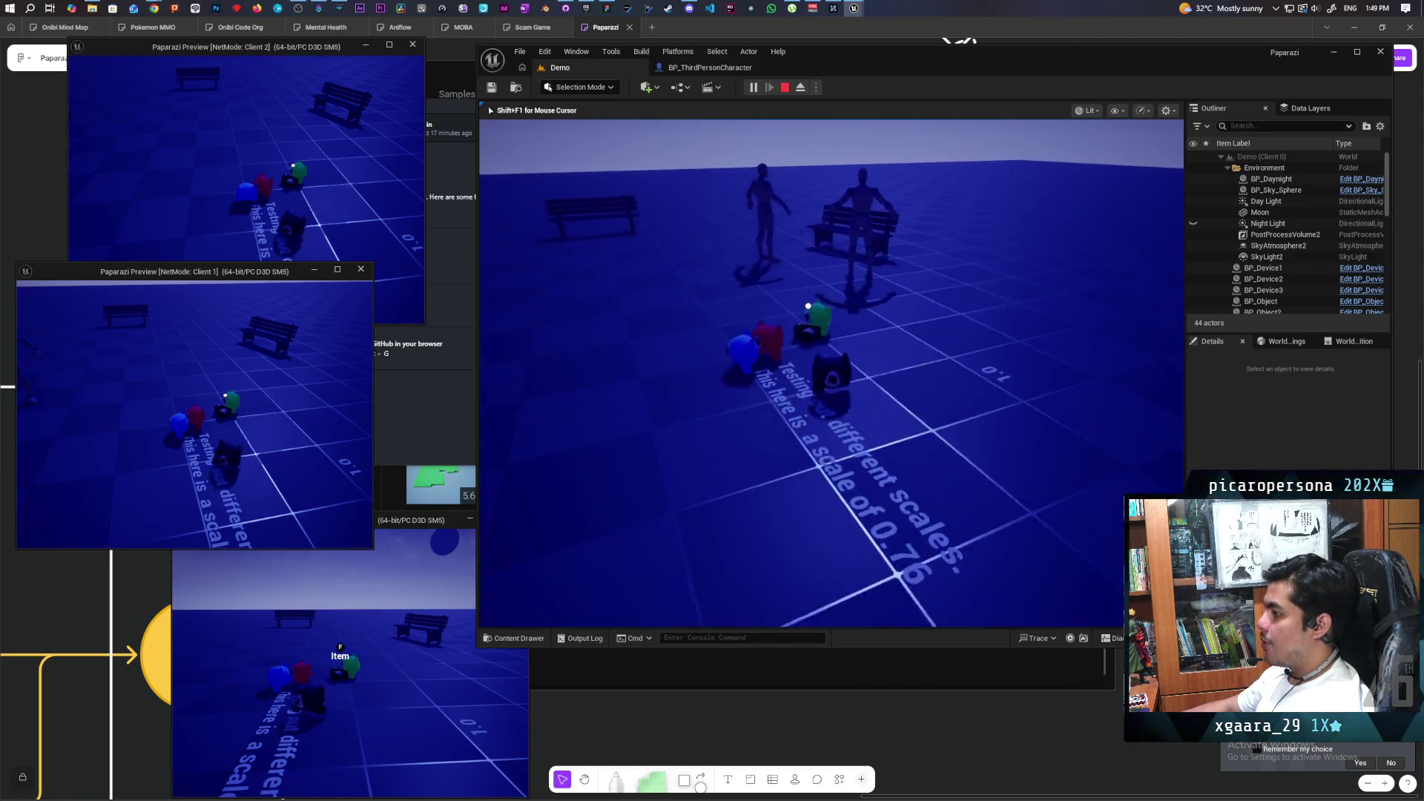
{"action": "key", "text": "d"}
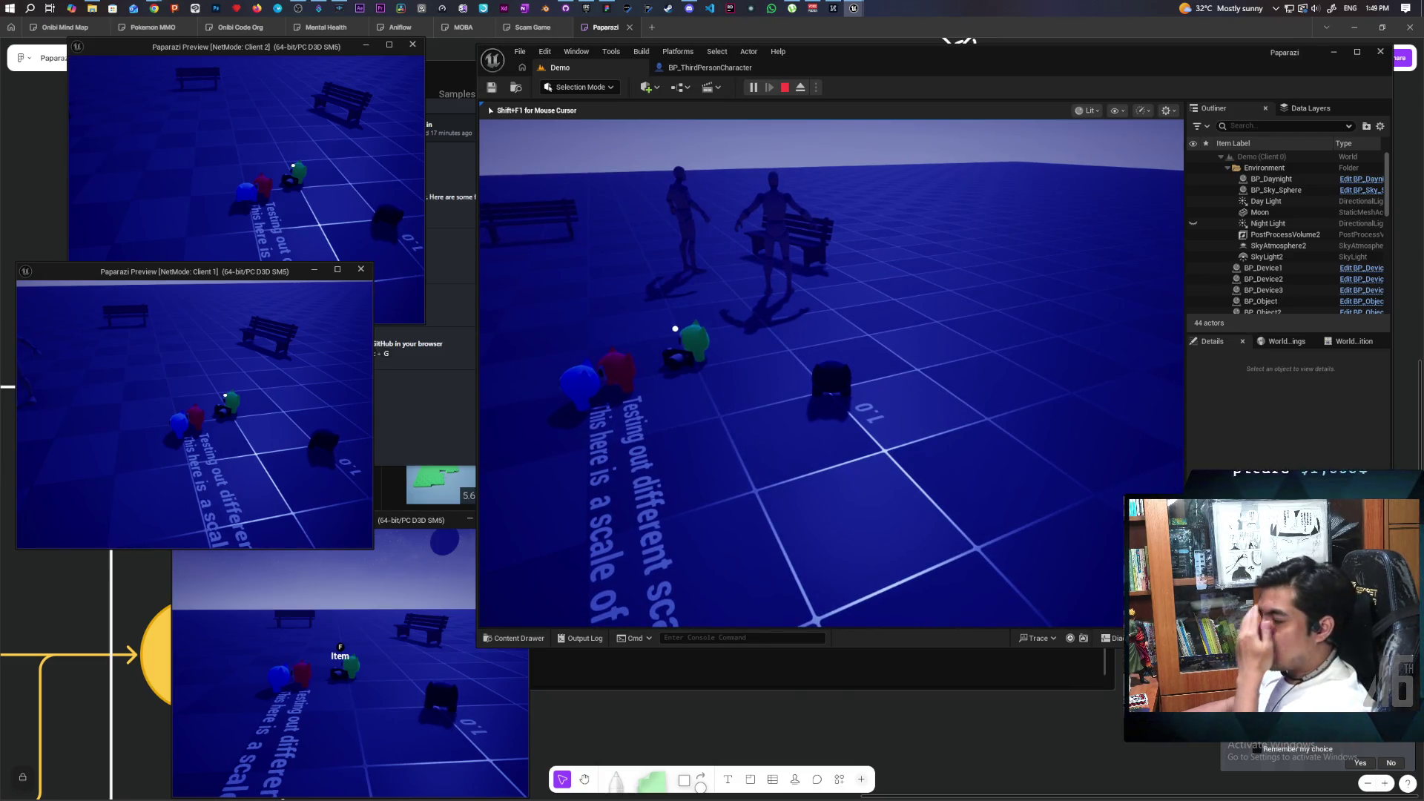
{"action": "key", "text": "s"}
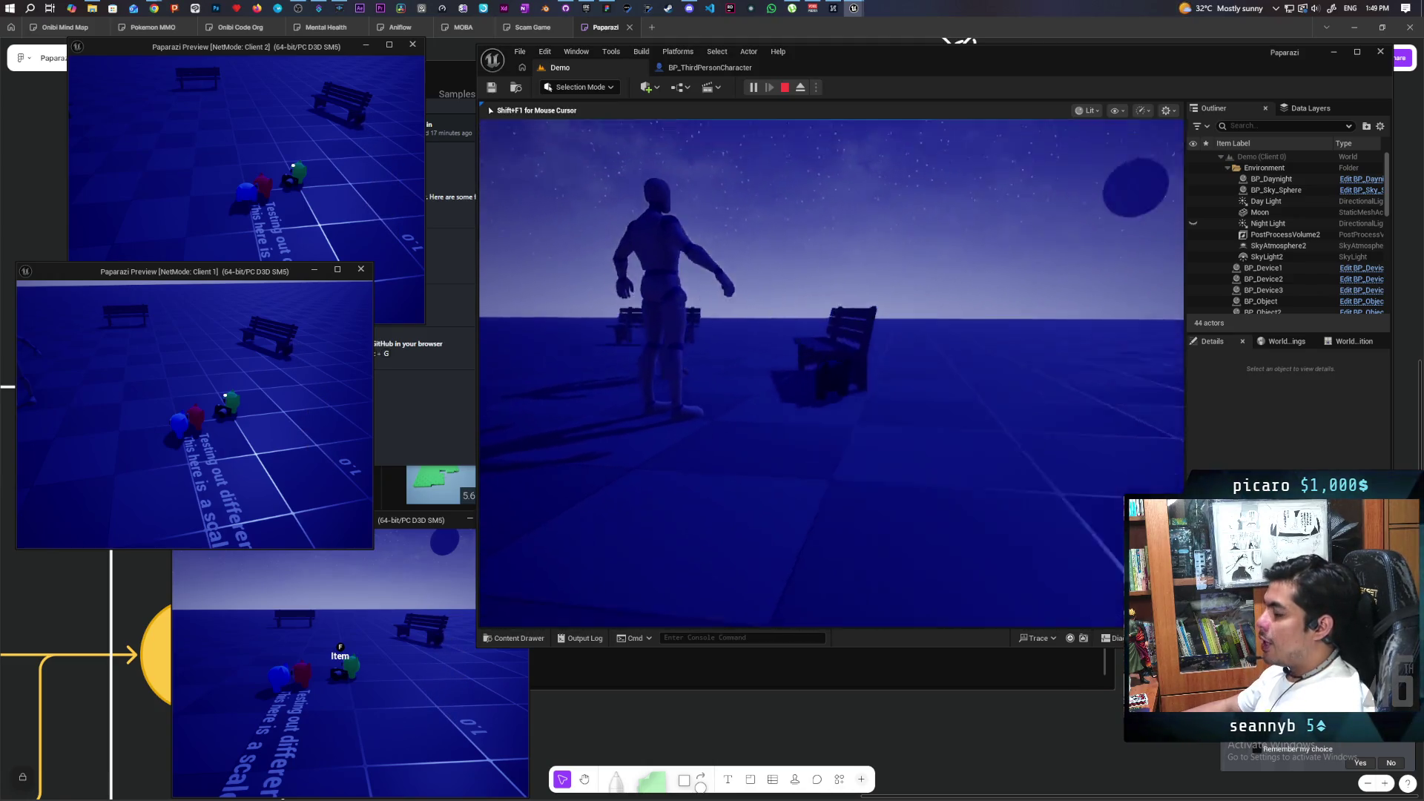
{"action": "key", "text": "s"}
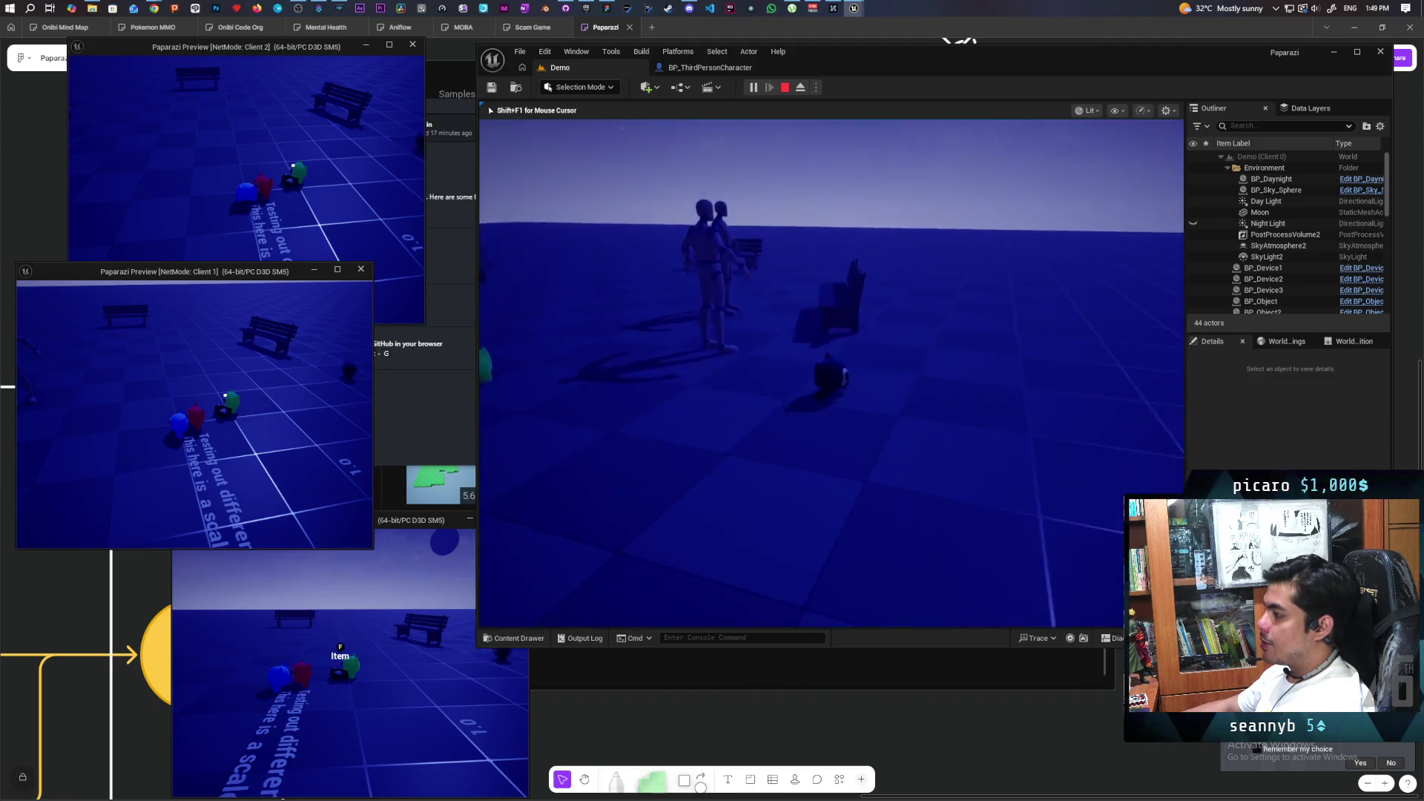
{"action": "key", "text": "w"}
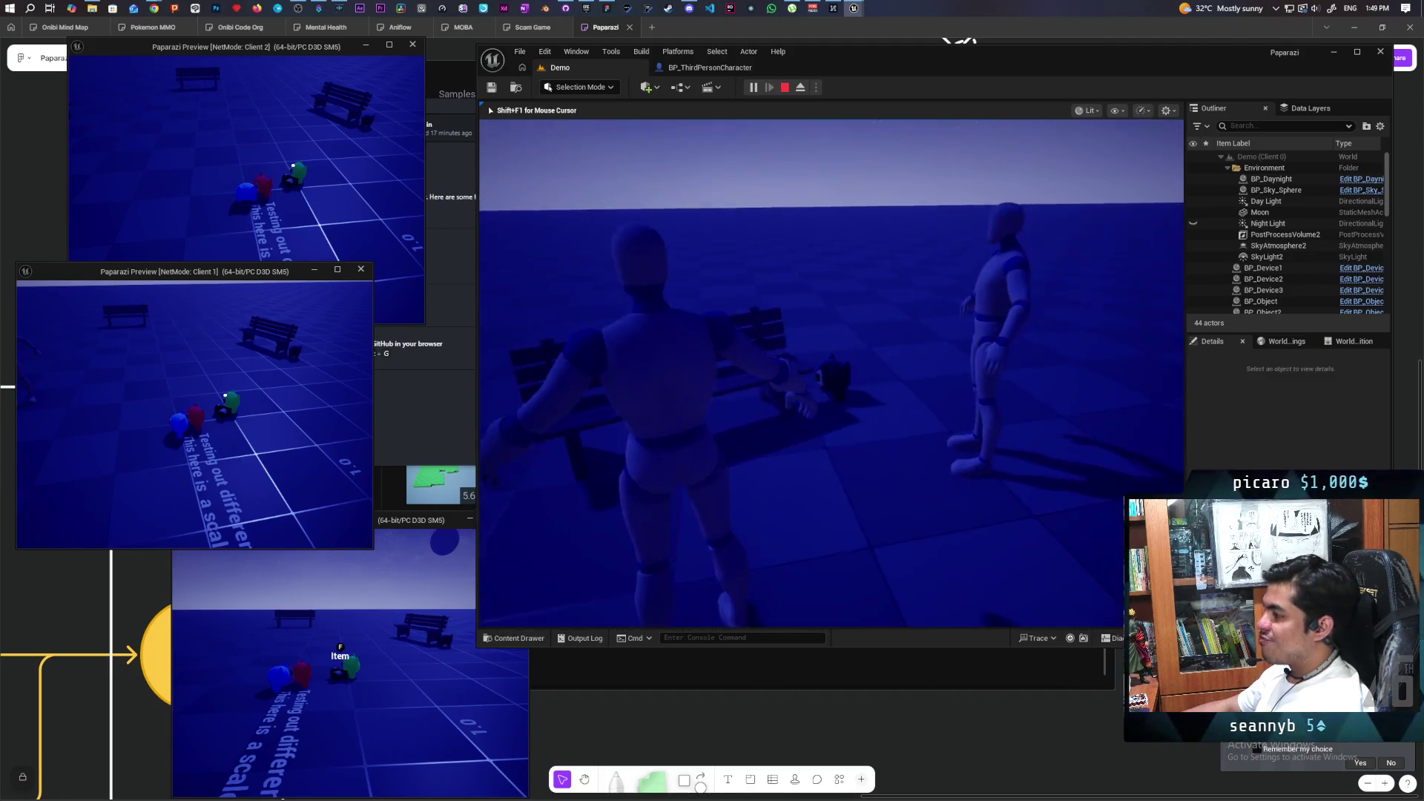
{"action": "key", "text": "w"}
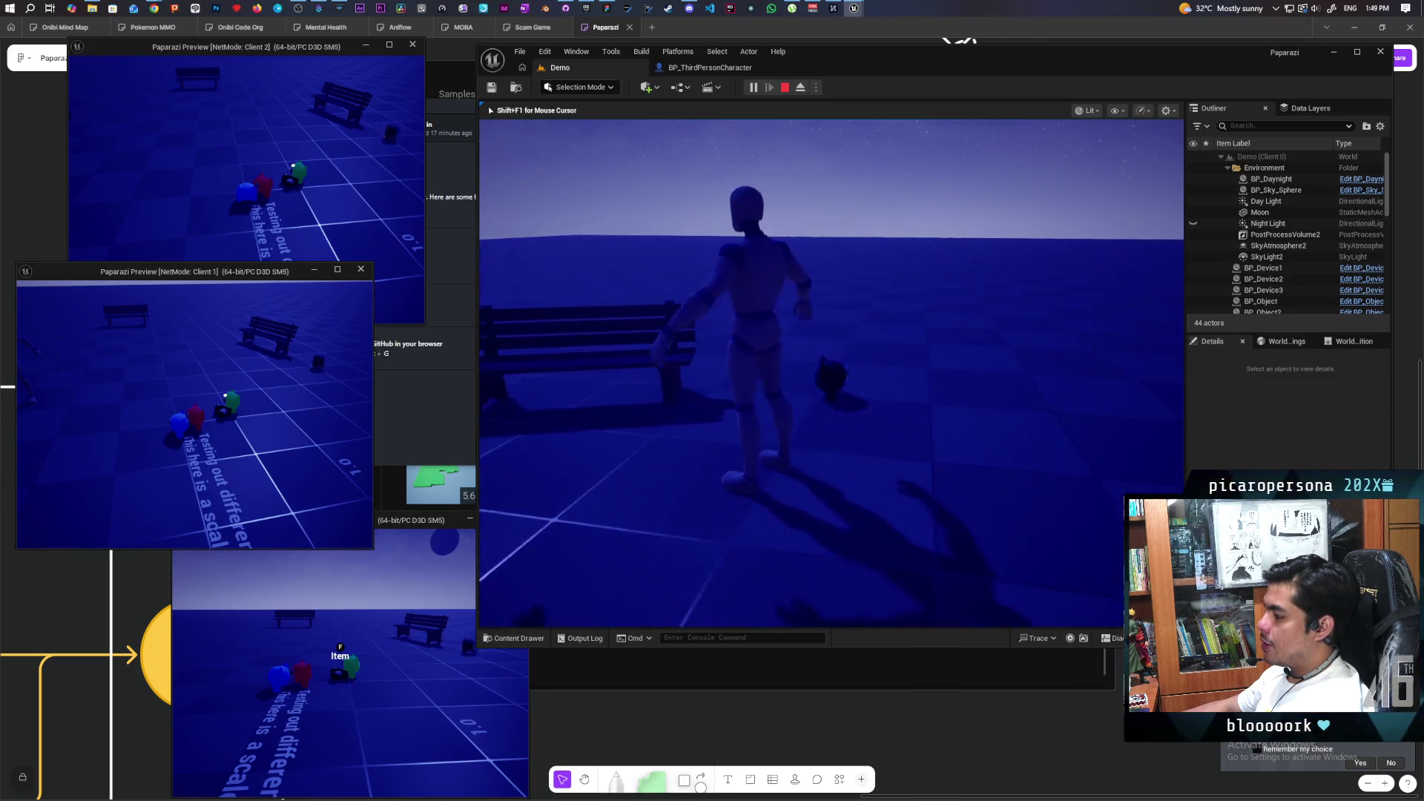
{"action": "key", "text": "s"}
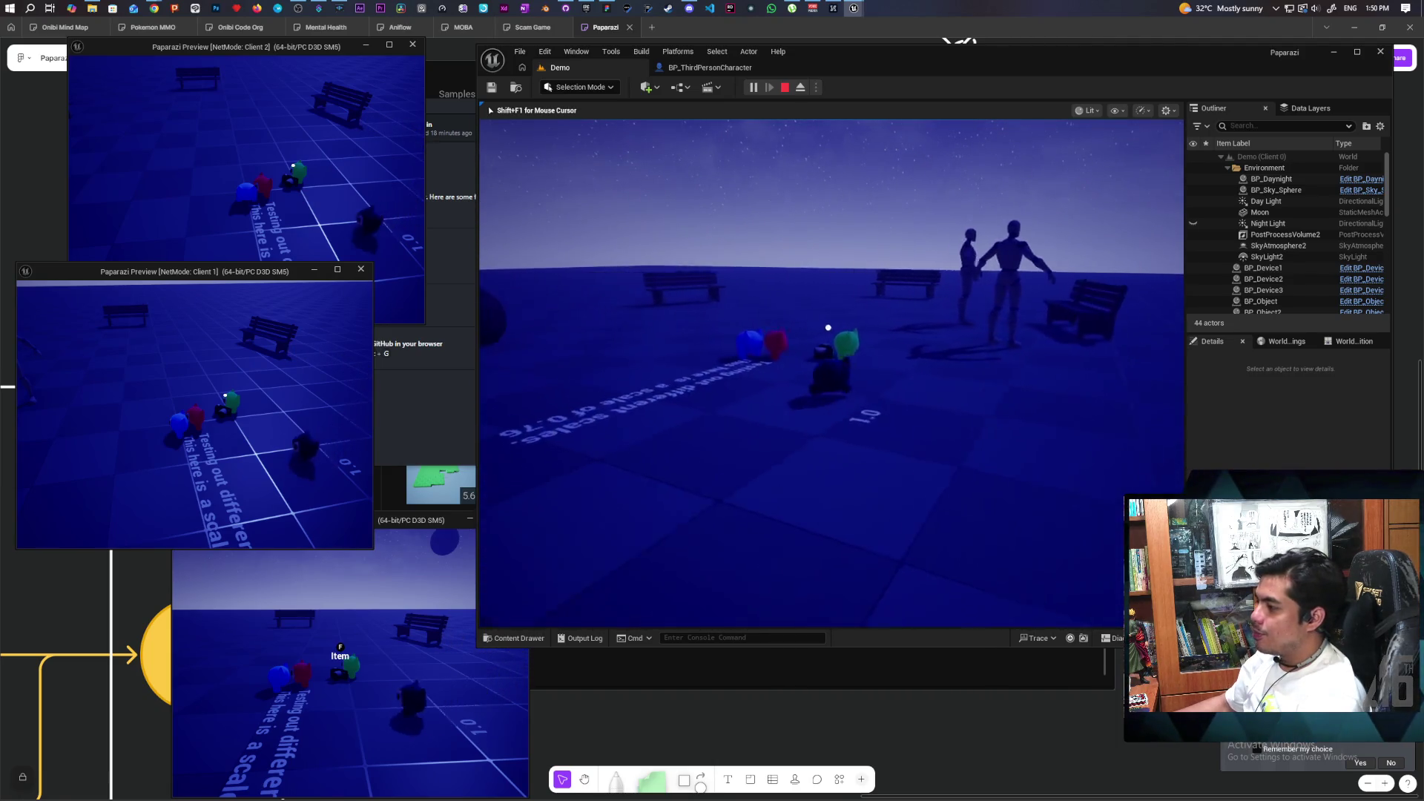
Toggle piggyback on and off several times, ending with the blue creature riding the dark one.
{"action": "key", "text": "e"}
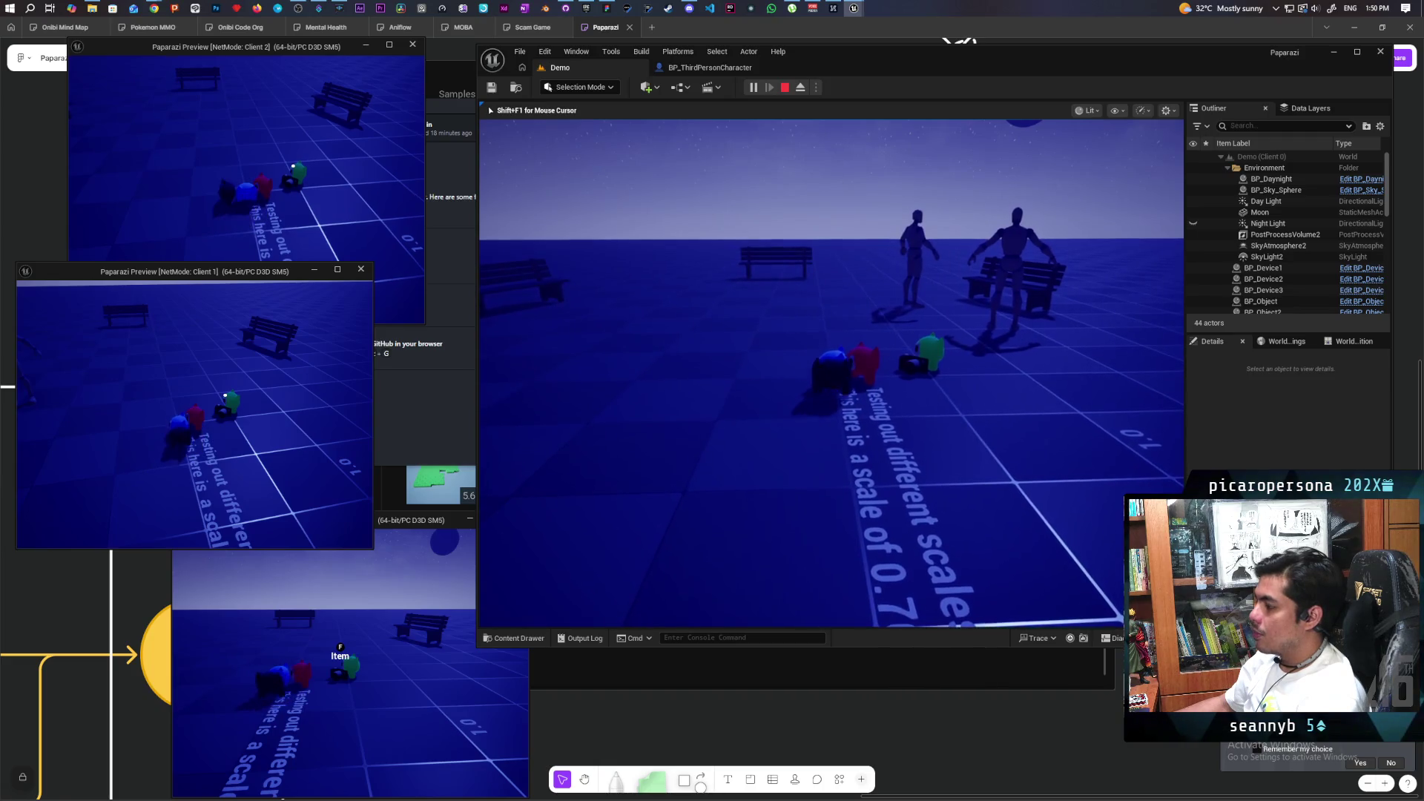
{"action": "key", "text": "e"}
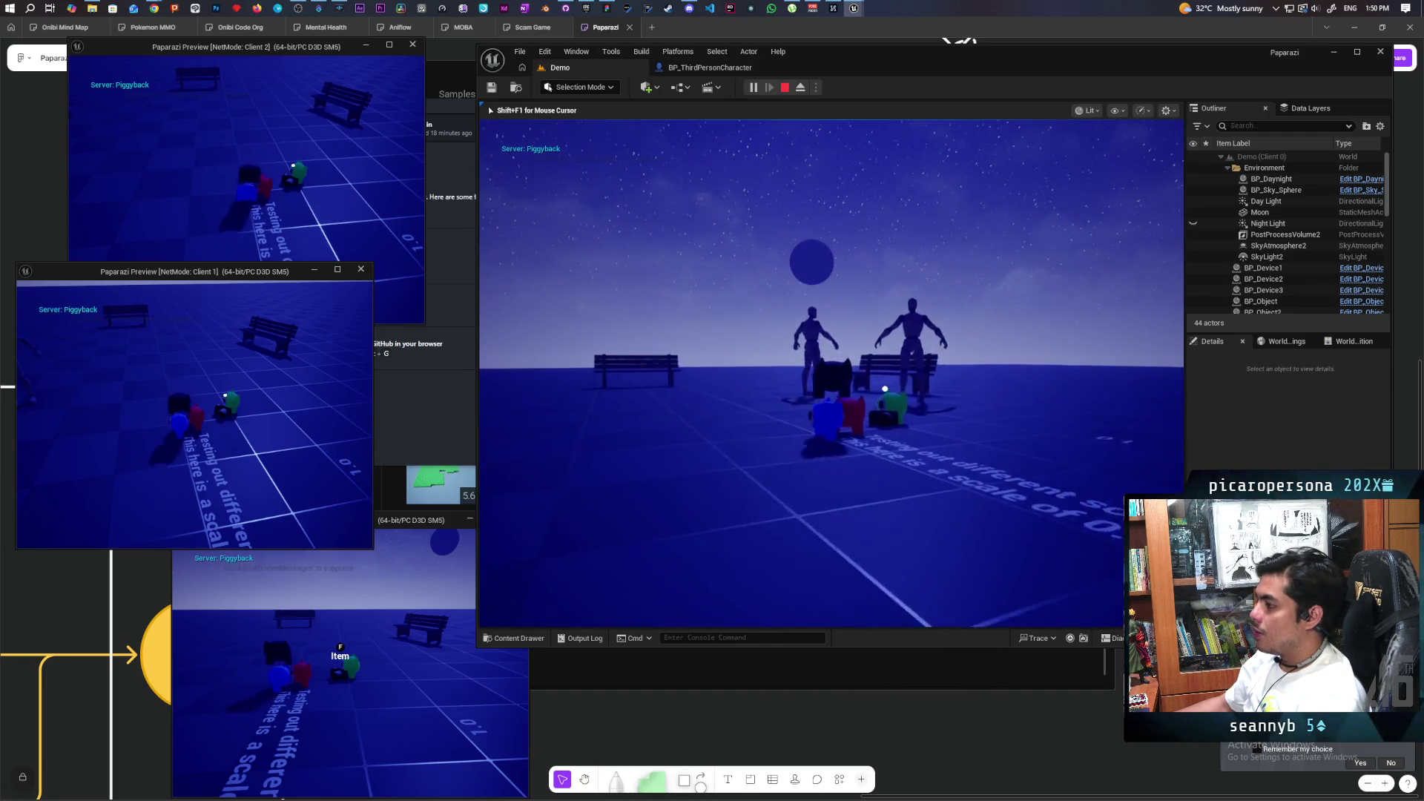
{"action": "key", "text": "e"}
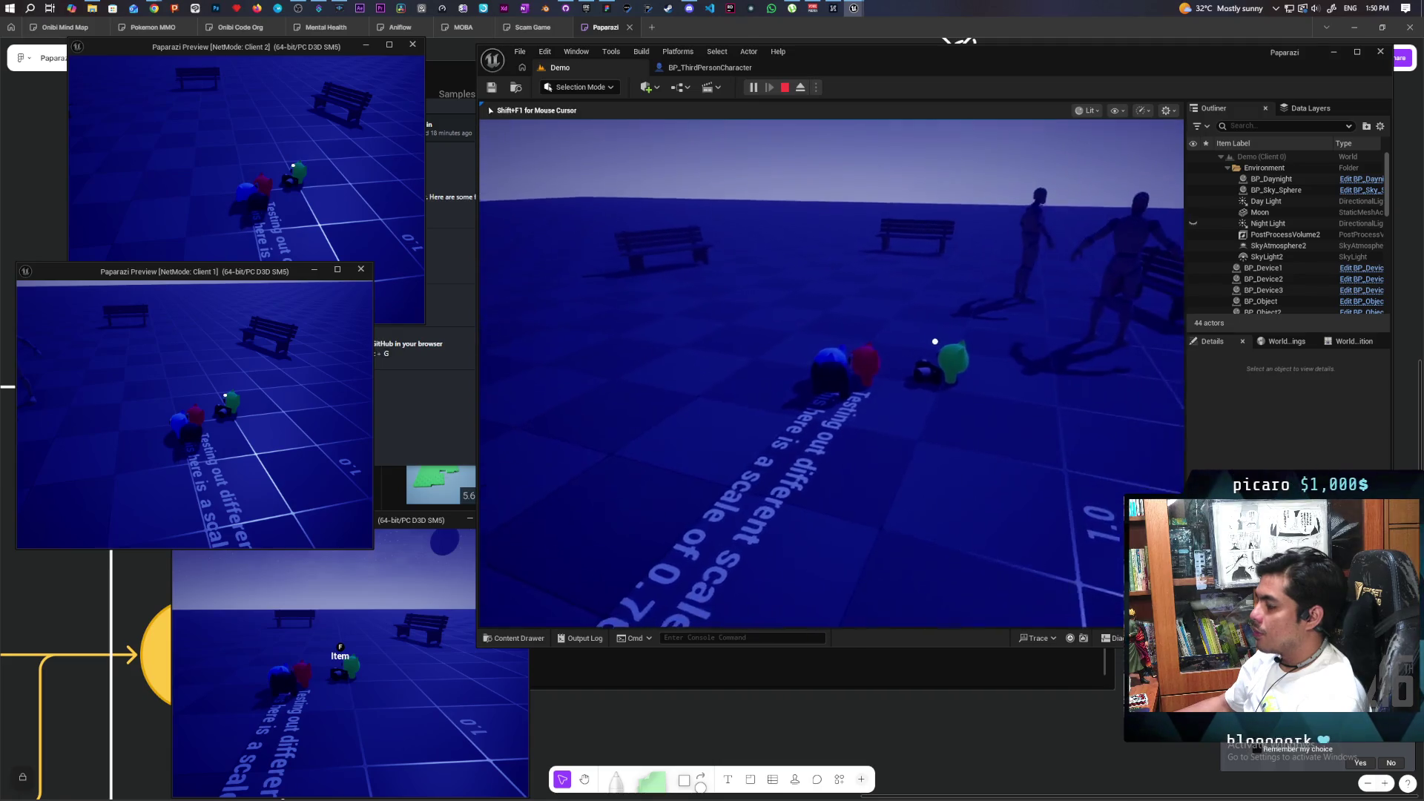
{"action": "key", "text": "e"}
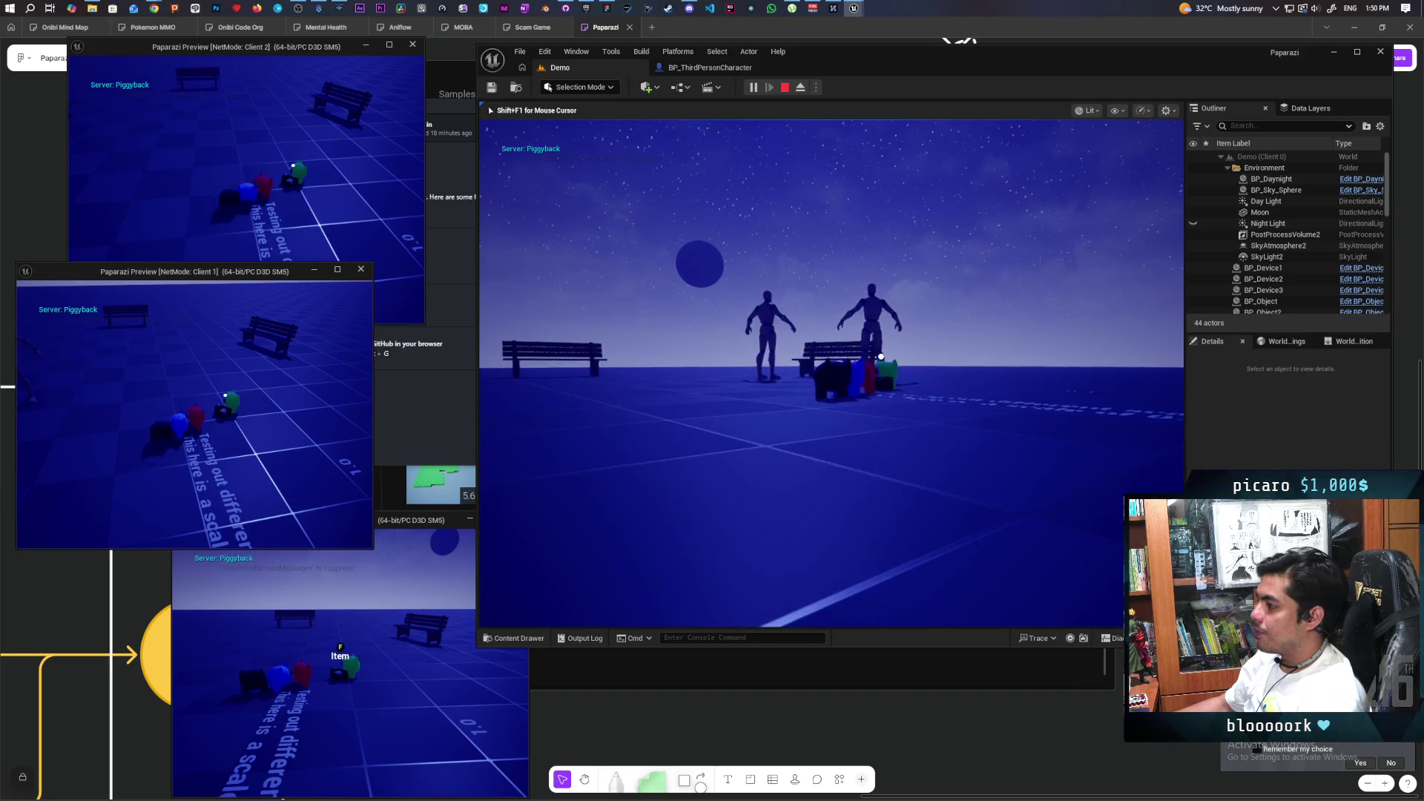
{"action": "key", "text": "e"}
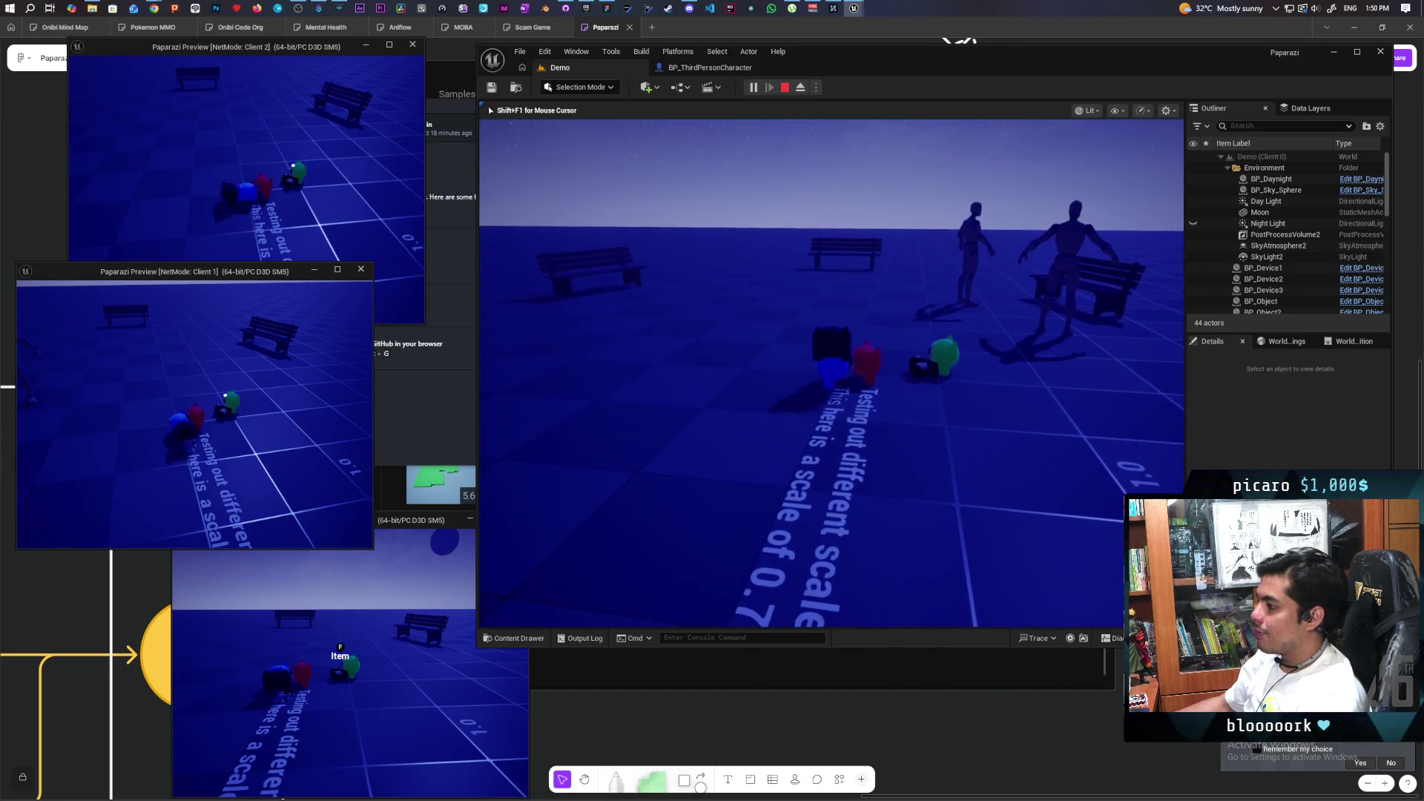
{"action": "key", "text": "e"}
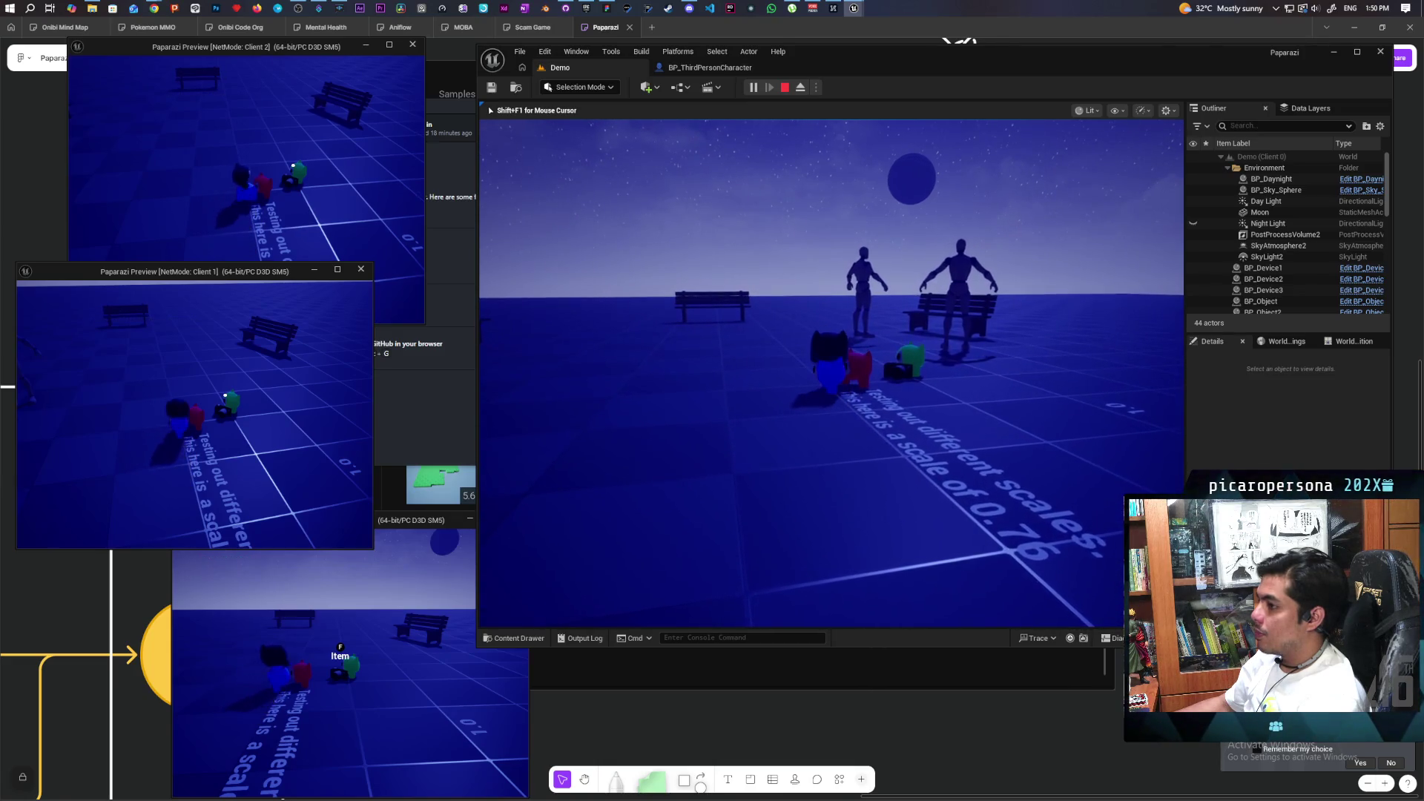
{"action": "key", "text": "e"}
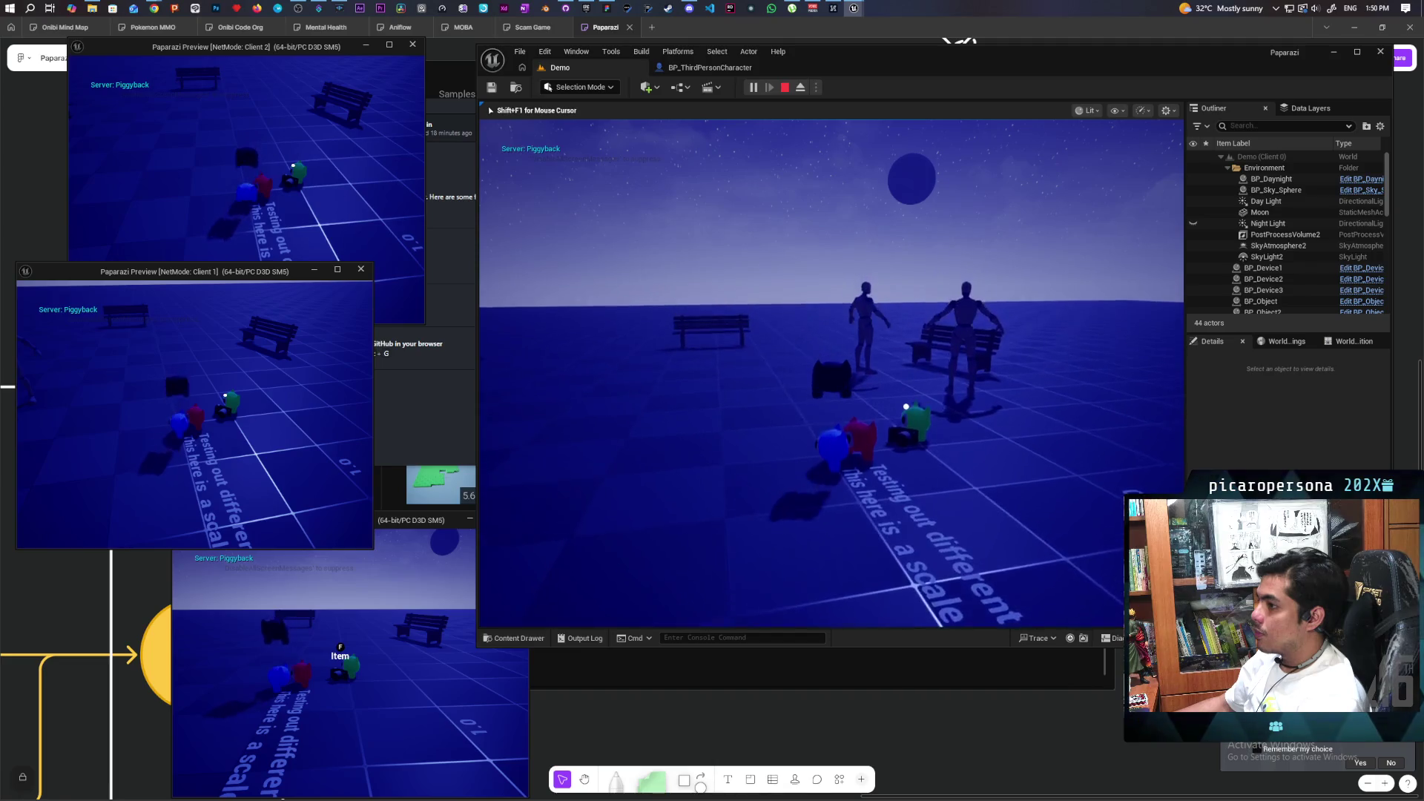
Walk the dark creature away from and back to the group, then stop the play session.
{"action": "key", "text": "s"}
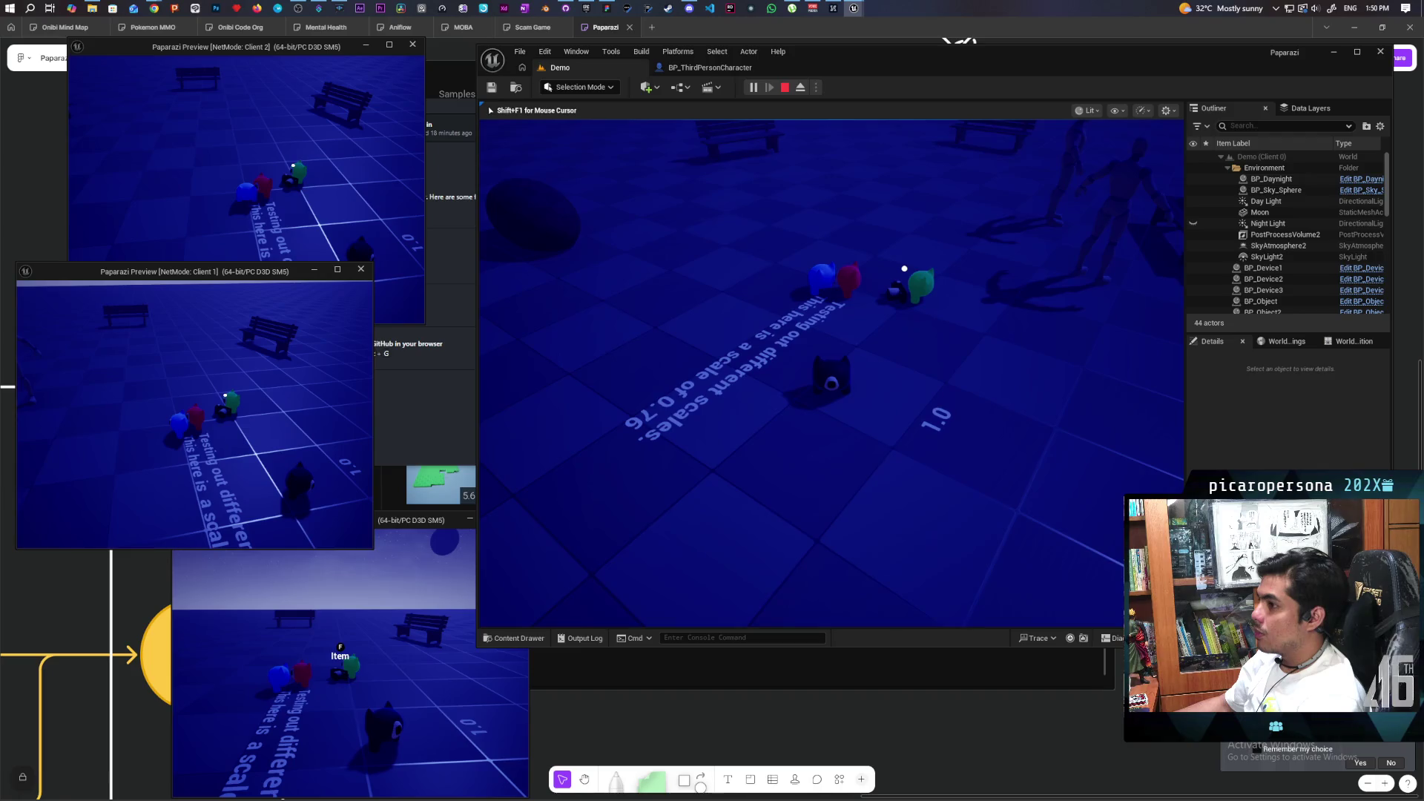
{"action": "key", "text": "w"}
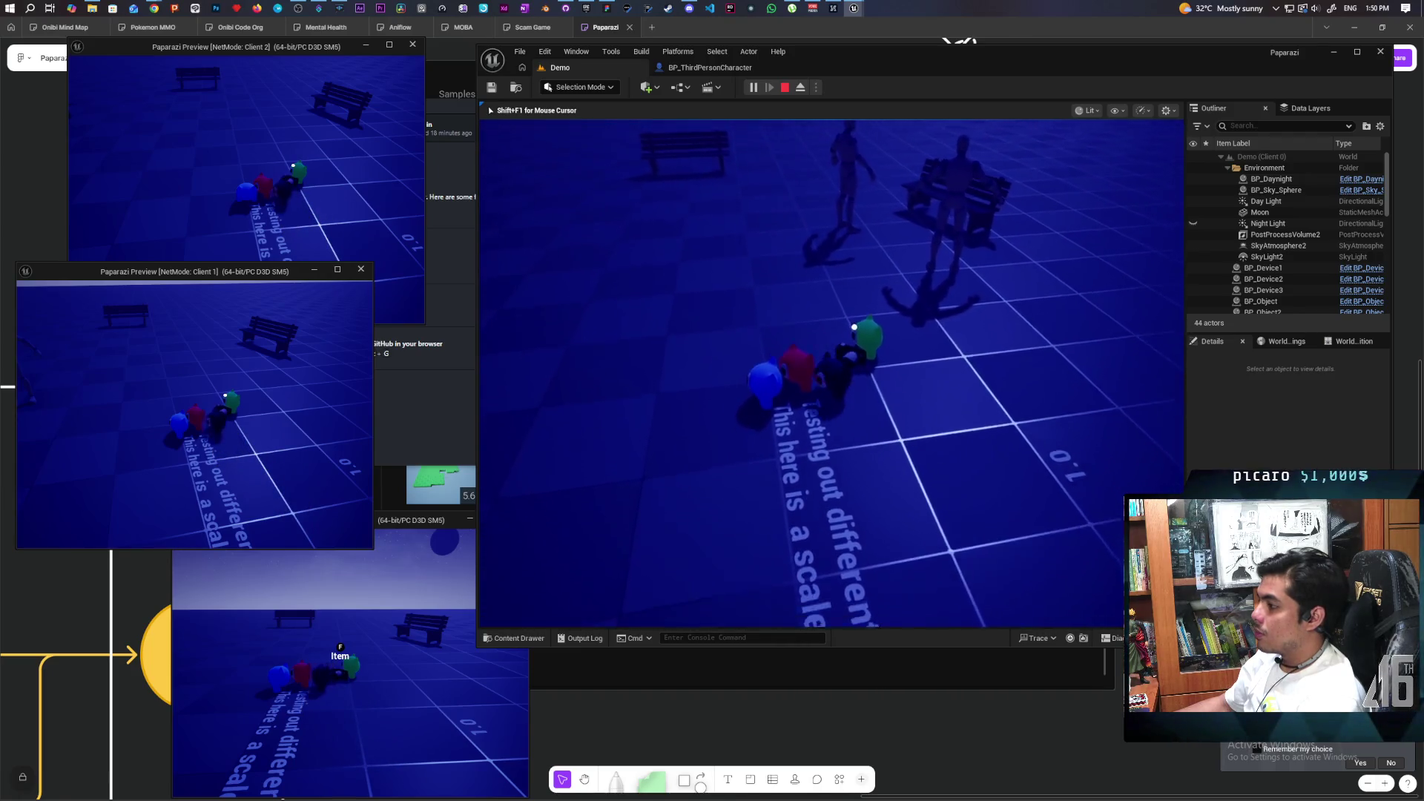
{"action": "key", "text": "s"}
{"action": "key", "text": "Escape"}
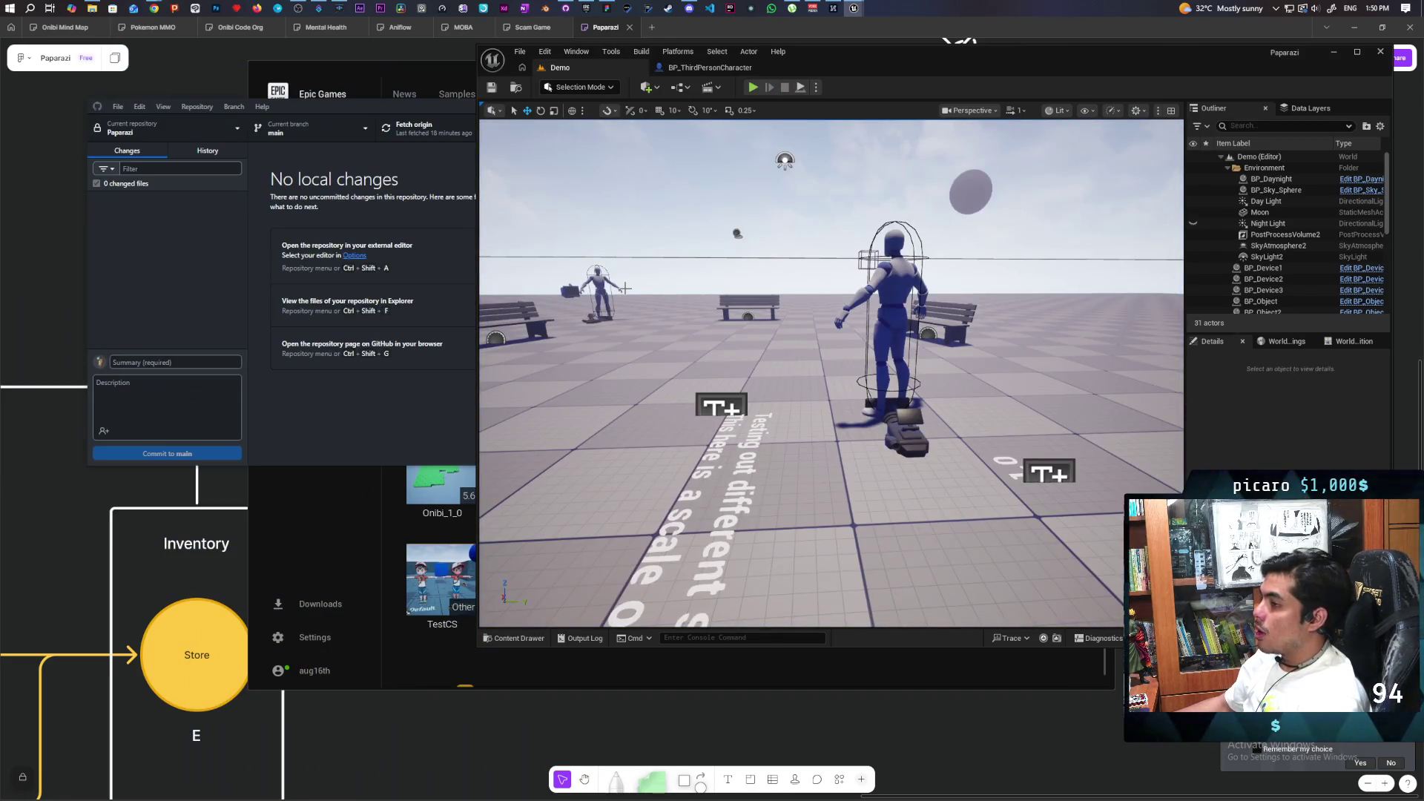
Browse the Epic Games launcher Library, minimize it, and start a new multiplayer play session of Demo.
{"action": "left_click", "coordinate": [324, 524]}
{"action": "scroll", "coordinate": [611, 436], "scroll_direction": "up", "scroll_amount": 3}
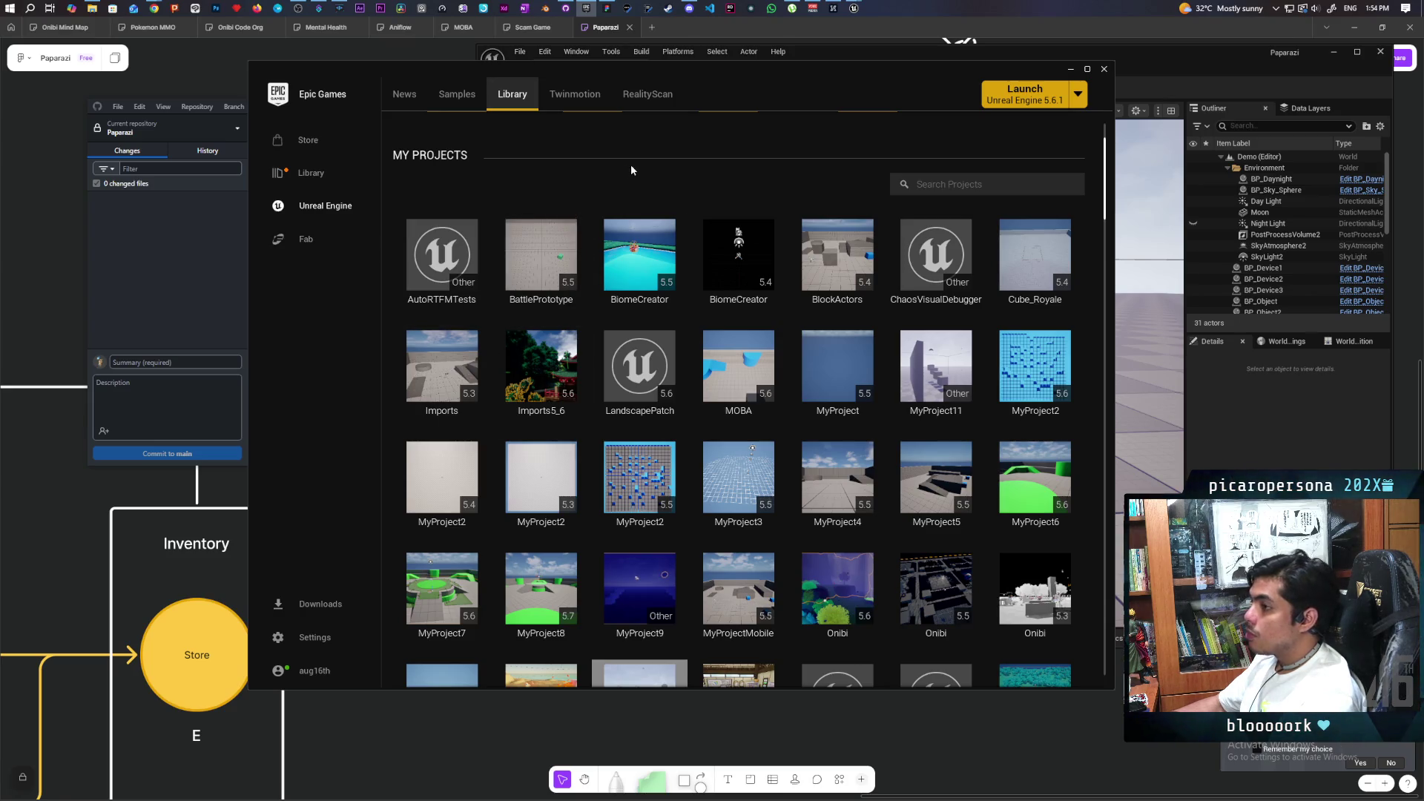
{"action": "left_click", "coordinate": [1069, 69]}
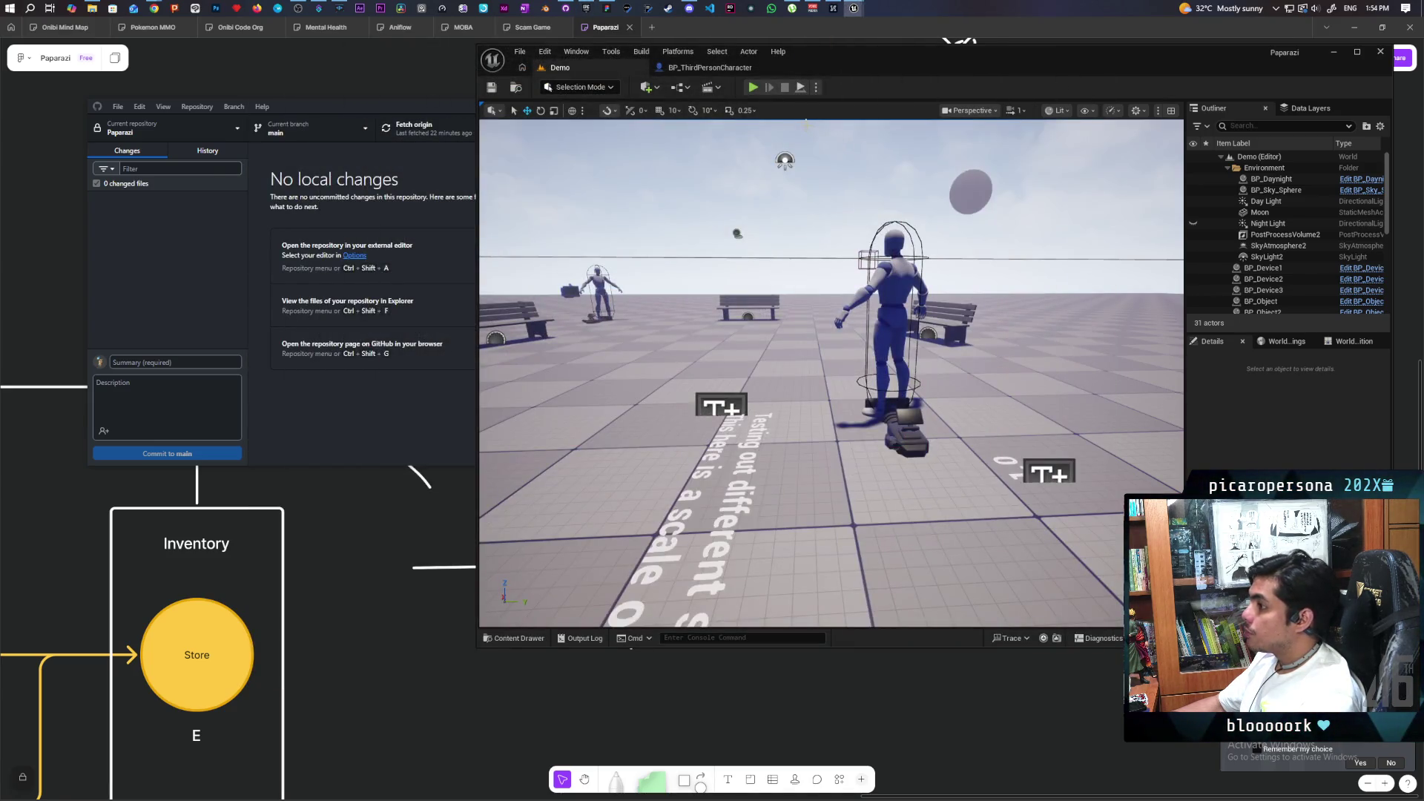
{"action": "left_click", "coordinate": [753, 88]}
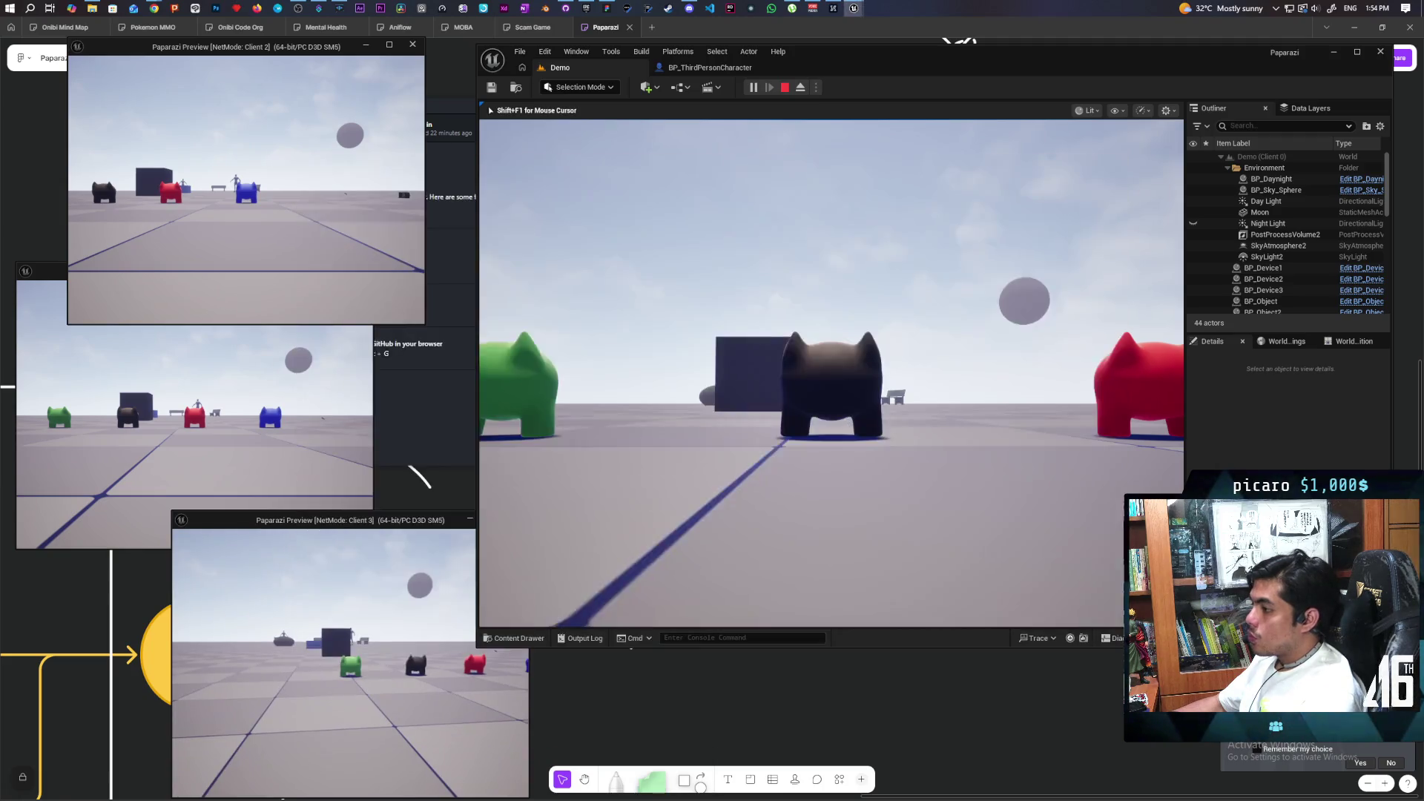
Pick up a blue cube with F and carry it over toward the other players.
{"action": "left_click", "coordinate": [831, 371]}
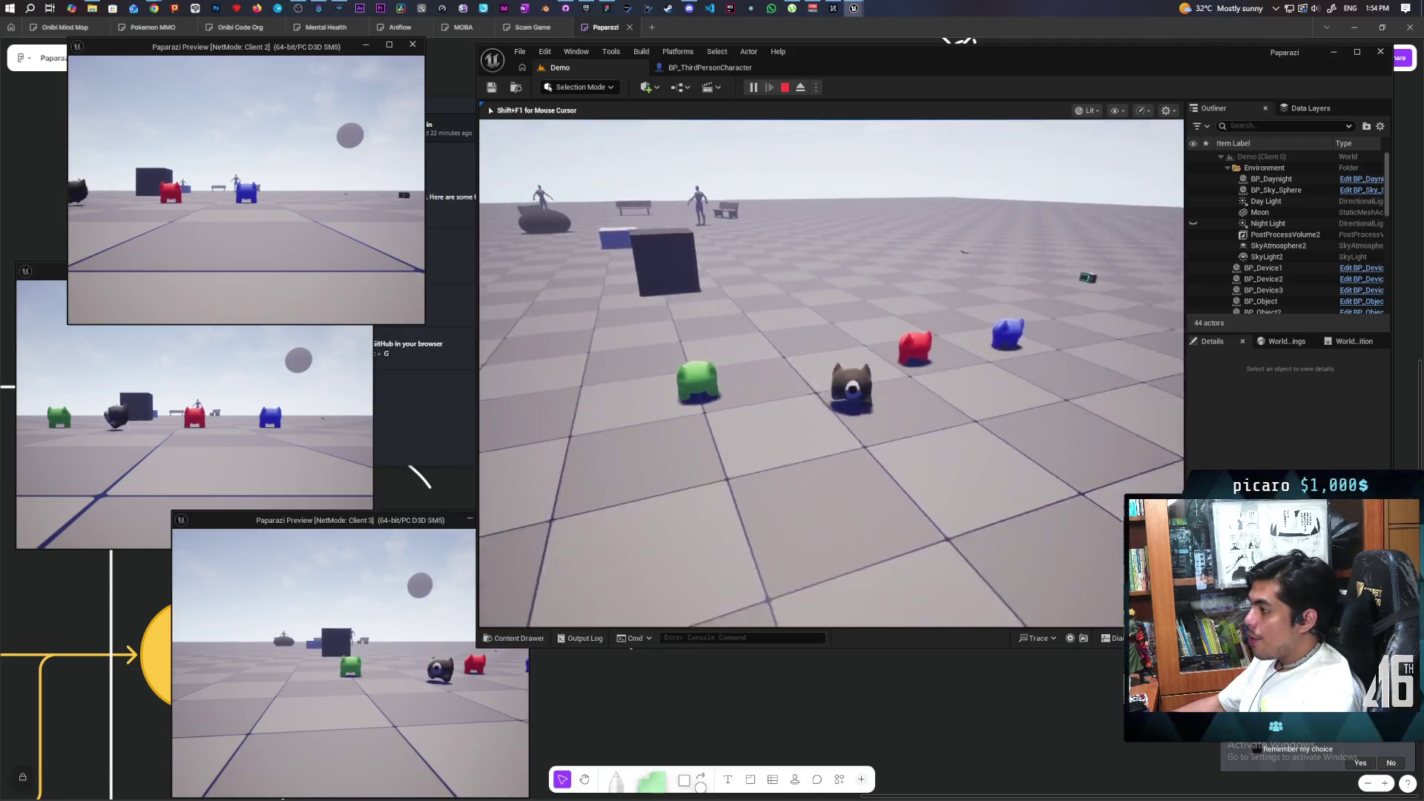
{"action": "key", "text": "w"}
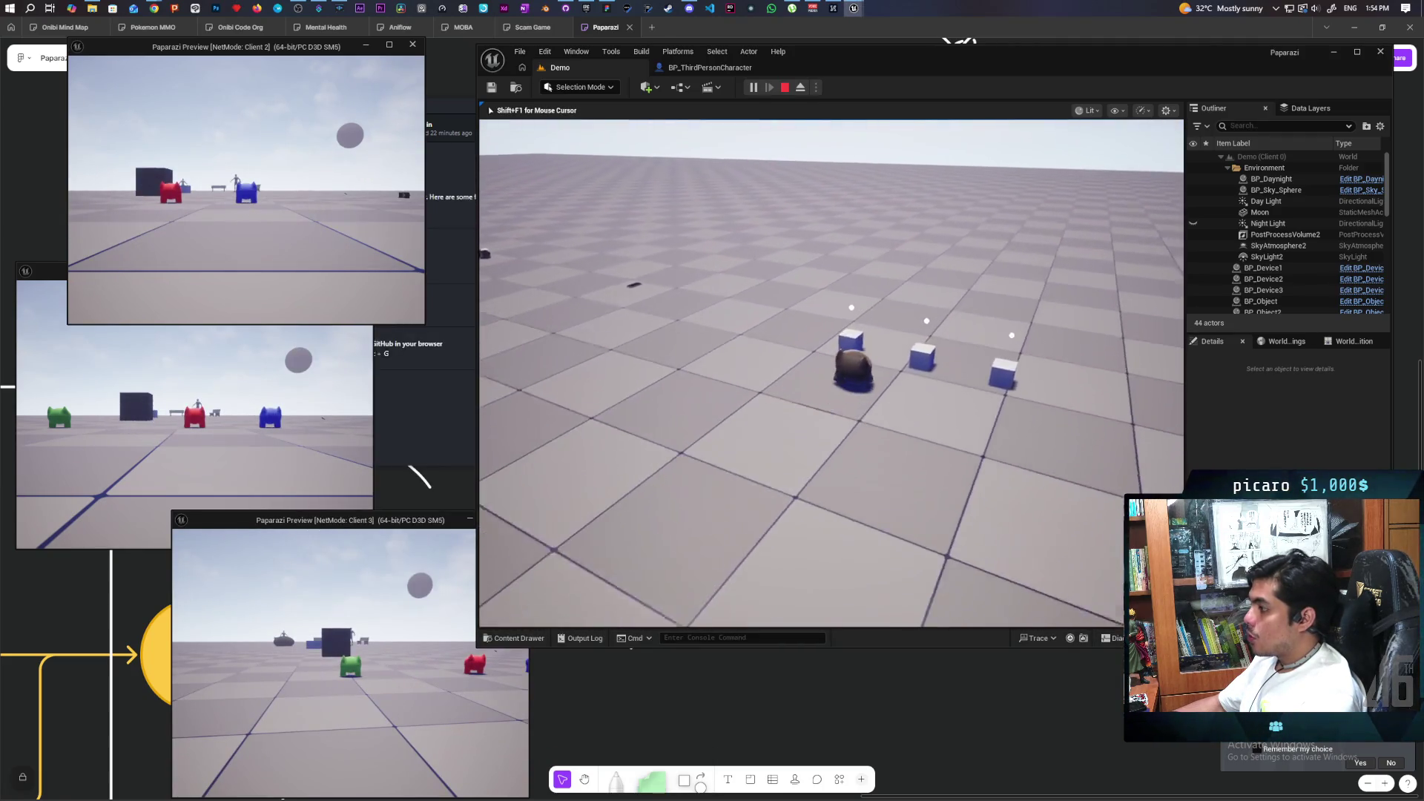
{"action": "key", "text": "f"}
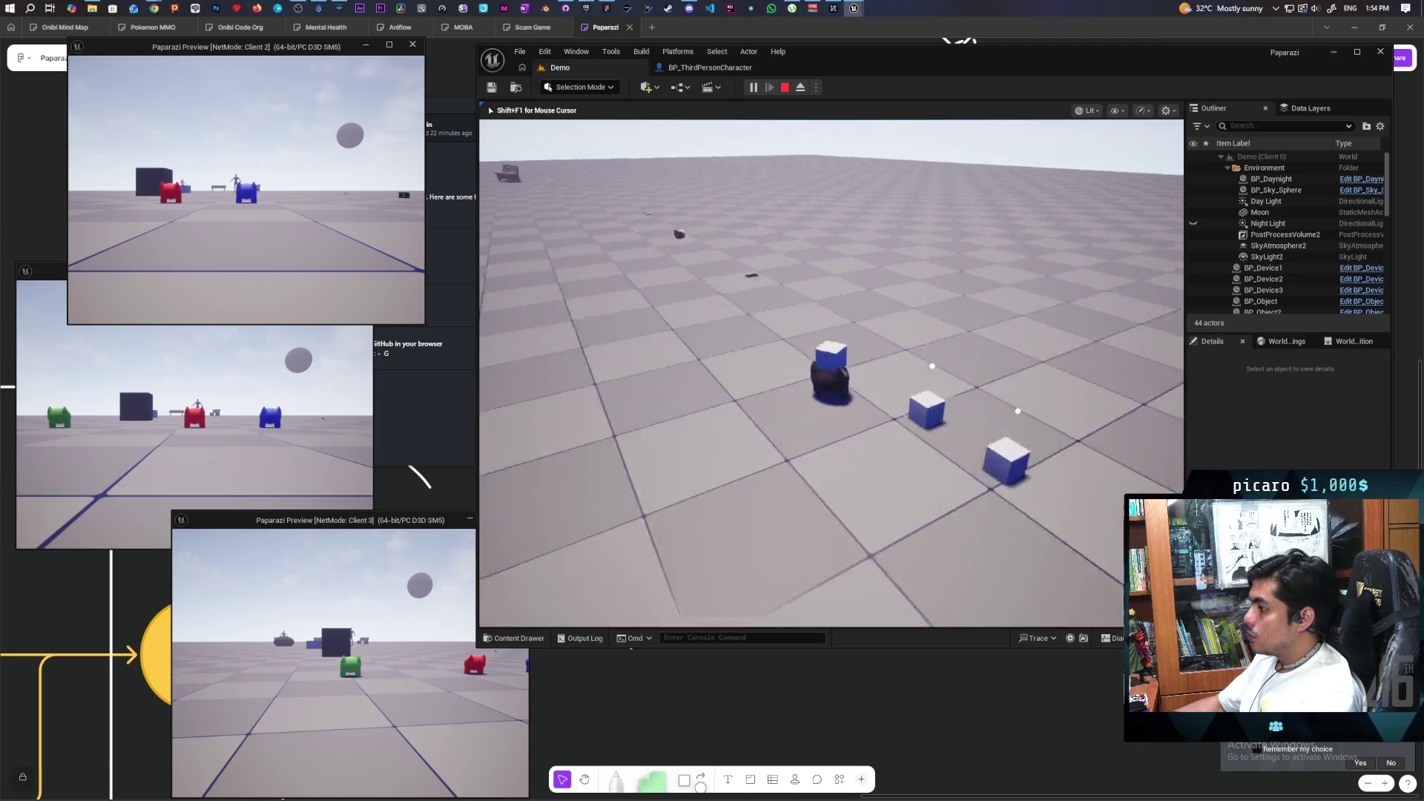
{"action": "key", "text": "w"}
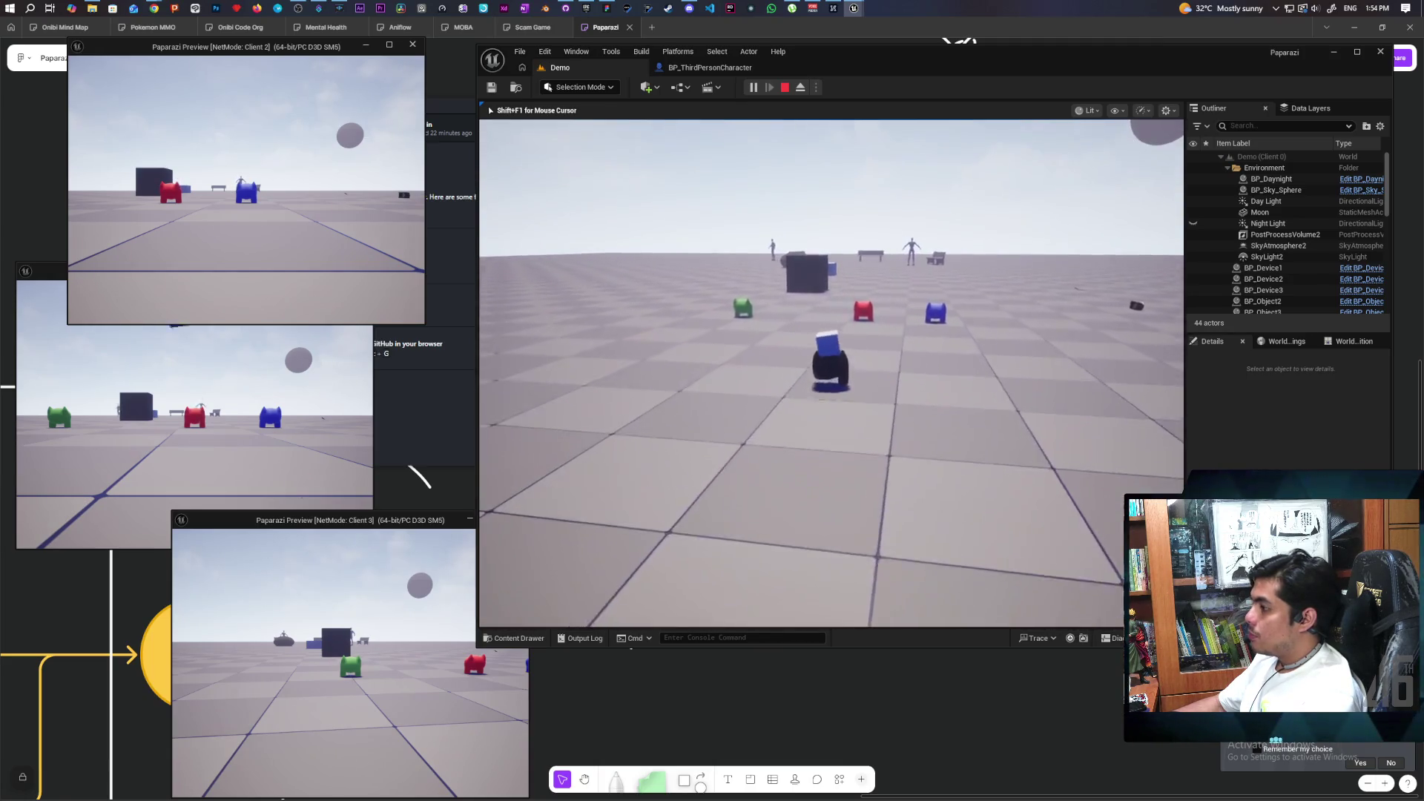
{"action": "key", "text": "s"}
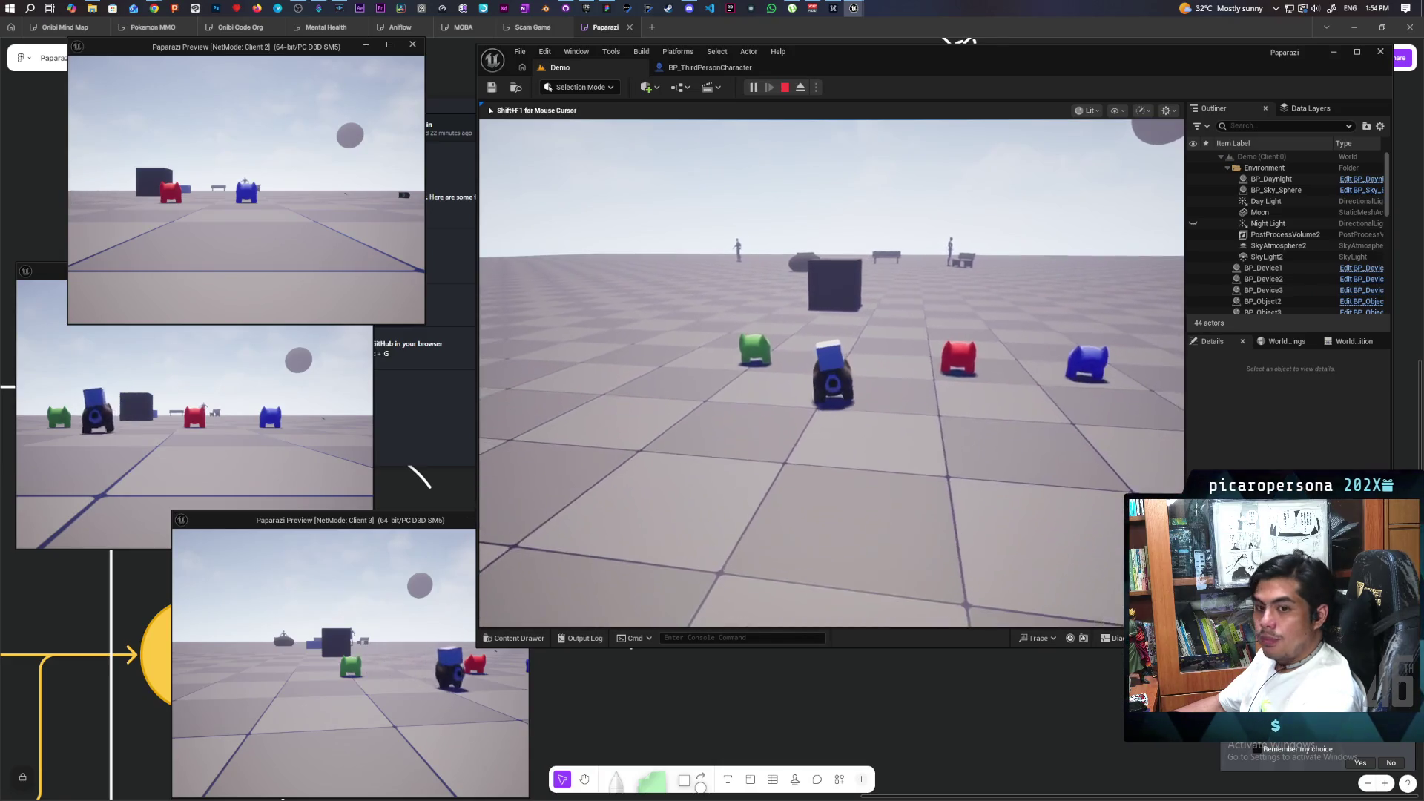
{"action": "key", "text": "s"}
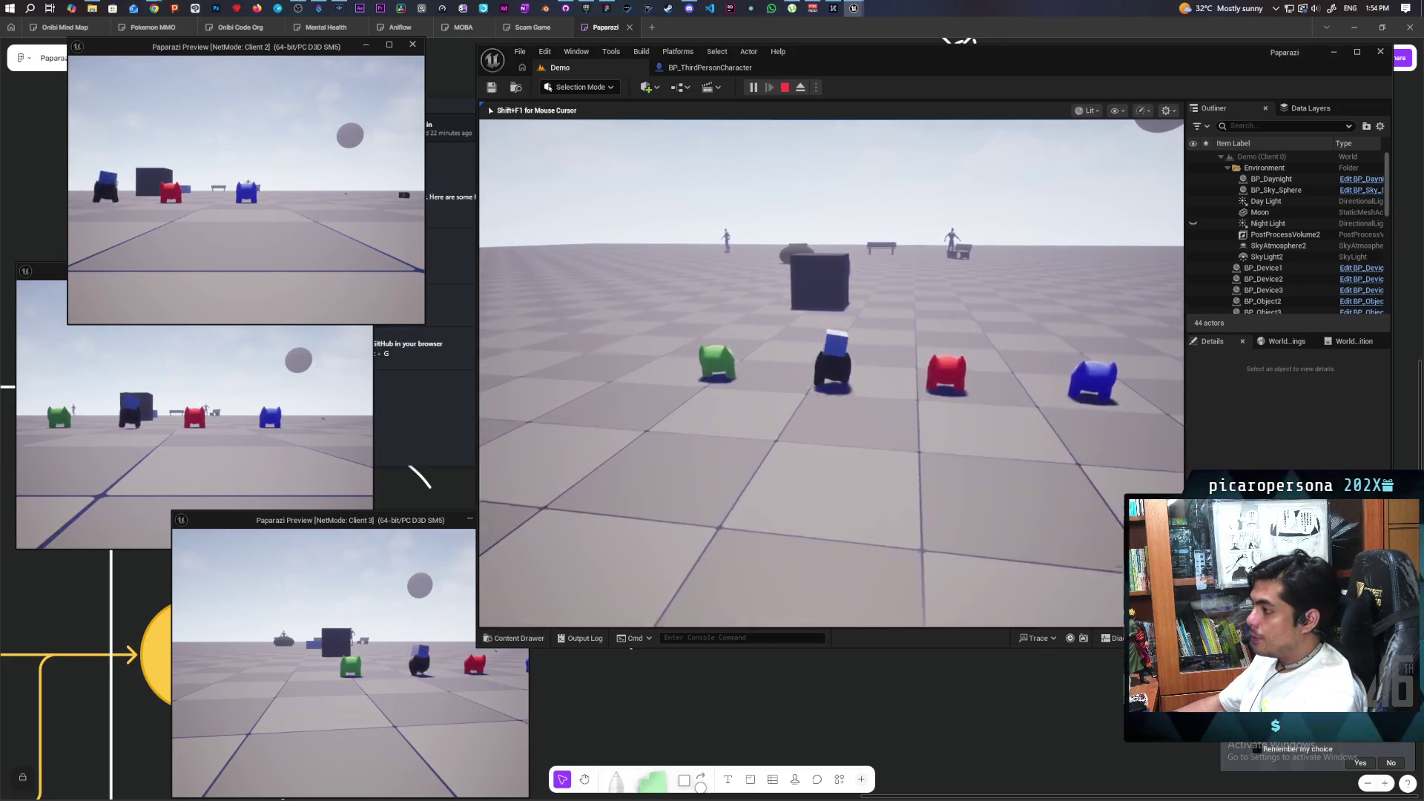
{"action": "key", "text": "s"}
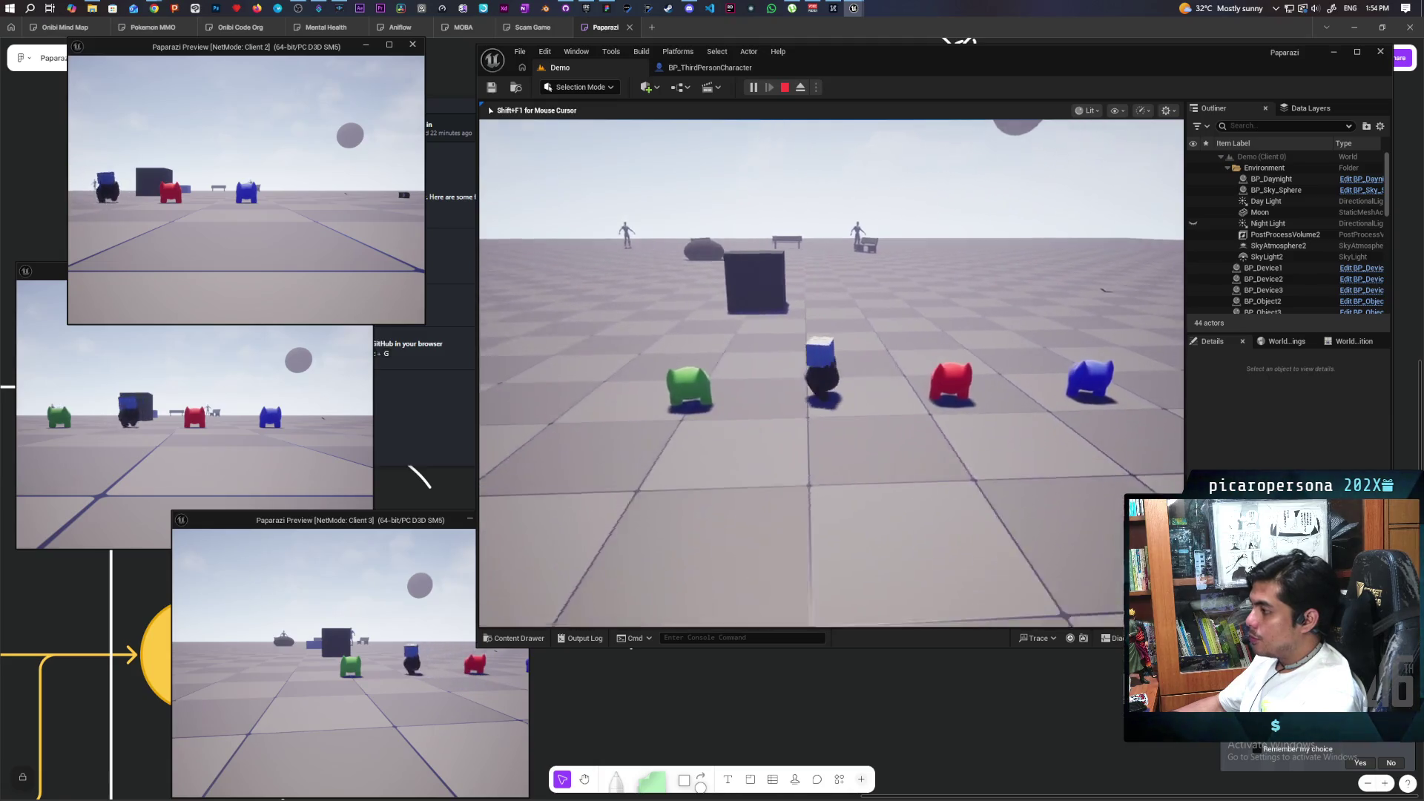
{"action": "key", "text": "w"}
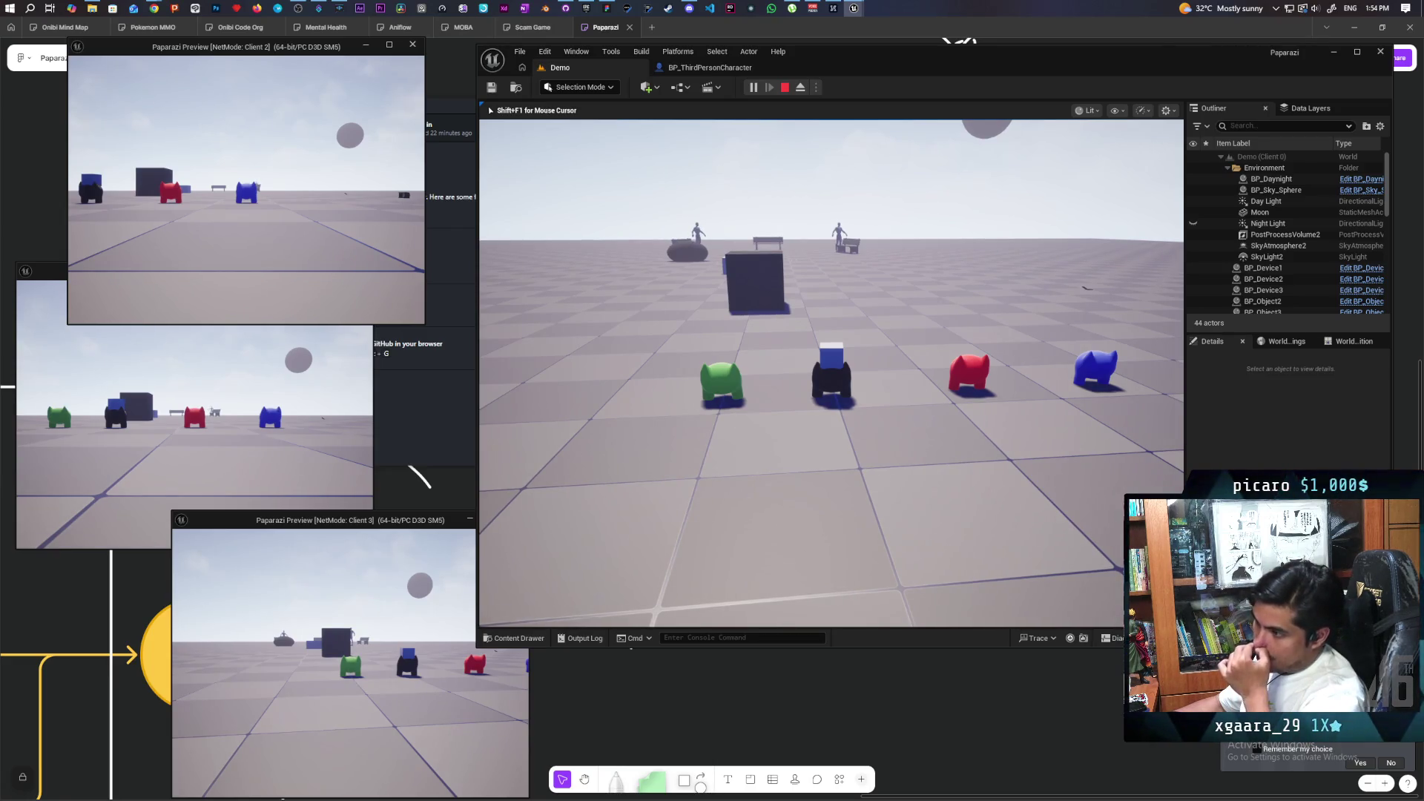
Maneuver the cube-carrying character through the group and jump onto the red figure's head.
{"action": "key", "text": "d"}
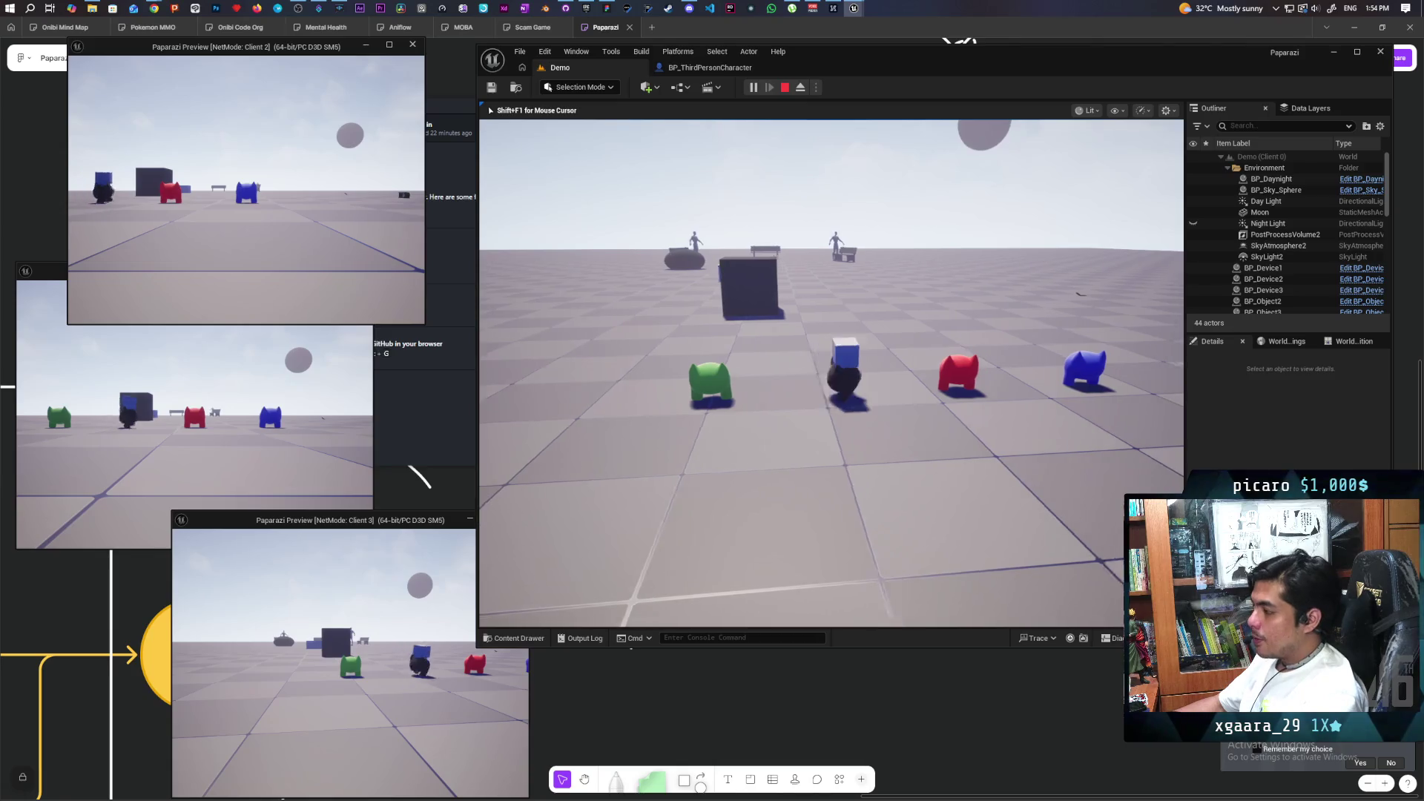
{"action": "key", "text": "a"}
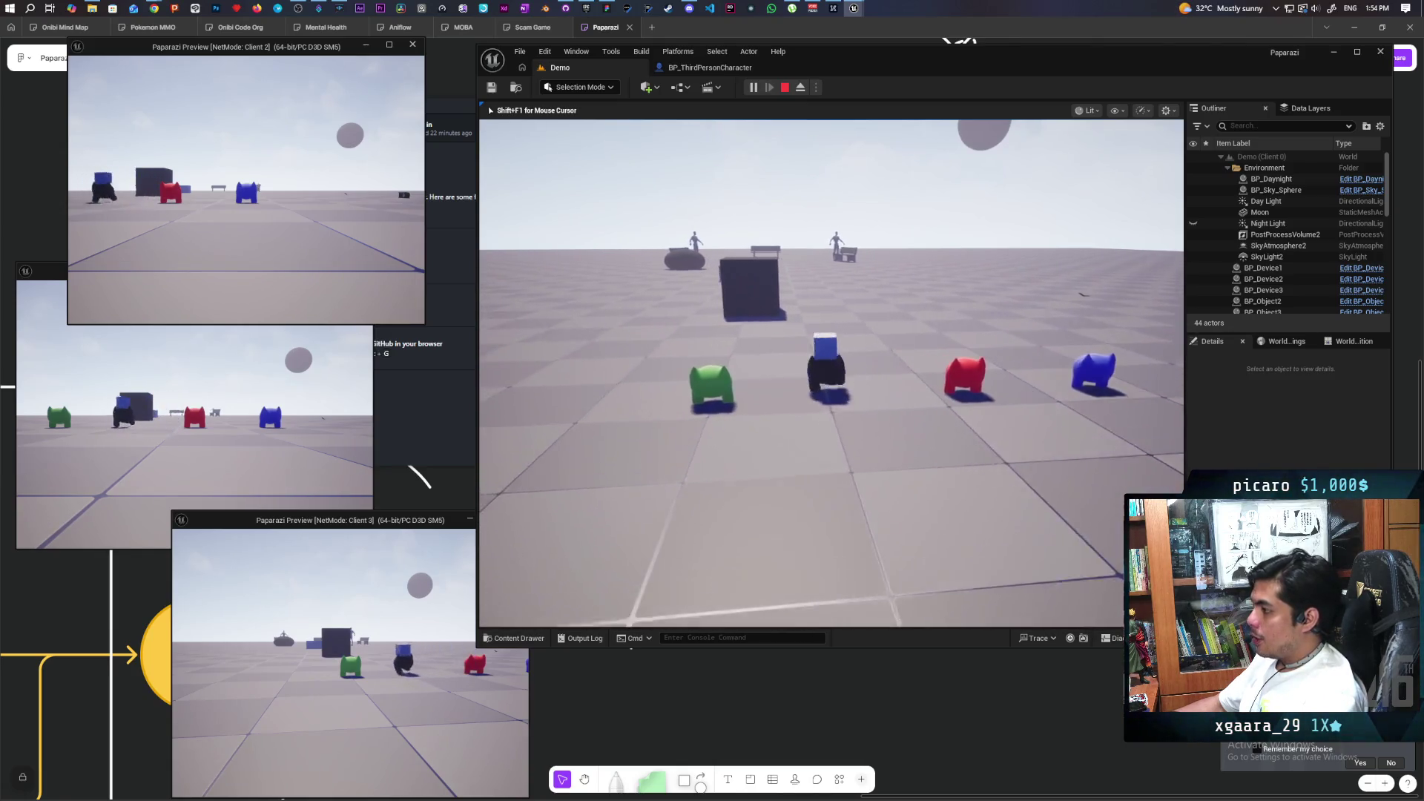
{"action": "key", "text": "w"}
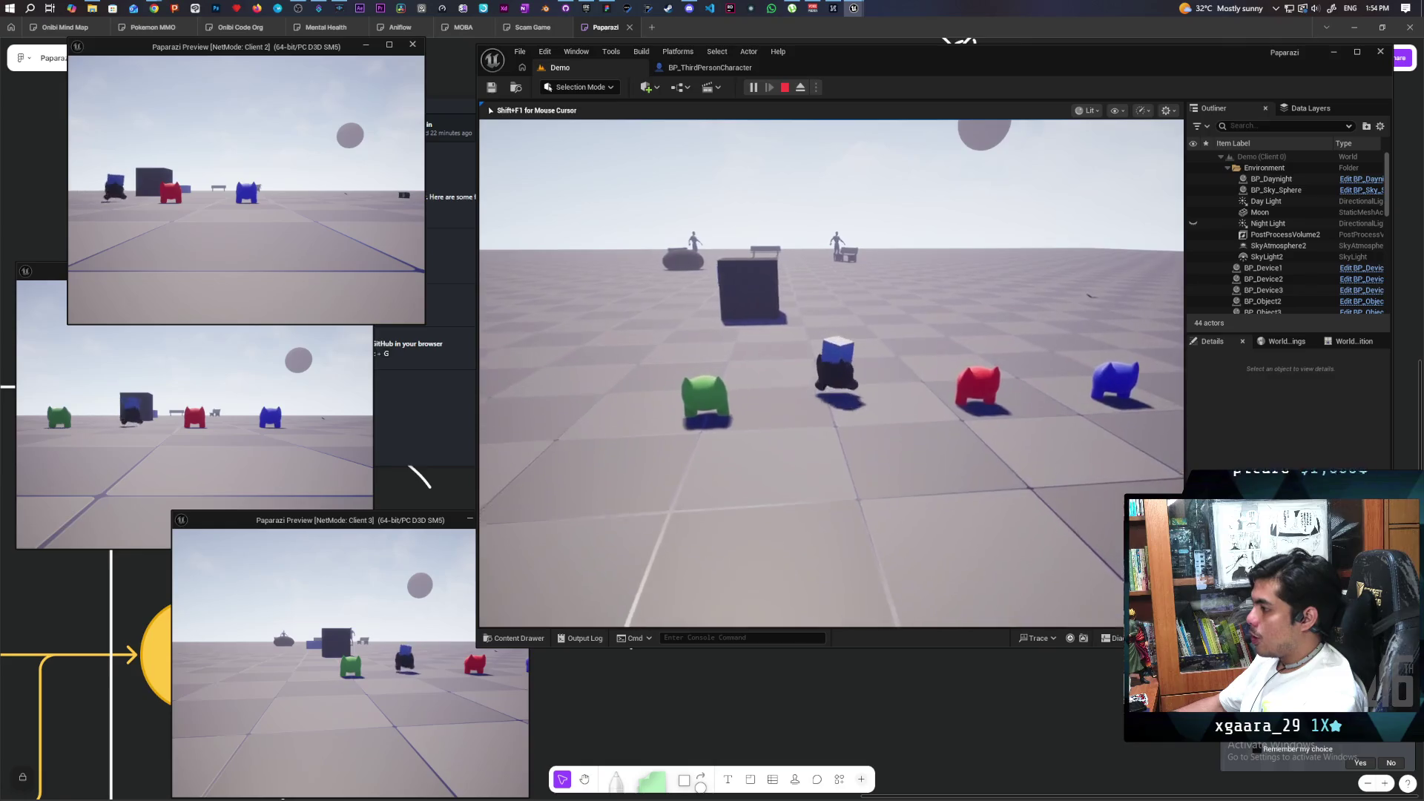
{"action": "key", "text": "w"}
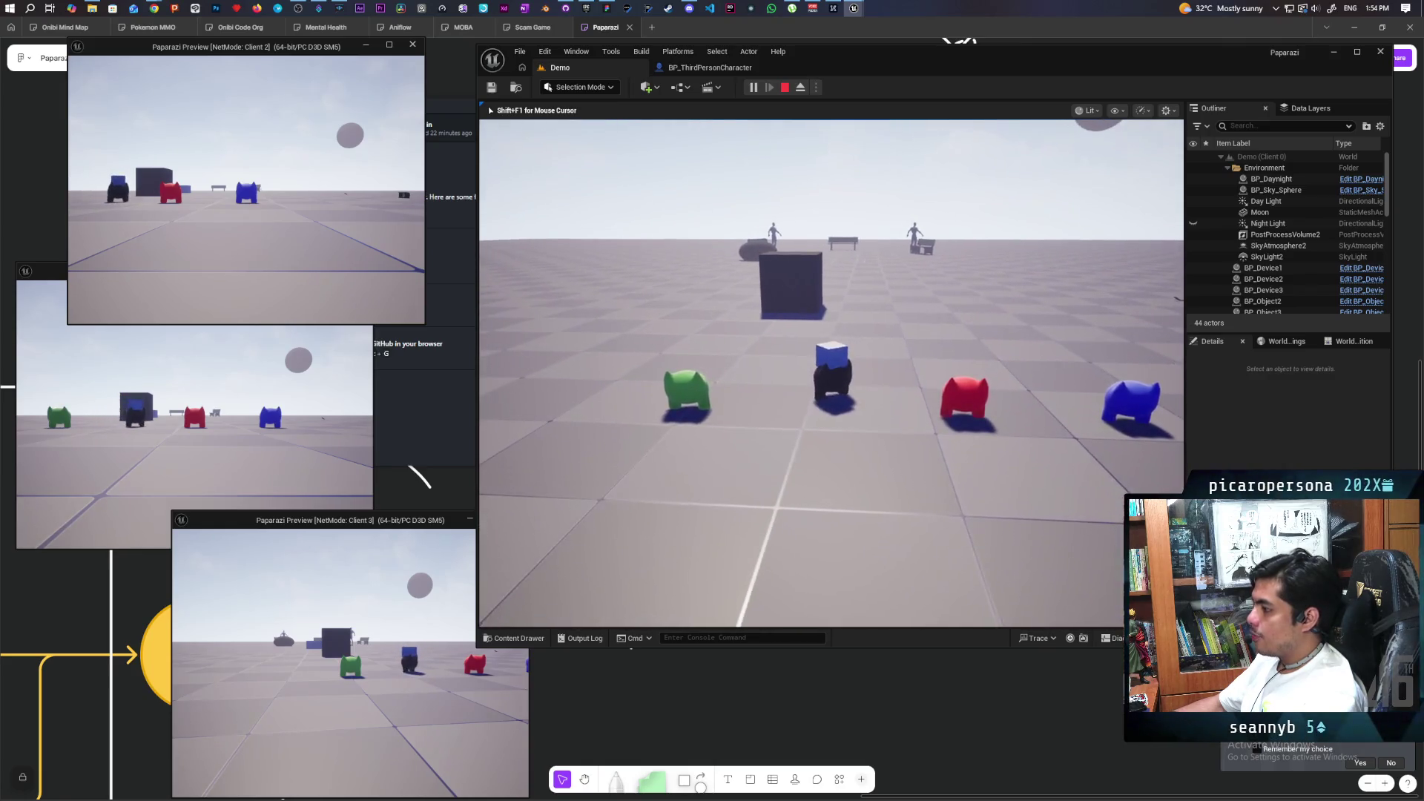
{"action": "key", "text": "s"}
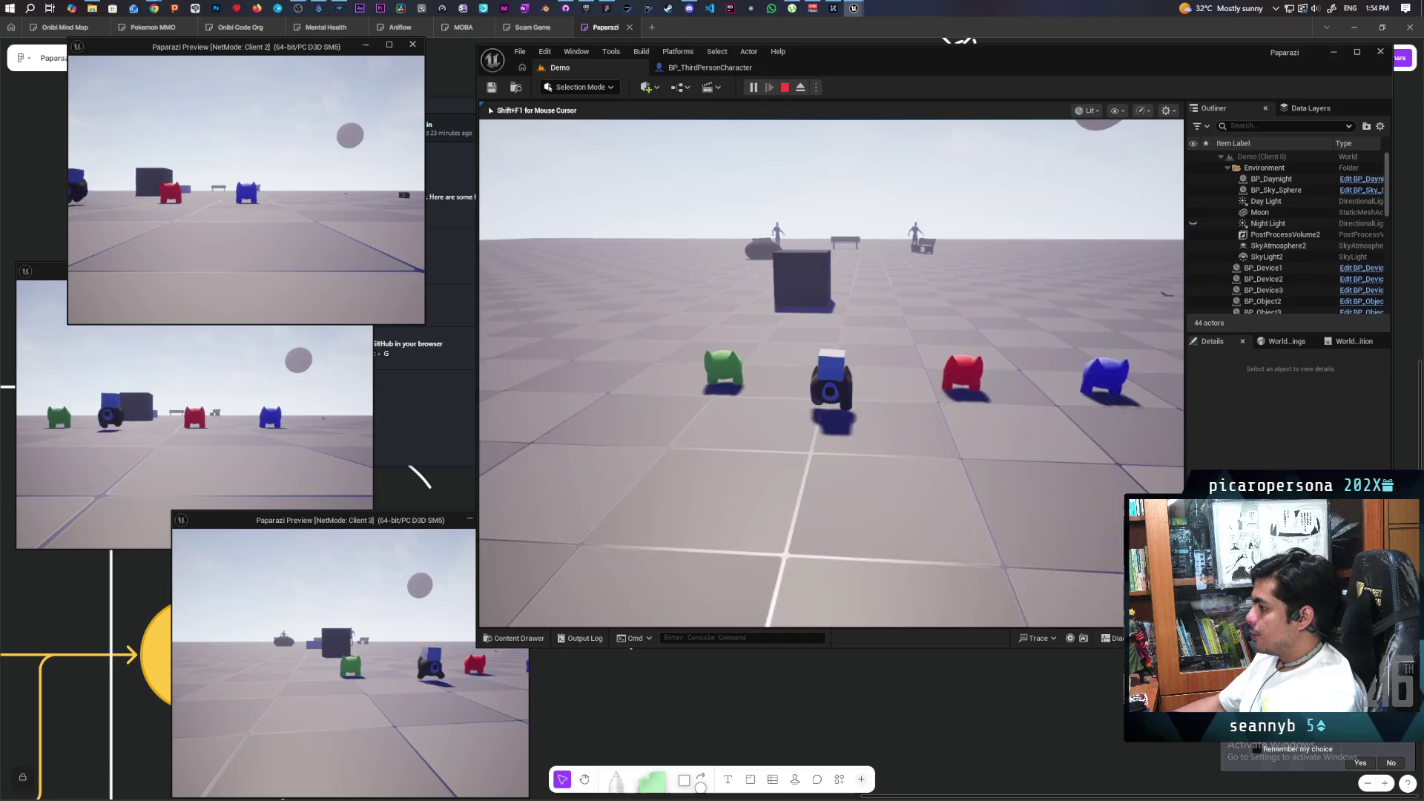
{"action": "key", "text": "w"}
{"action": "key", "text": "space"}
{"action": "key", "text": "w"}
{"action": "key", "text": "d"}
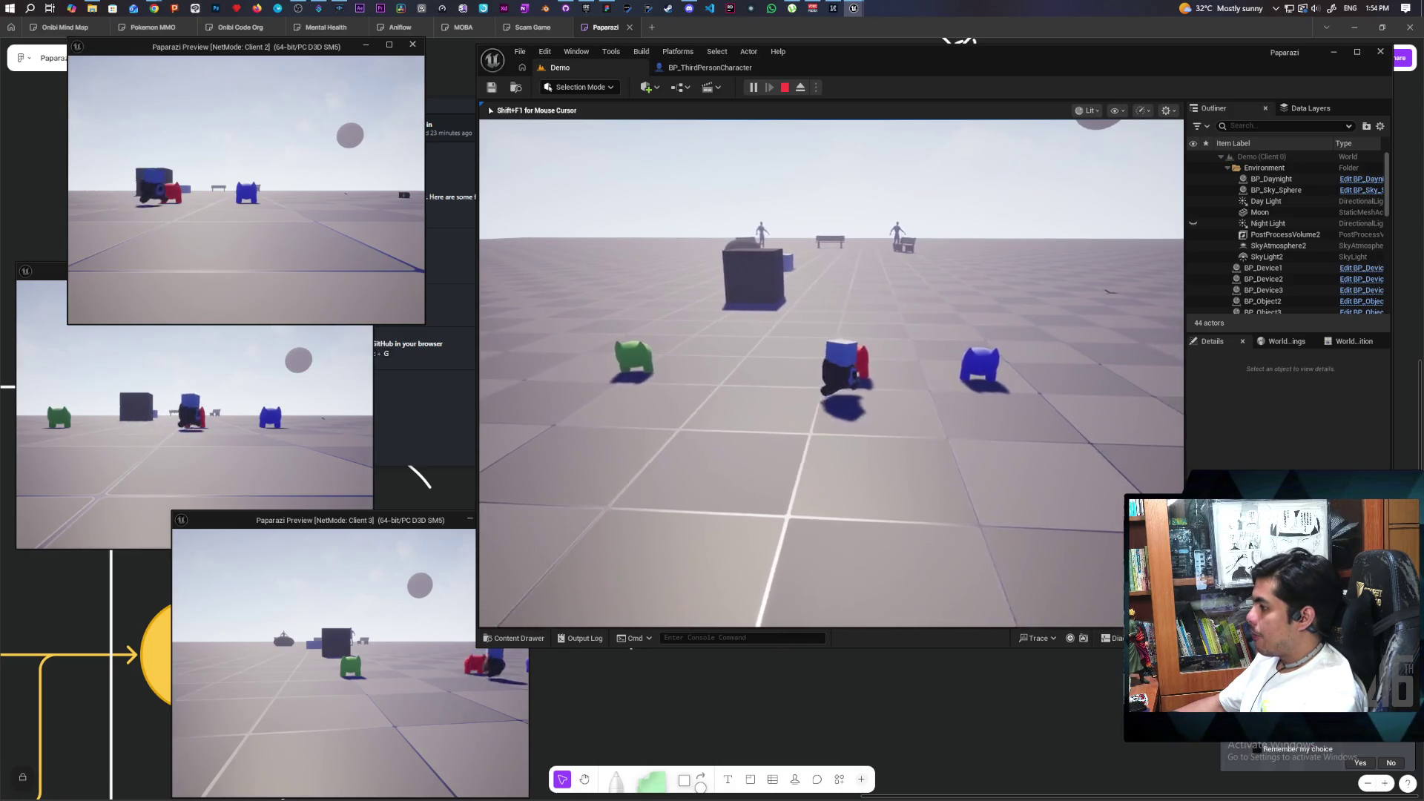
{"action": "key", "text": "d"}
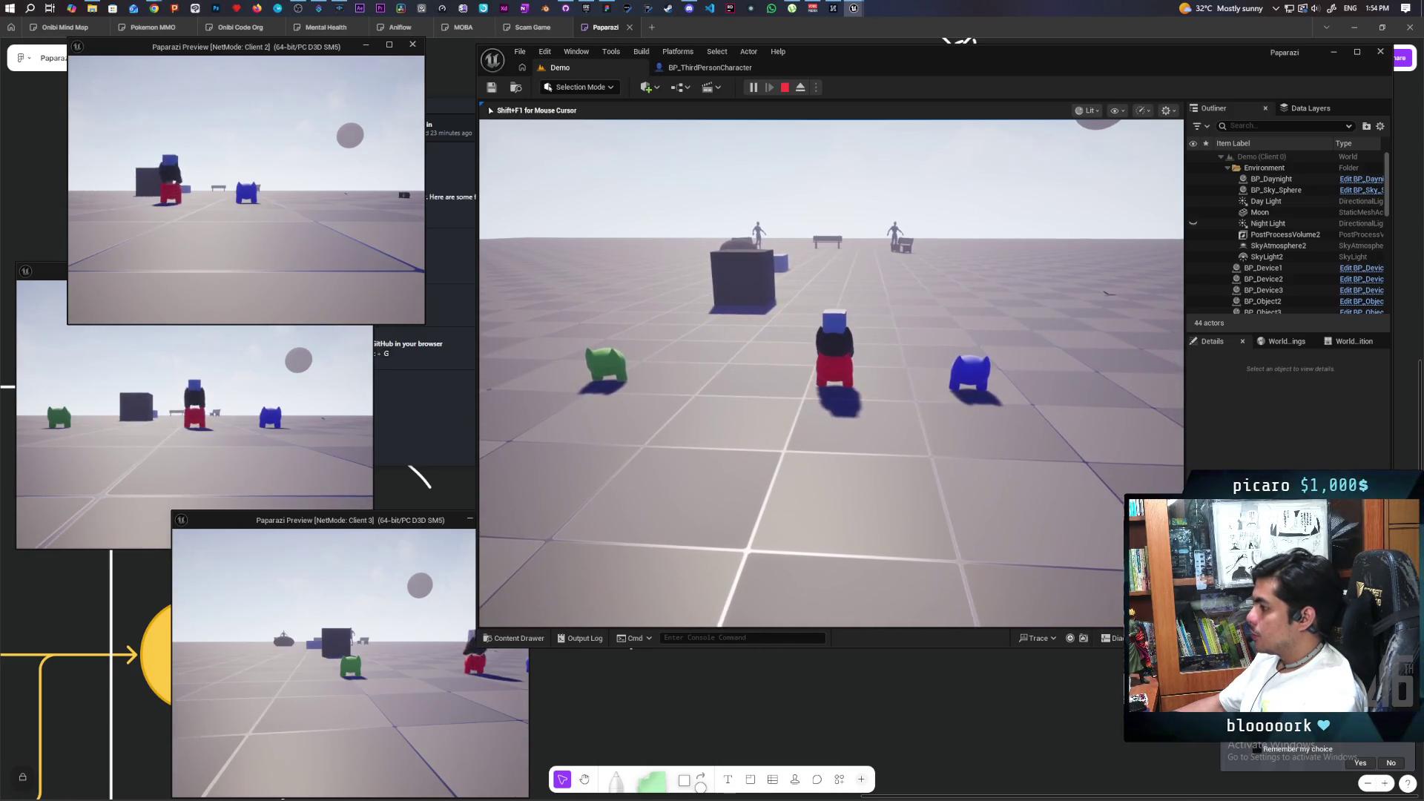
Trigger Piggyback on the red figure, step away, and stop the play session.
{"action": "key", "text": "e"}
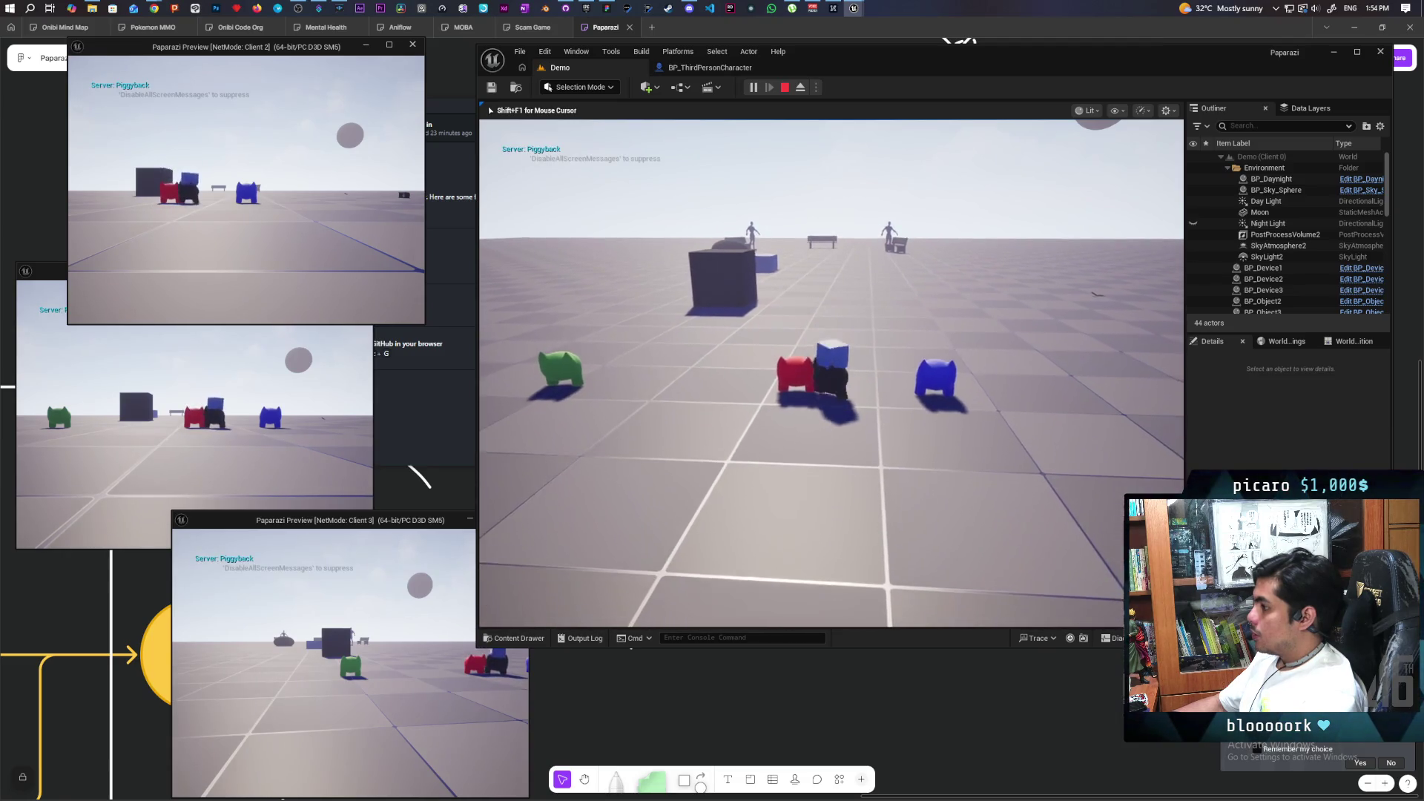
{"action": "key", "text": "s"}
{"action": "key", "text": "Escape"}
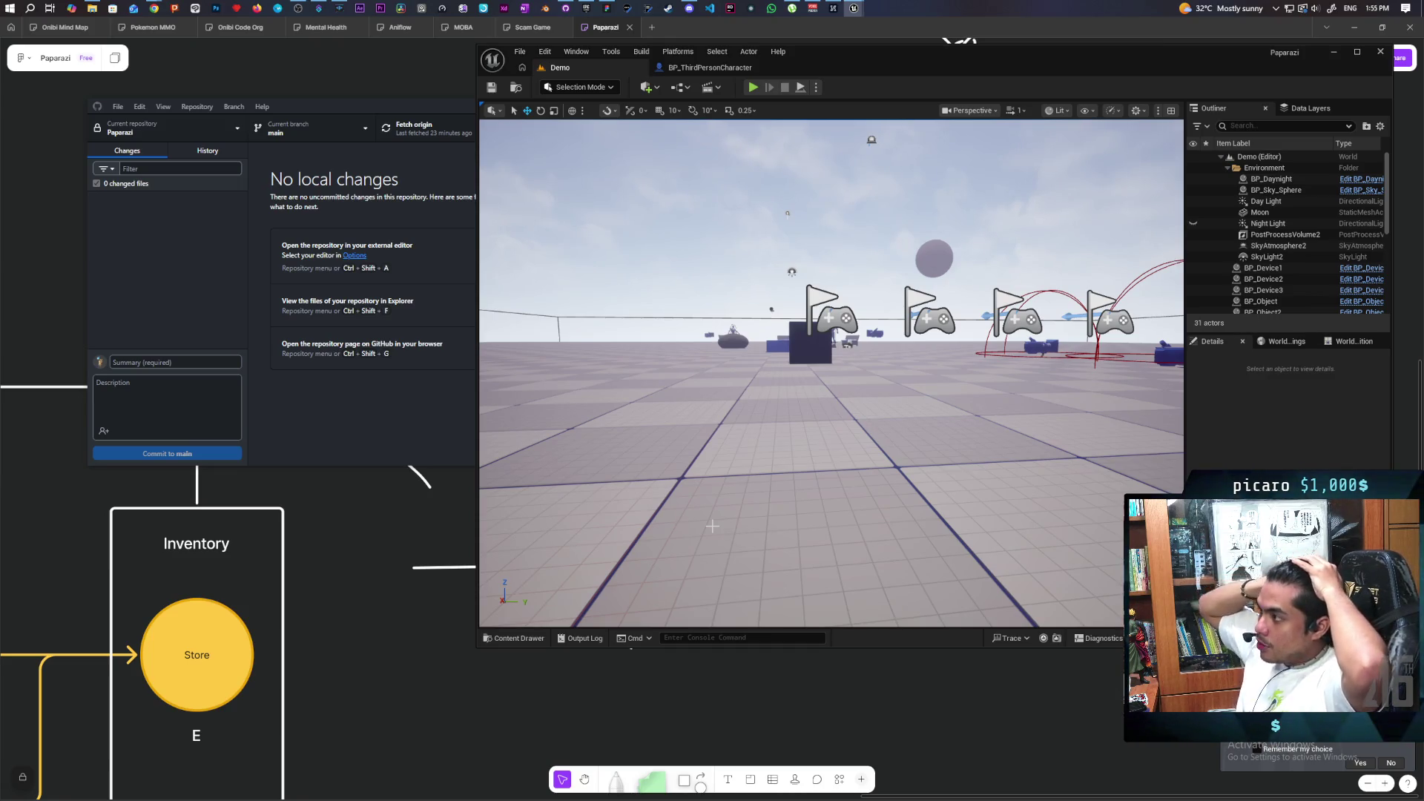
Bring the Discord window for the Aniflow Interactive server up over the Unreal editor.
{"action": "left_click", "coordinate": [687, 8]}
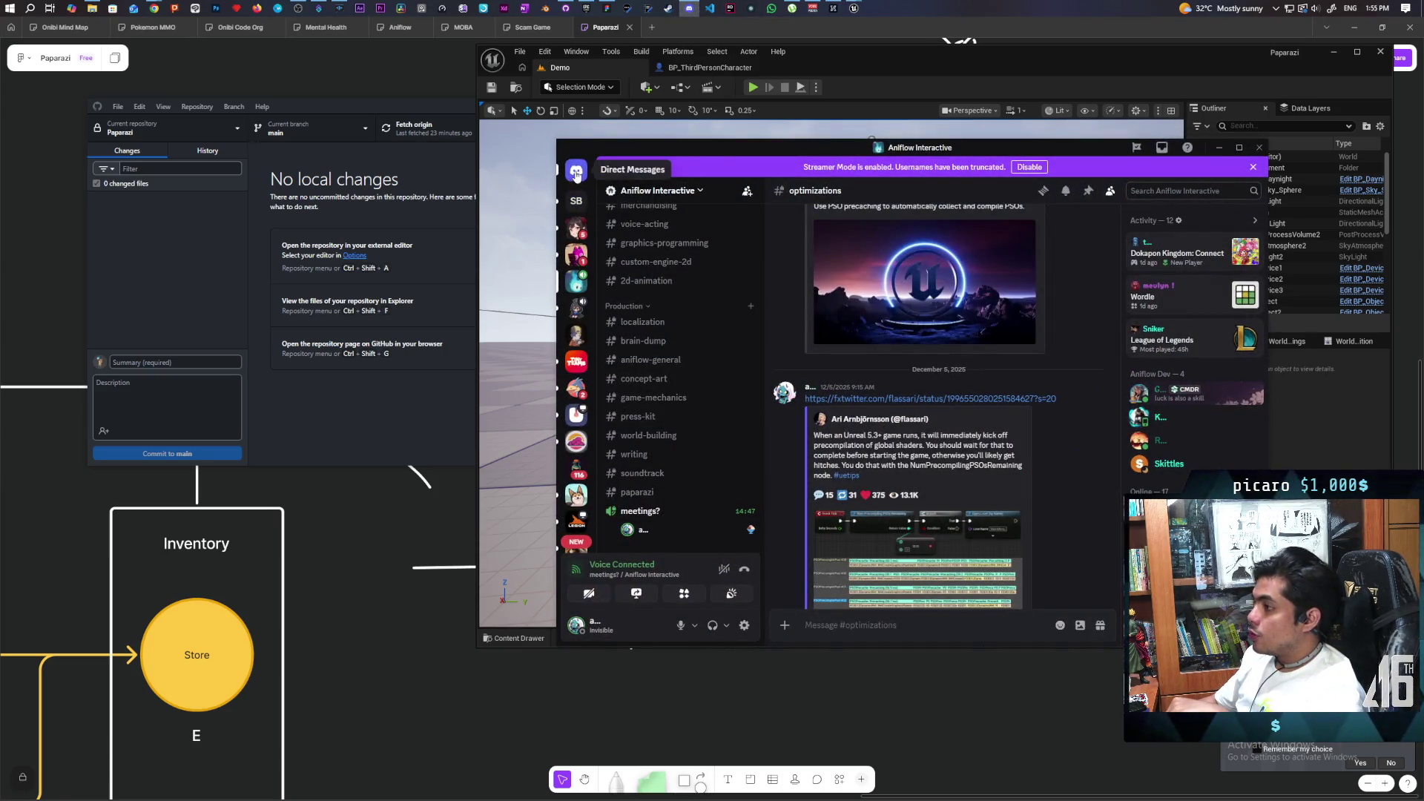
Read the Discord direct messages, then minimize Discord to return to the Unreal editor.
{"action": "left_click", "coordinate": [576, 173]}
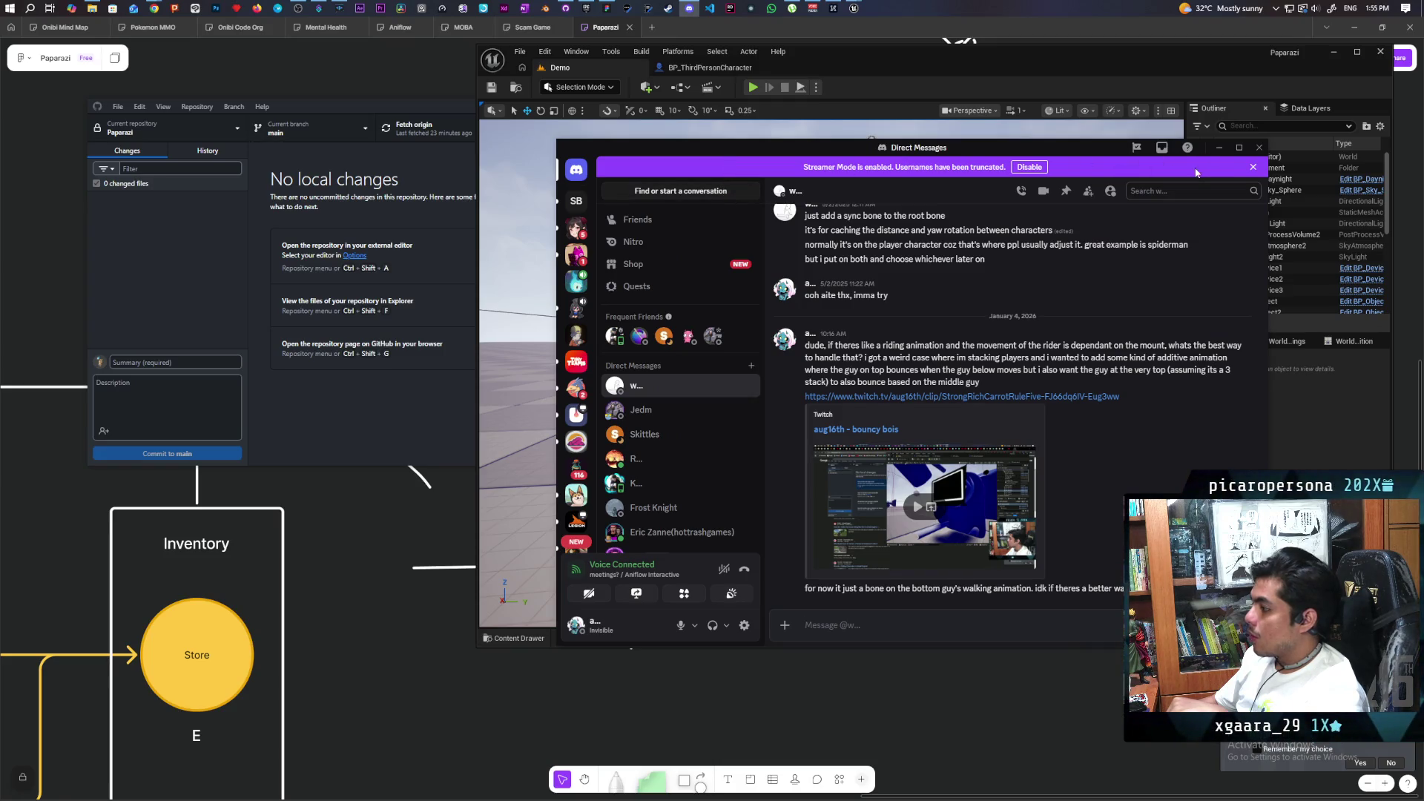
{"action": "left_click", "coordinate": [1222, 150]}
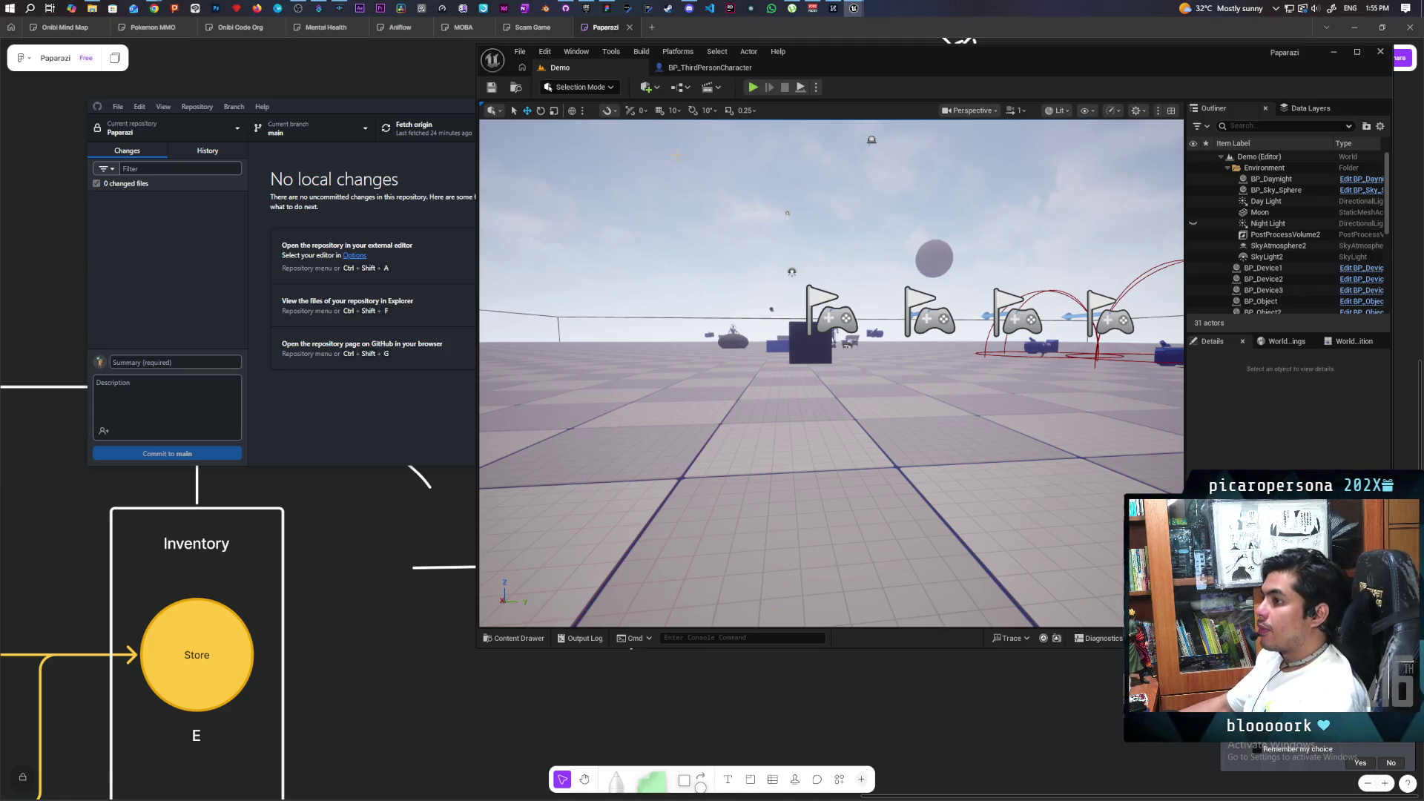
{"action": "mouse_move", "coordinate": [154, 11]}
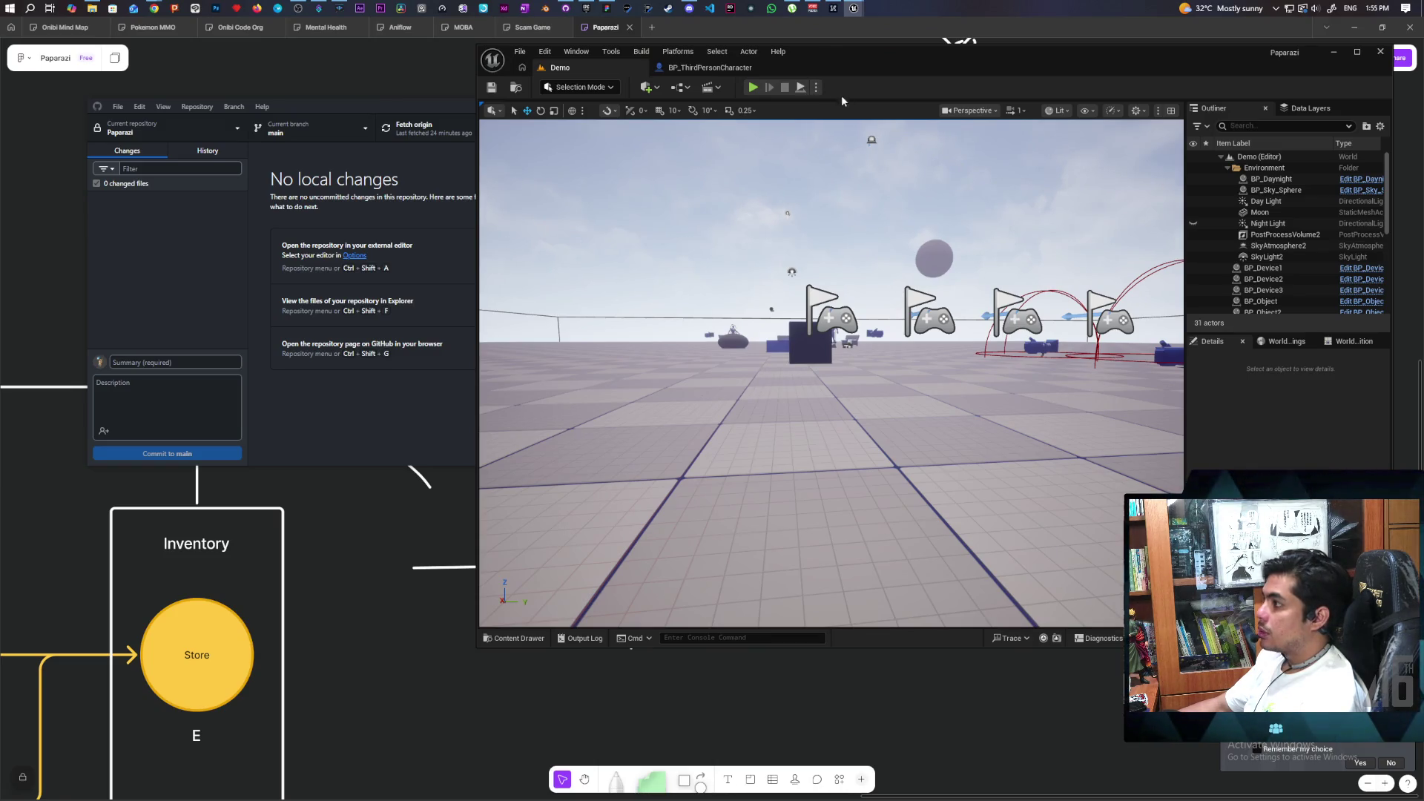
{"action": "left_click_drag", "start_coordinate": [862, 68], "coordinate": [859, 88]}
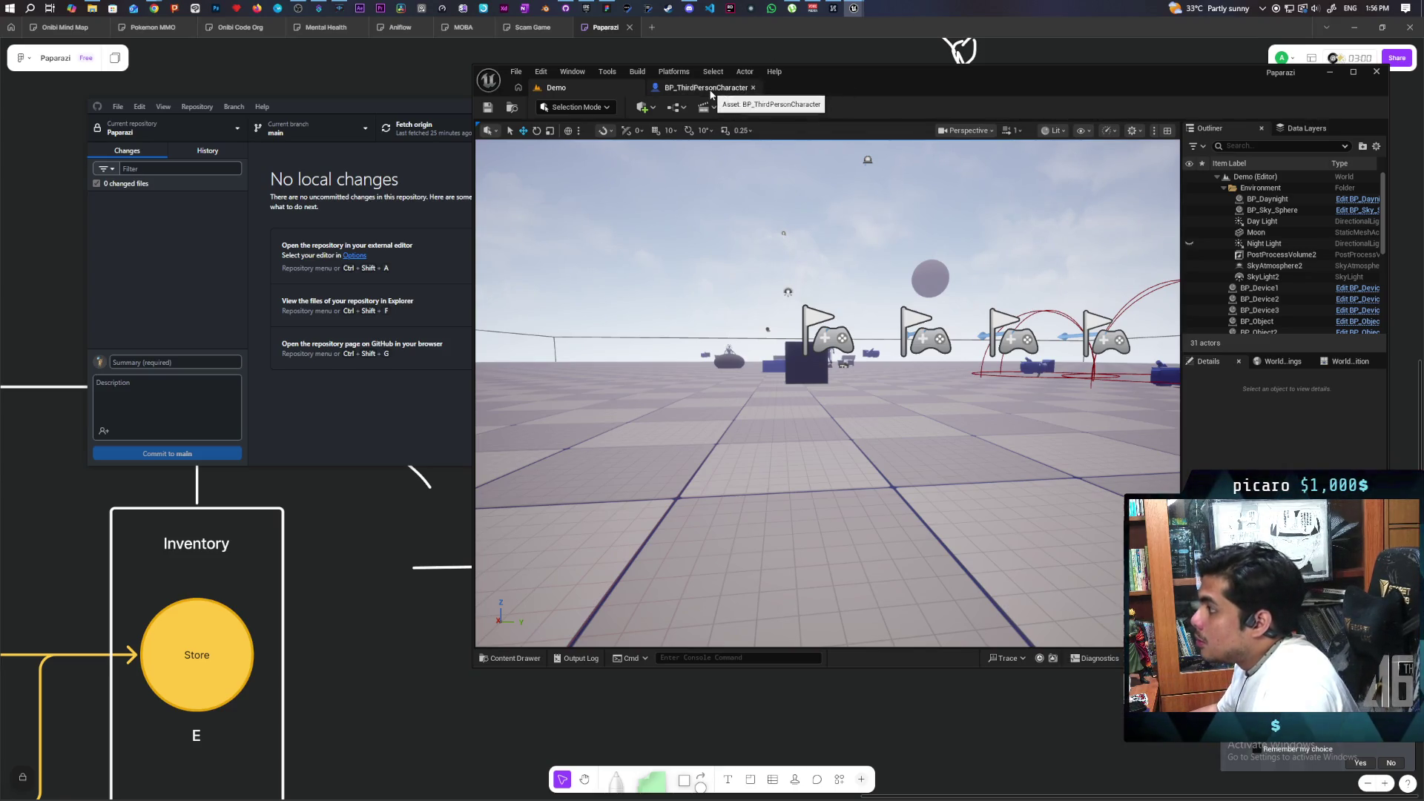
Inspect the Attach Component To Component logic in the BP_ThirdPersonCharacter graph.
{"action": "left_click", "coordinate": [711, 93]}
{"action": "scroll", "coordinate": [848, 225], "scroll_direction": "down", "scroll_amount": 2}
{"action": "left_click", "coordinate": [790, 296]}
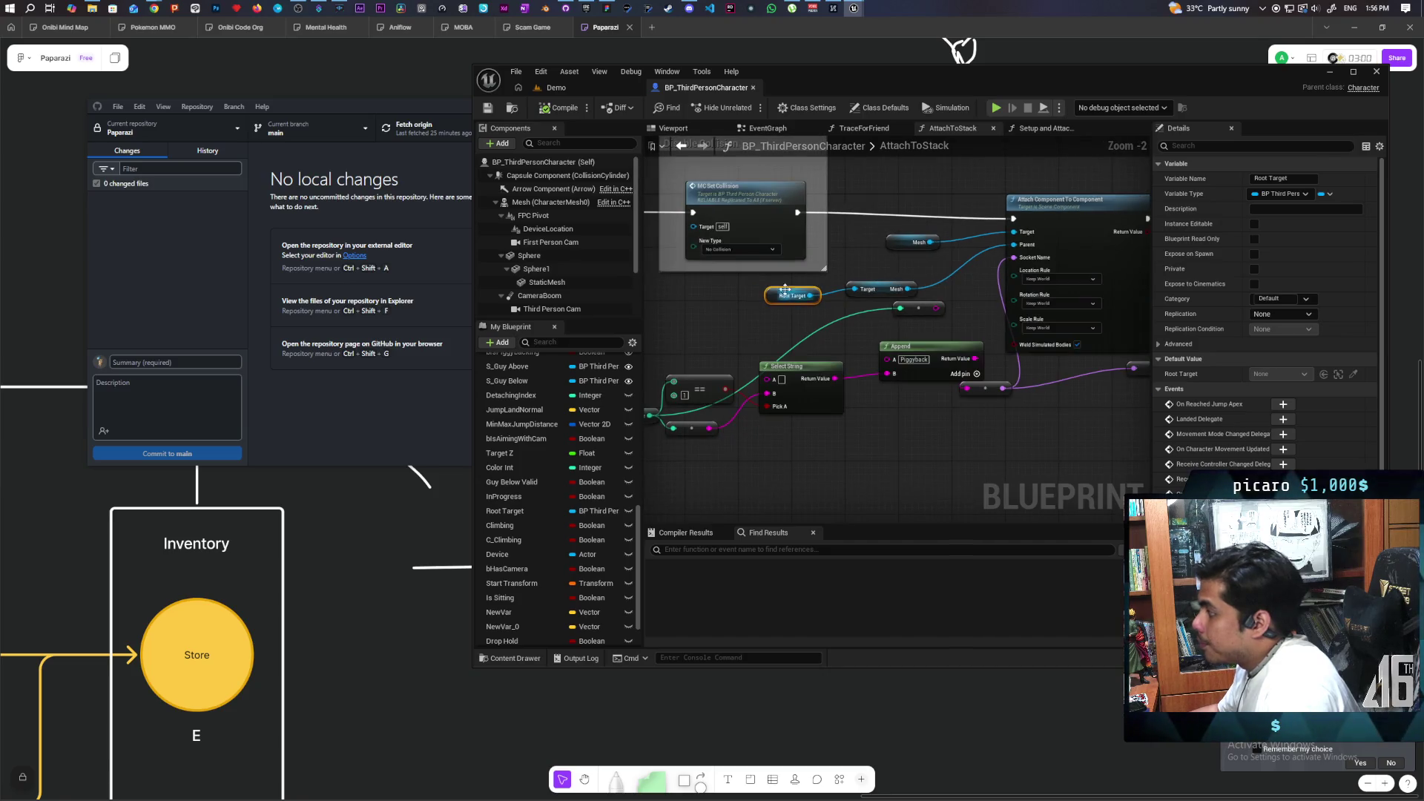
{"action": "left_click_drag", "start_coordinate": [1060, 404], "coordinate": [926, 413]}
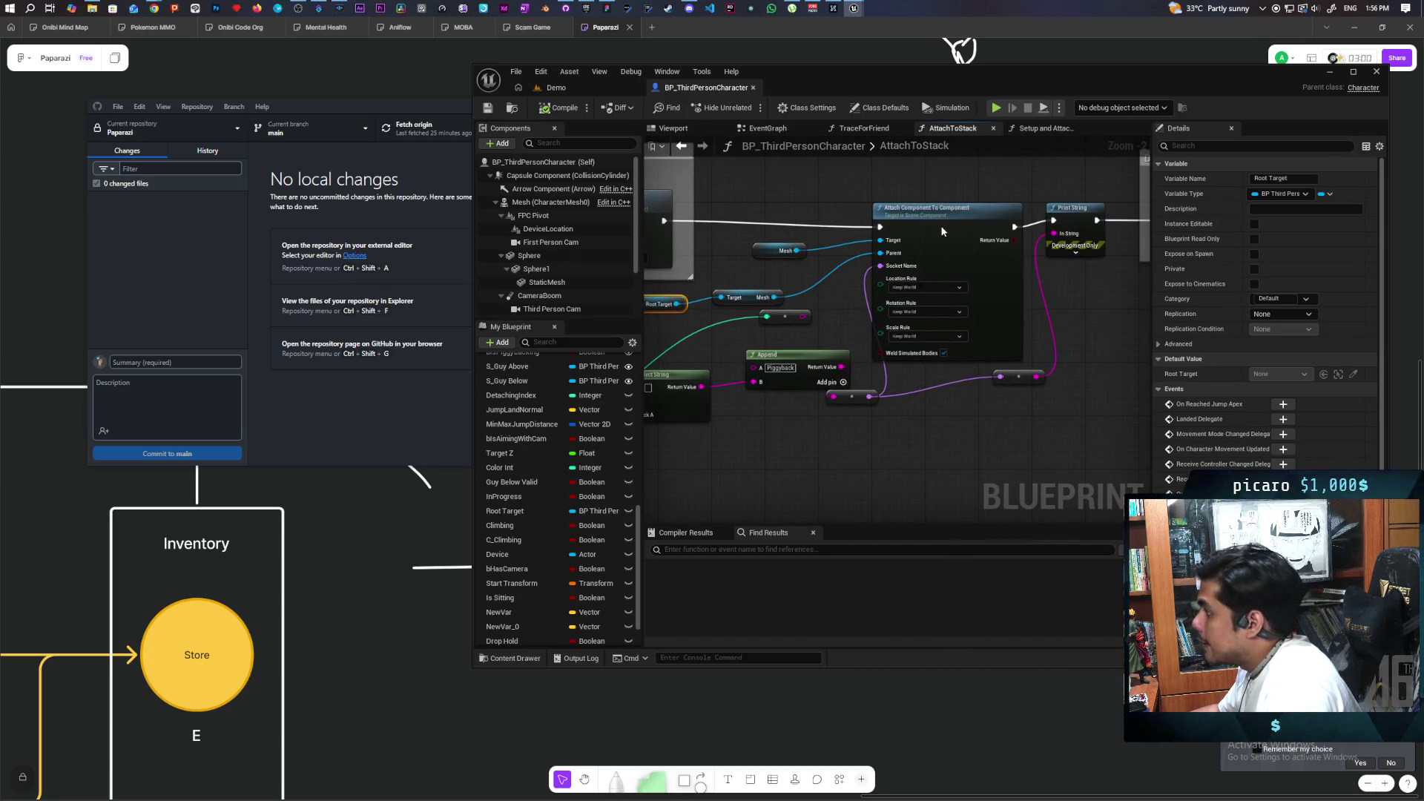
{"action": "left_click_drag", "start_coordinate": [943, 232], "coordinate": [937, 226]}
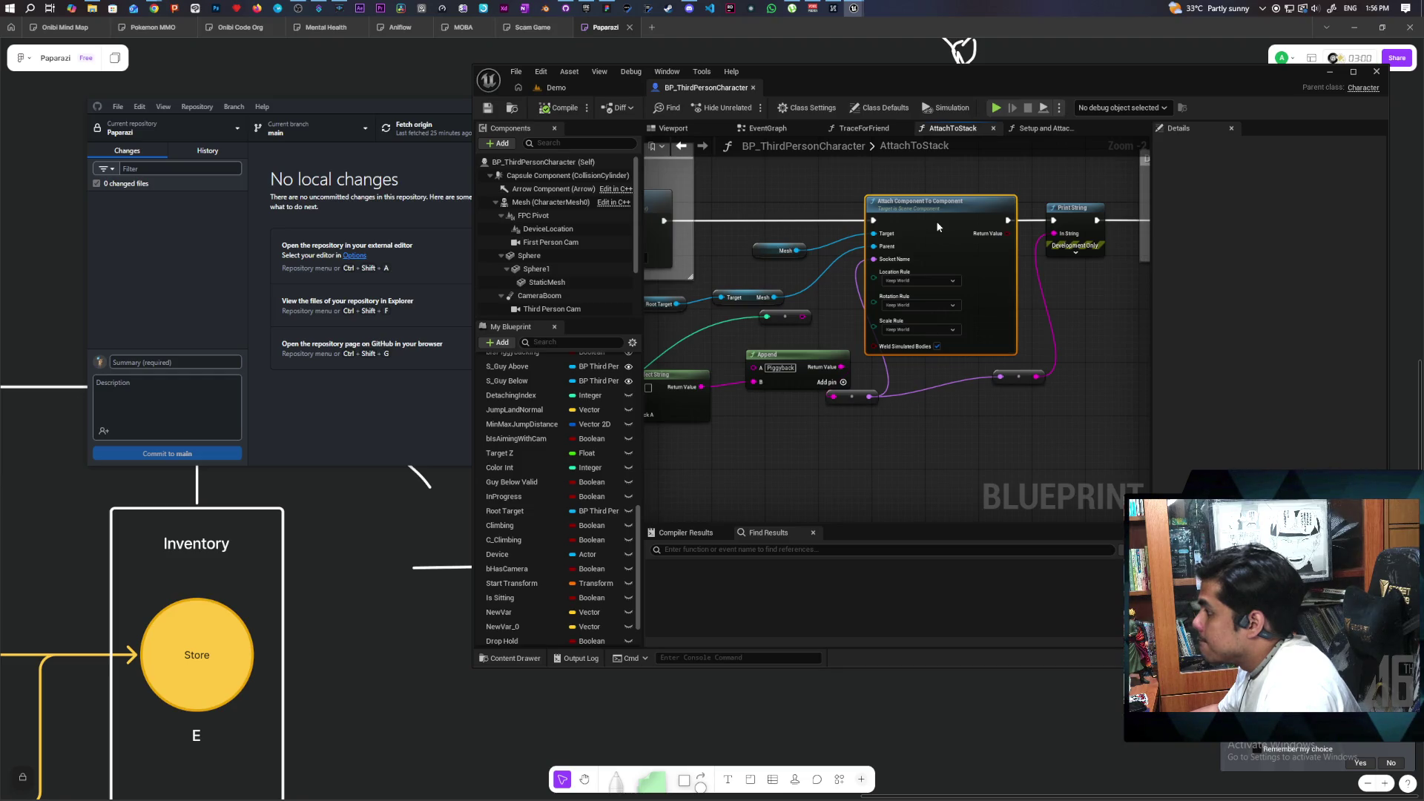
{"action": "left_click_drag", "start_coordinate": [1036, 234], "coordinate": [697, 292]}
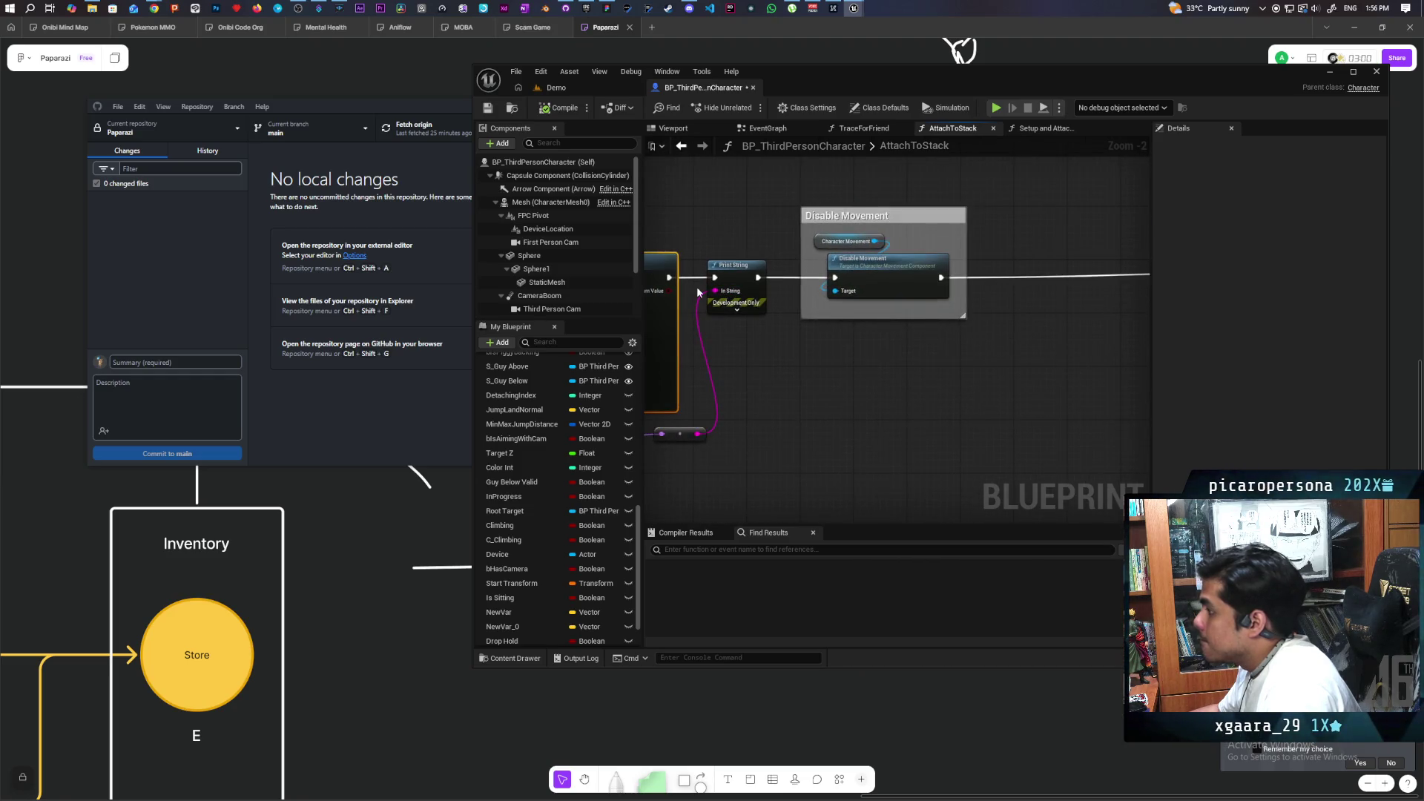
Delete the Print String node and the stray reroute wire, then compile the blueprint.
{"action": "left_click", "coordinate": [742, 293]}
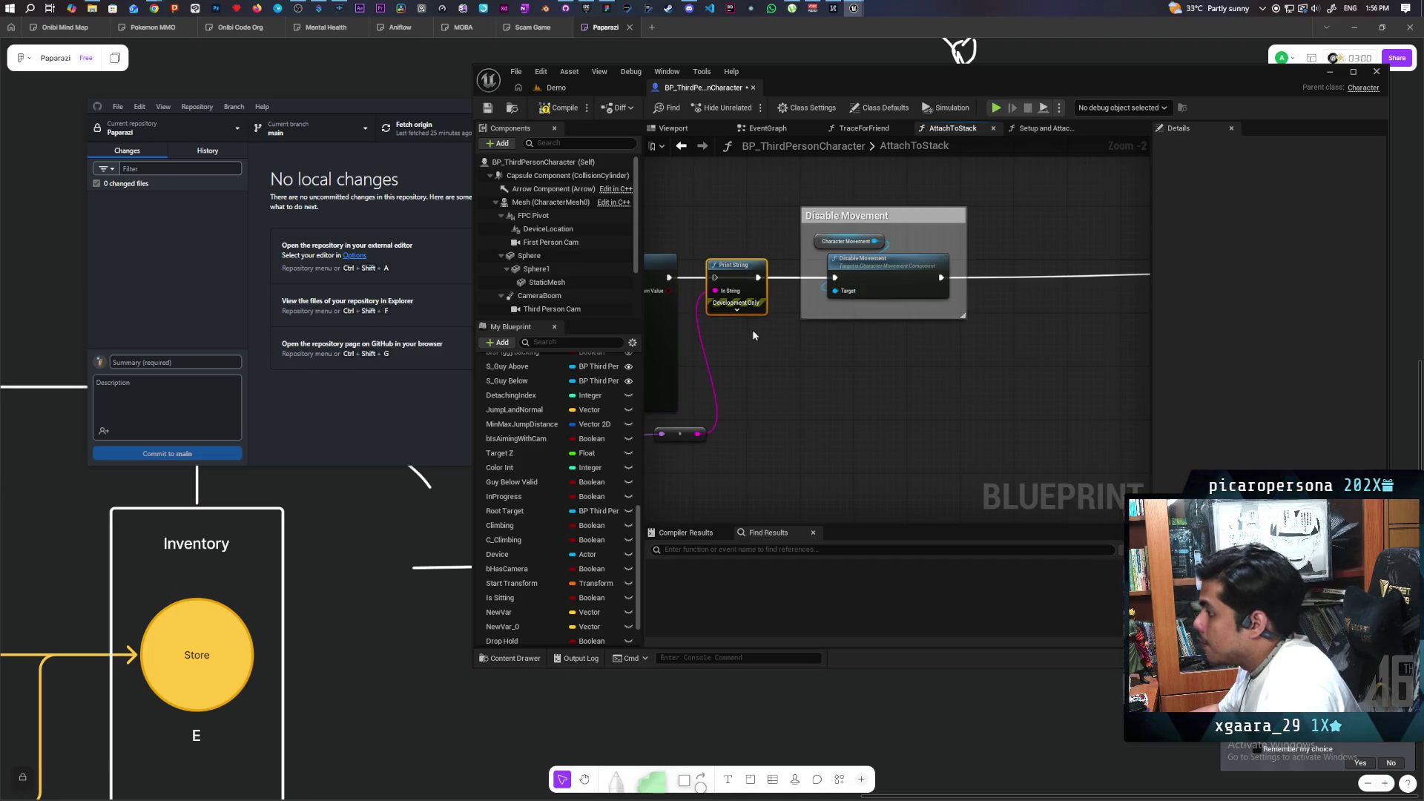
{"action": "key", "text": "Delete"}
{"action": "left_click_drag", "start_coordinate": [758, 431], "coordinate": [991, 444]}
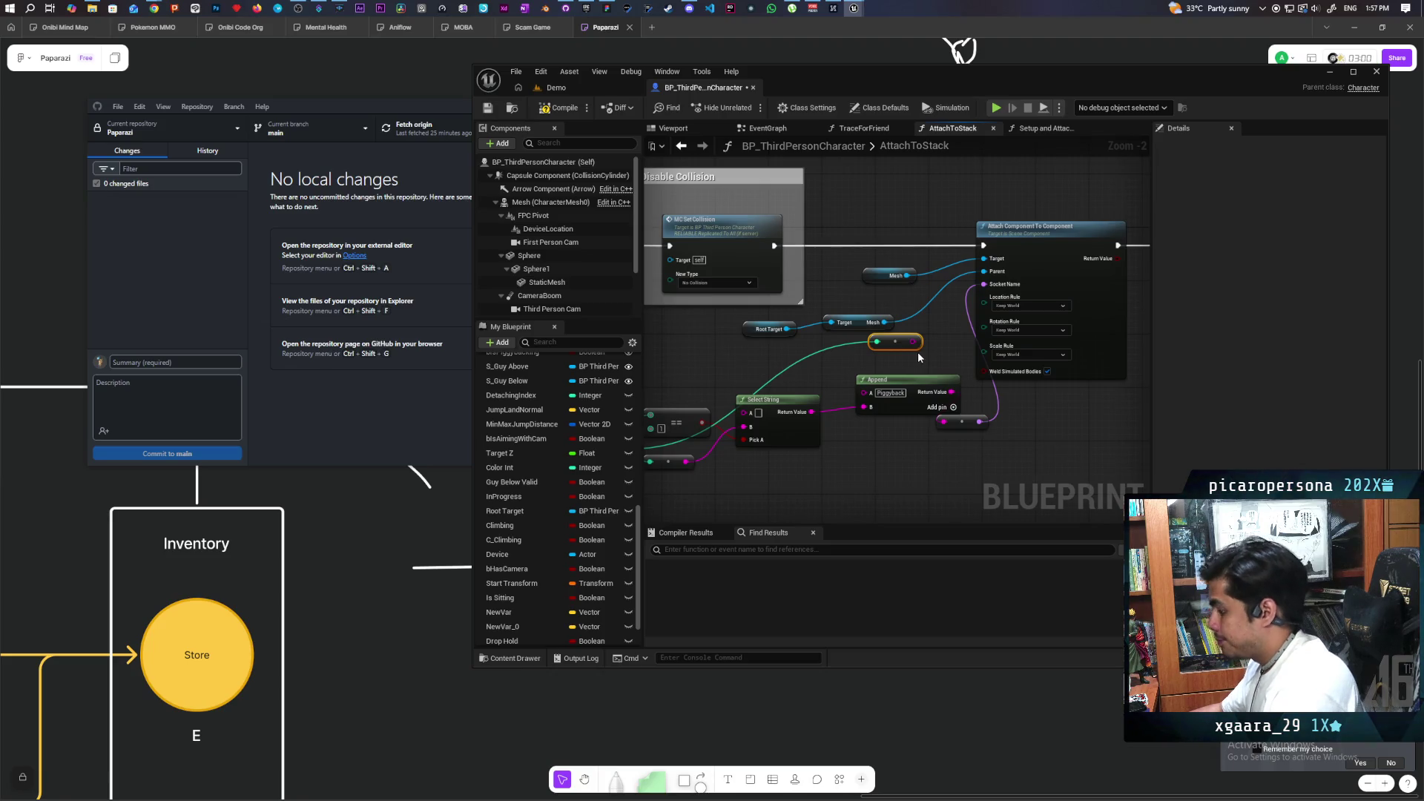
{"action": "key", "text": "Delete"}
{"action": "left_click_drag", "start_coordinate": [850, 468], "coordinate": [932, 464]}
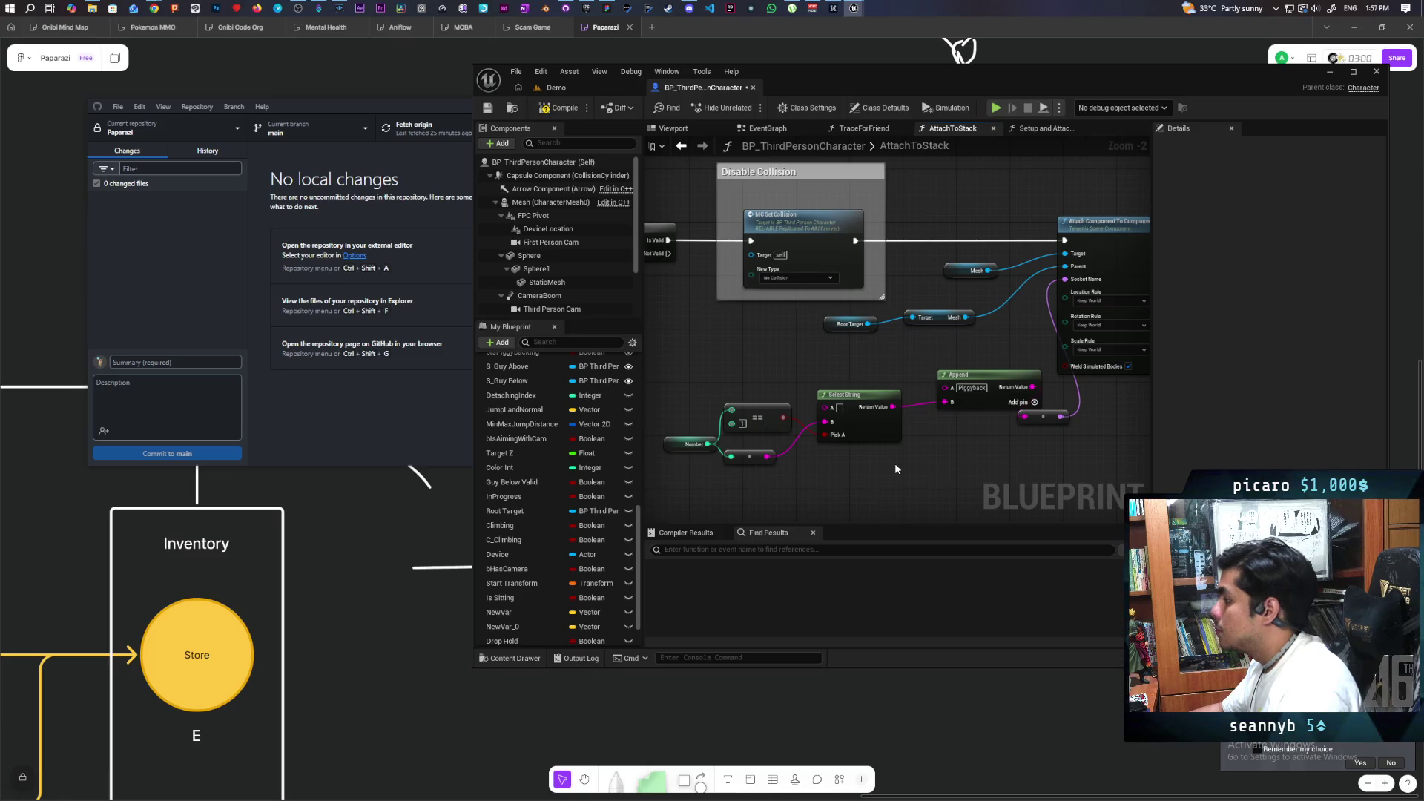
{"action": "left_click", "coordinate": [549, 110]}
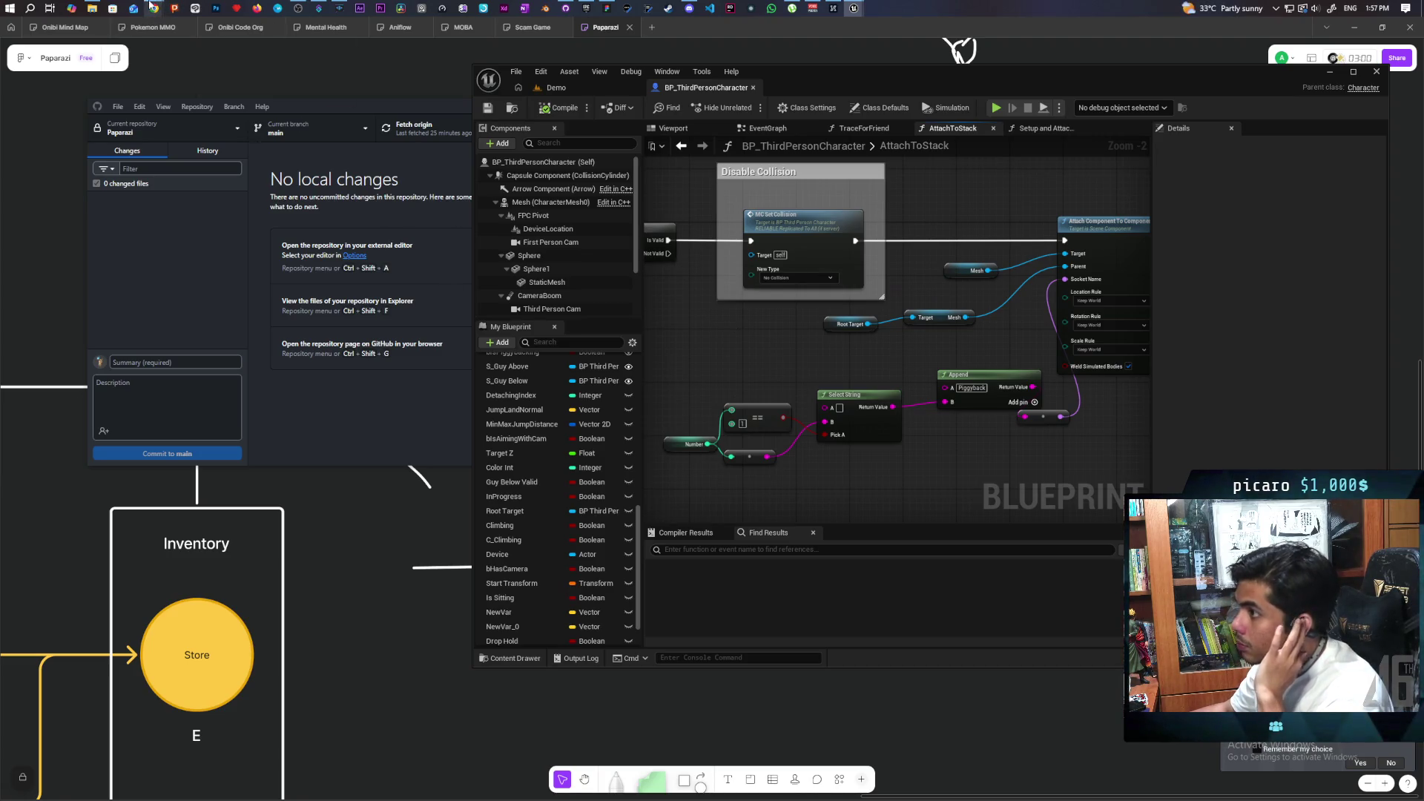
Switch to FigJam and scroll to the yellow, pink and green sticky-note to-do lists.
{"action": "mouse_move", "coordinate": [152, 7]}
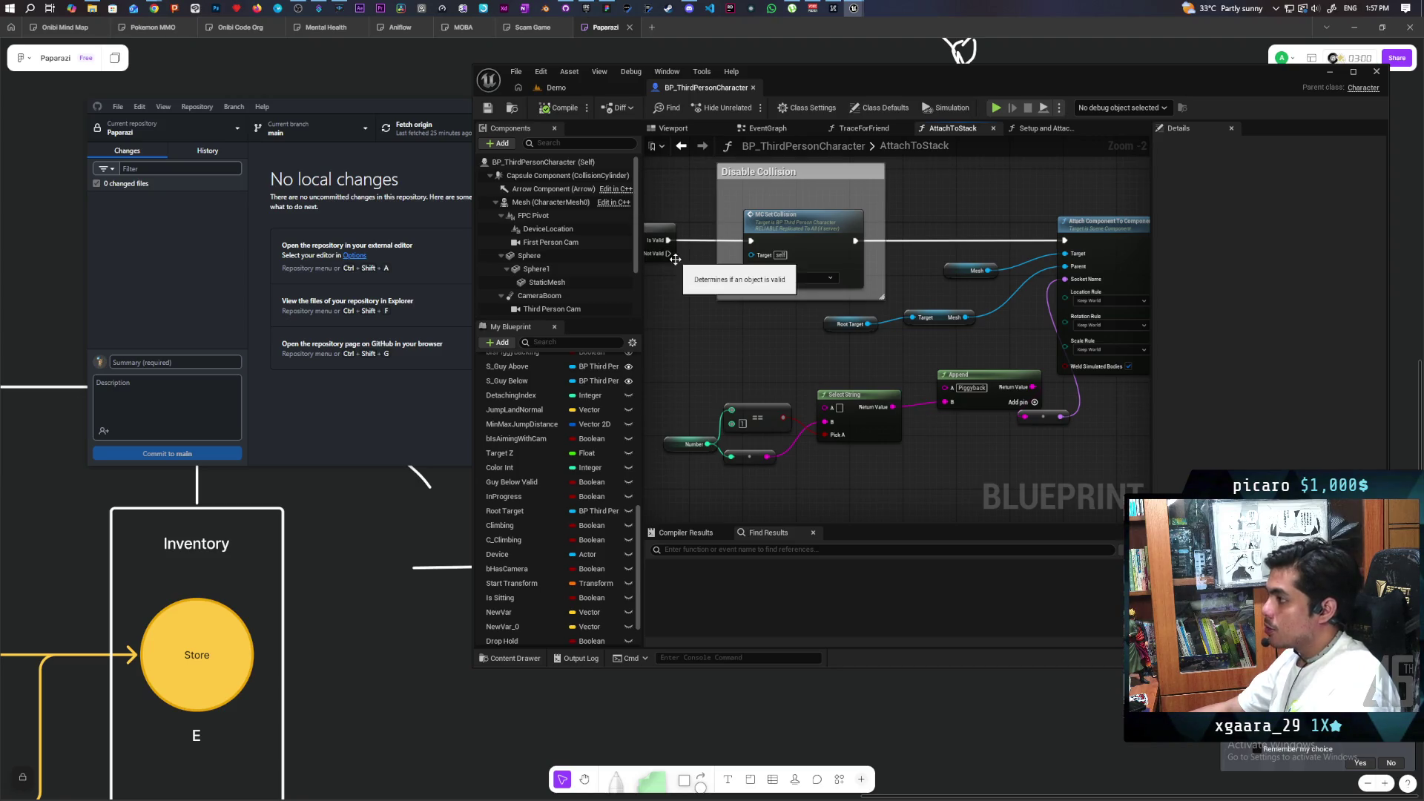
{"action": "key", "text": "alt+Tab"}
{"action": "scroll", "coordinate": [1105, 413], "scroll_direction": "up", "scroll_amount": 10}
{"action": "scroll", "coordinate": [836, 517], "scroll_direction": "right", "scroll_amount": 5}
{"action": "scroll", "coordinate": [763, 398], "scroll_direction": "left", "scroll_amount": 5}
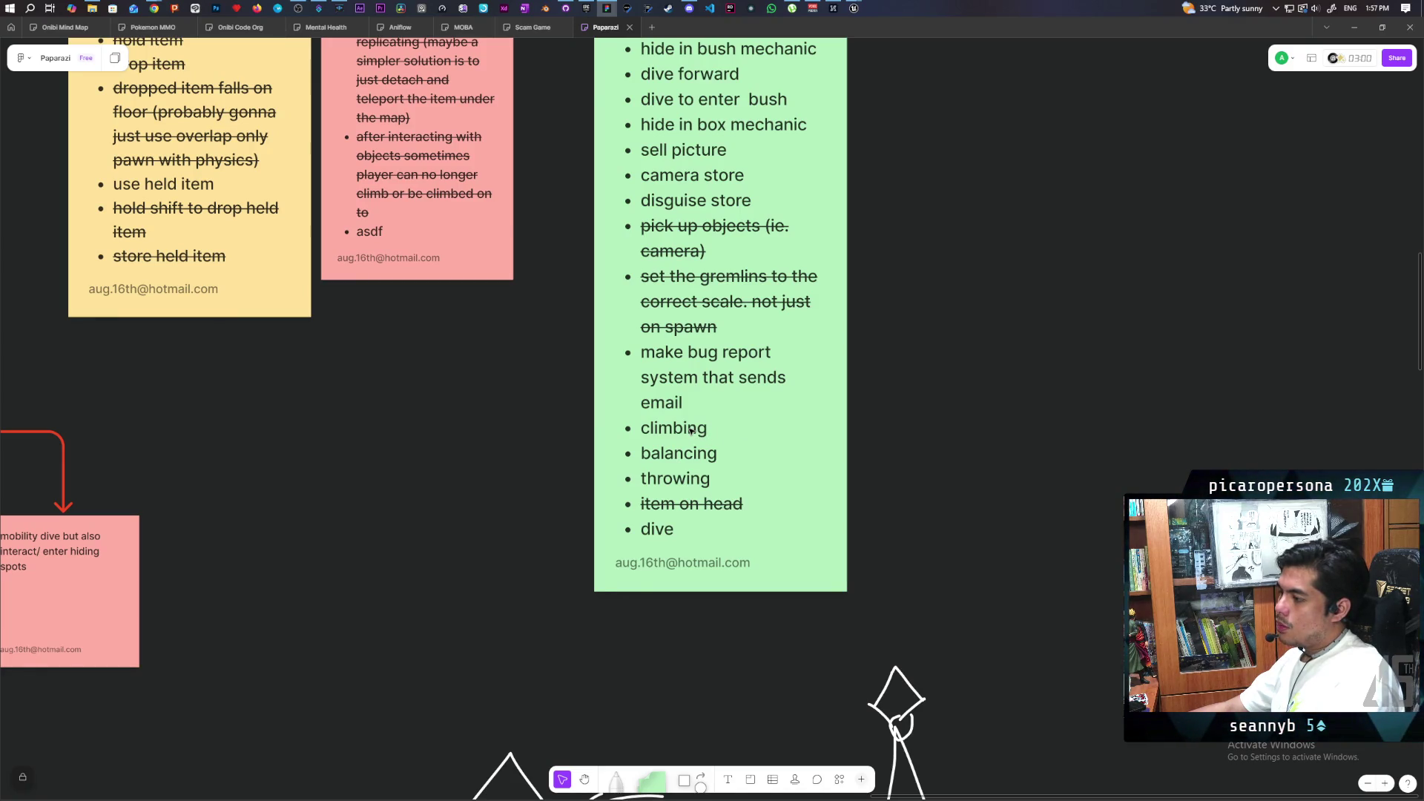
{"action": "double_click", "coordinate": [691, 431]}
{"action": "double_click", "coordinate": [690, 430]}
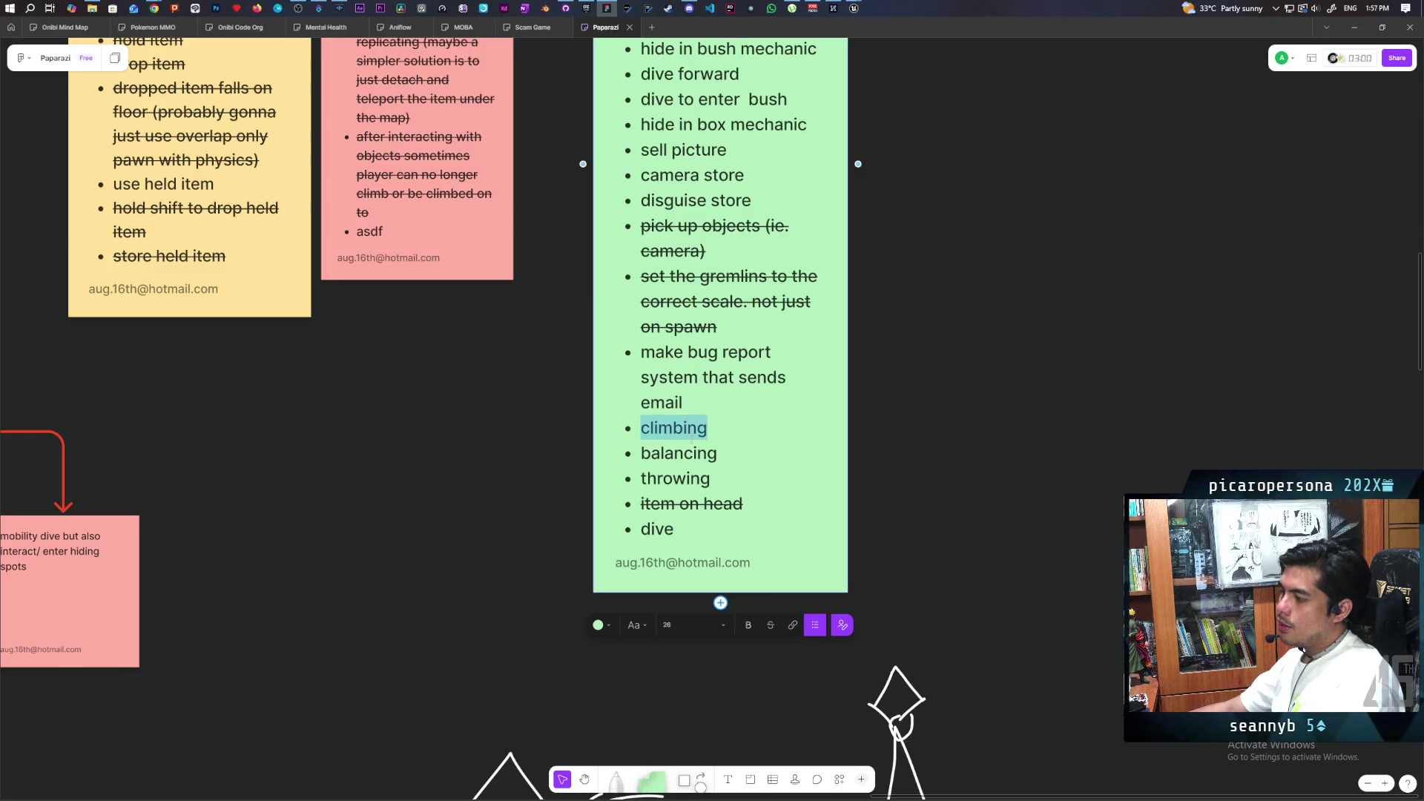
{"action": "double_click", "coordinate": [658, 528]}
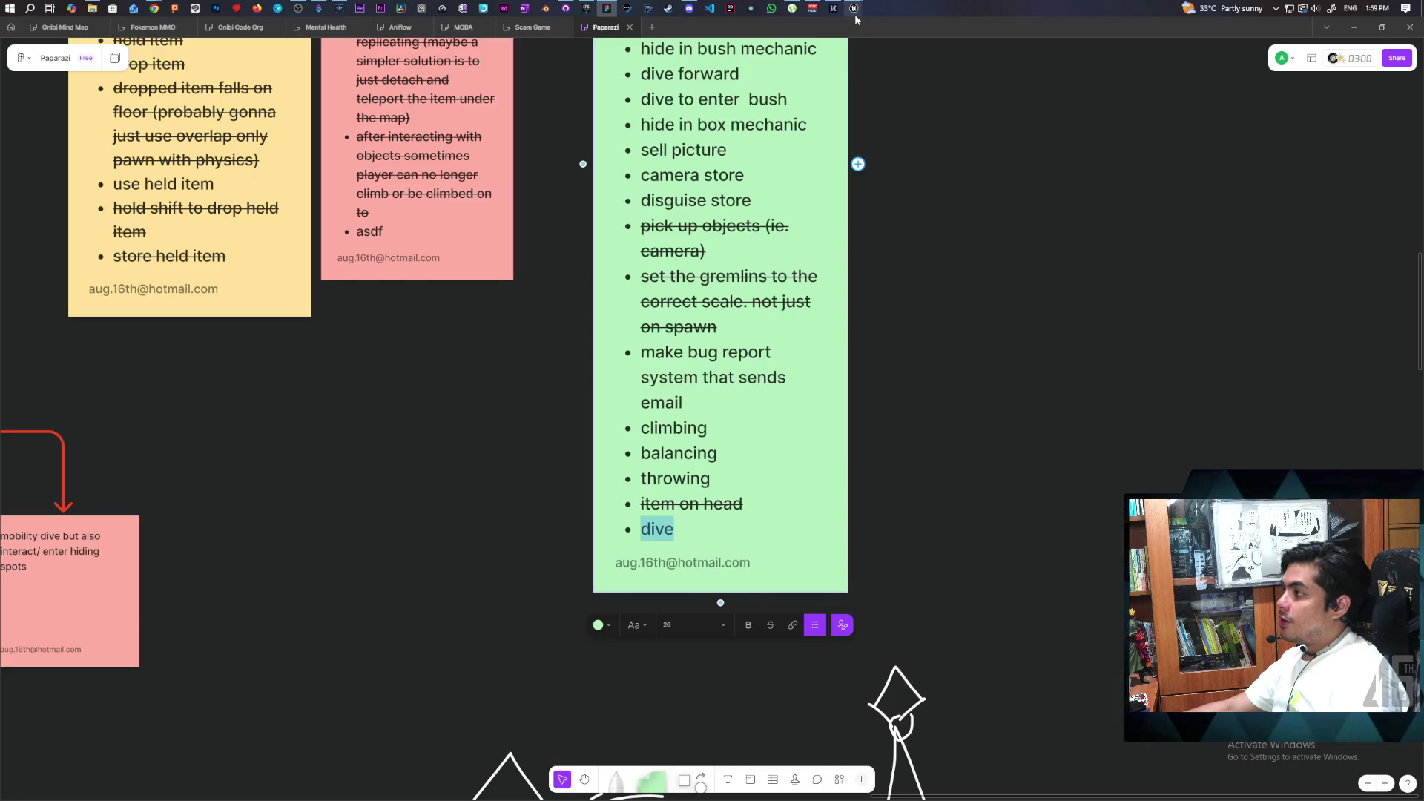
{"action": "mouse_move", "coordinate": [855, 11]}
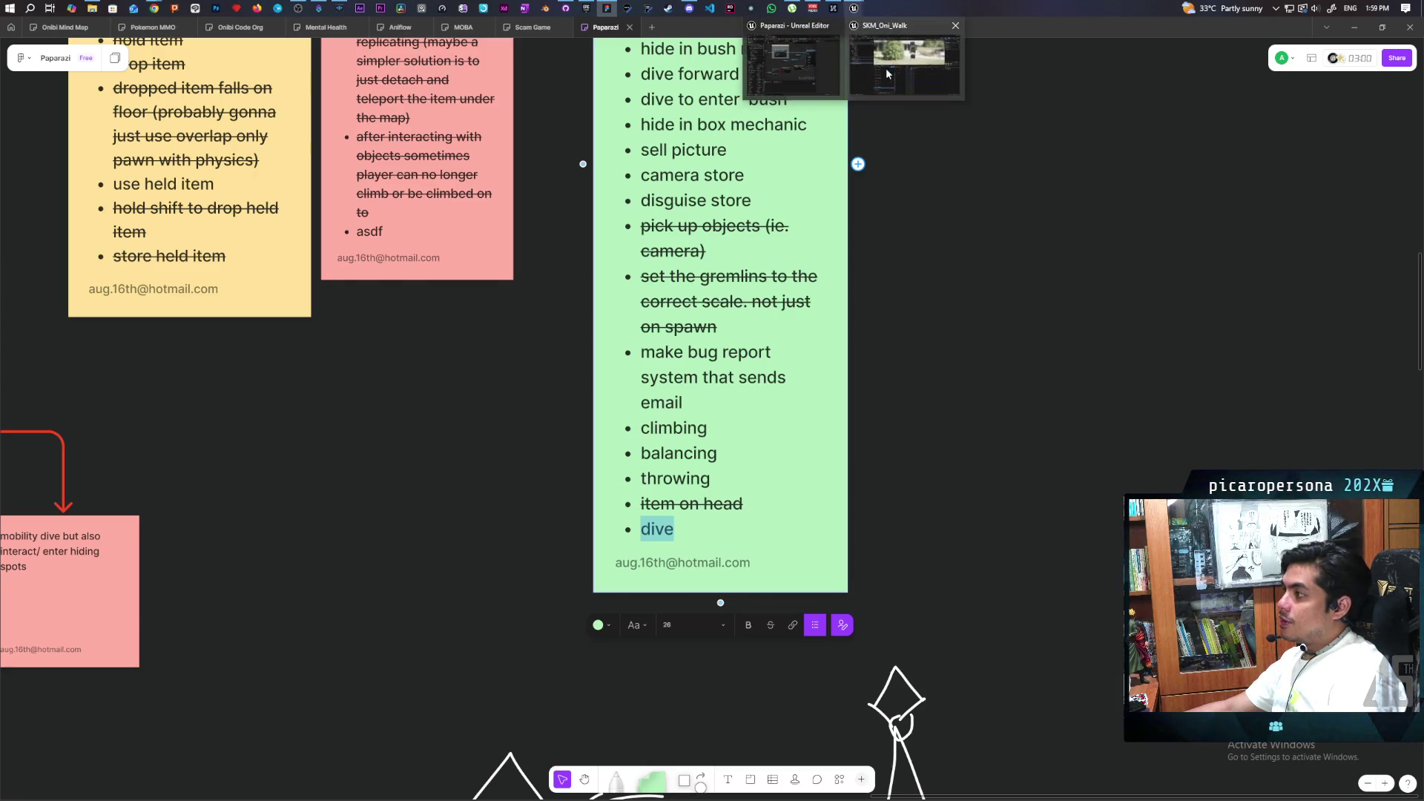
Return to the Demo level in the Unreal editor and launch PIE with three clients via Alt+P.
{"action": "left_click", "coordinate": [770, 60]}
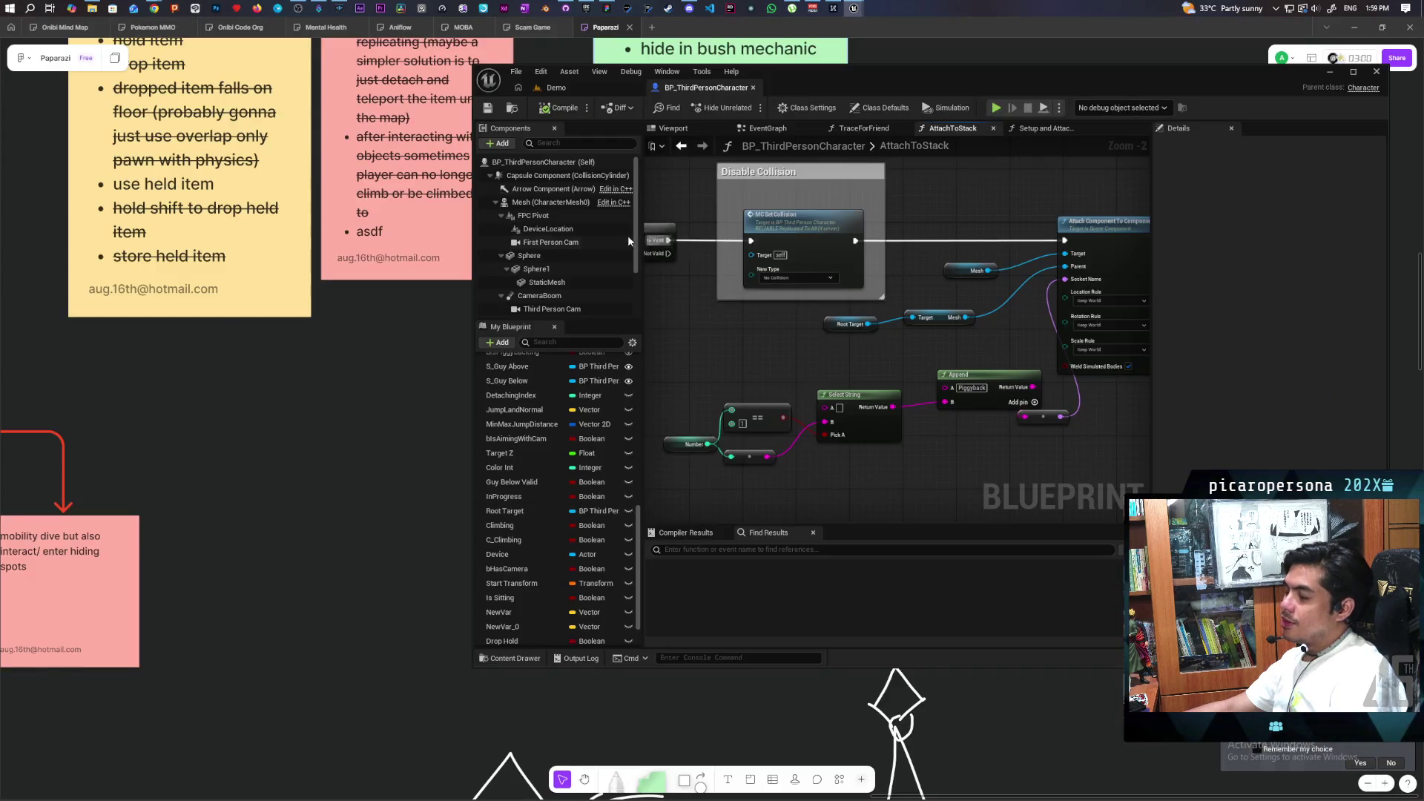
{"action": "left_click", "coordinate": [582, 87]}
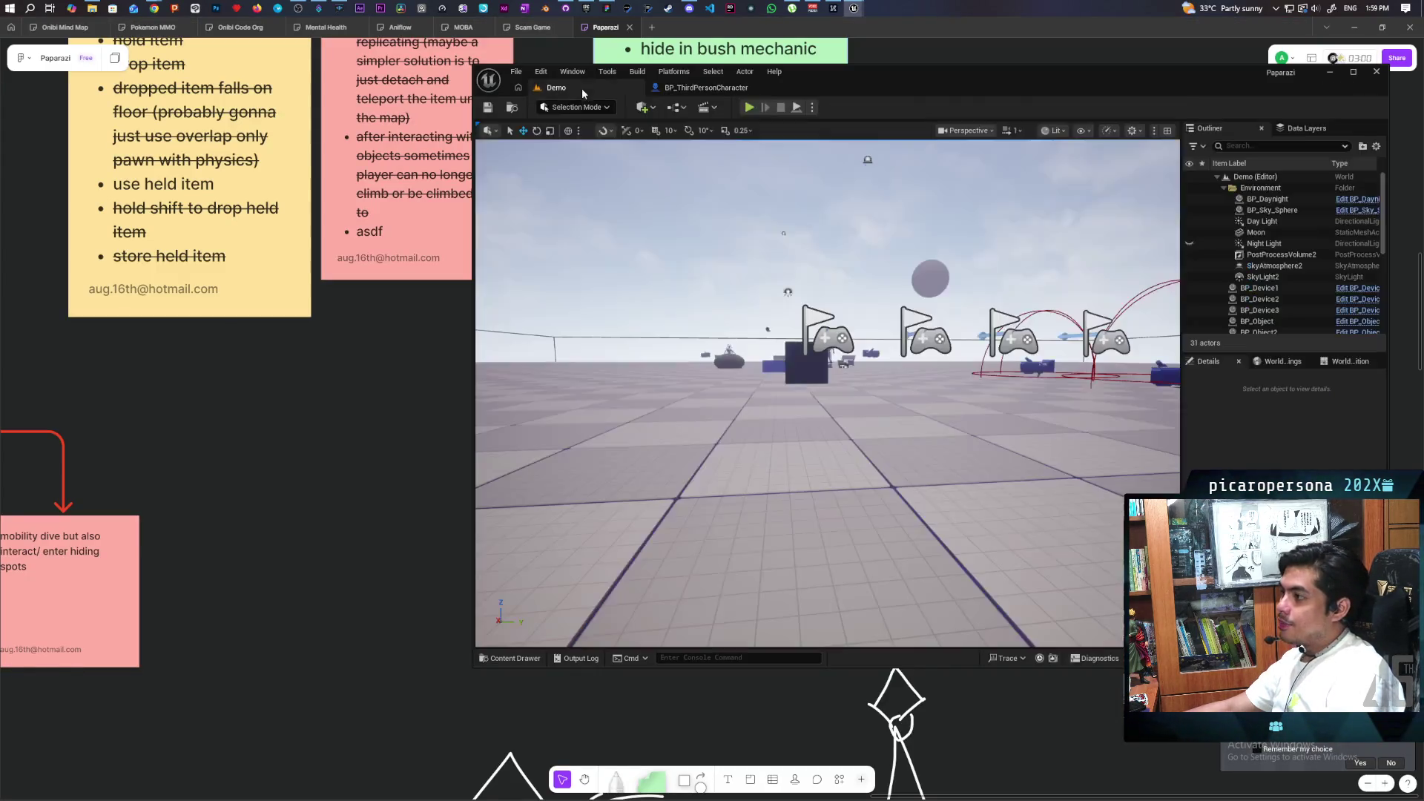
{"action": "key", "text": "alt+p"}
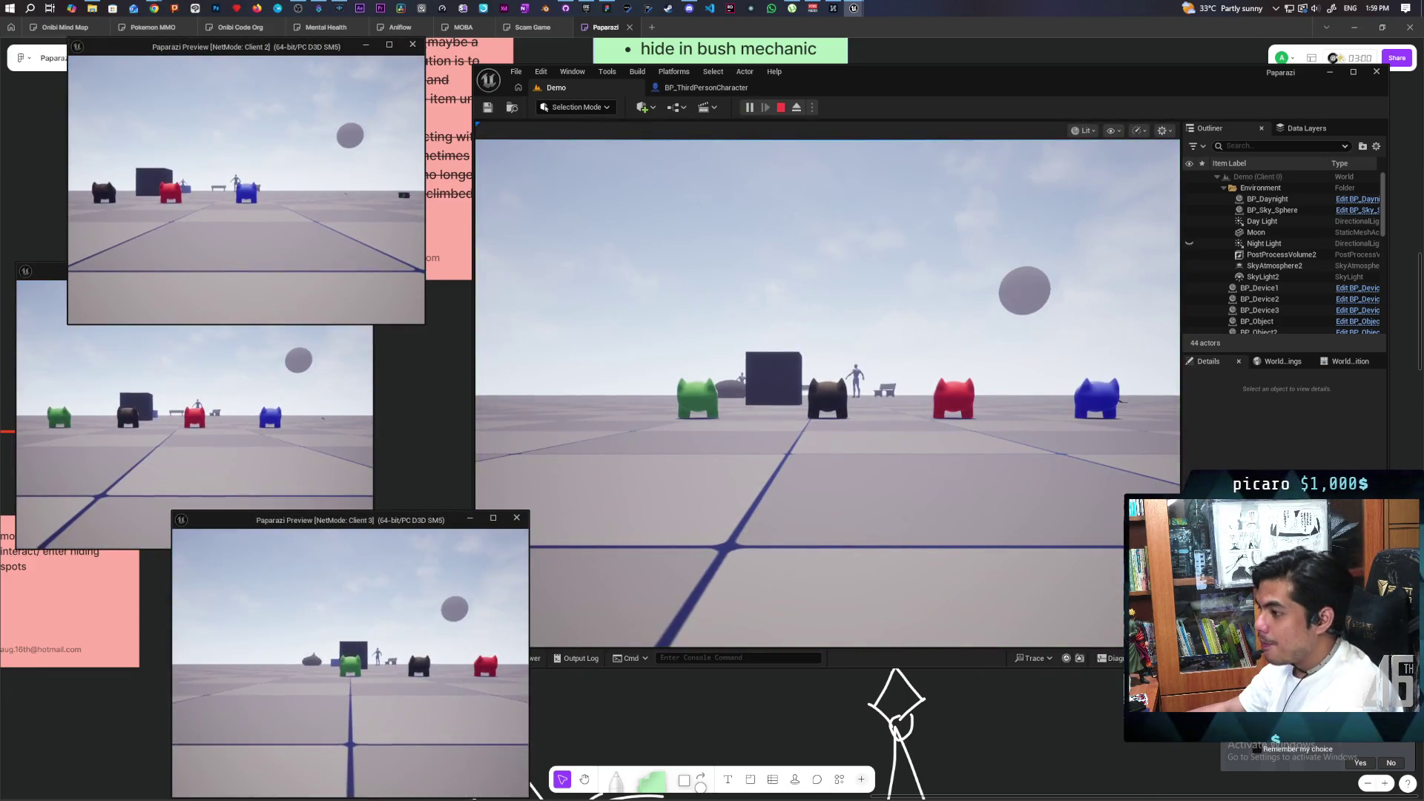
Jump the red pawn onto the blue pawn's head and the green pawn onto the red one.
{"action": "left_click", "coordinate": [859, 428]}
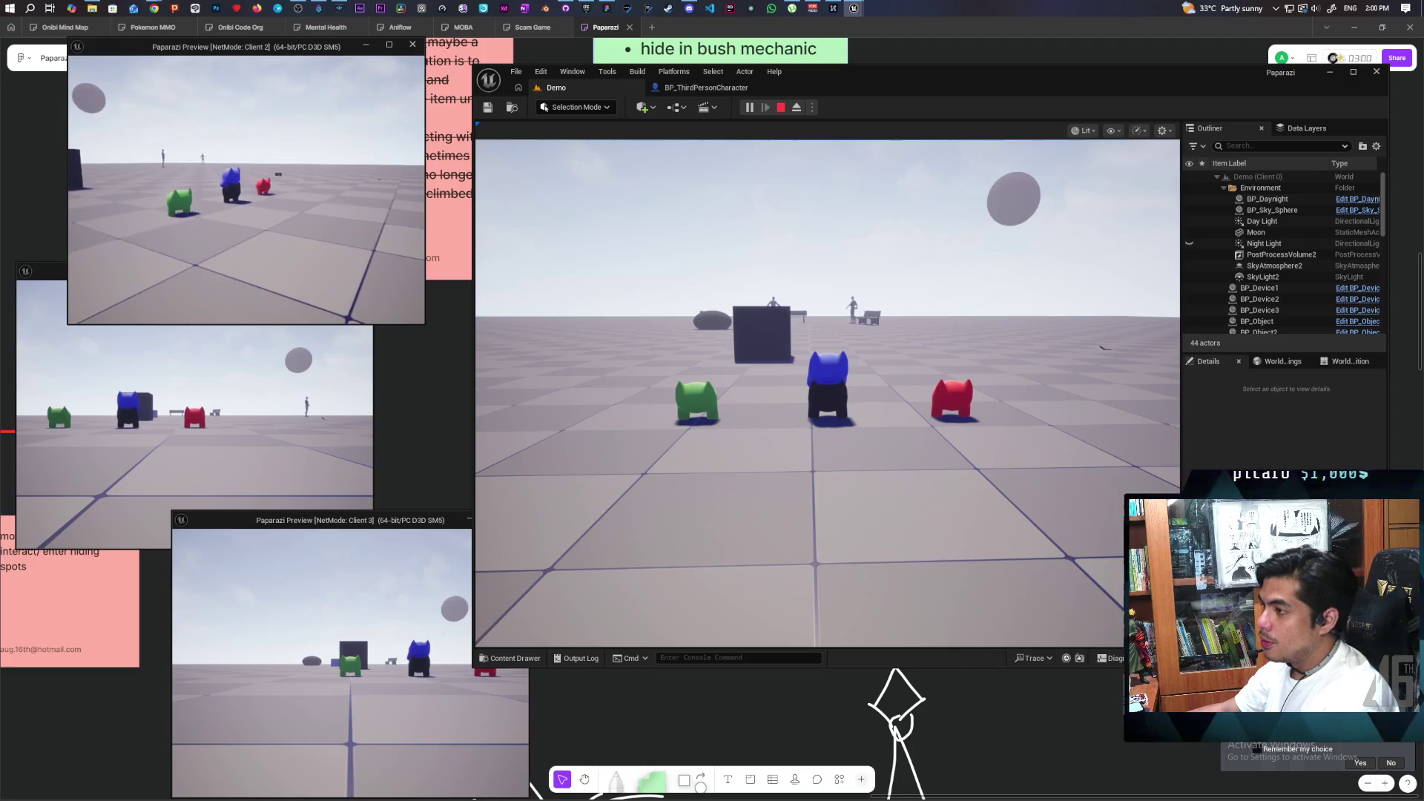
{"action": "left_click", "coordinate": [827, 393]}
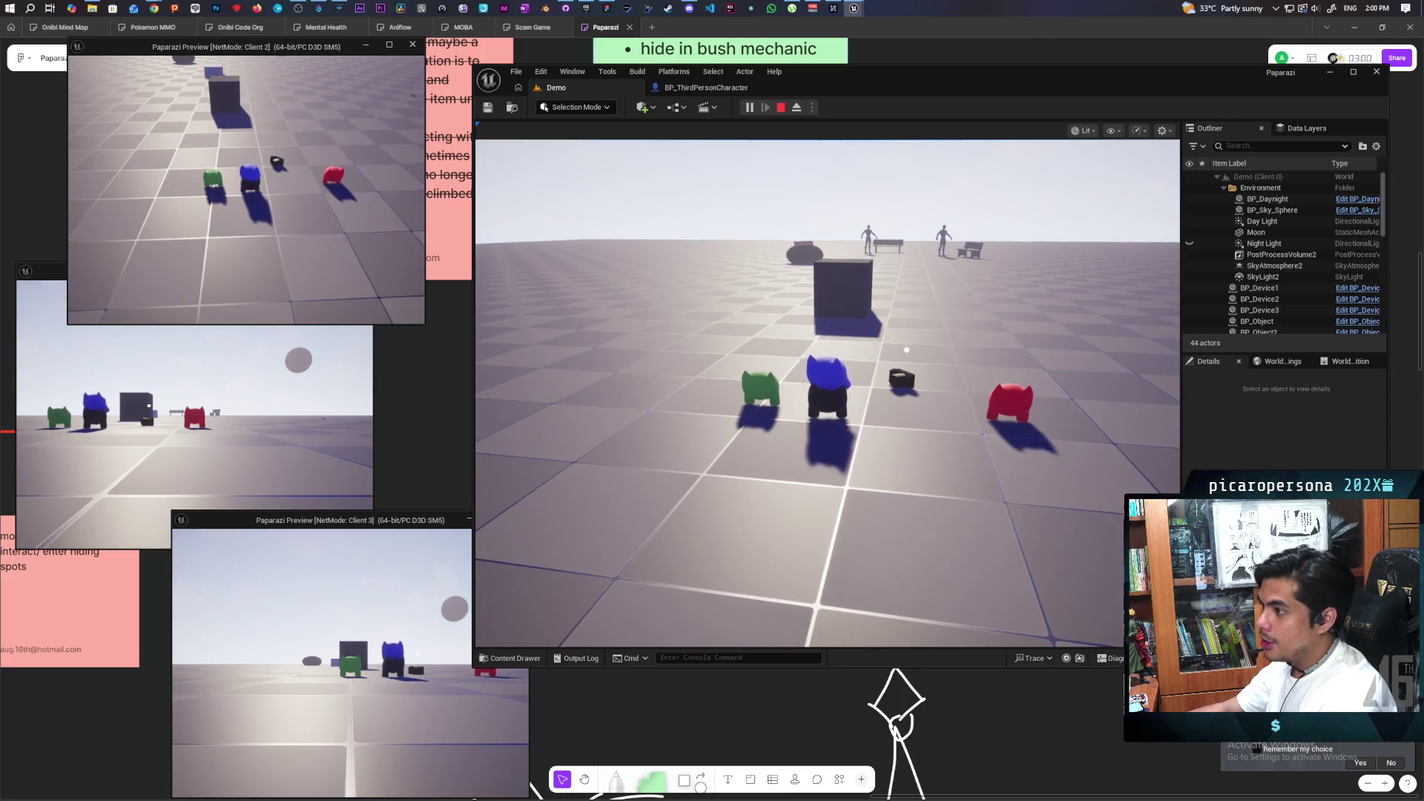
{"action": "left_click", "coordinate": [110, 419]}
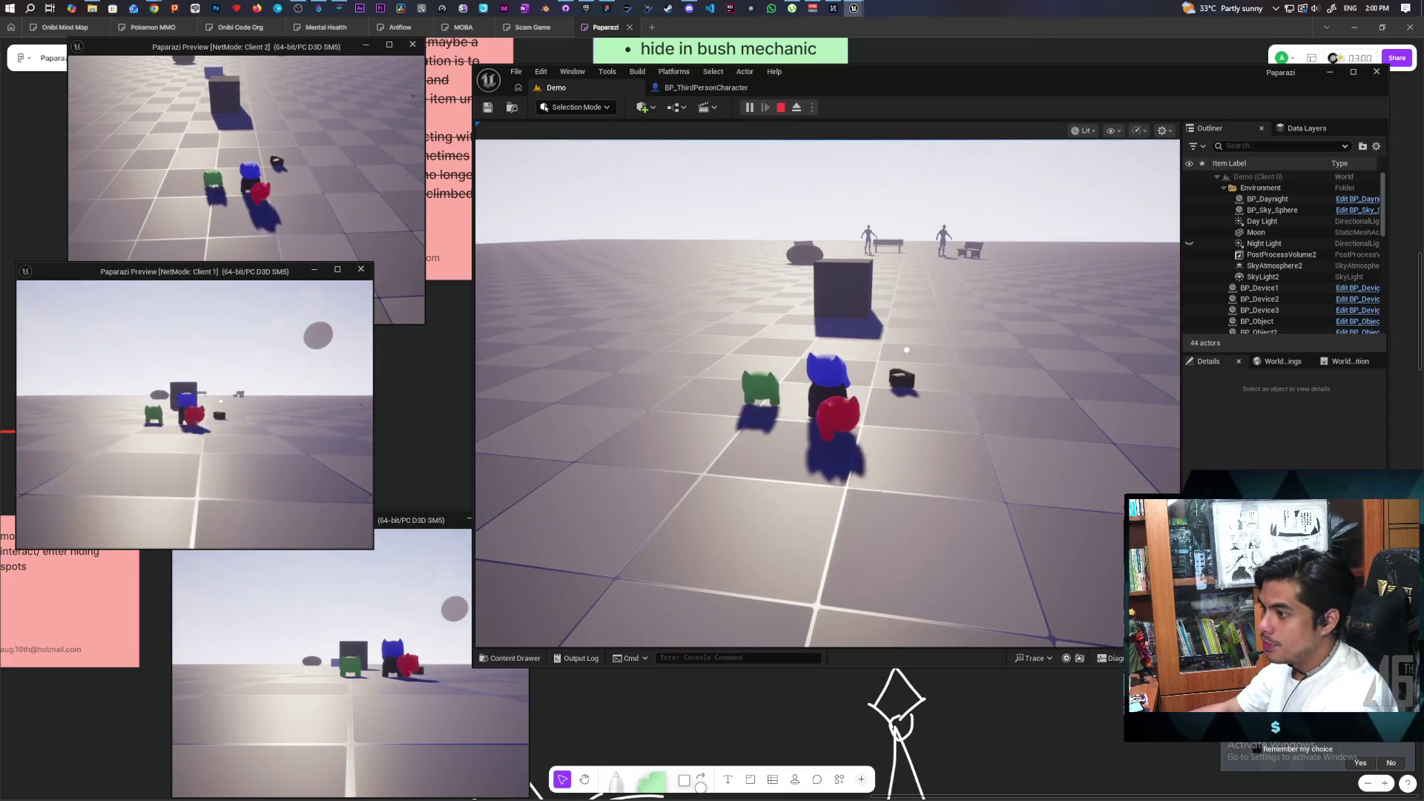
{"action": "key", "text": "w"}
{"action": "key", "text": "space"}
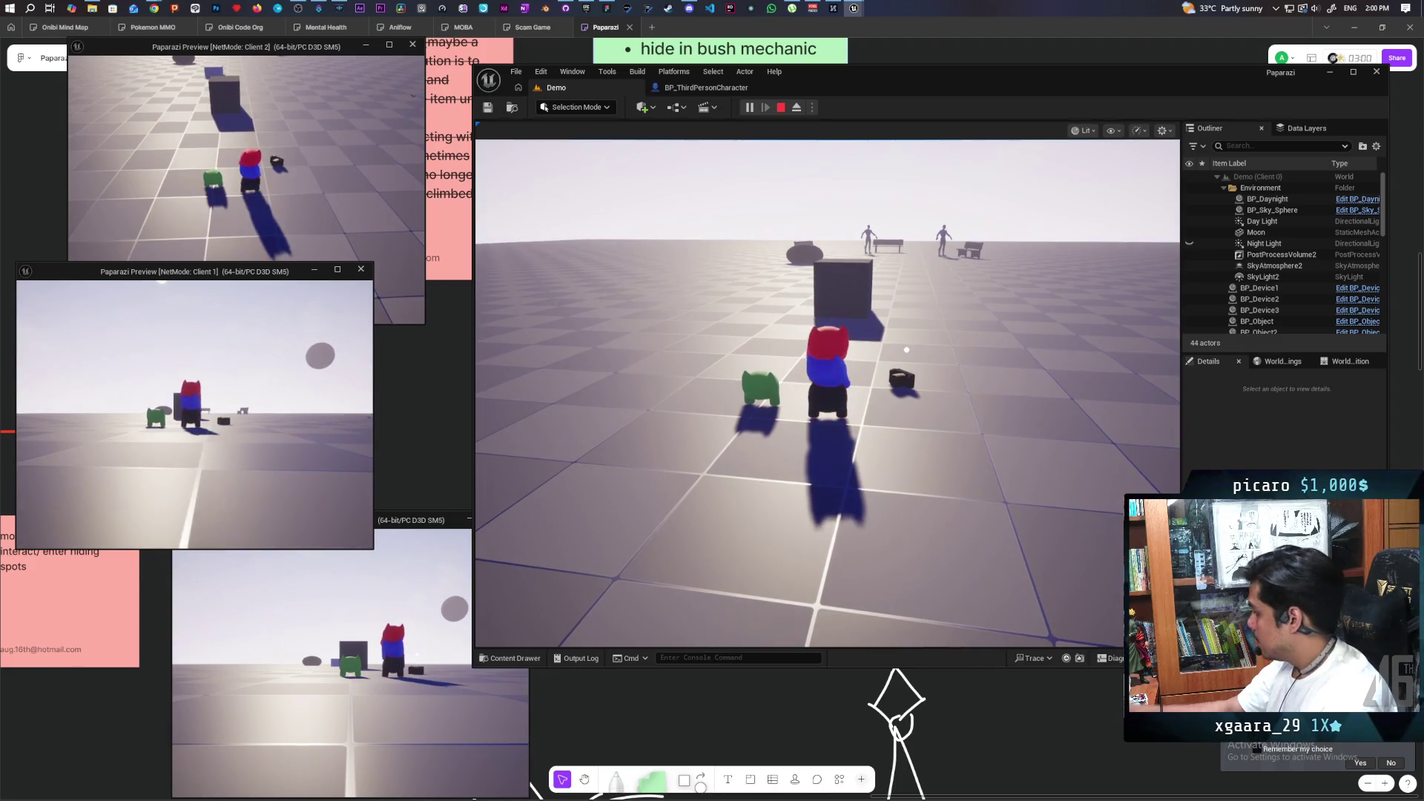
{"action": "key", "text": "alt+Tab"}
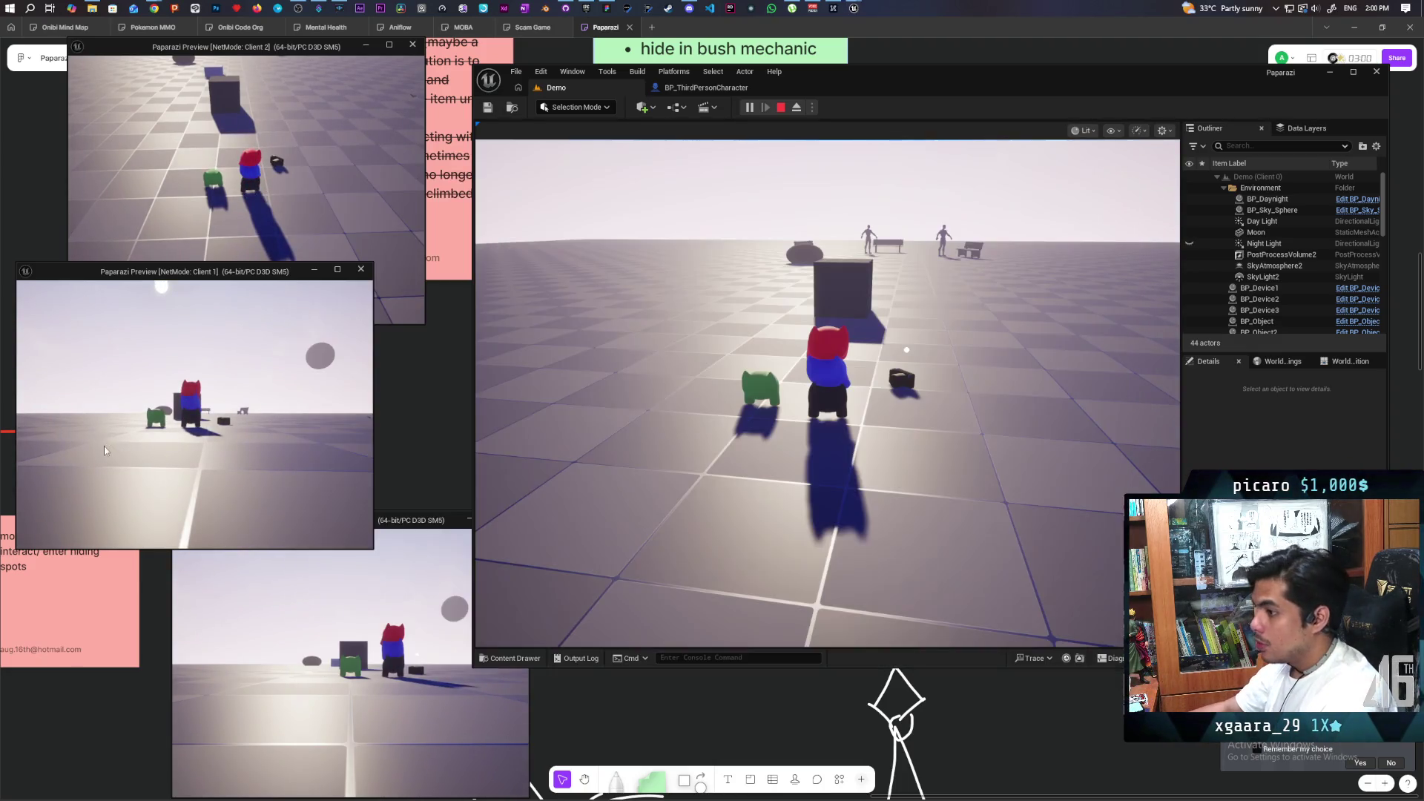
{"action": "key", "text": "w"}
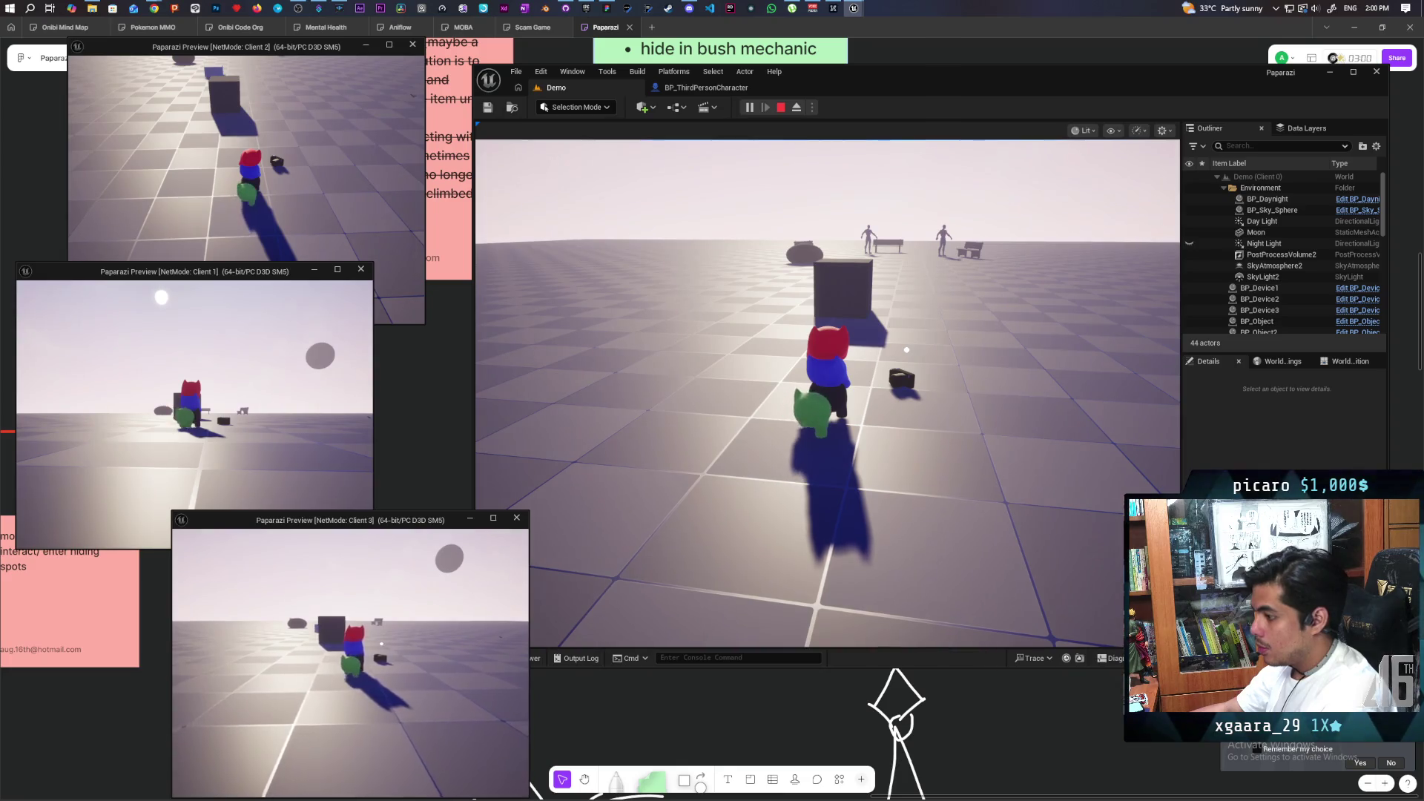
{"action": "key", "text": "space"}
Walk the four-pawn stack around the dark box, then hop the green character off.
{"action": "left_click", "coordinate": [693, 513]}
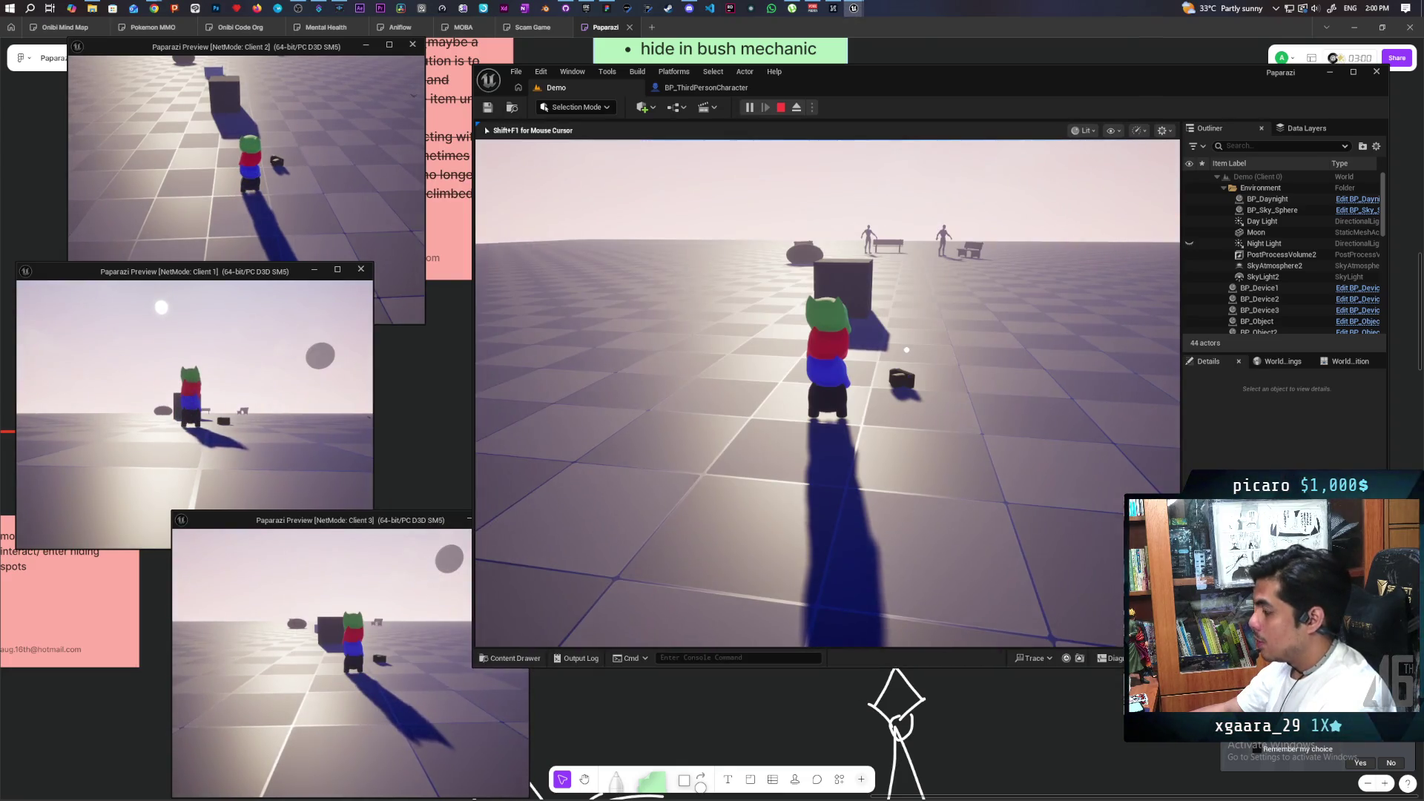
{"action": "key", "text": "w"}
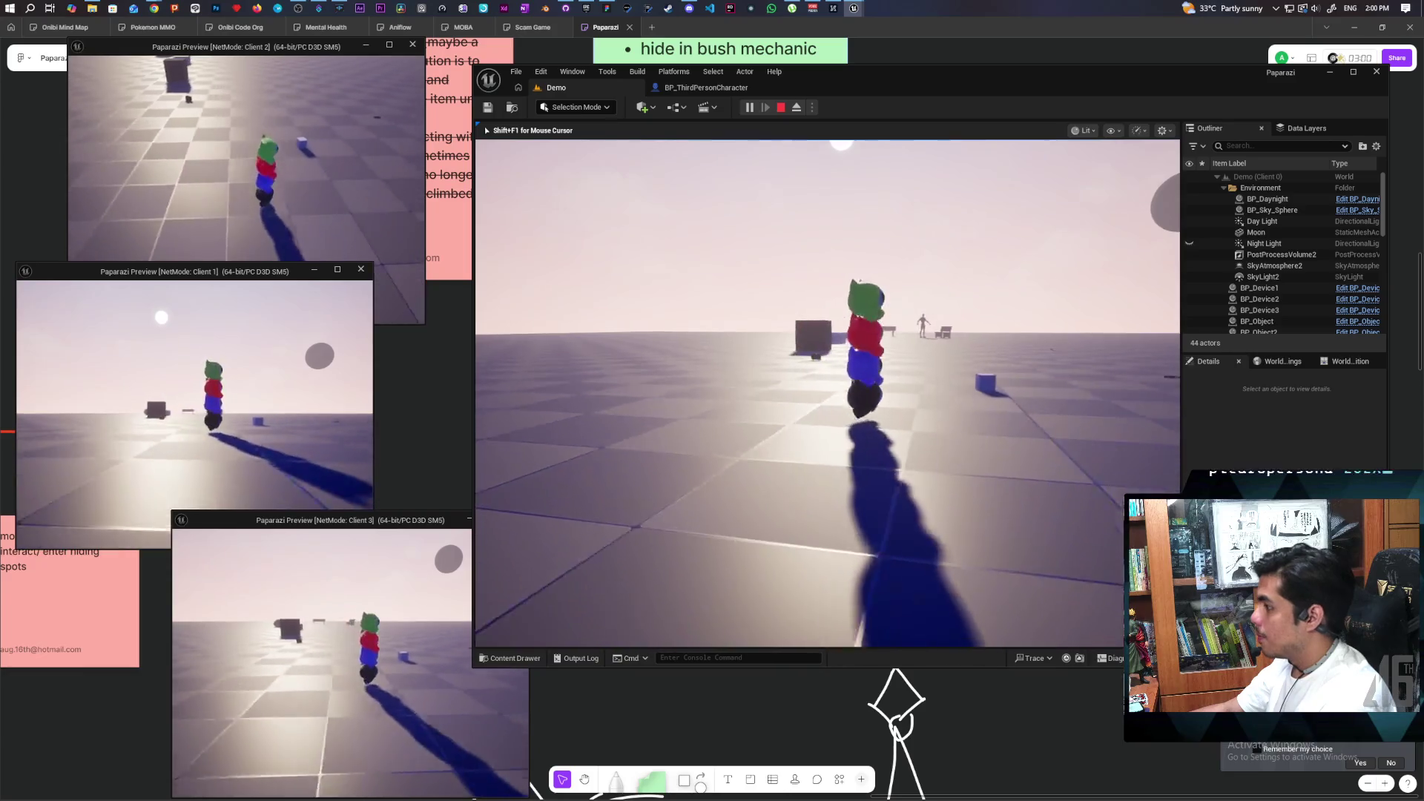
{"action": "key", "text": "w"}
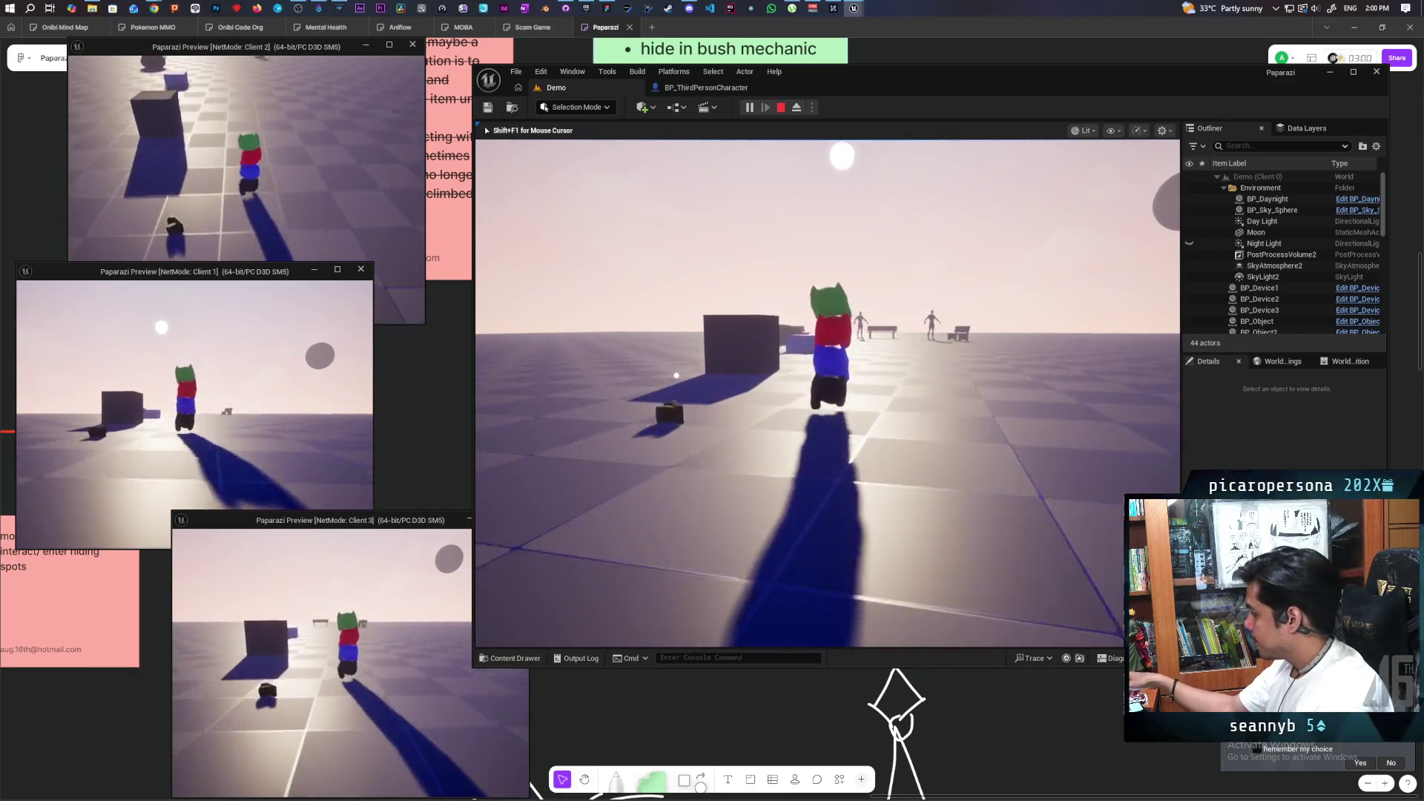
{"action": "key", "text": "w"}
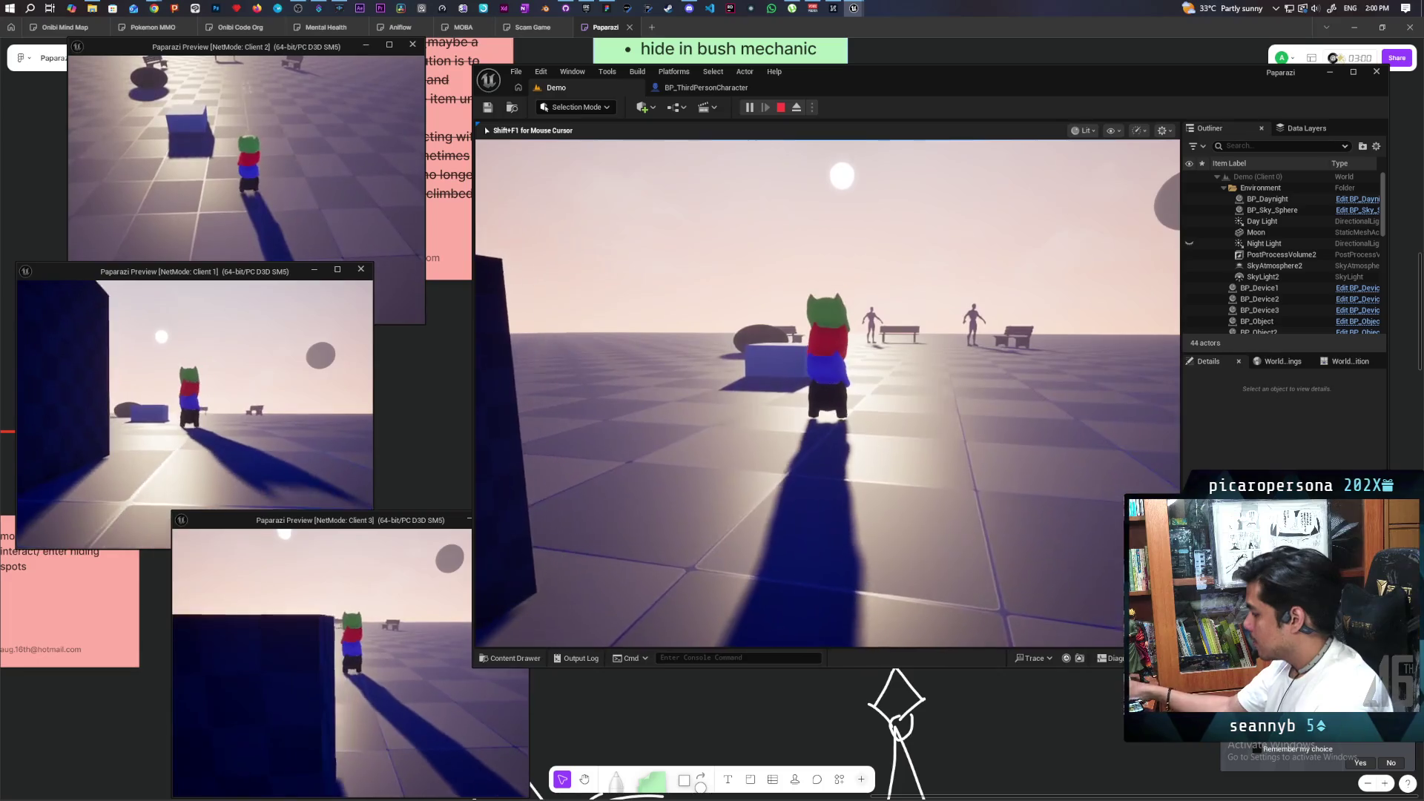
{"action": "key", "text": "w"}
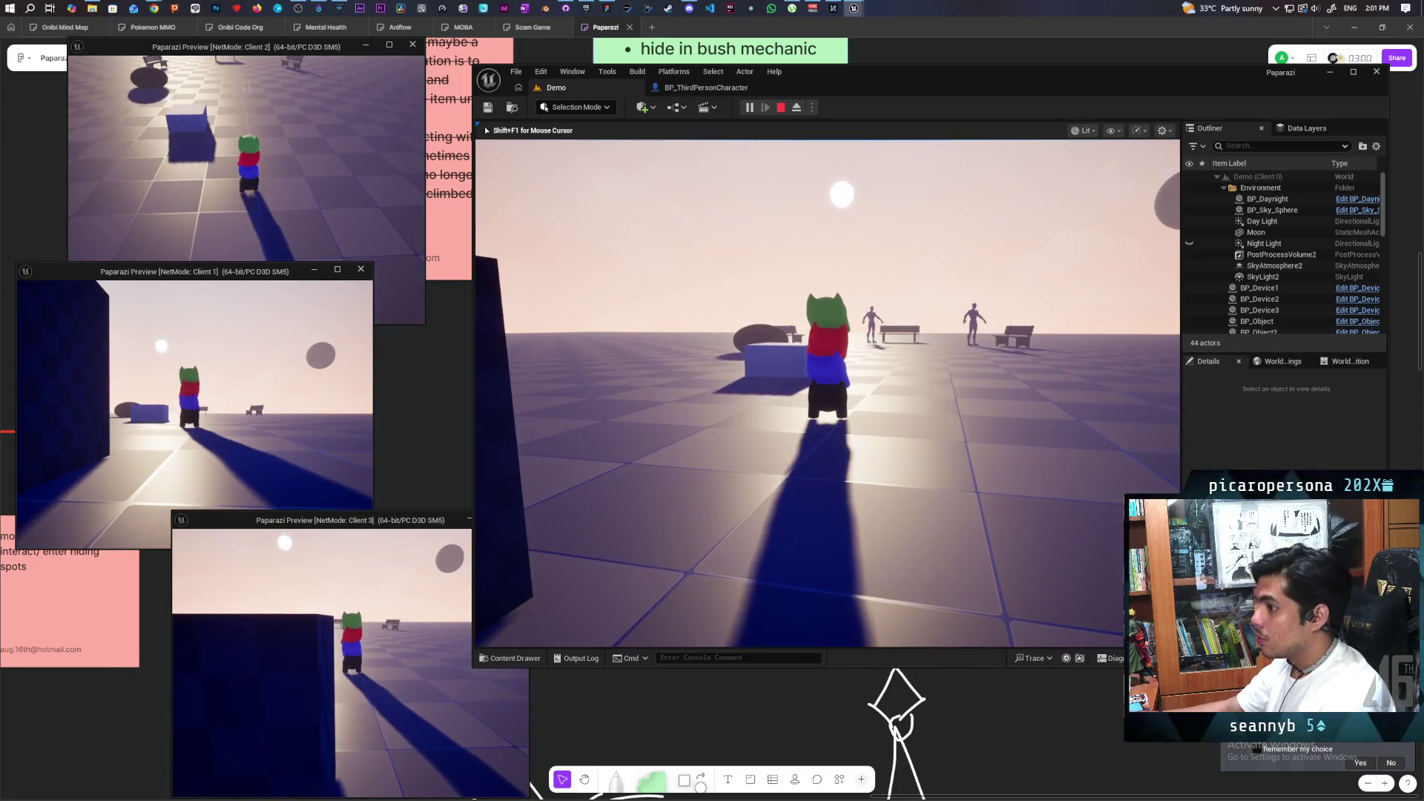
{"action": "key", "text": "w"}
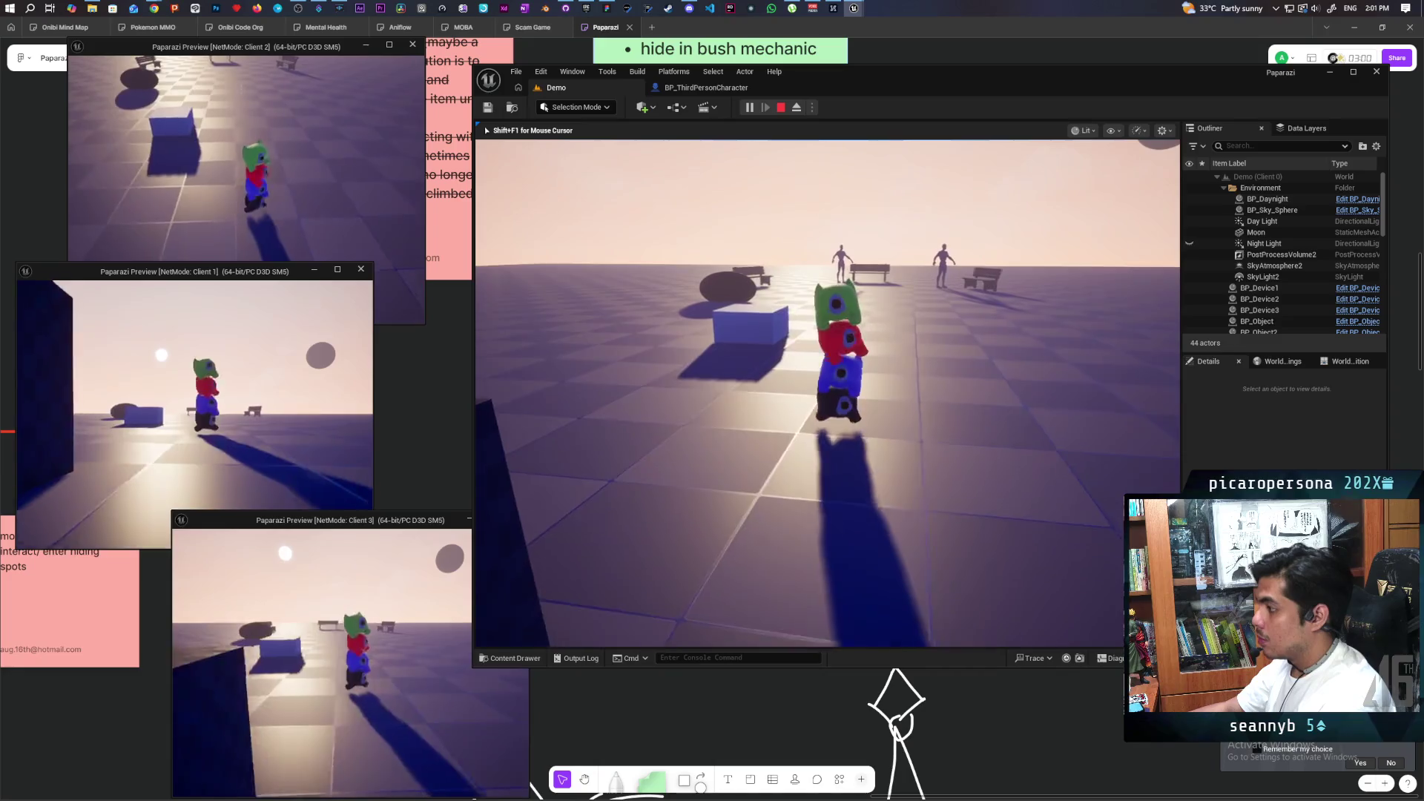
{"action": "key", "text": "w"}
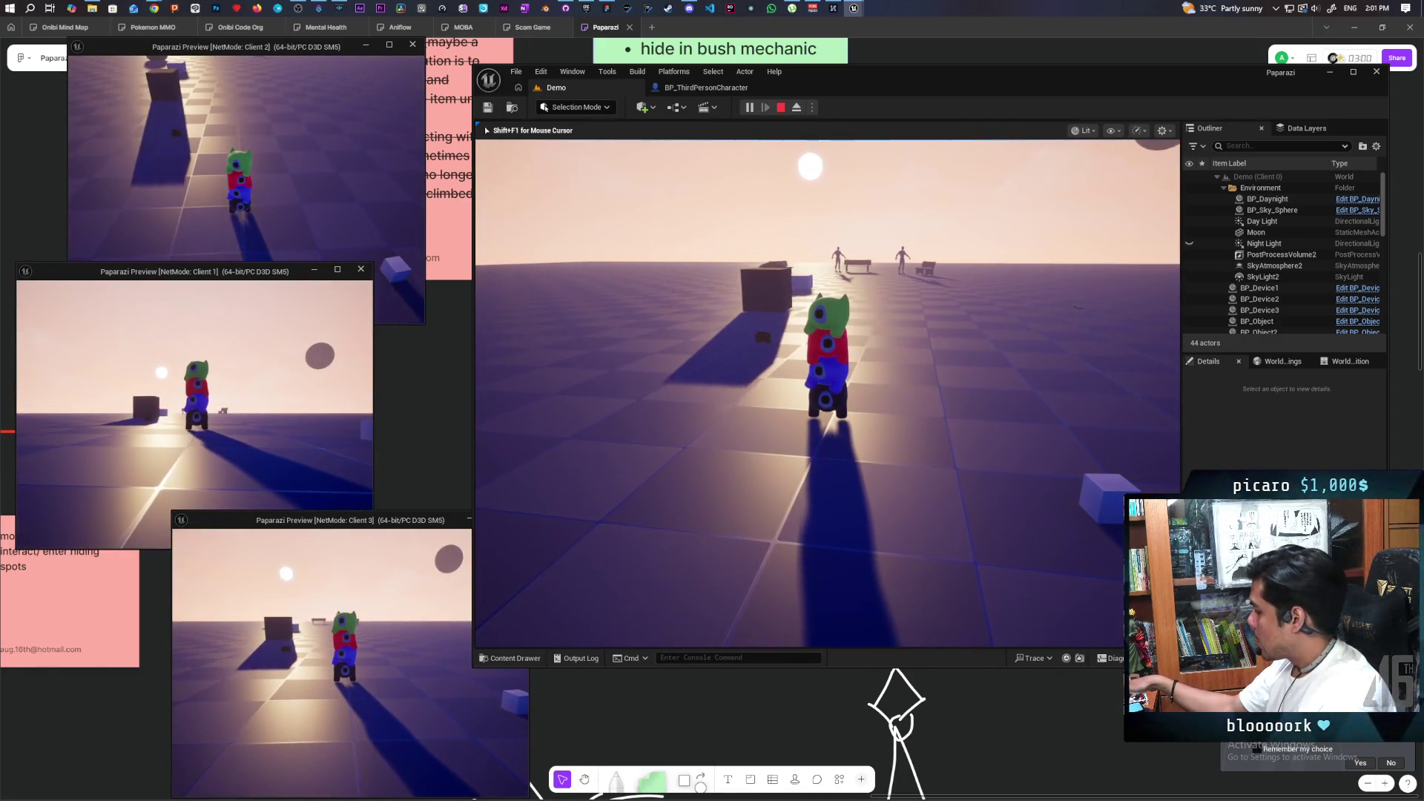
{"action": "key", "text": "w"}
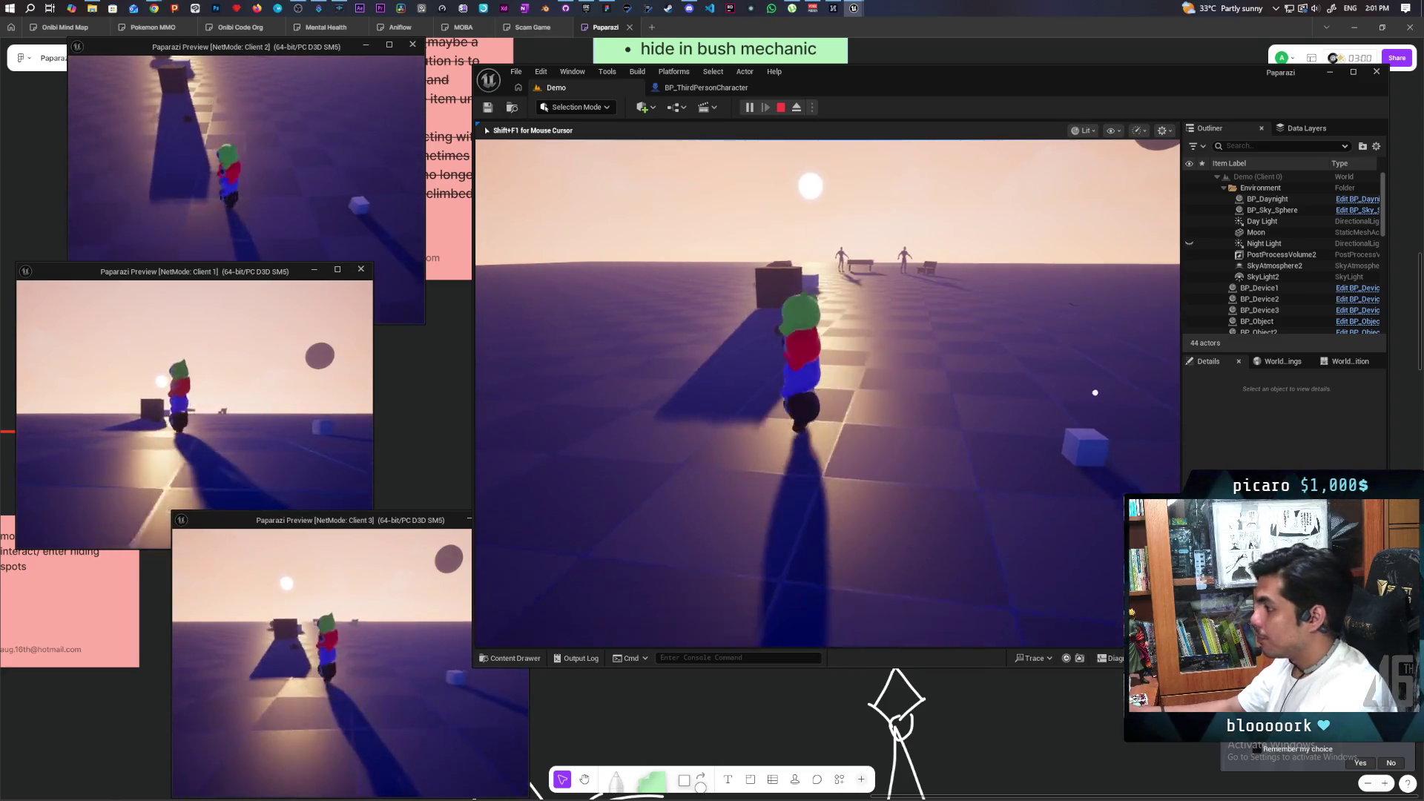
{"action": "key", "text": "s"}
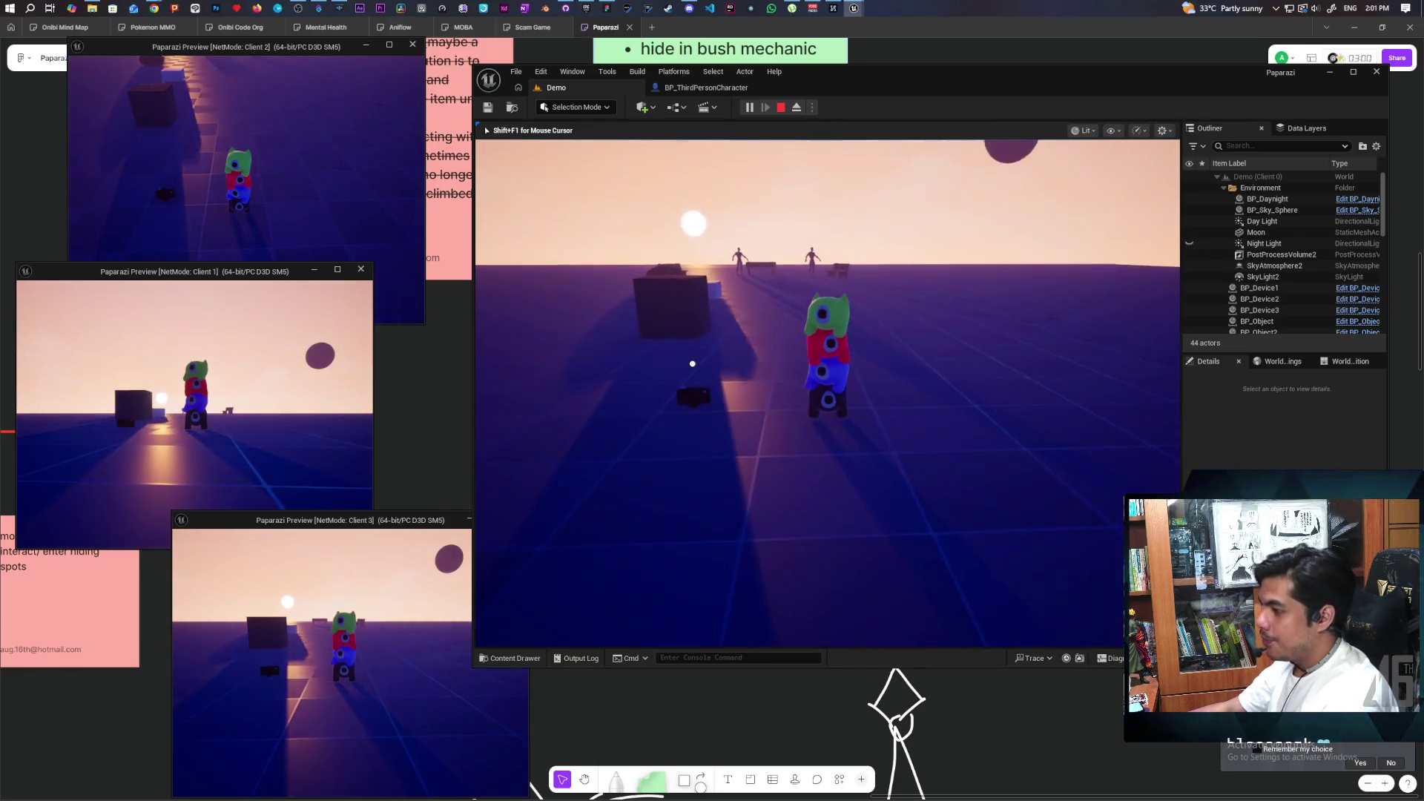
{"action": "key", "text": "space"}
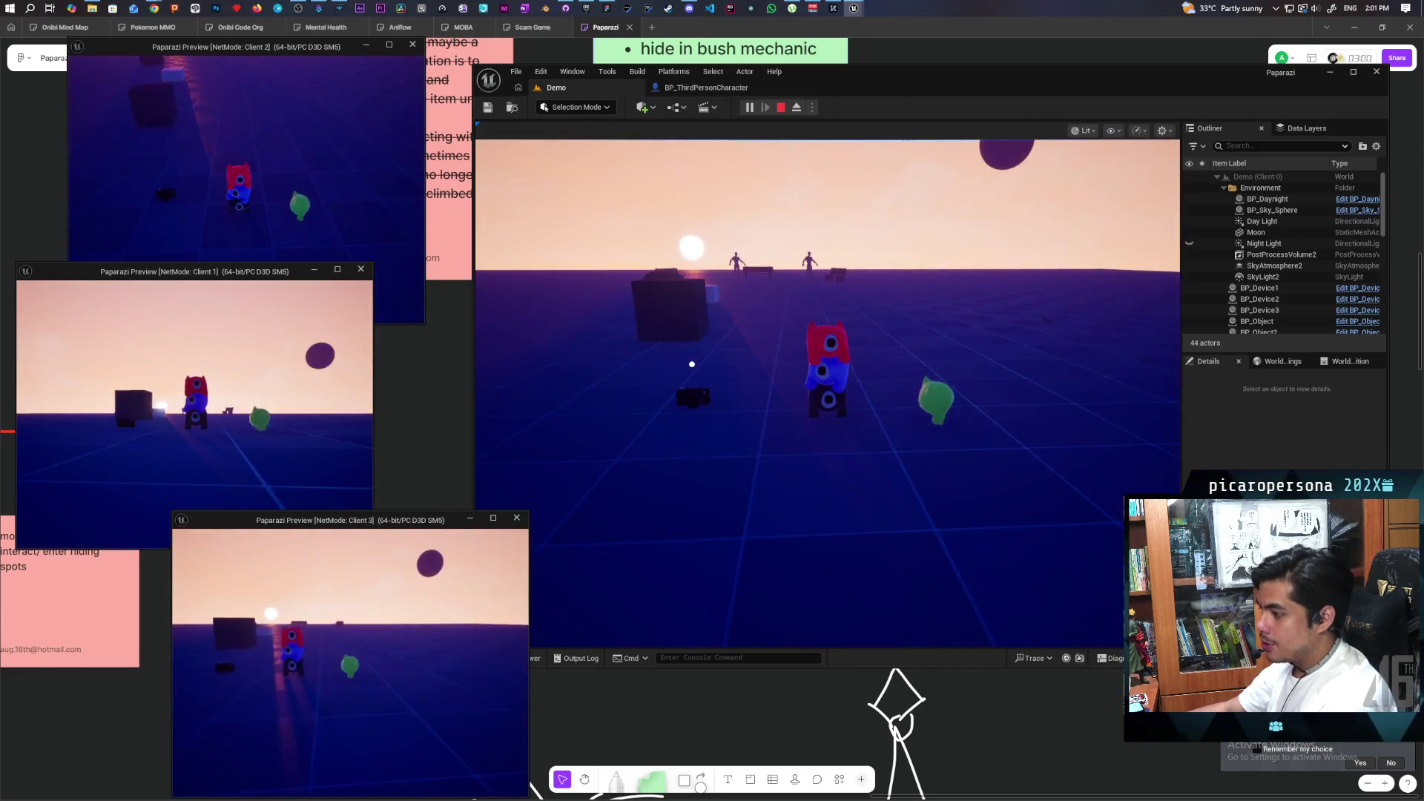
Fetch the camera object with the green character and climb back onto the red character's head.
{"action": "key", "text": "w"}
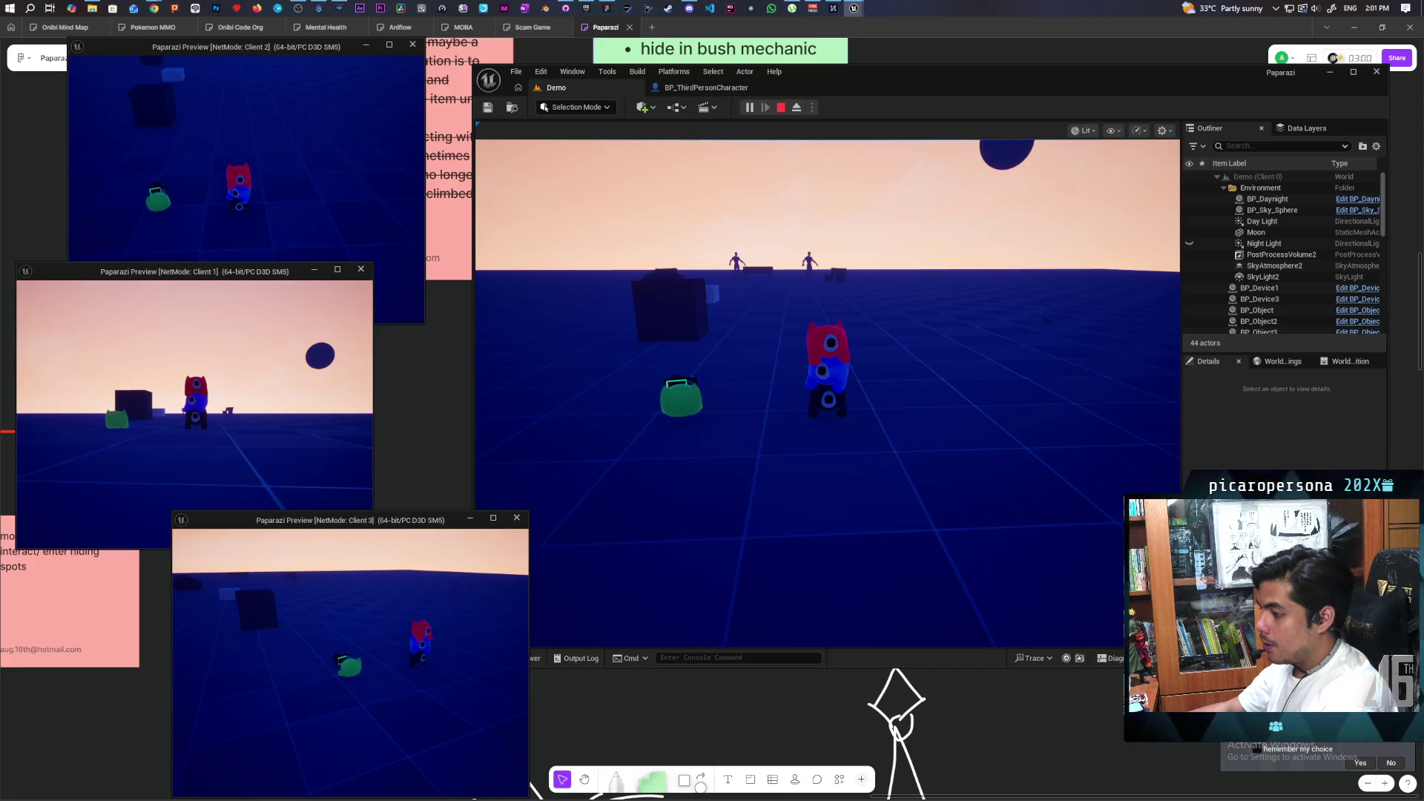
{"action": "key", "text": "s"}
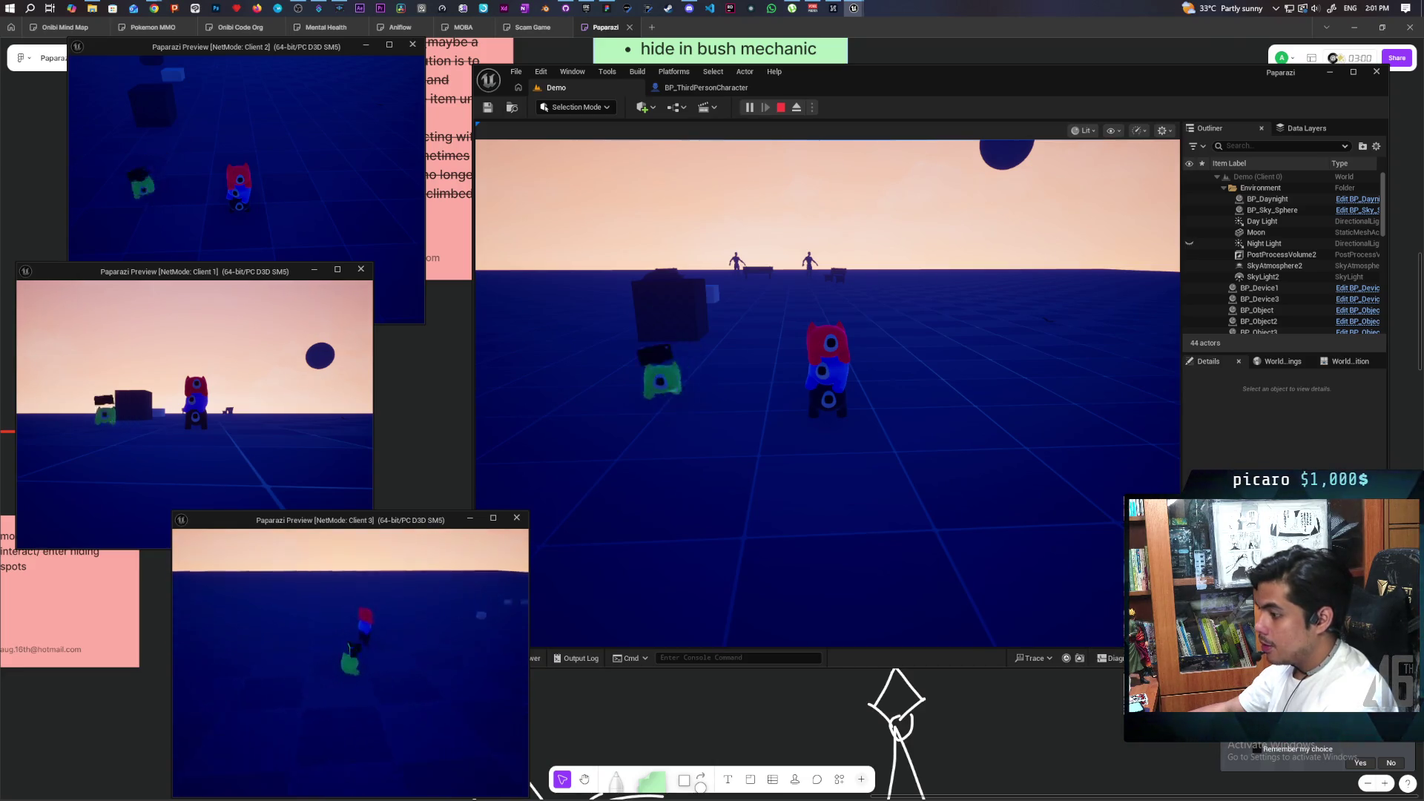
{"action": "key", "text": "w"}
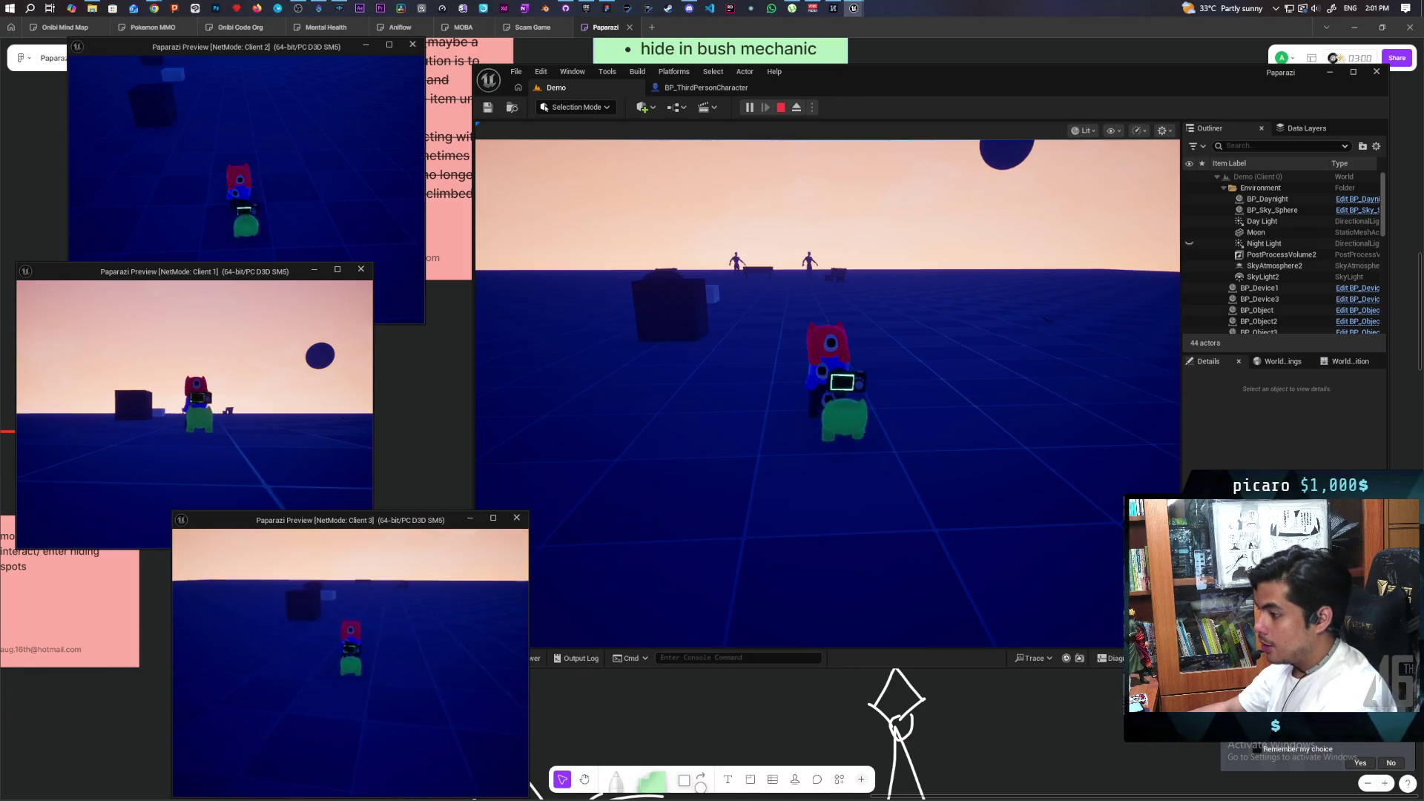
{"action": "key", "text": "space"}
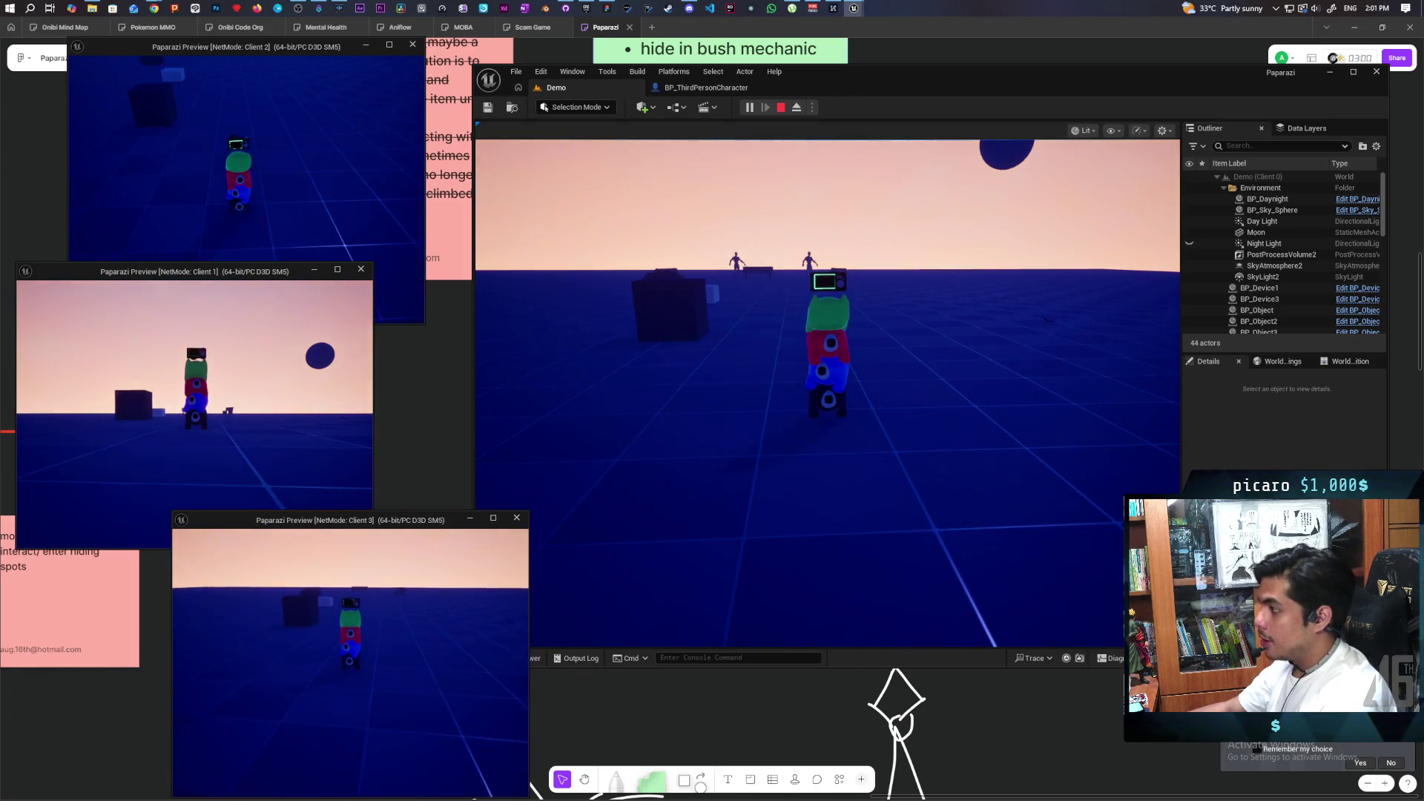
{"action": "key", "text": "d"}
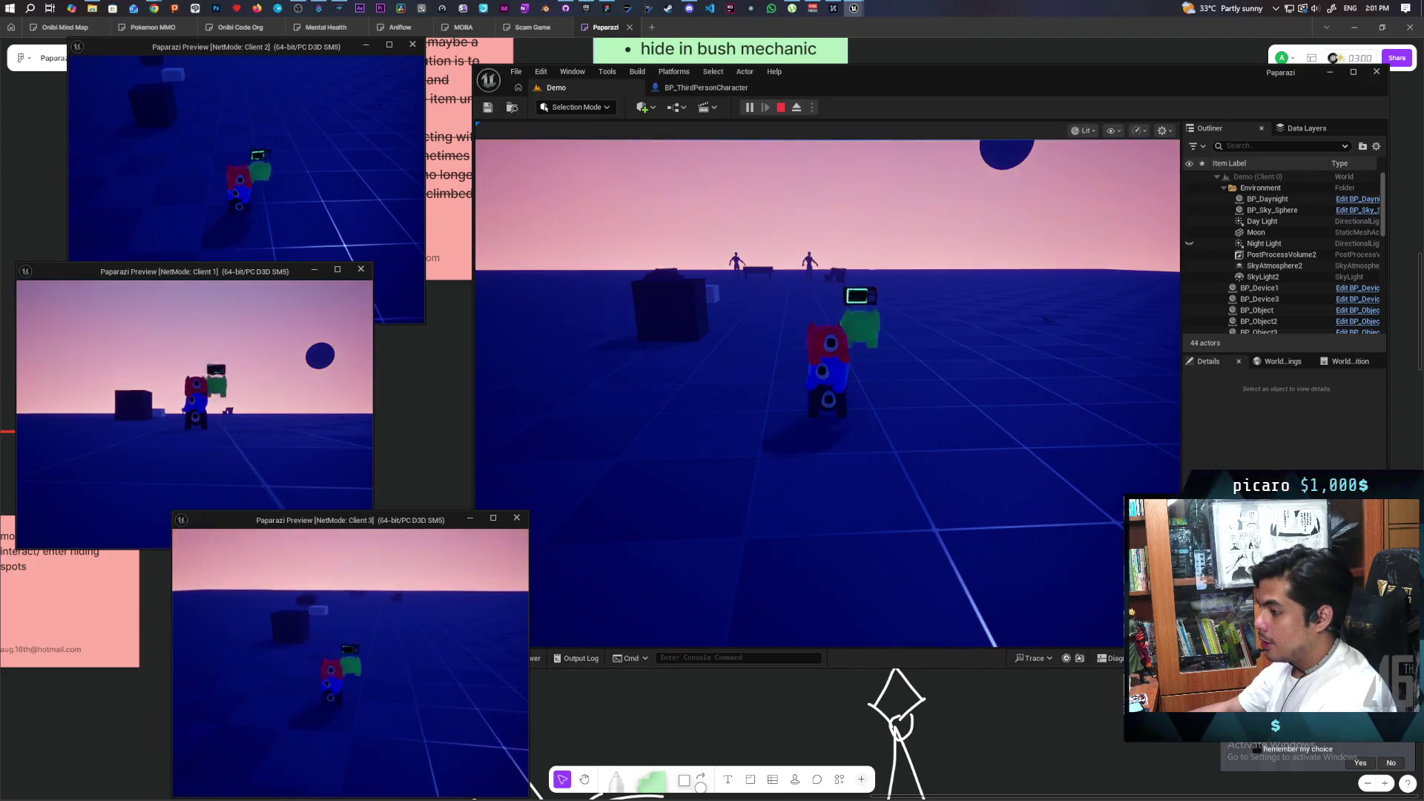
{"action": "key", "text": "a"}
{"action": "key", "text": "space"}
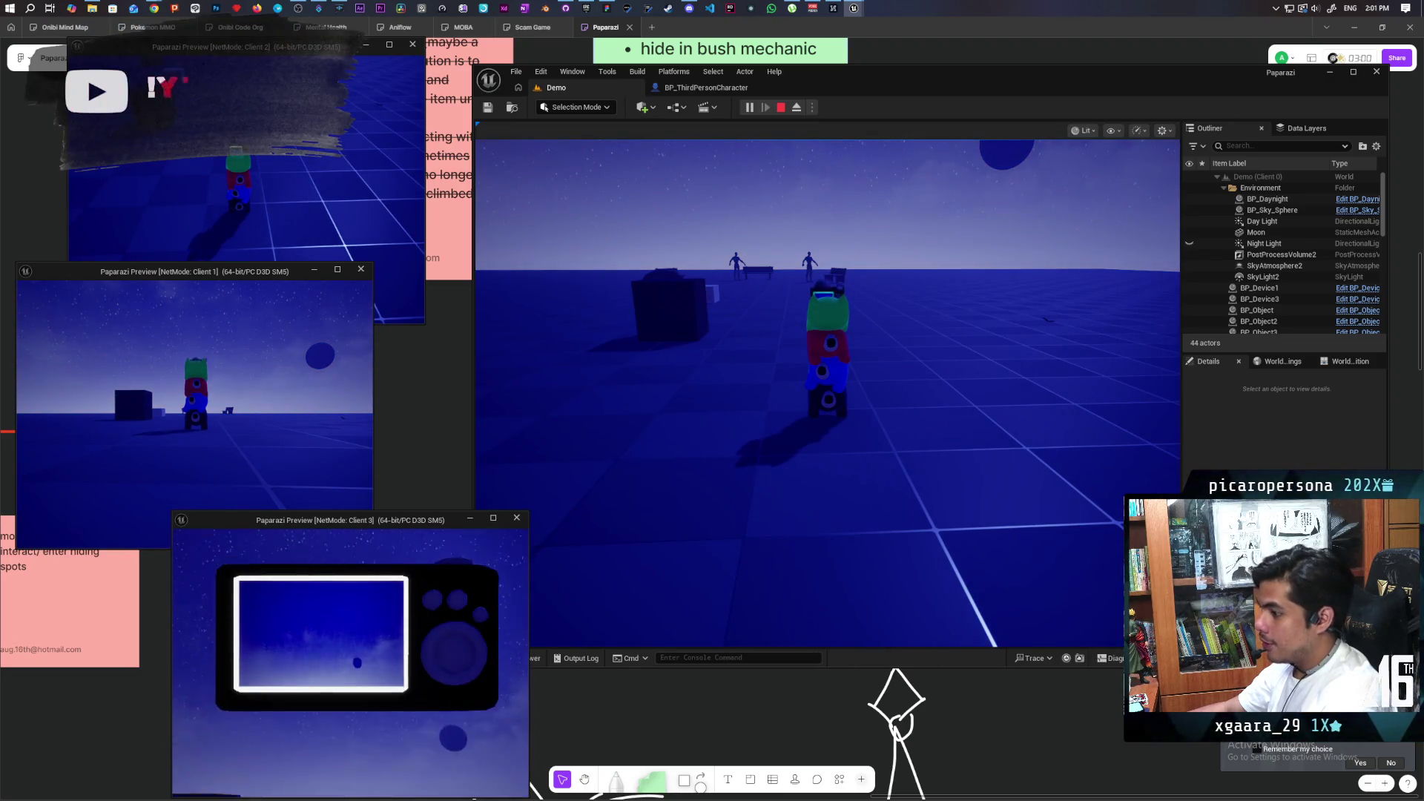
{"action": "key", "text": "alt+Tab"}
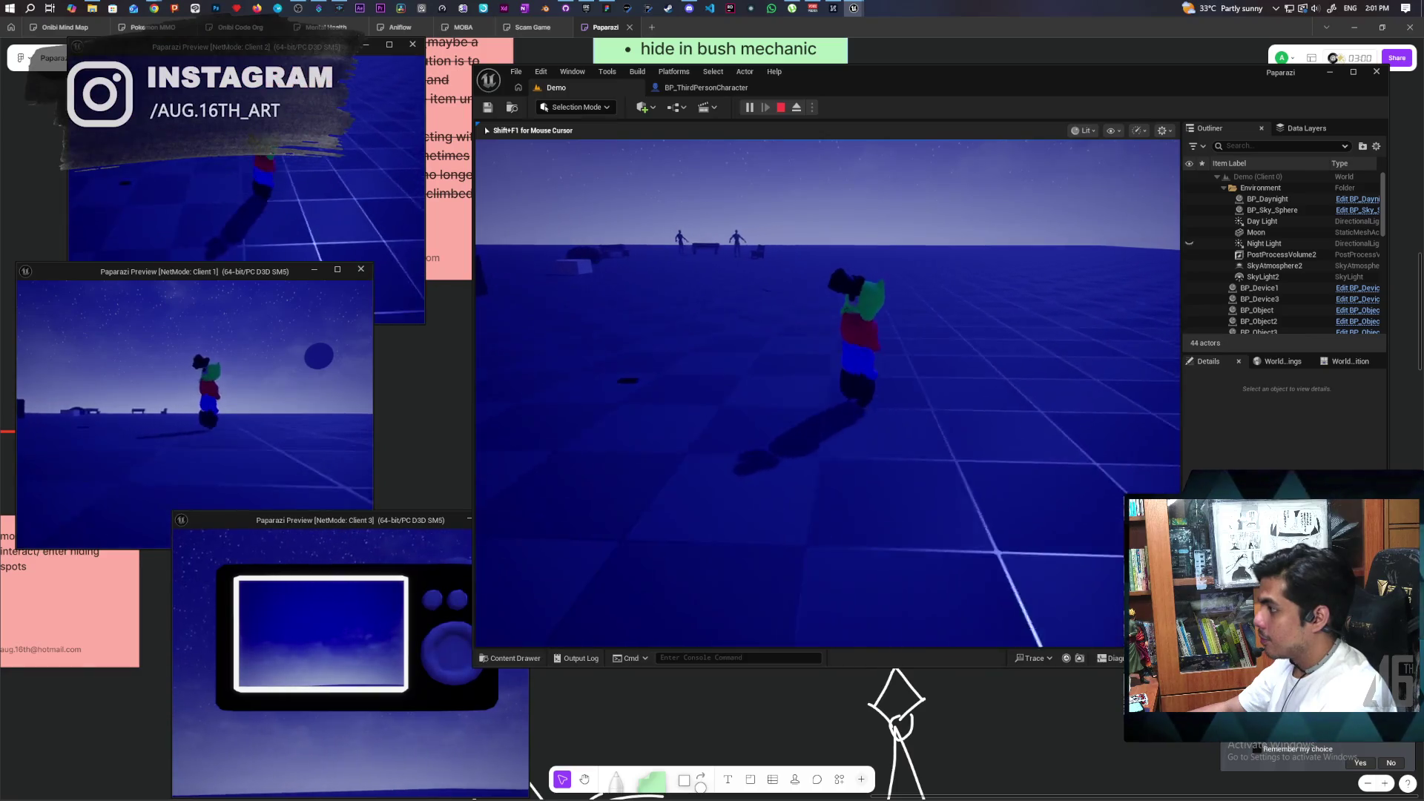
As Client 3, raise, lower and raise the handheld camera again while watching the other clients.
{"action": "key", "text": "shift+F1"}
{"action": "left_click", "coordinate": [371, 780]}
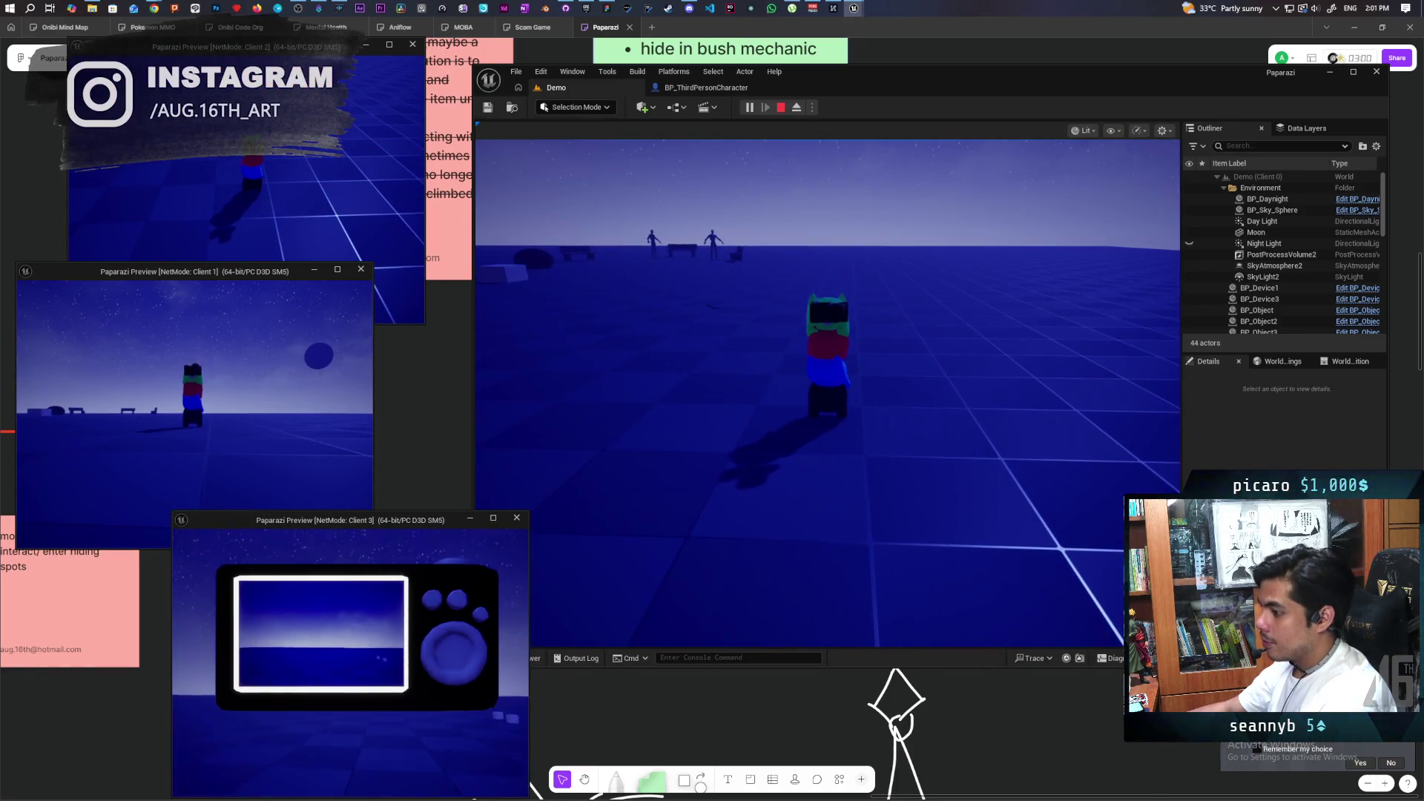
{"action": "left_click", "coordinate": [756, 540]}
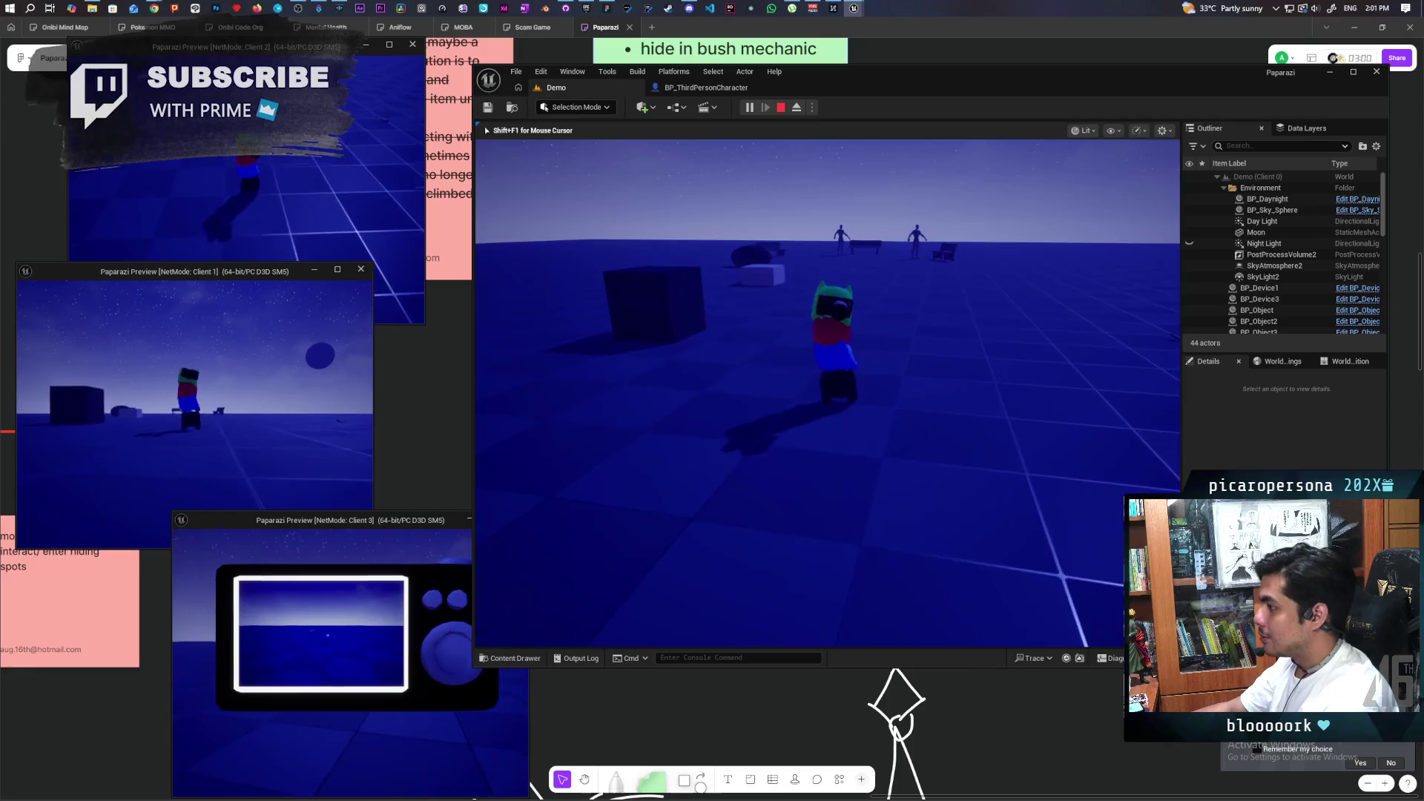
{"action": "left_click", "coordinate": [509, 612]}
{"action": "right_click", "coordinate": [509, 612]}
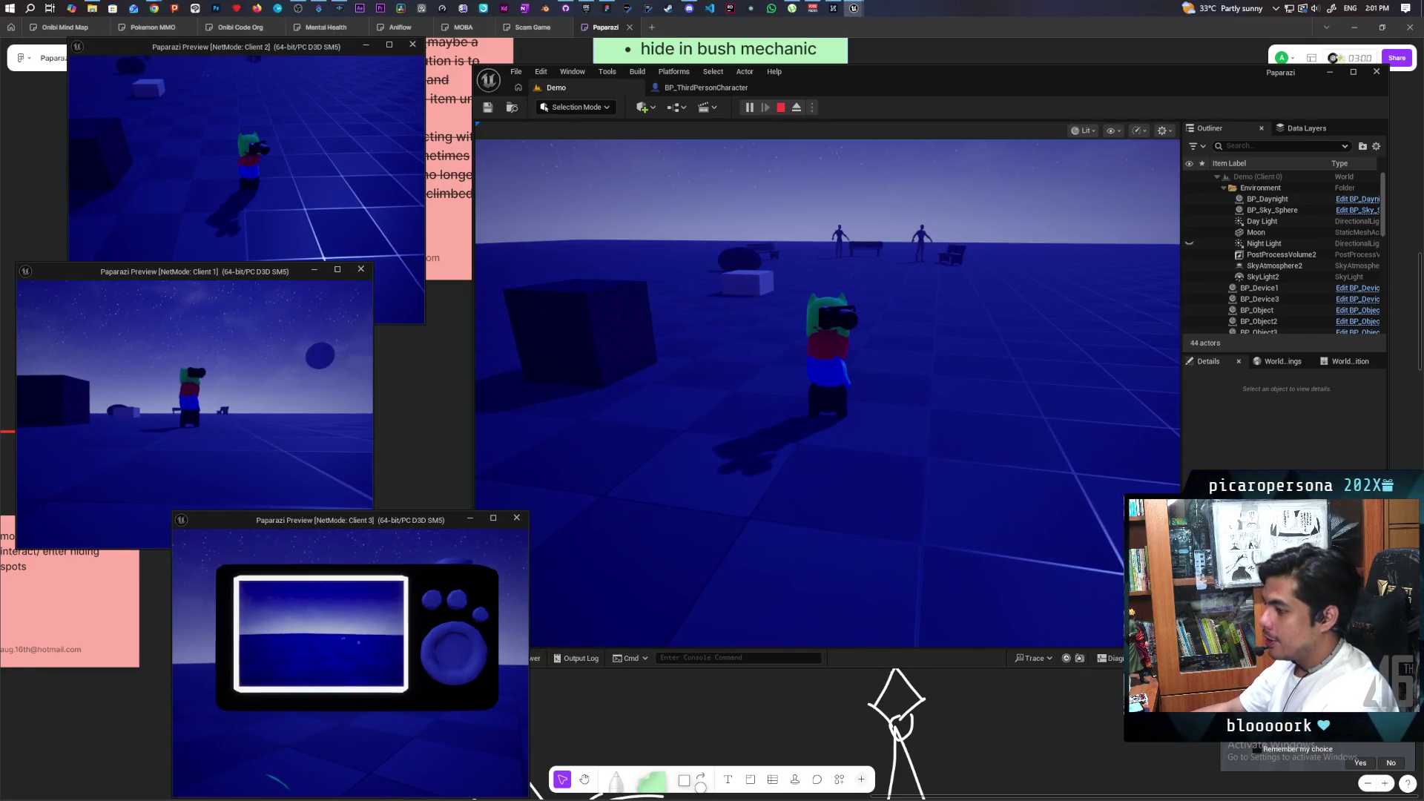
{"action": "right_click", "coordinate": [508, 612]}
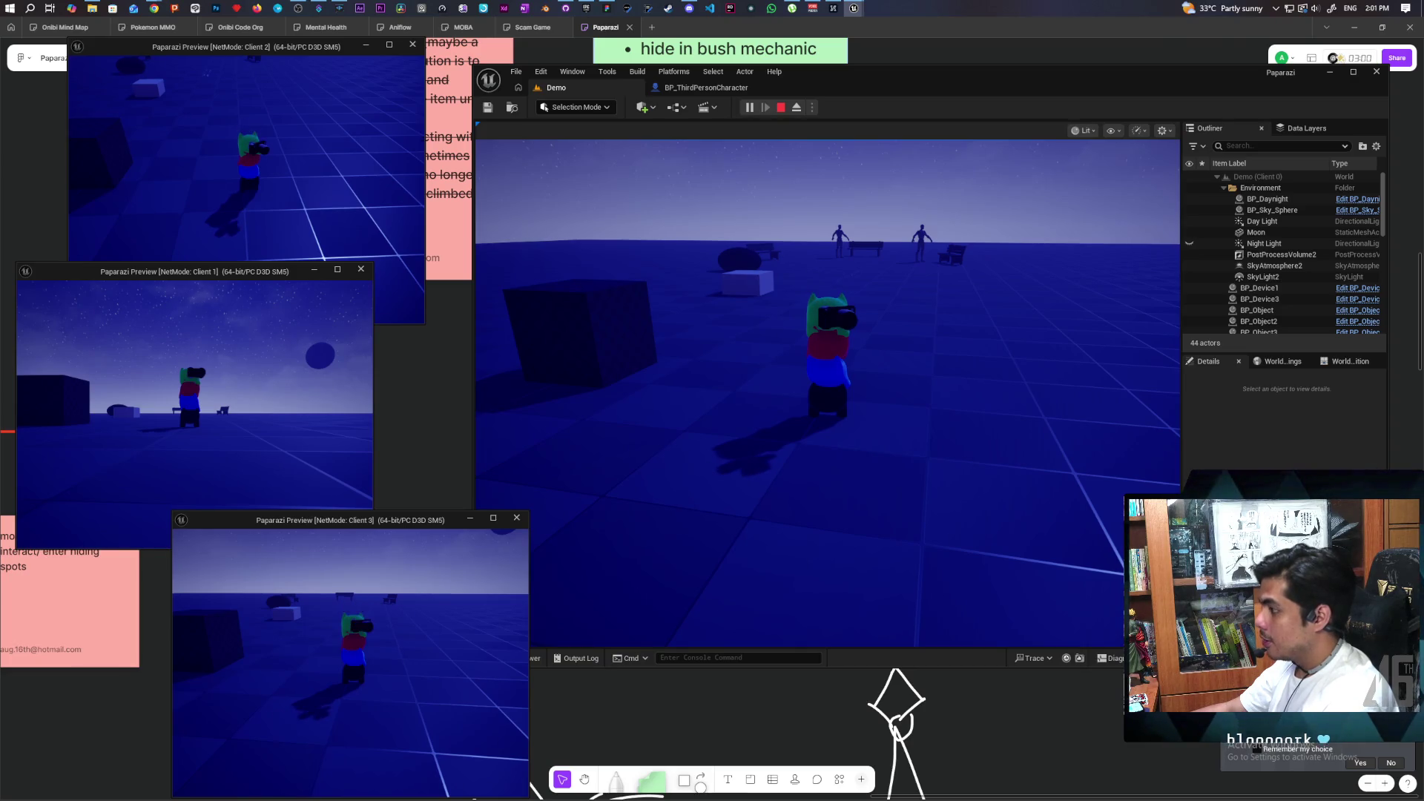
{"action": "right_click", "coordinate": [508, 611]}
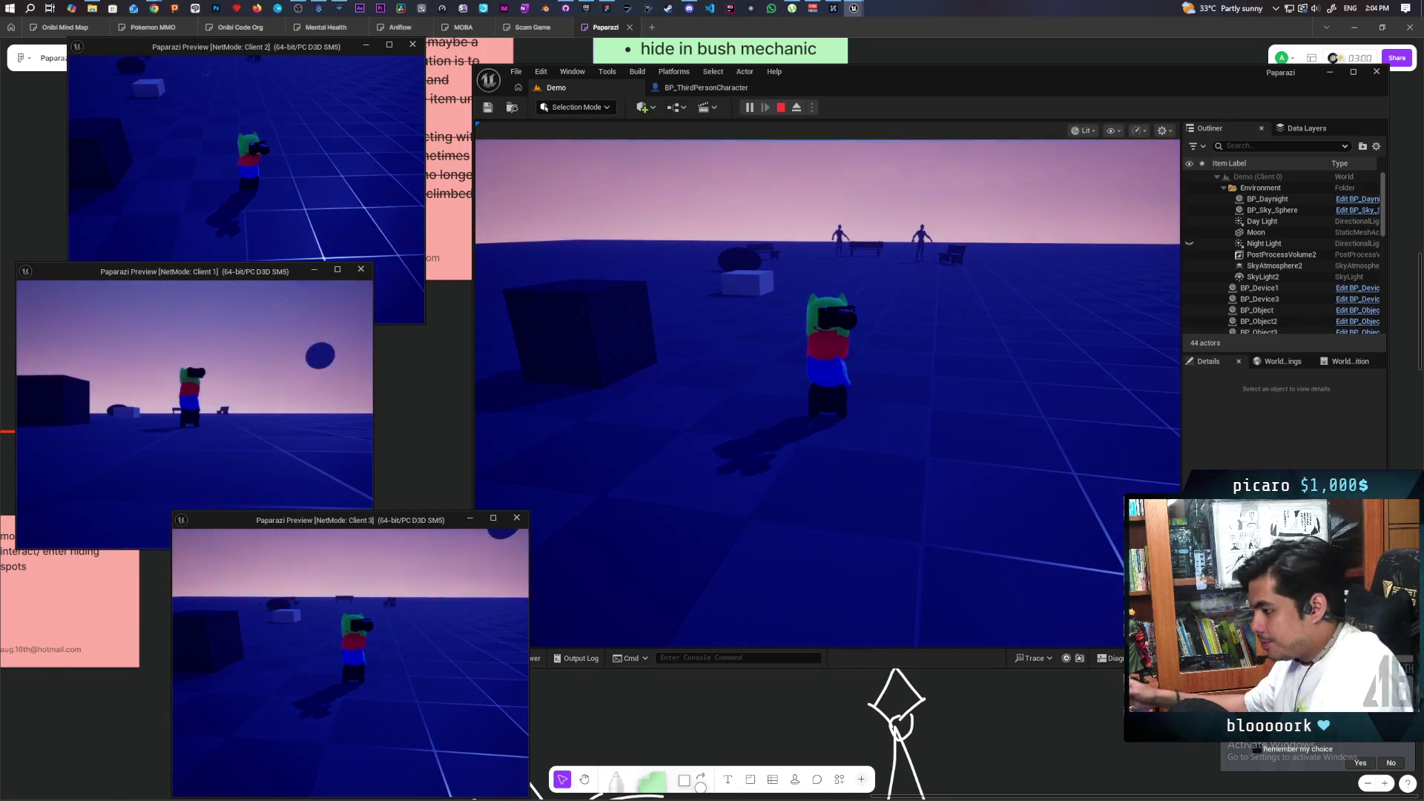
{"action": "left_click", "coordinate": [693, 486]}
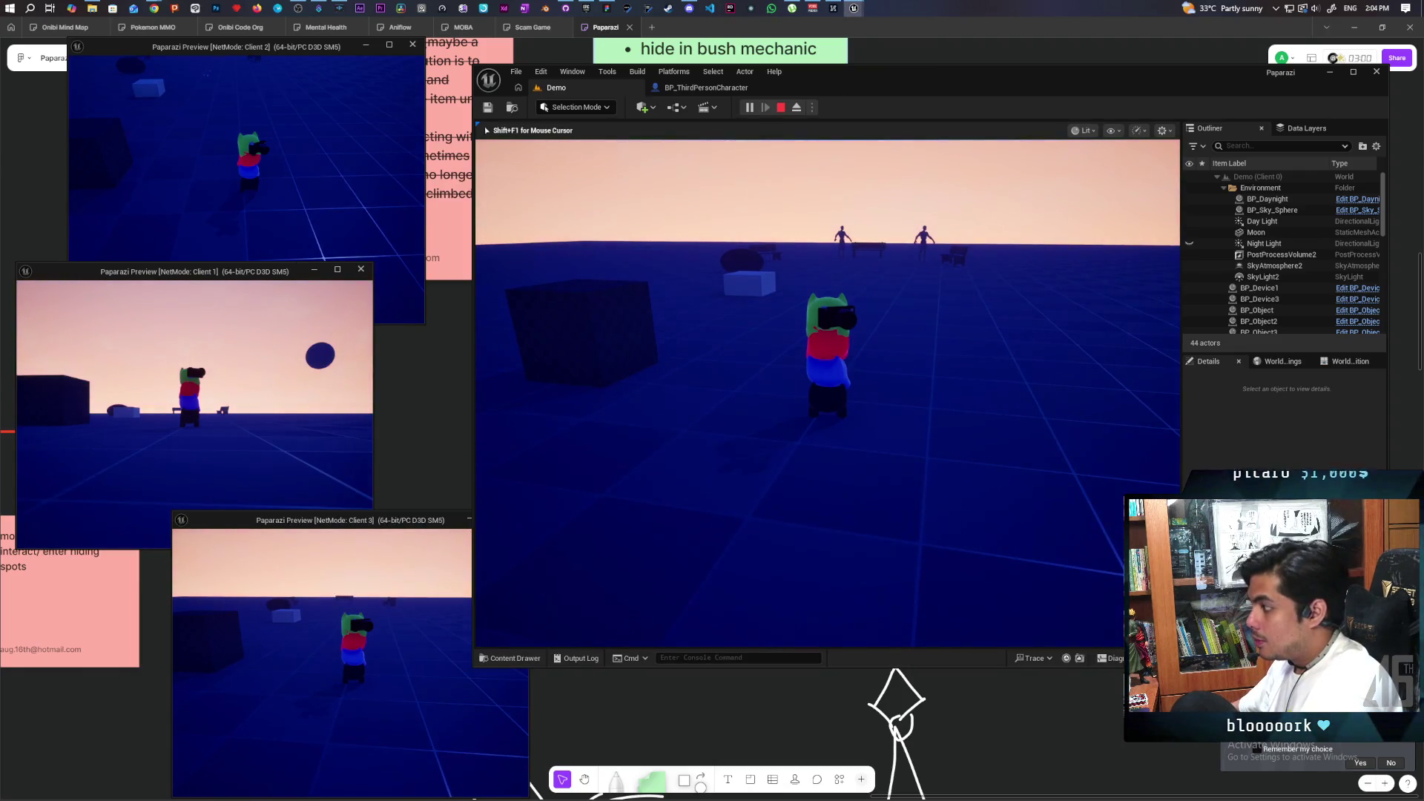
Walk the characters around in the main view and Client 3 until they stack up.
{"action": "mouse_move", "coordinate": [827, 393]}
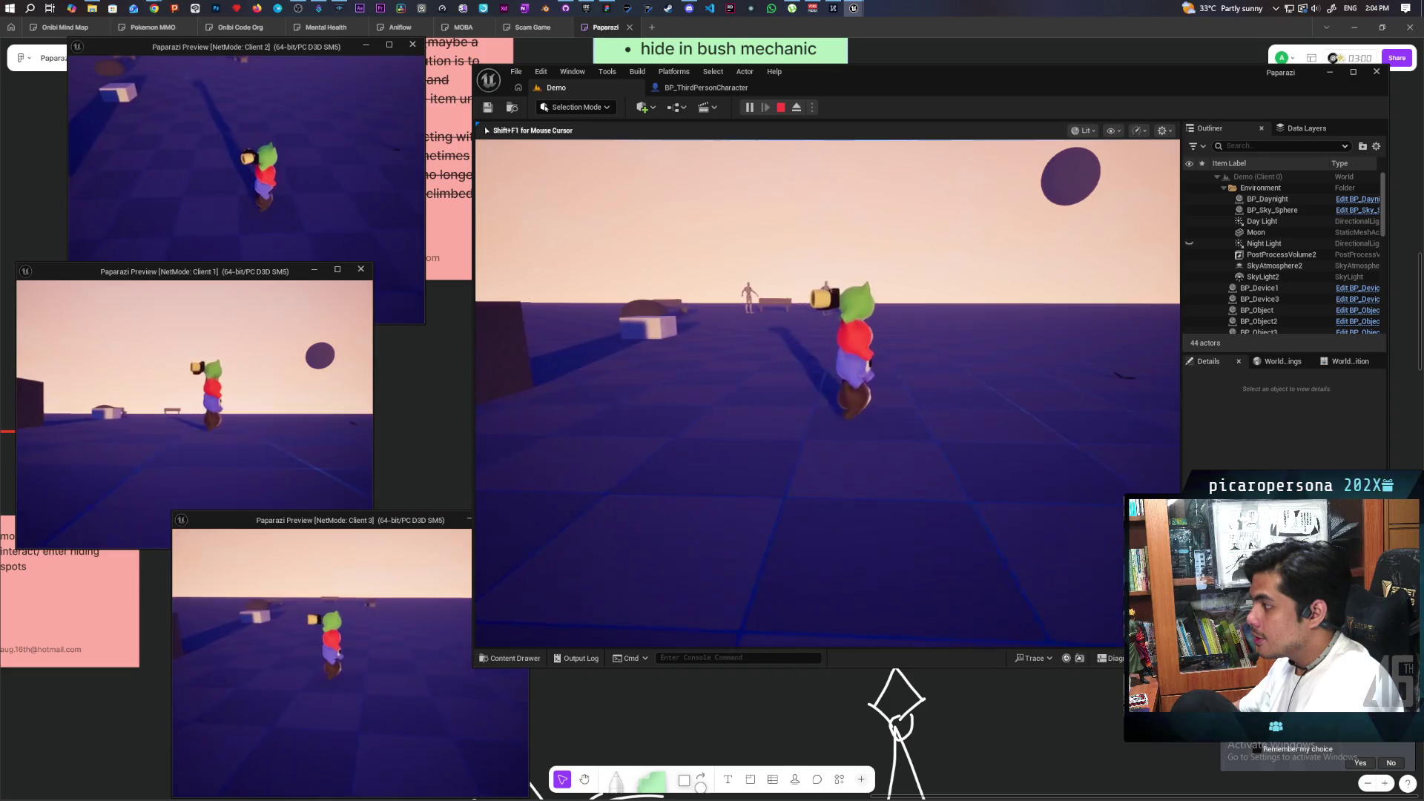
{"action": "key", "text": "w"}
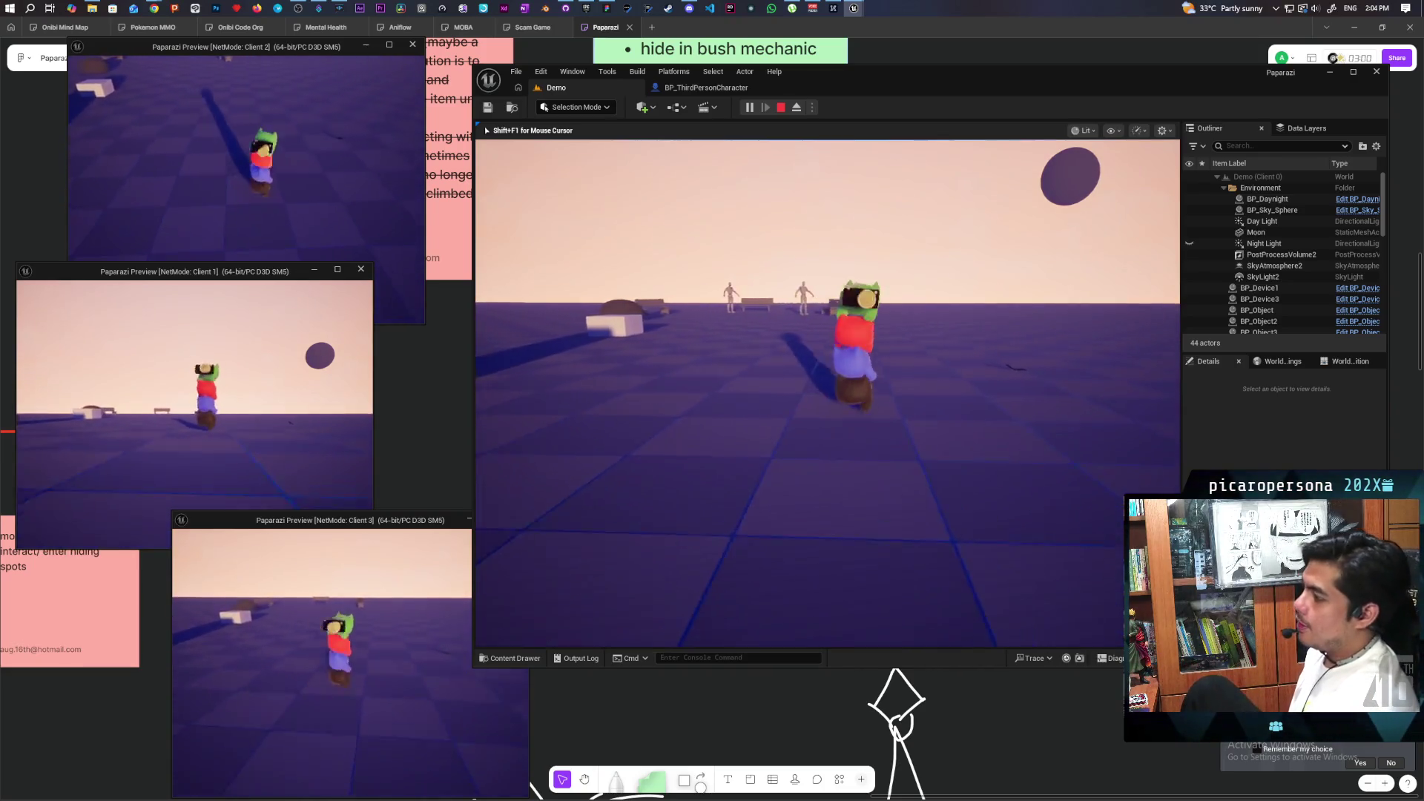
{"action": "key", "text": "w"}
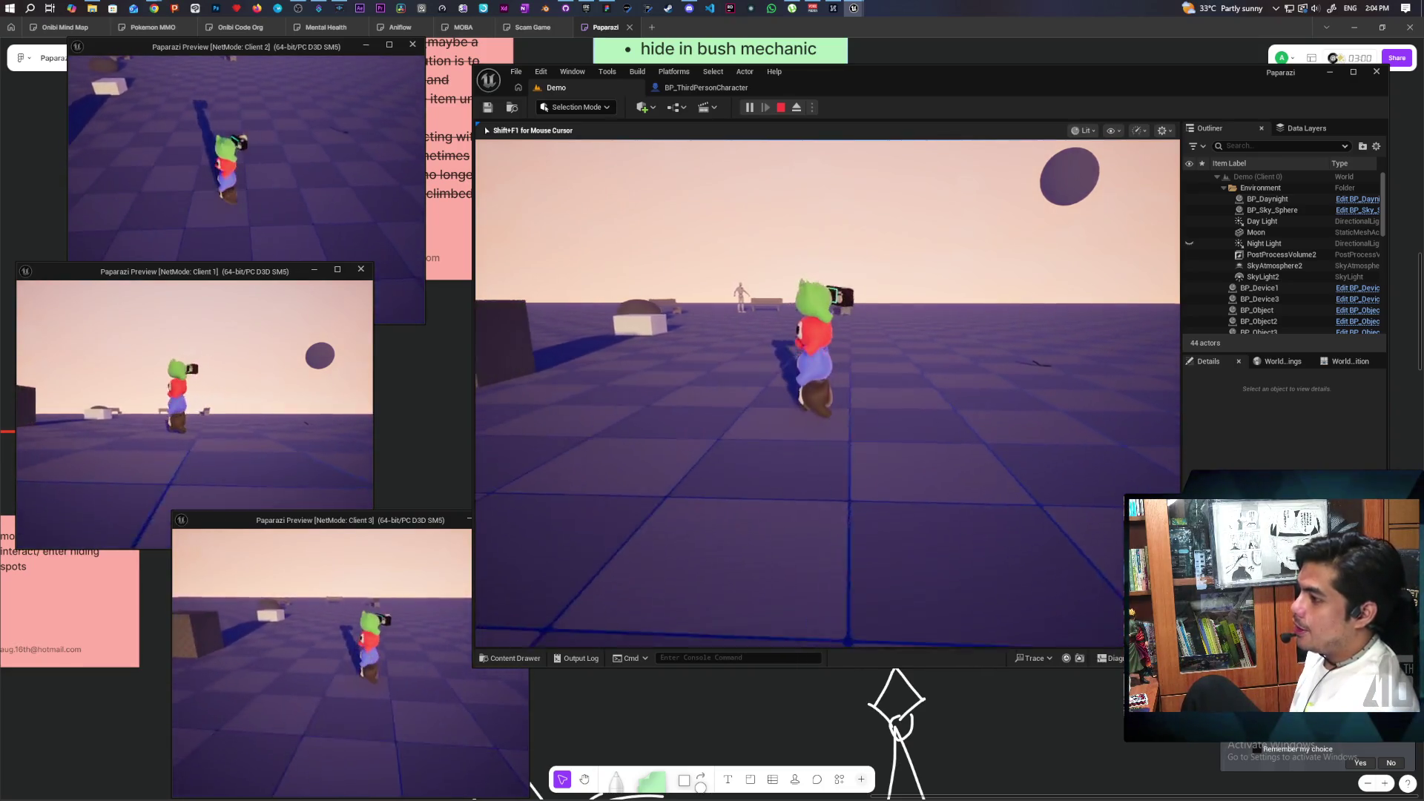
{"action": "left_click", "coordinate": [508, 568]}
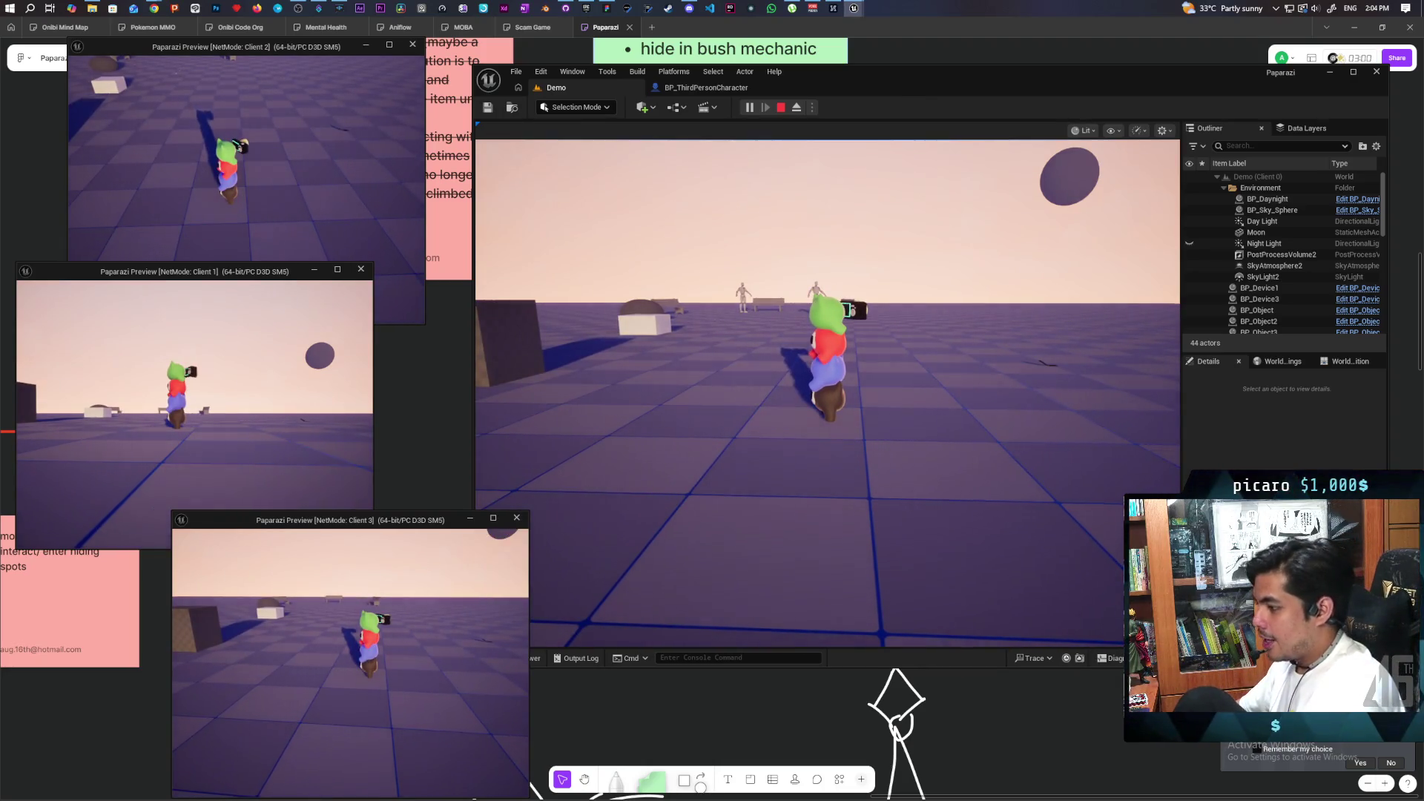
{"action": "key", "text": "alt+Tab"}
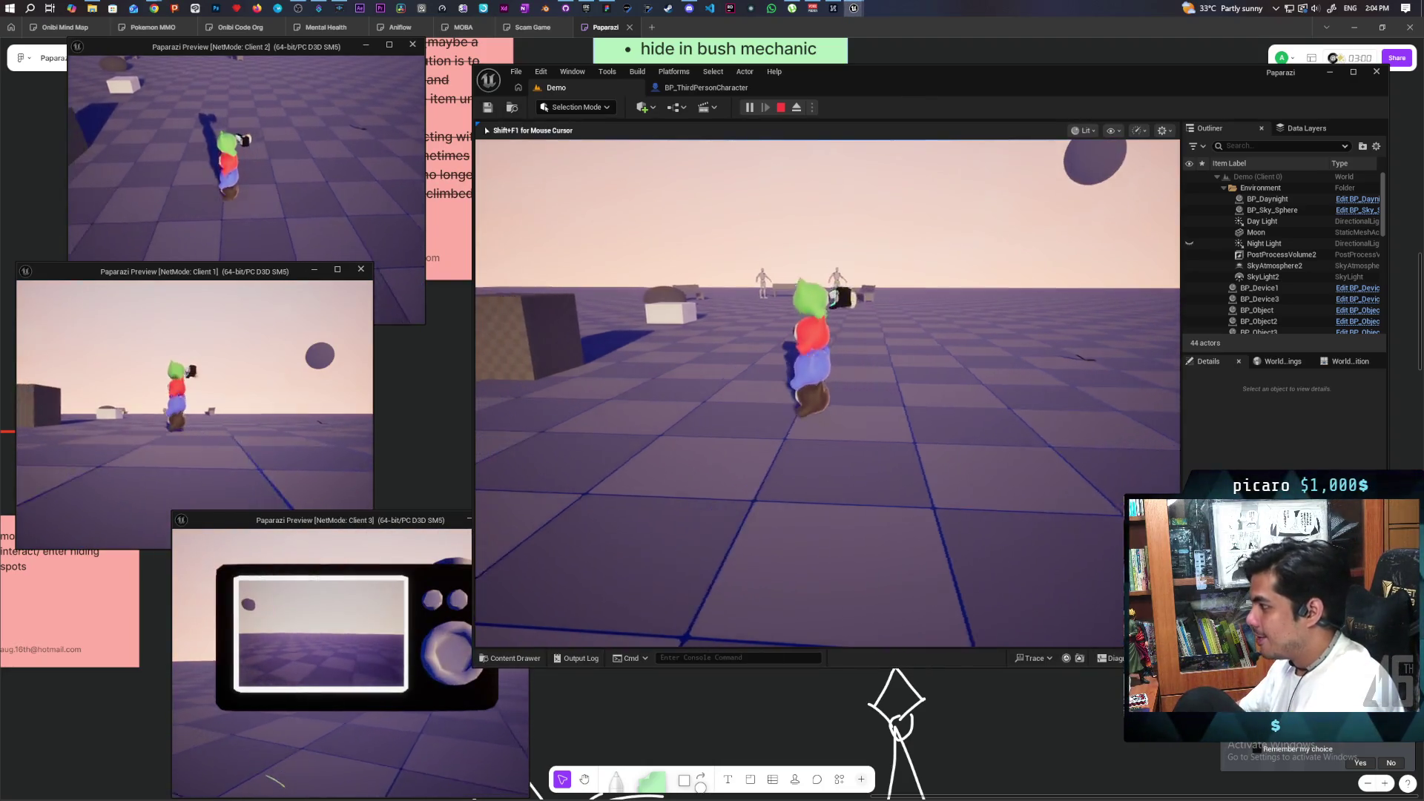
{"action": "key", "text": "s"}
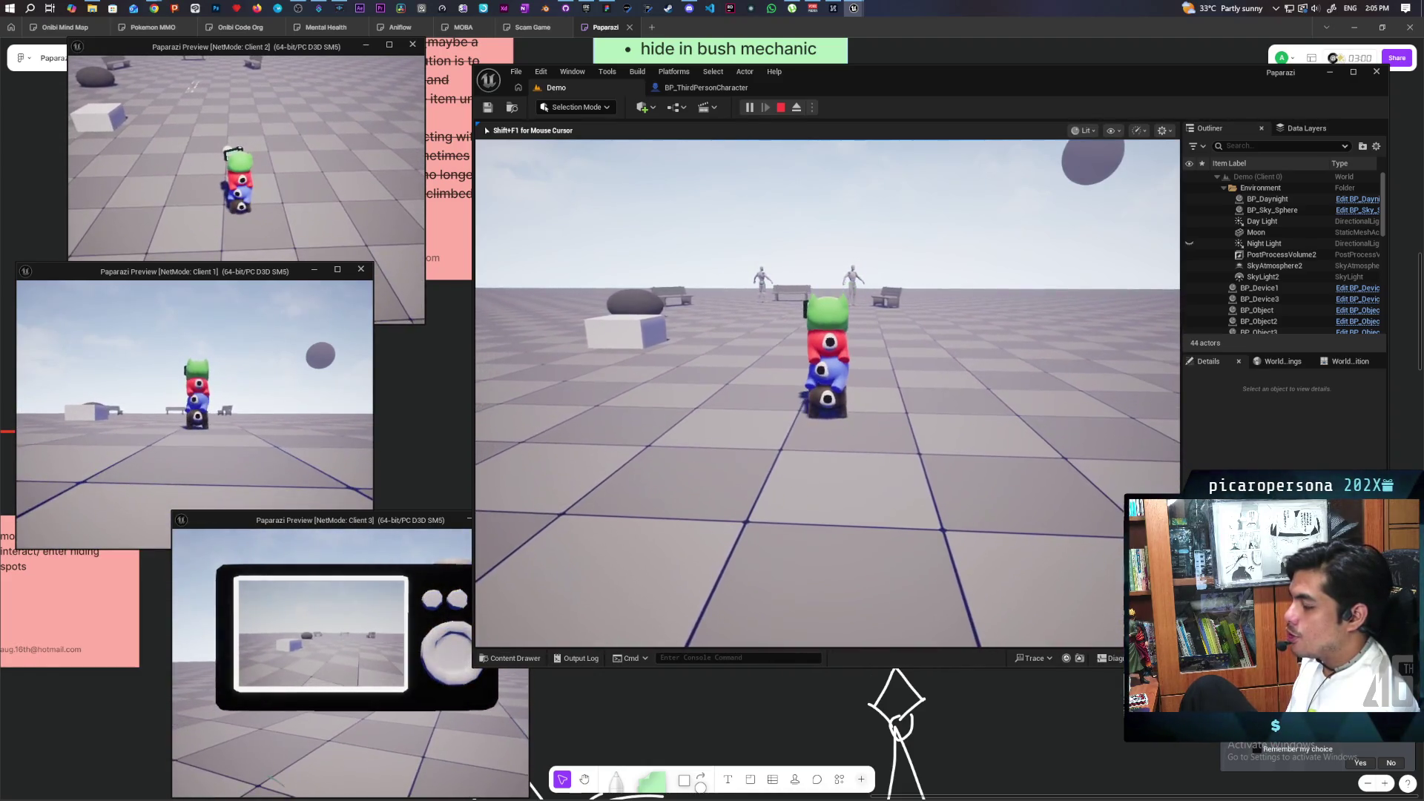
As Client 3, jump the green player off the stack, drop the camera, then pick it up.
{"action": "key", "text": "alt+Tab"}
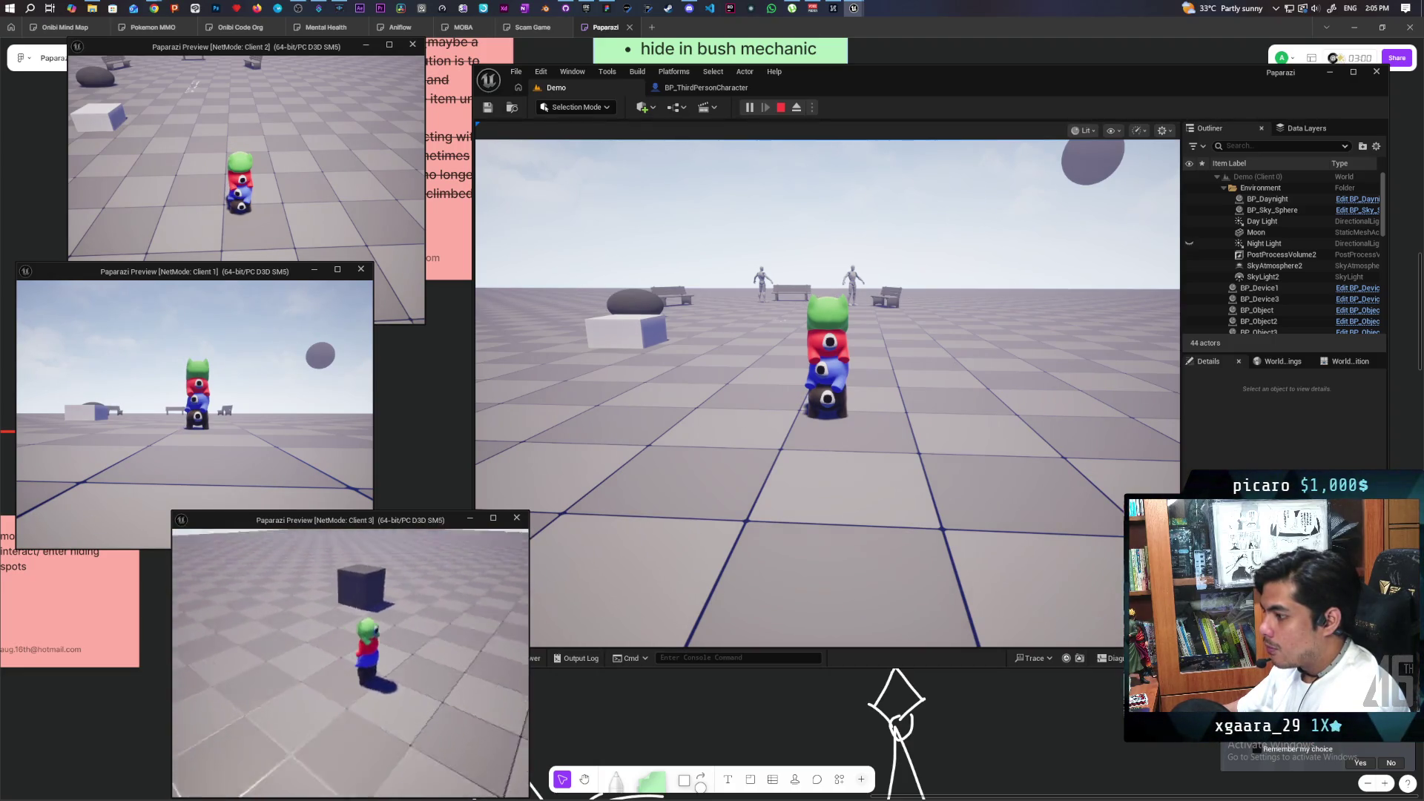
{"action": "key", "text": "d"}
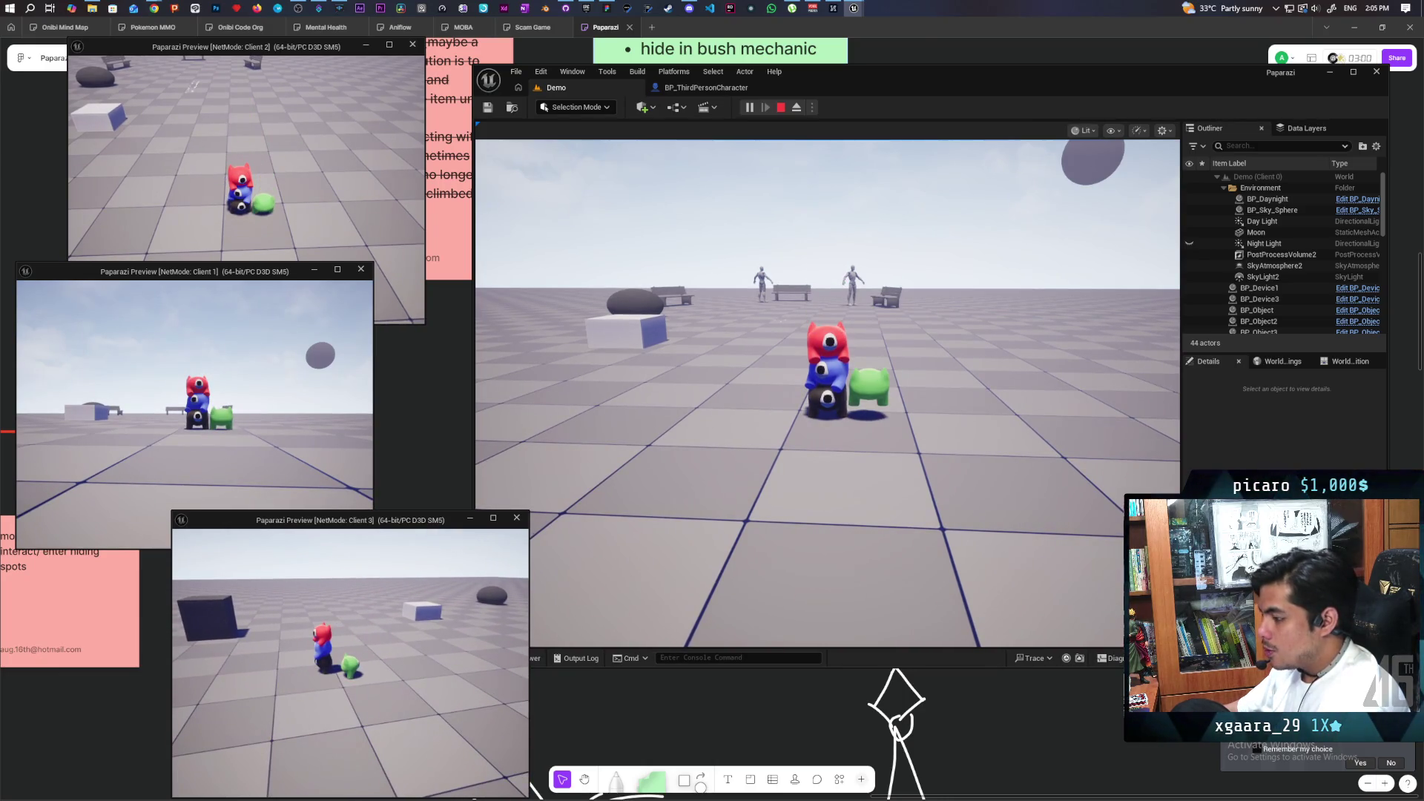
{"action": "key", "text": "e"}
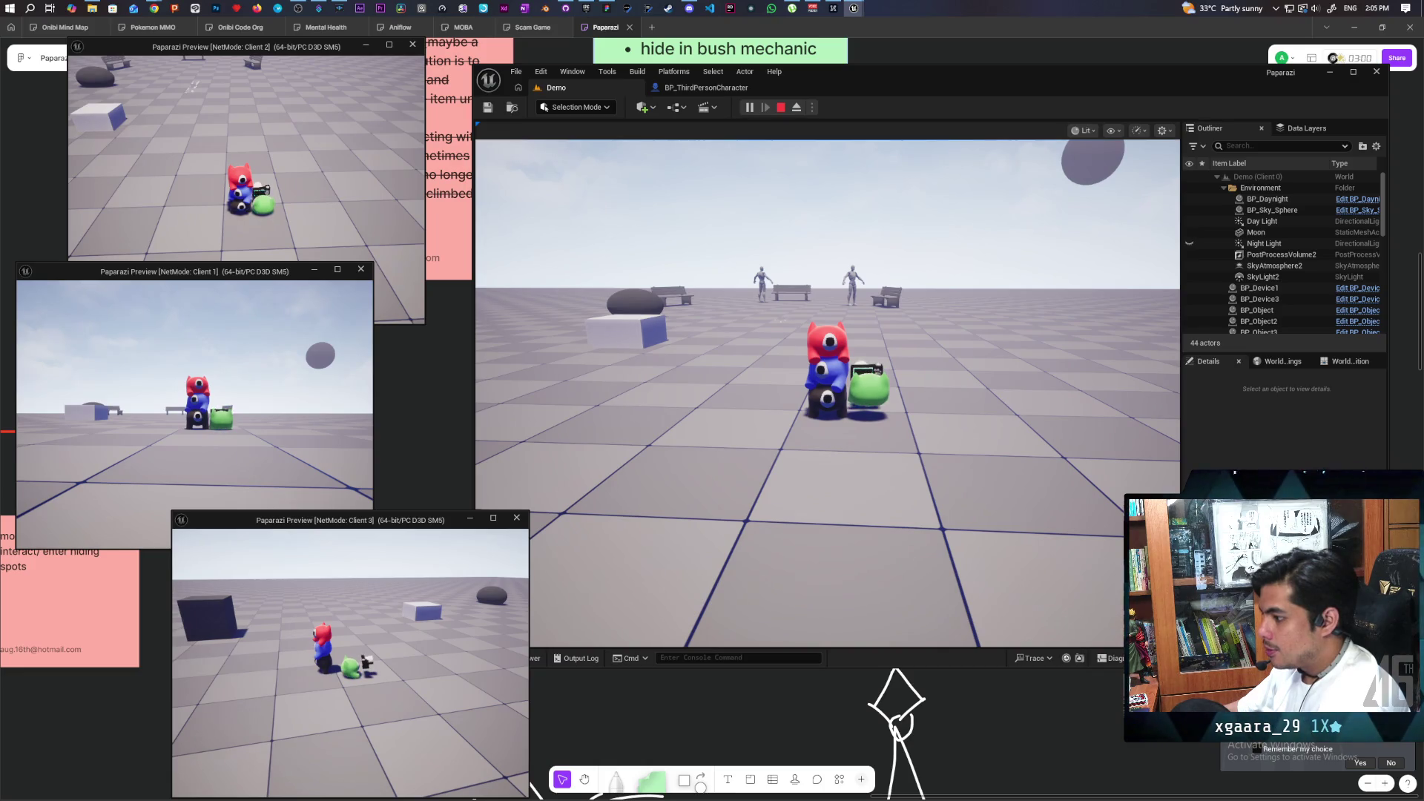
{"action": "key", "text": "a"}
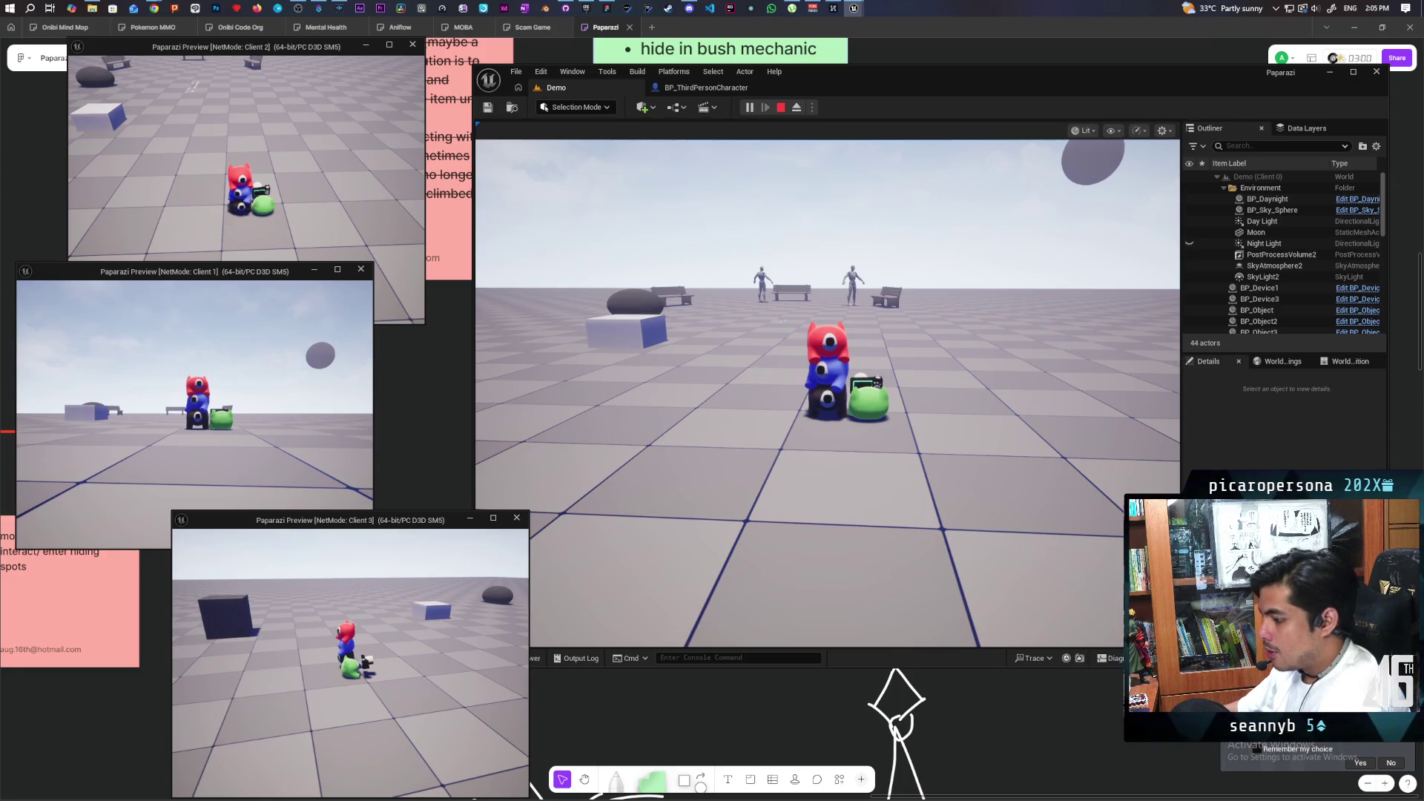
{"action": "key", "text": "e"}
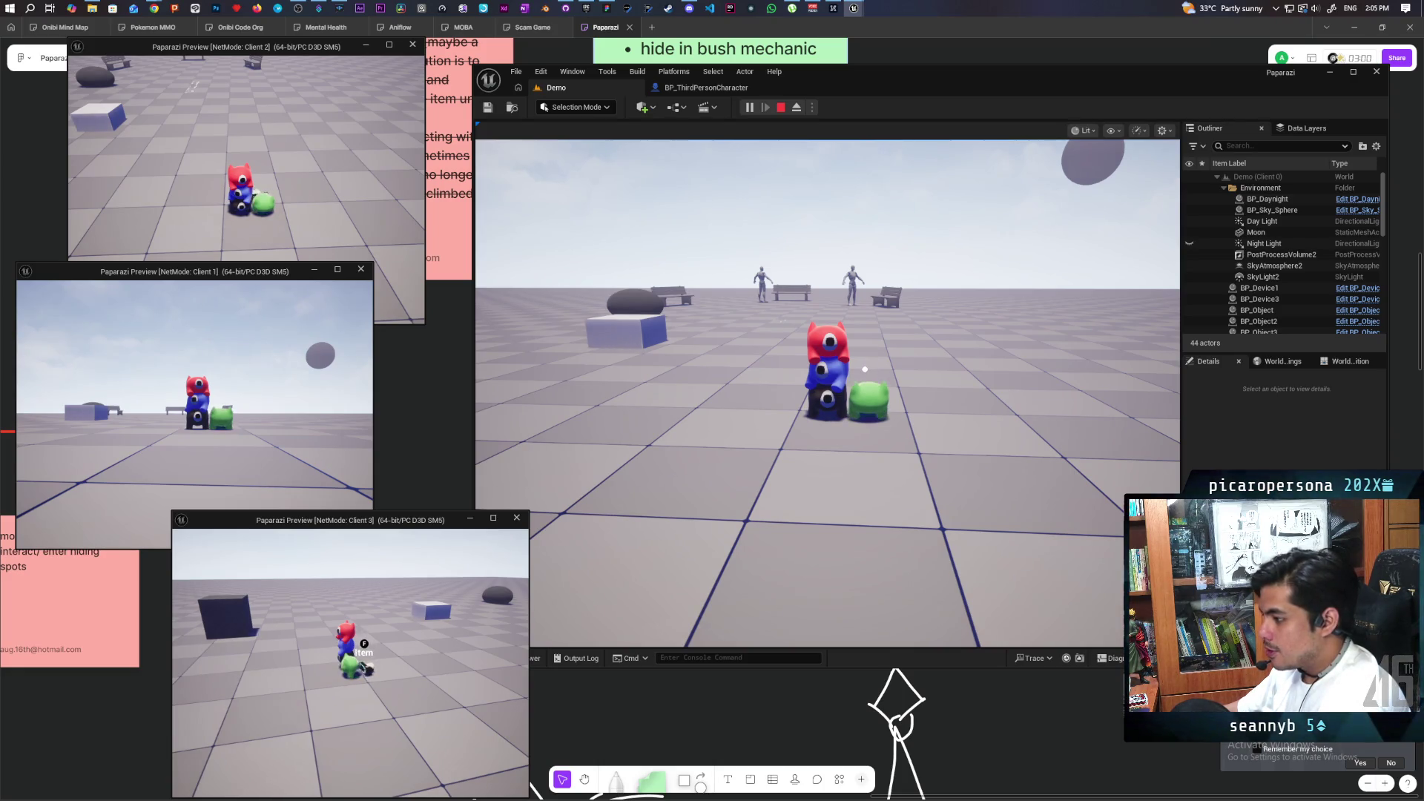
{"action": "key", "text": "a"}
{"action": "key", "text": "a"}
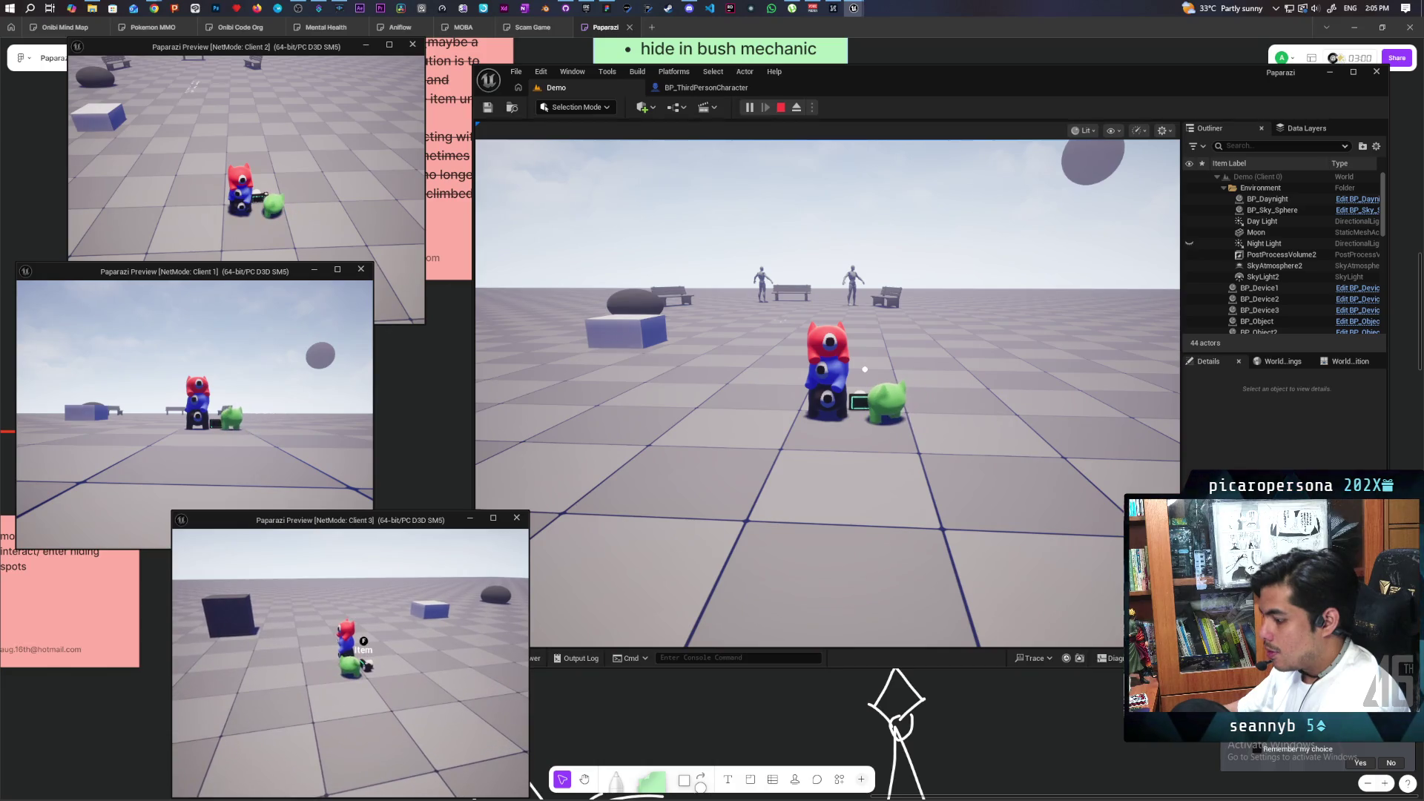
{"action": "key", "text": "f"}
Jump the green player back onto the stack and raise the handheld camera.
{"action": "key", "text": "w"}
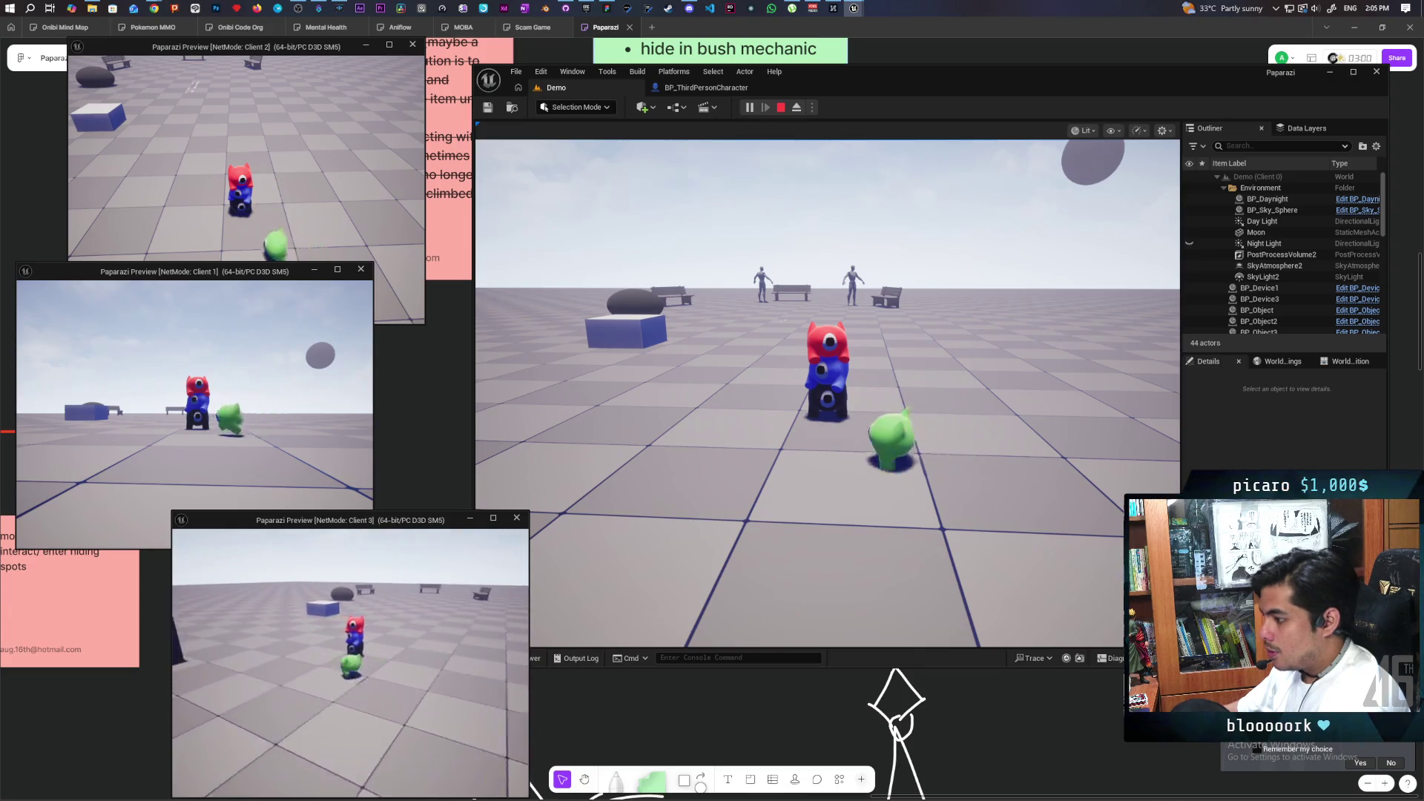
{"action": "key", "text": "w"}
{"action": "key", "text": "space"}
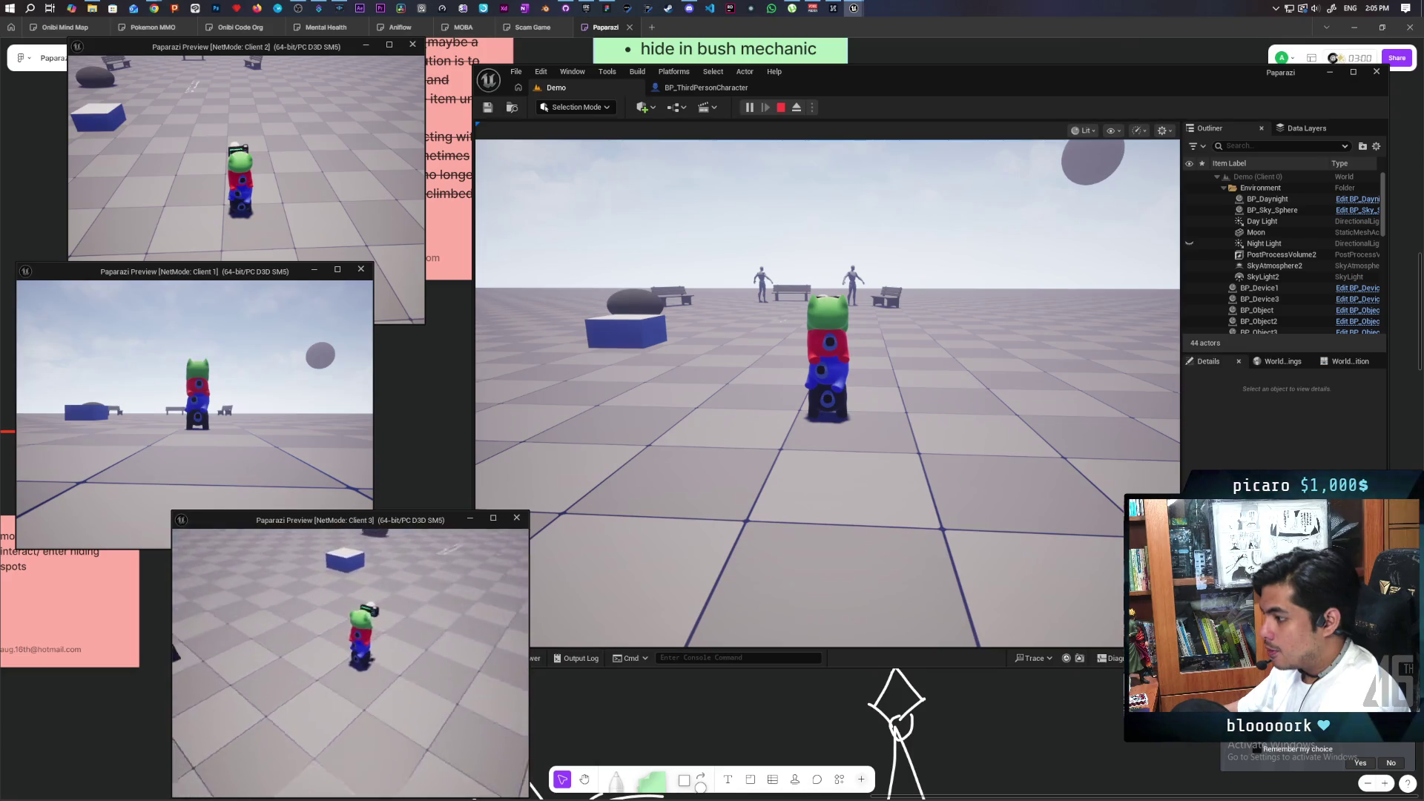
{"action": "right_click", "coordinate": [350, 663]}
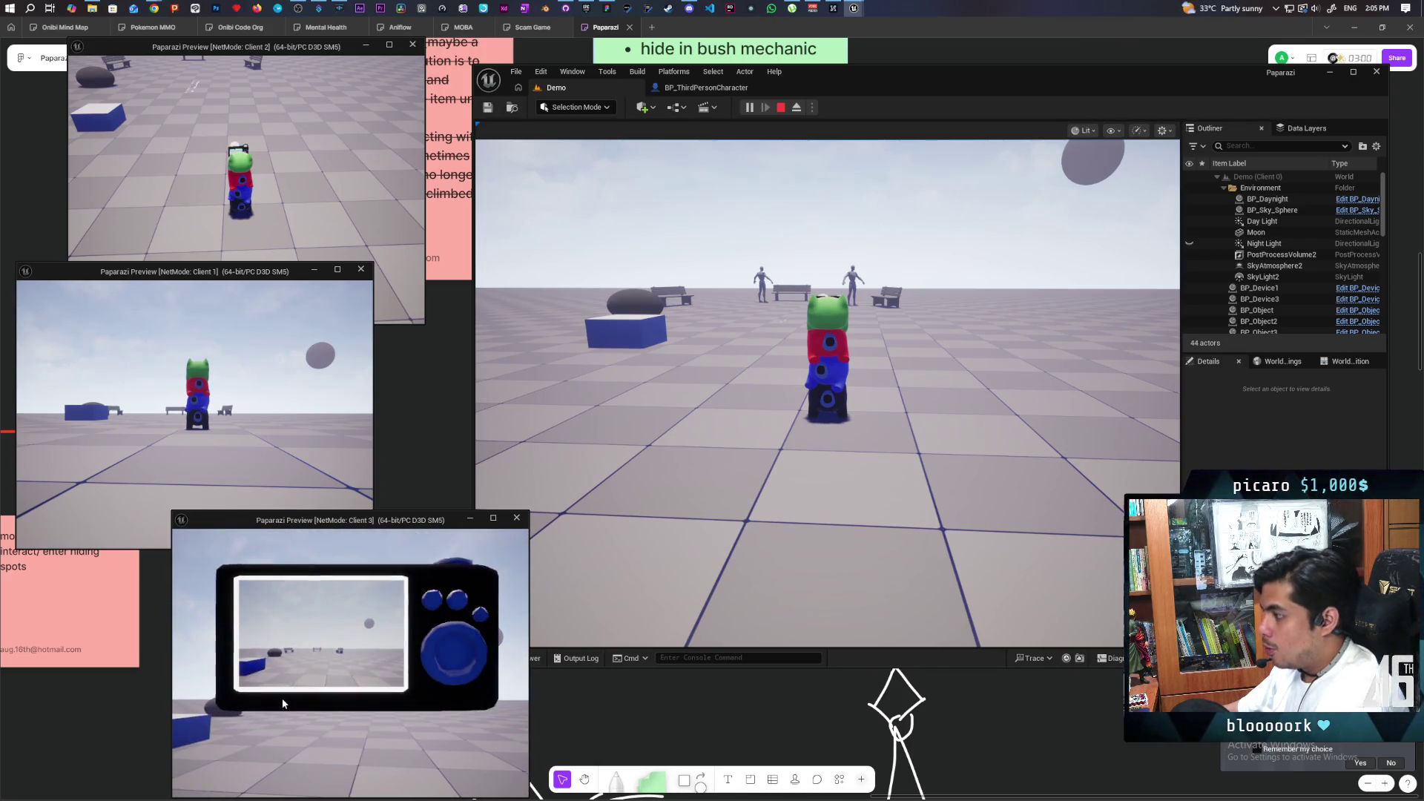
Walk the creature stack past the mannequin and bench, then stop the play session with Esc.
{"action": "left_click", "coordinate": [667, 520]}
{"action": "key", "text": "w"}
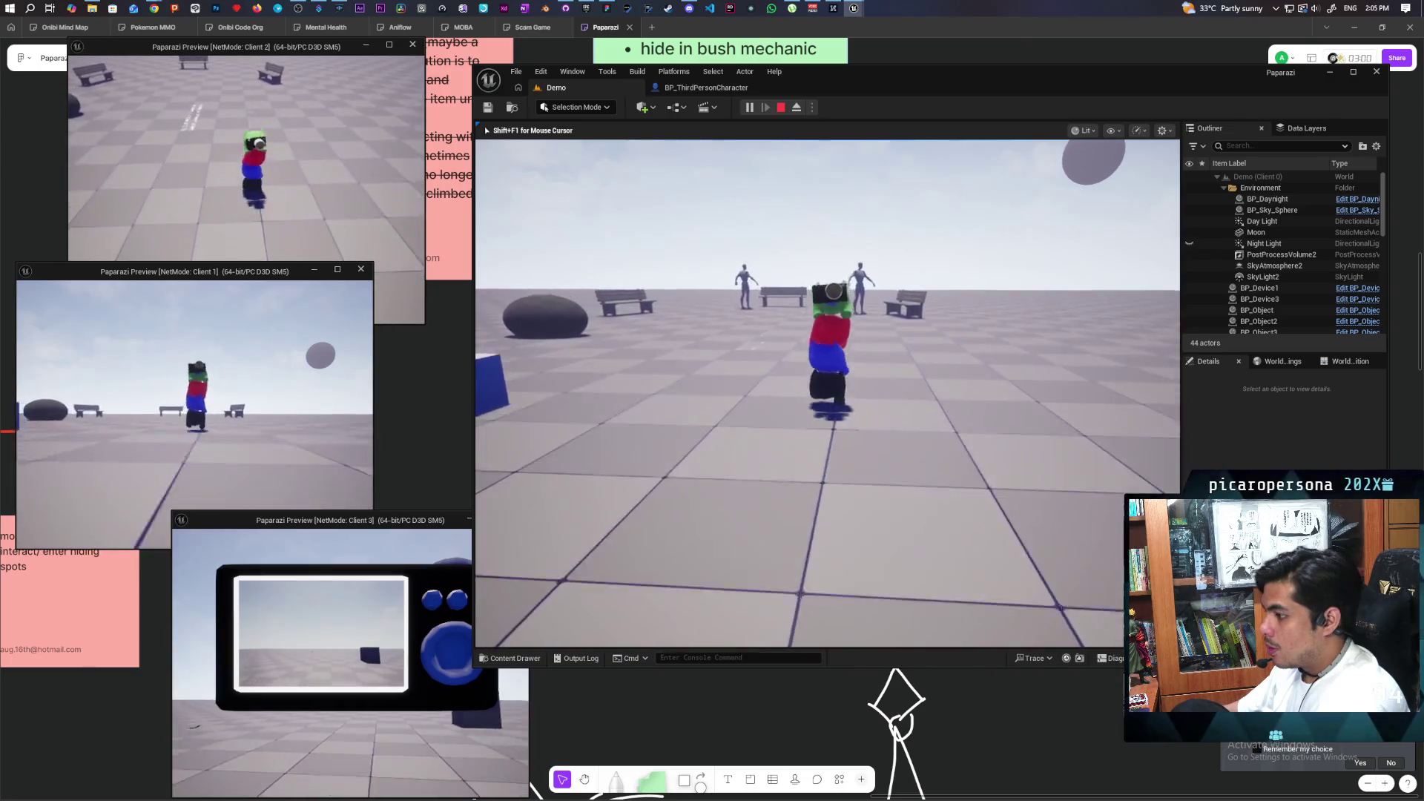
{"action": "key", "text": "w"}
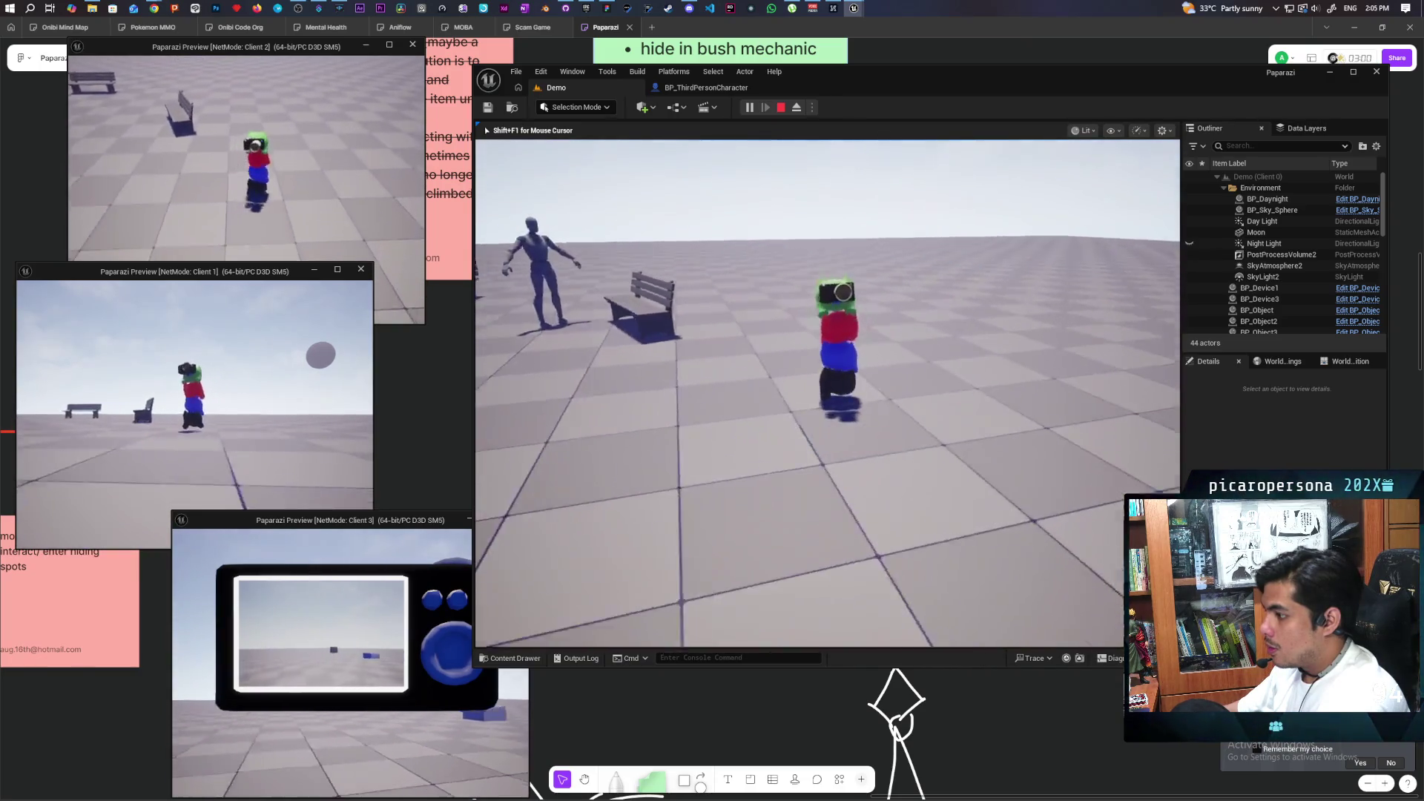
{"action": "key", "text": "s"}
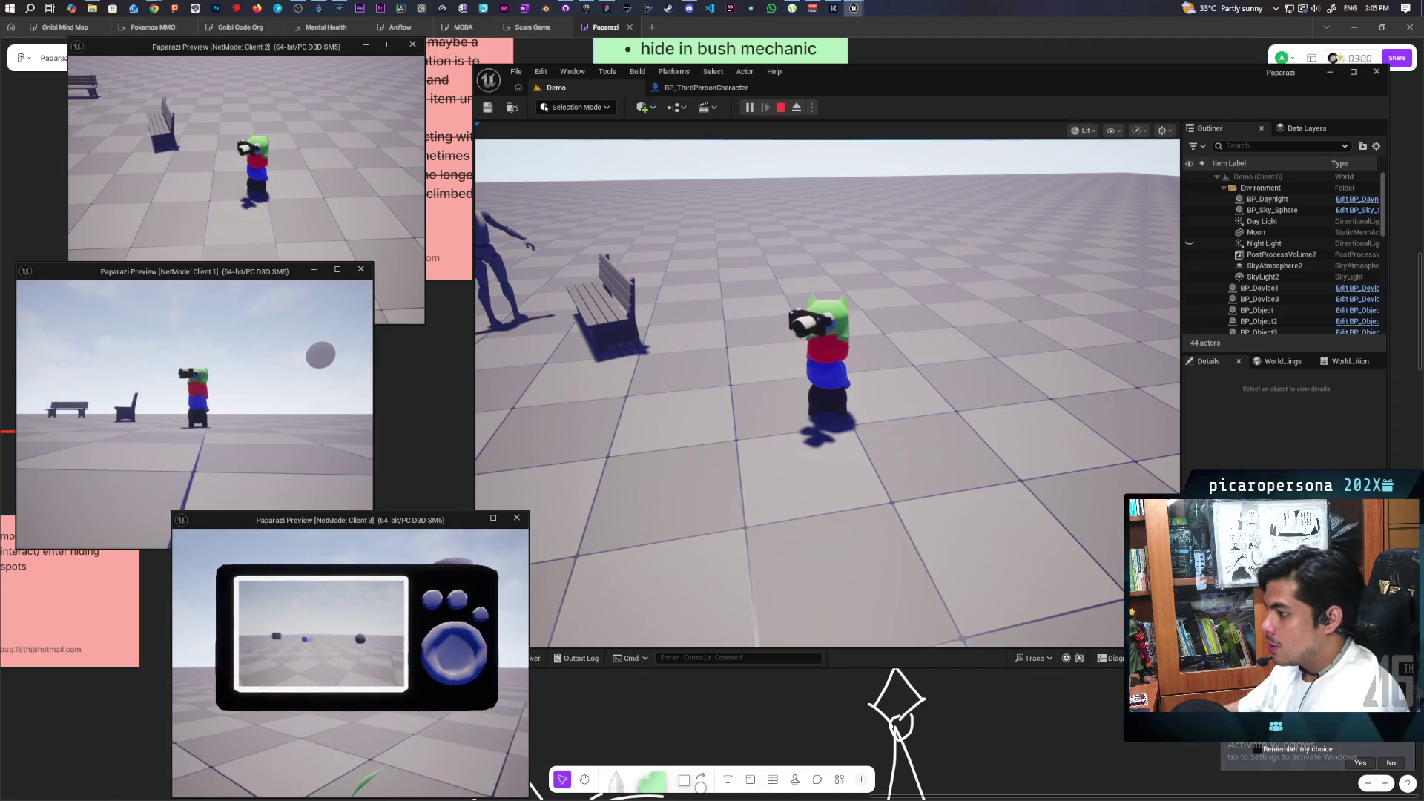
{"action": "key", "text": "alt+Tab"}
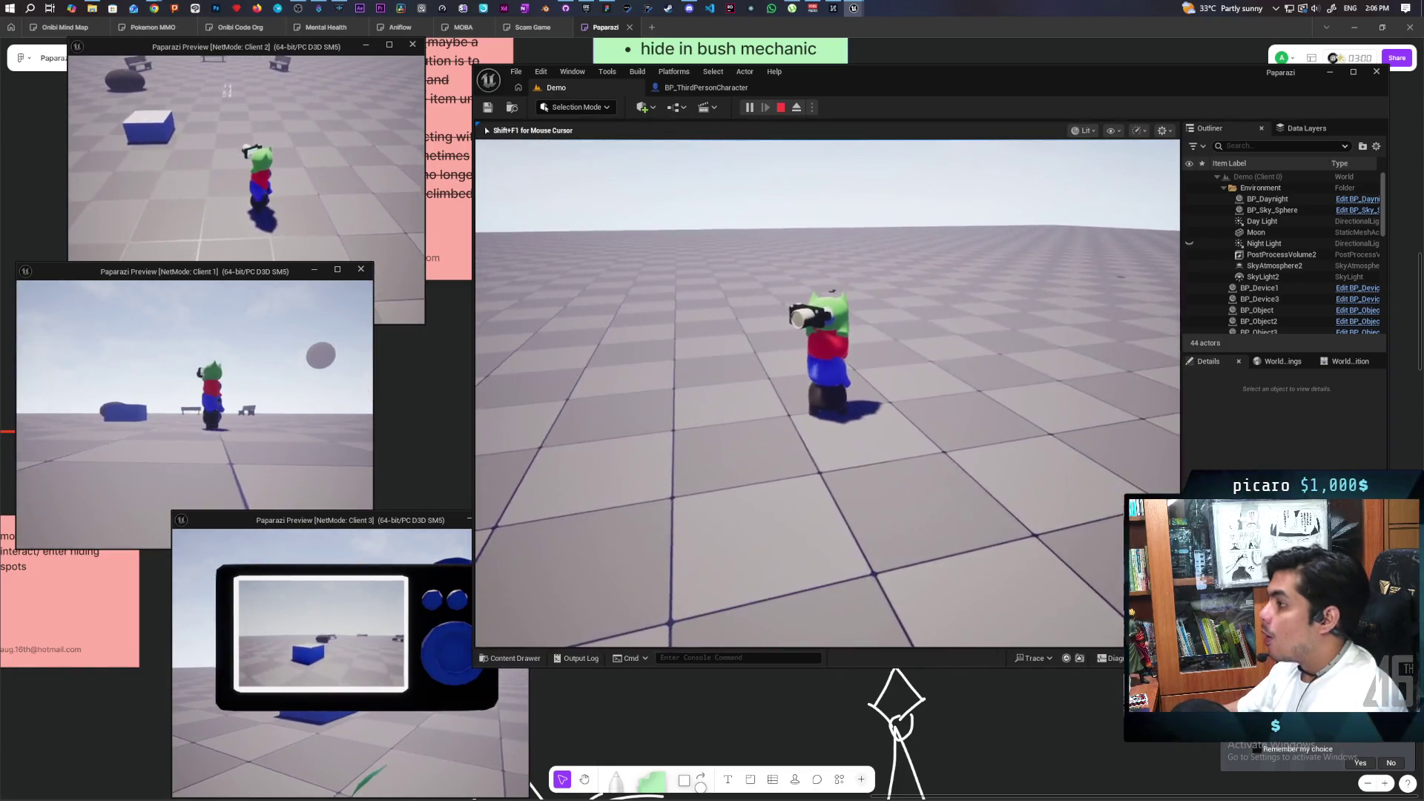
{"action": "key", "text": "Escape"}
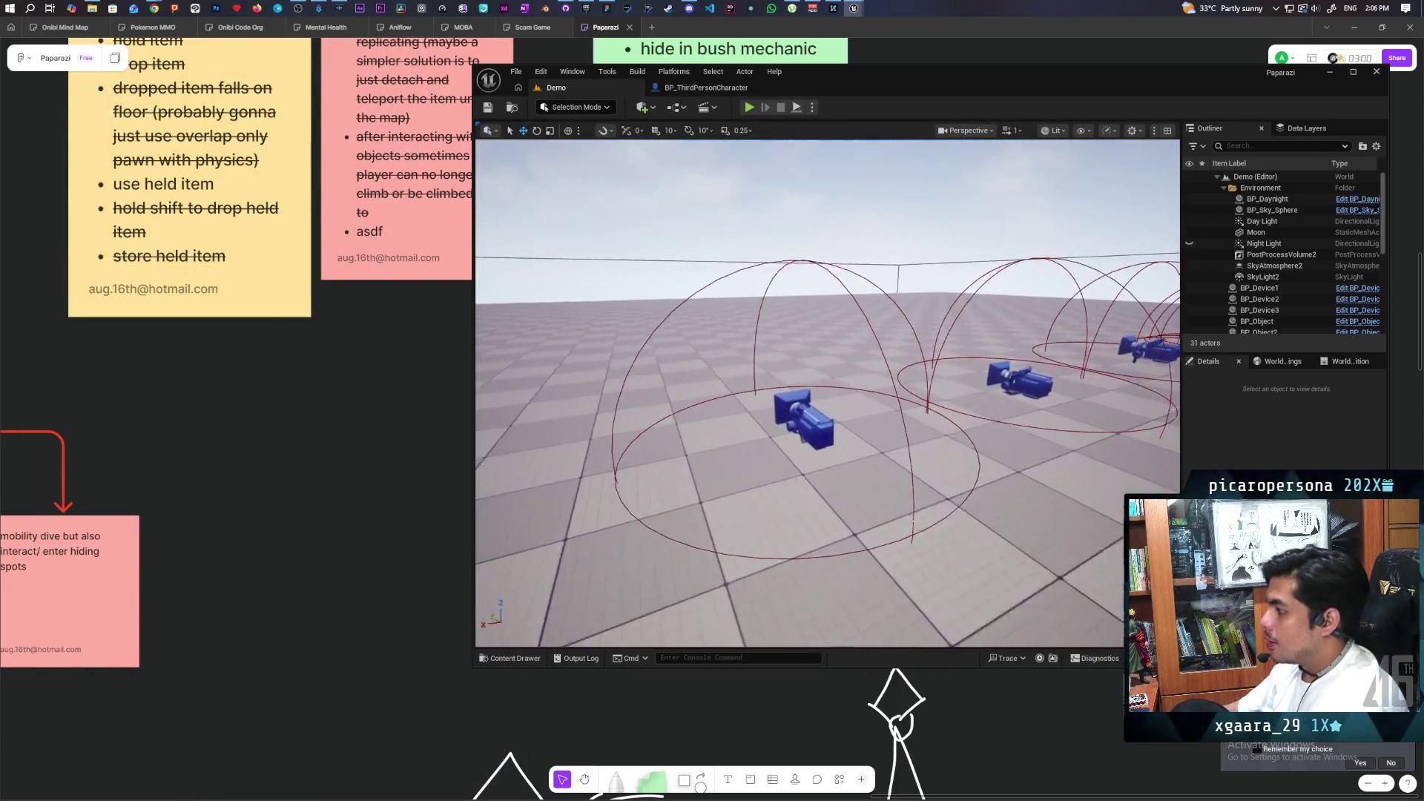
Open BP_Device, review SpringArm_0's camera and collision details, then relaunch the Demo level in multiplayer.
{"action": "left_click", "coordinate": [1314, 289]}
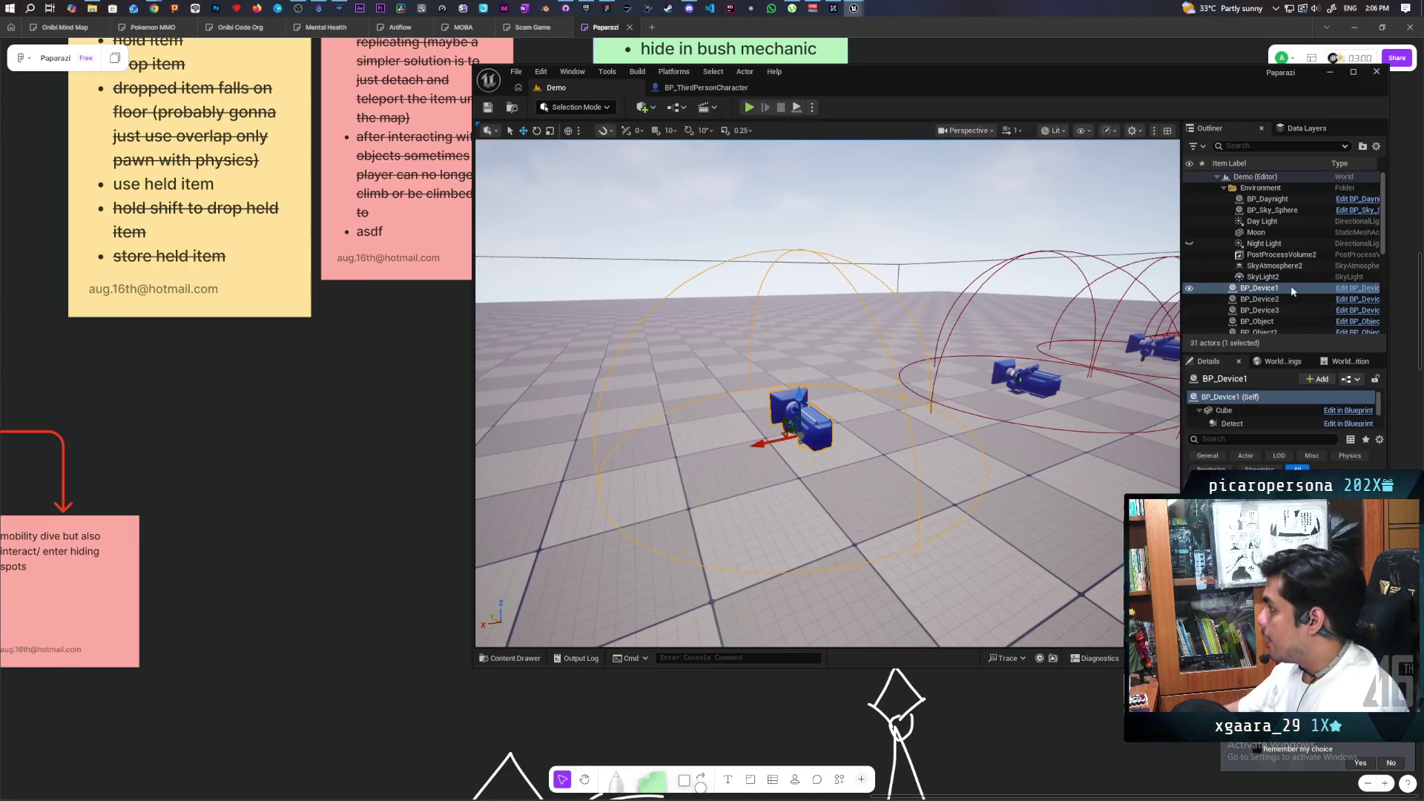
{"action": "left_click", "coordinate": [1334, 288]}
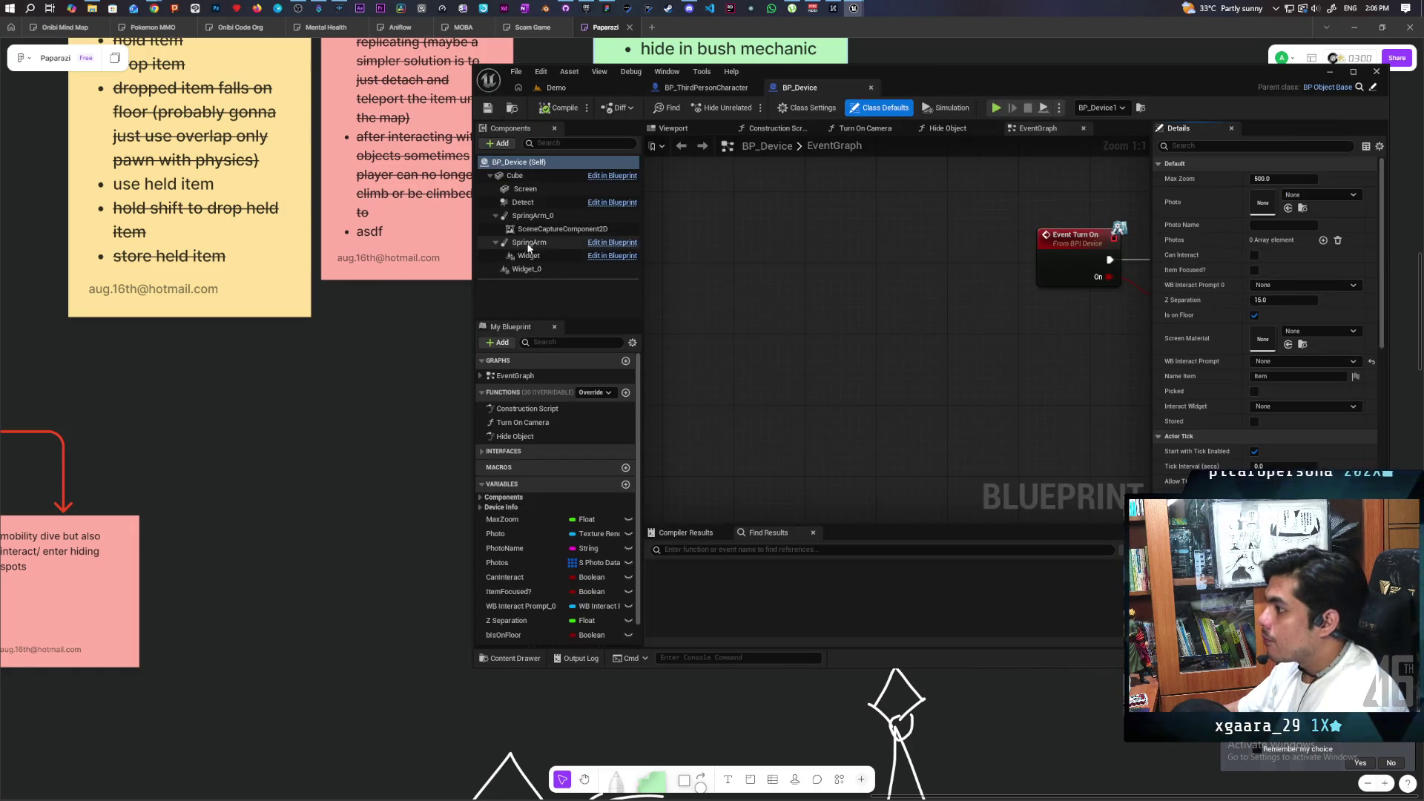
{"action": "left_click", "coordinate": [532, 215]}
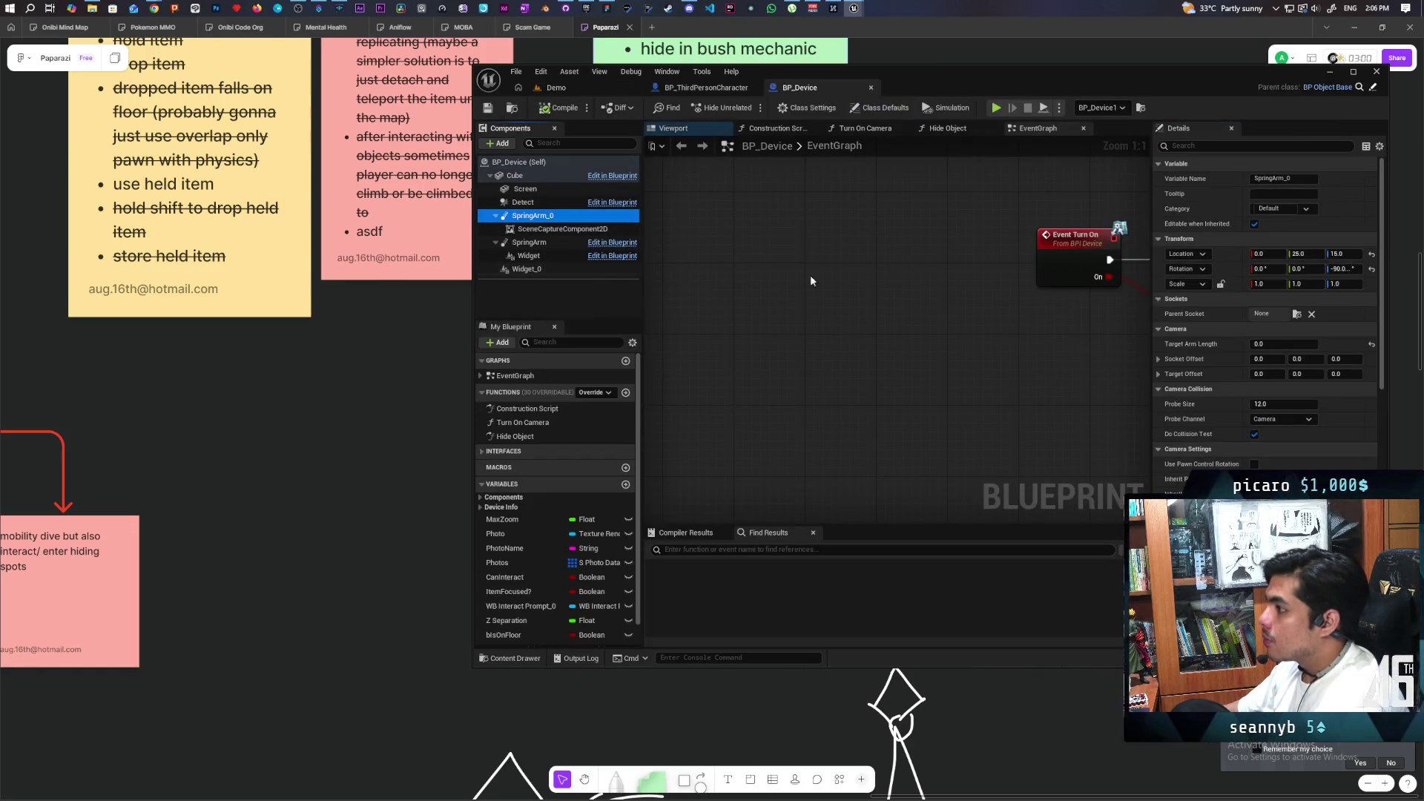
{"action": "scroll", "coordinate": [1213, 463], "scroll_direction": "down", "scroll_amount": 1}
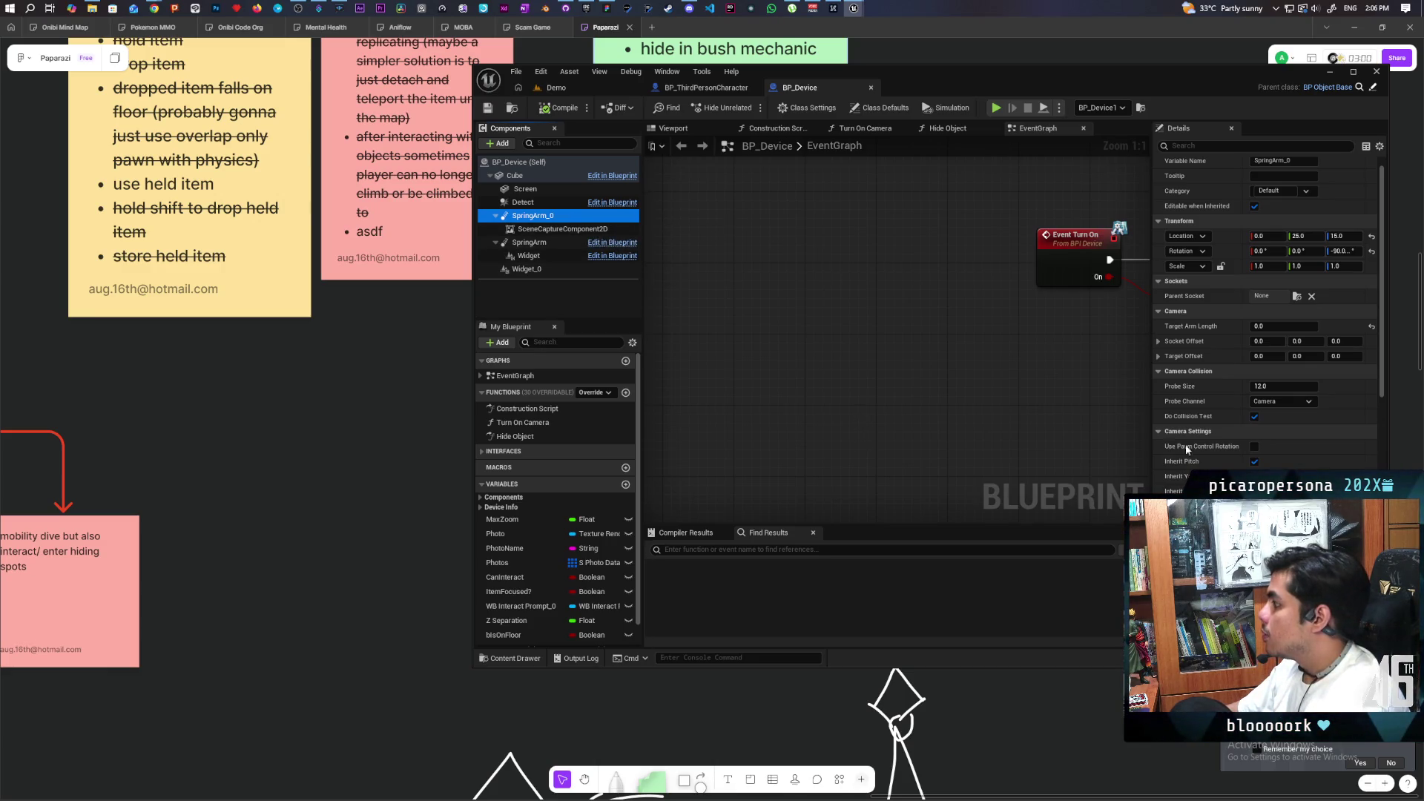
{"action": "scroll", "coordinate": [1174, 439], "scroll_direction": "down", "scroll_amount": 6}
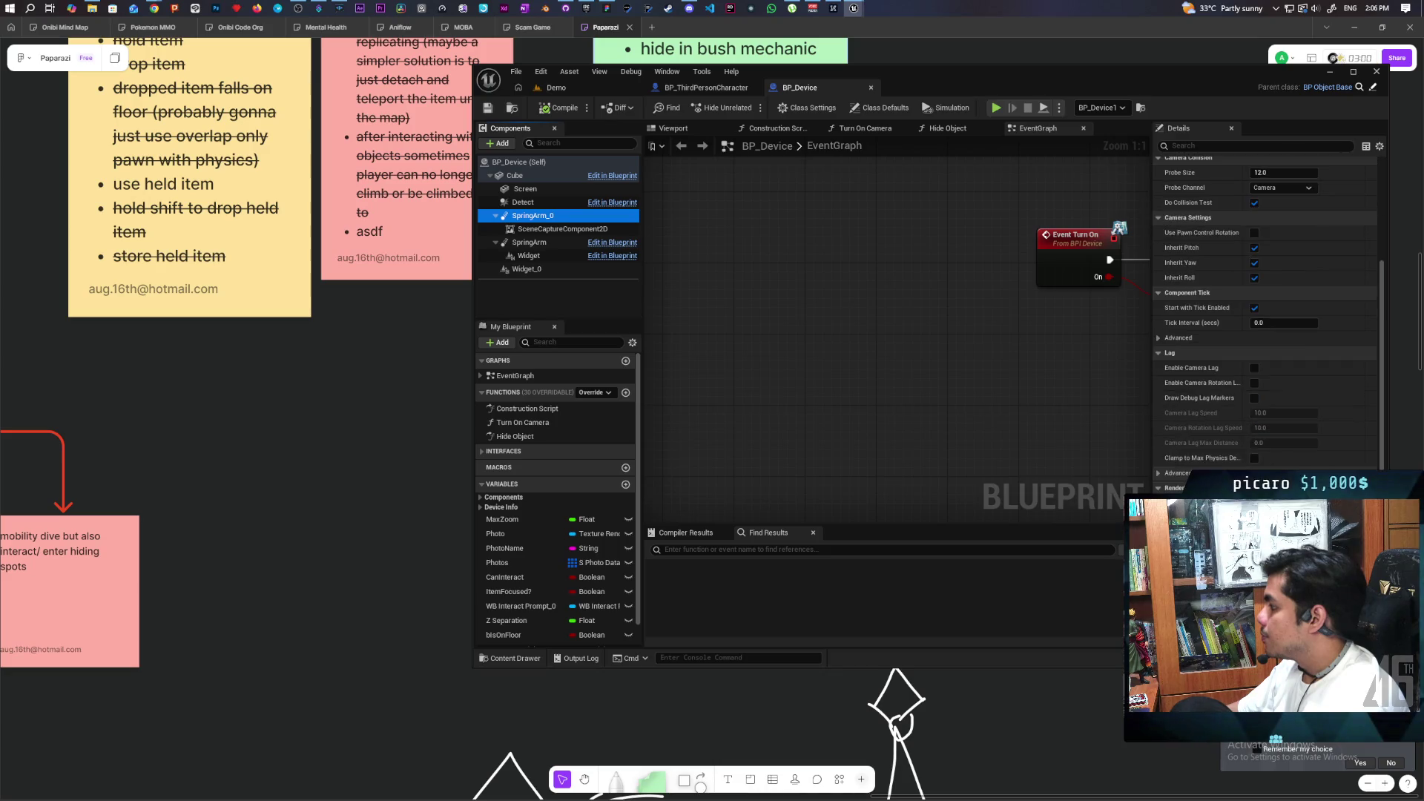
{"action": "scroll", "coordinate": [1260, 333], "scroll_direction": "down", "scroll_amount": 2}
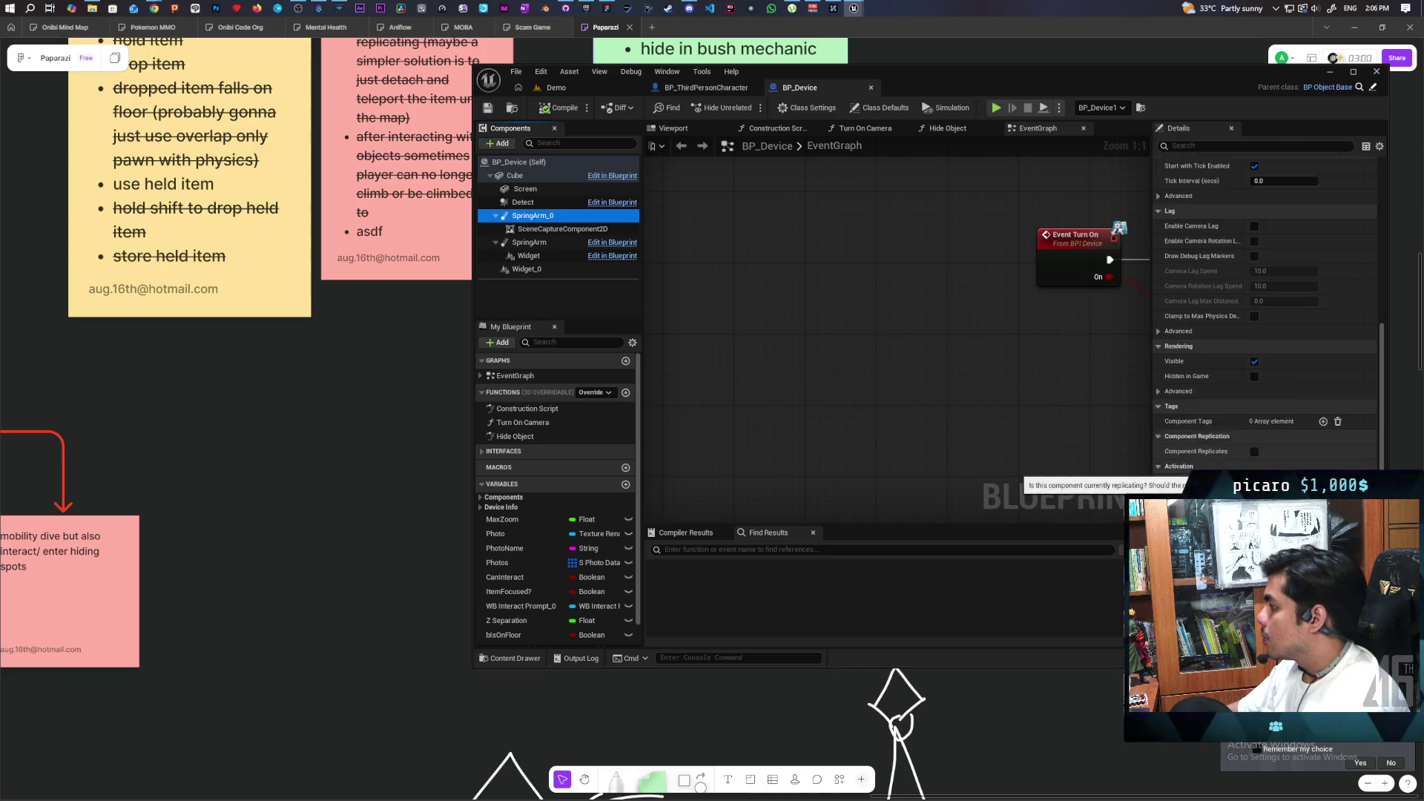
{"action": "scroll", "coordinate": [1264, 311], "scroll_direction": "up", "scroll_amount": 2}
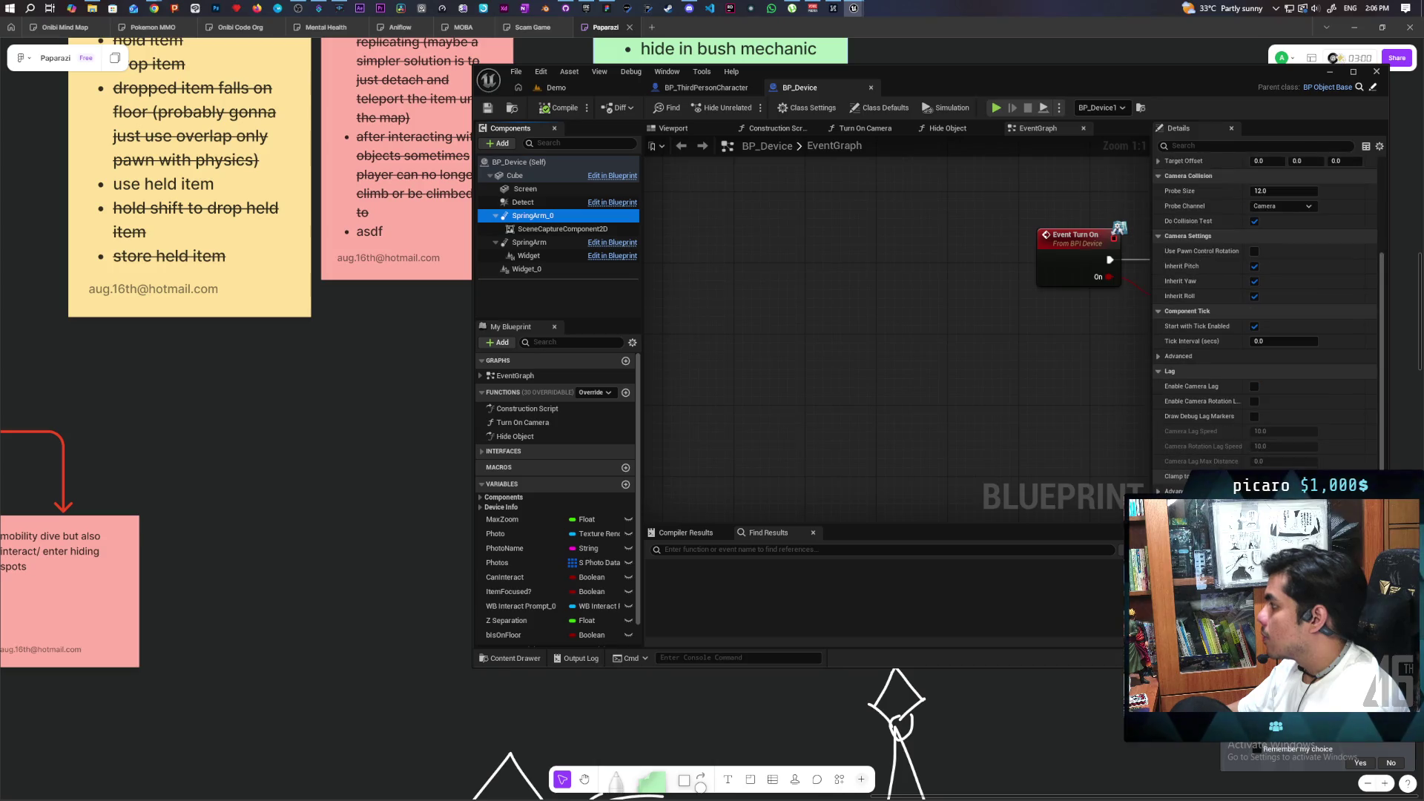
{"action": "scroll", "coordinate": [1264, 311], "scroll_direction": "up", "scroll_amount": 3}
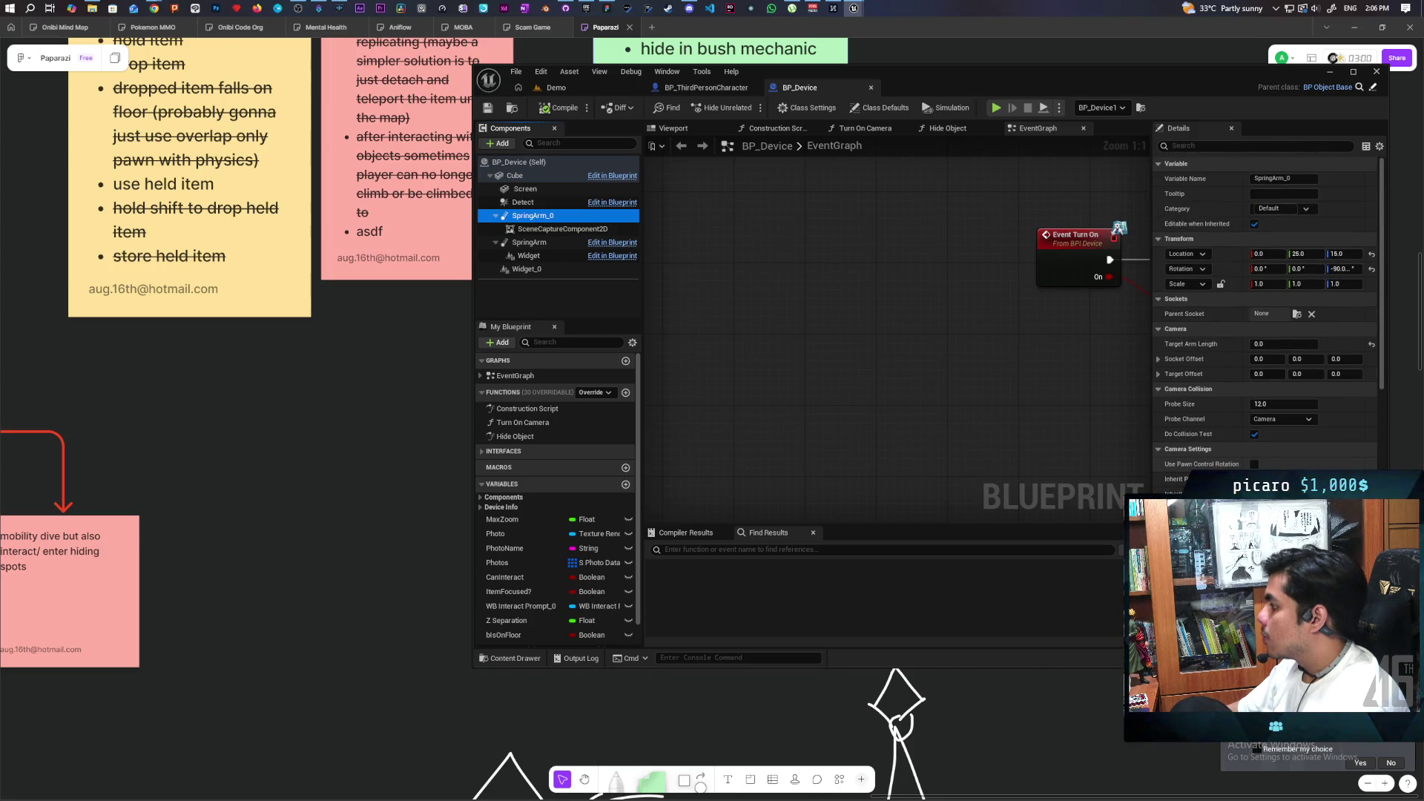
{"action": "left_click", "coordinate": [556, 87]}
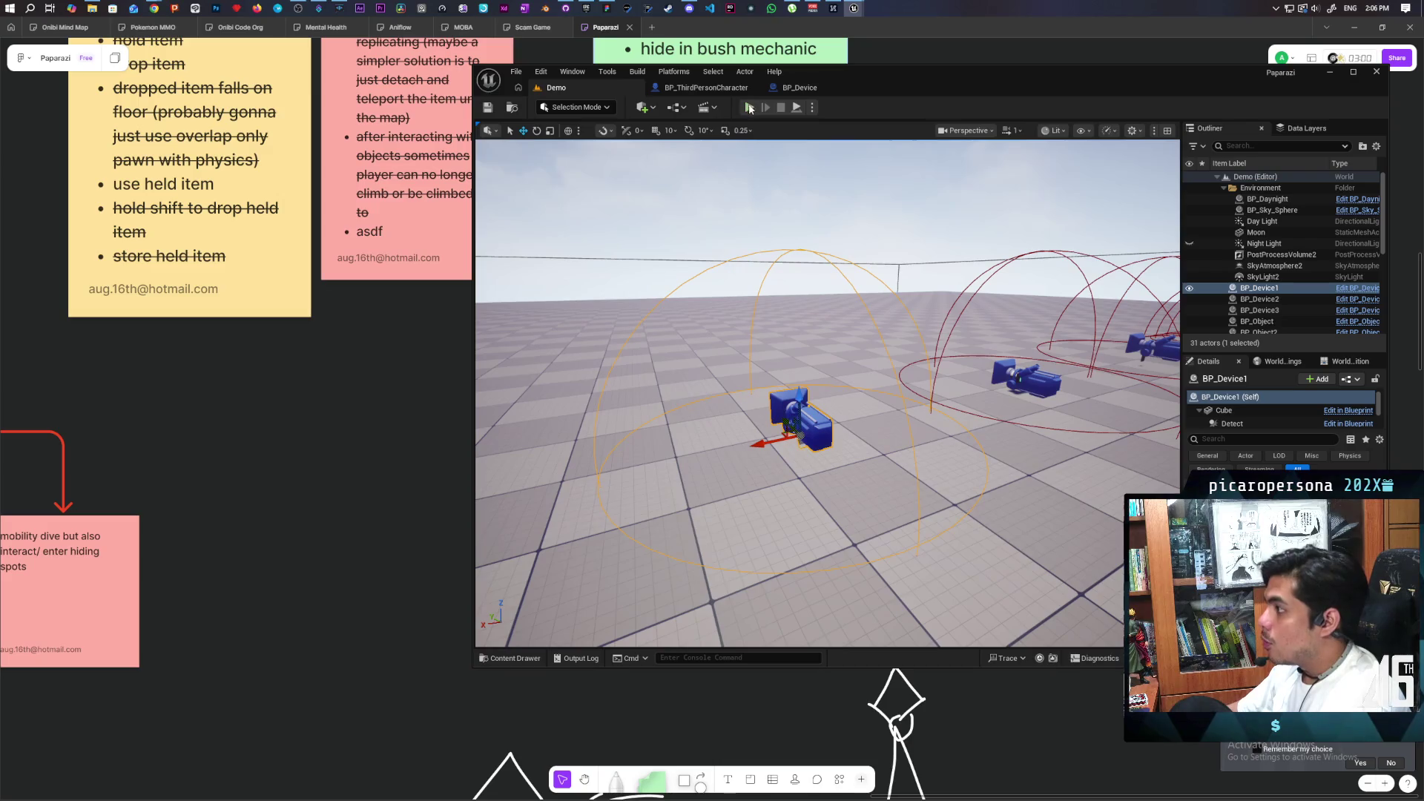
{"action": "left_click", "coordinate": [749, 108]}
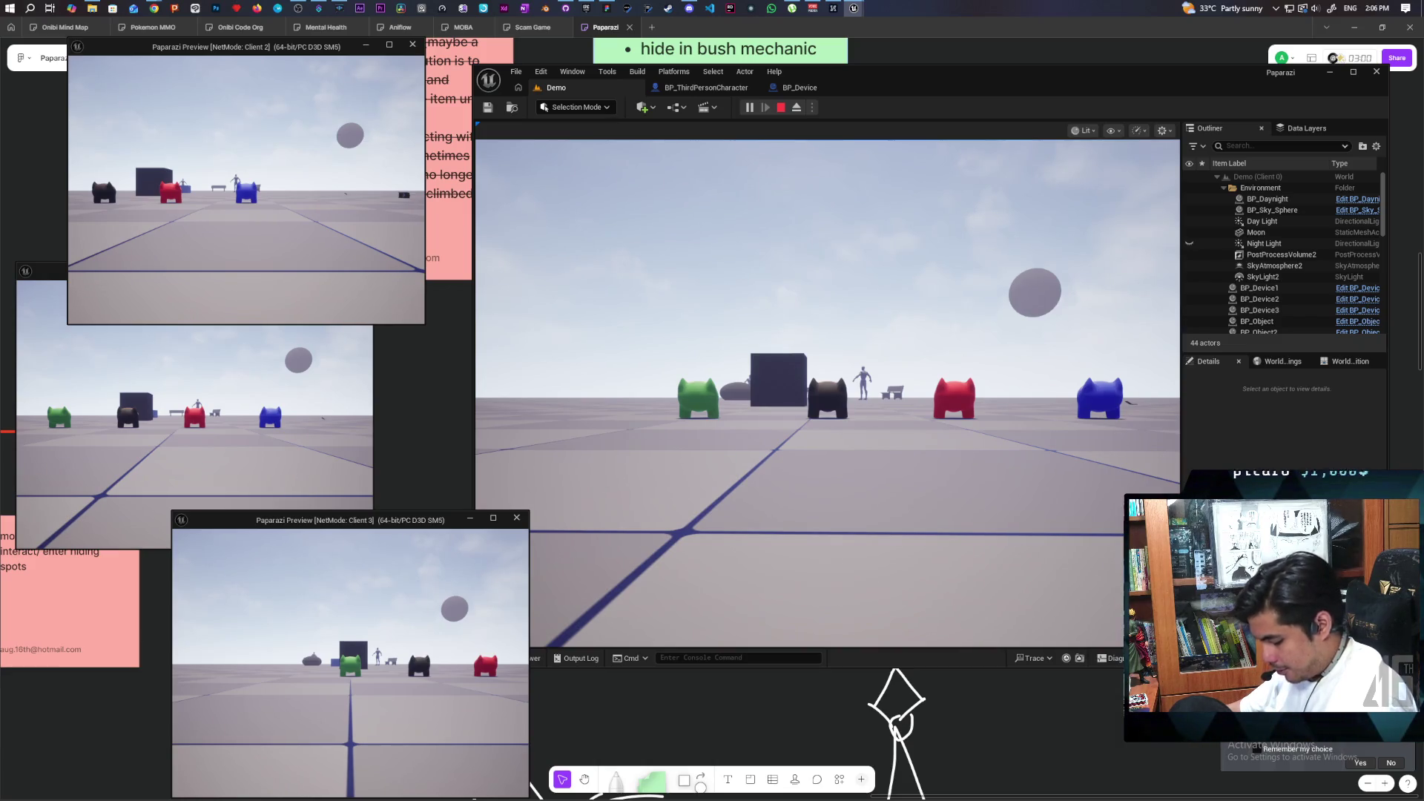
Walk the dark creature away from the others and back onto the red creature.
{"action": "key", "text": "alt+Tab"}
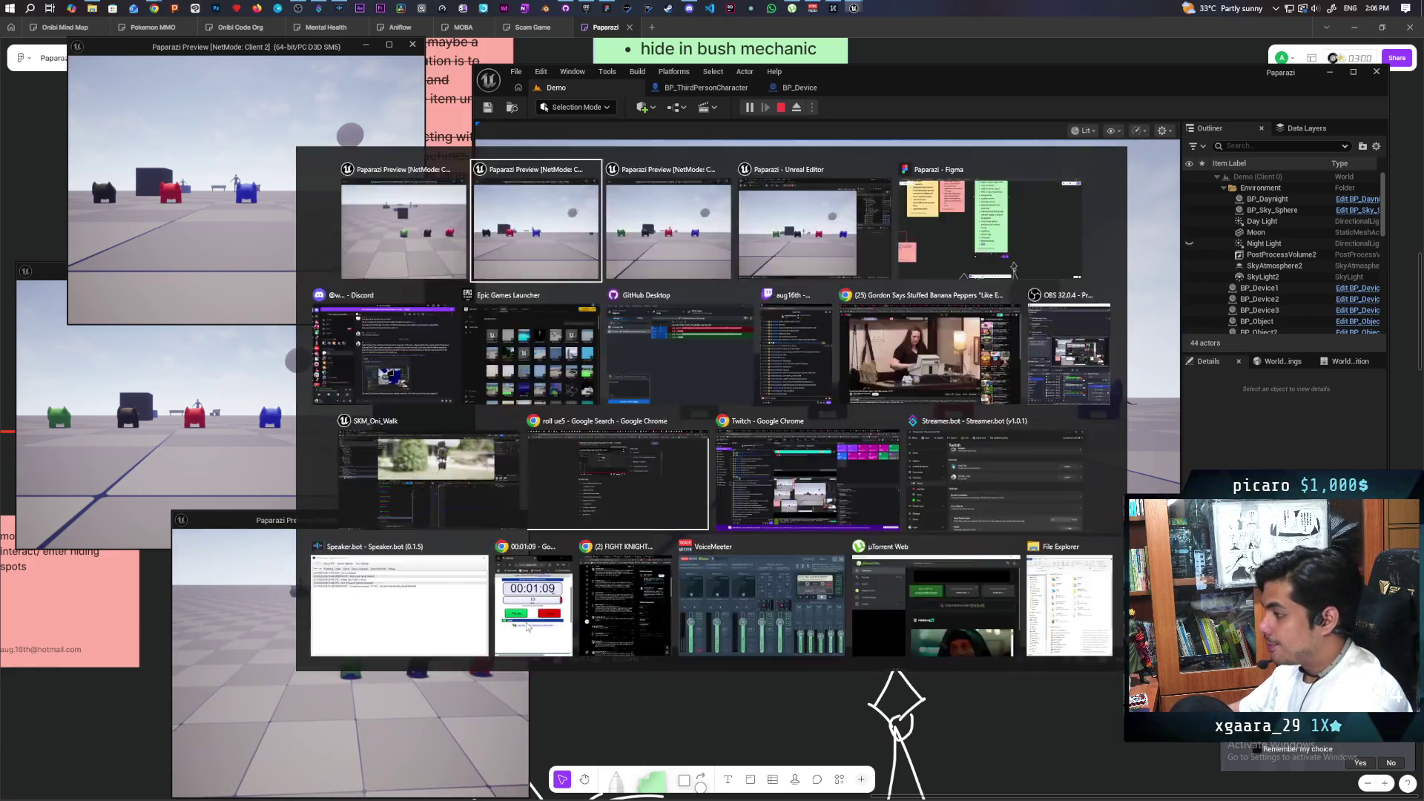
{"action": "key", "text": "w"}
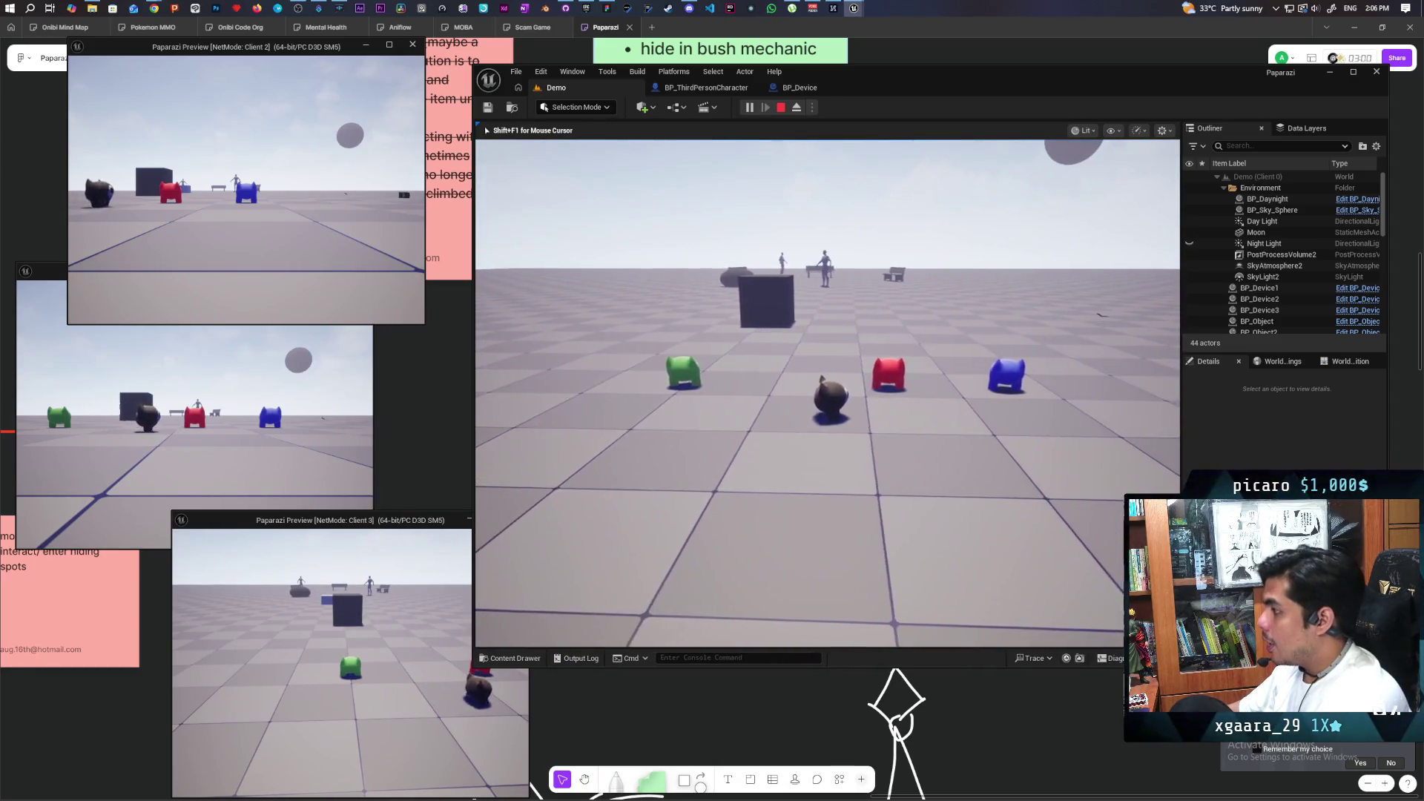
{"action": "key", "text": "w"}
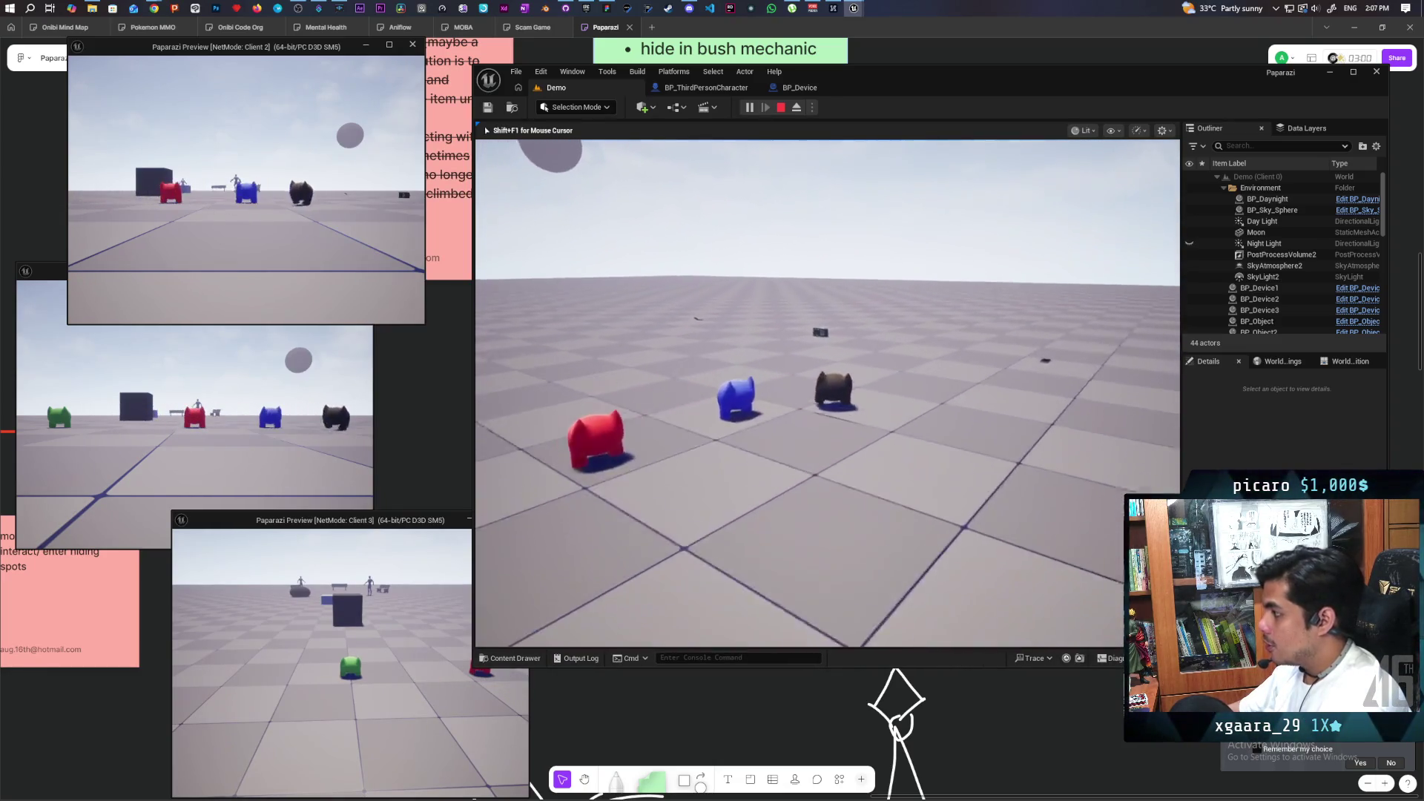
{"action": "key", "text": "w"}
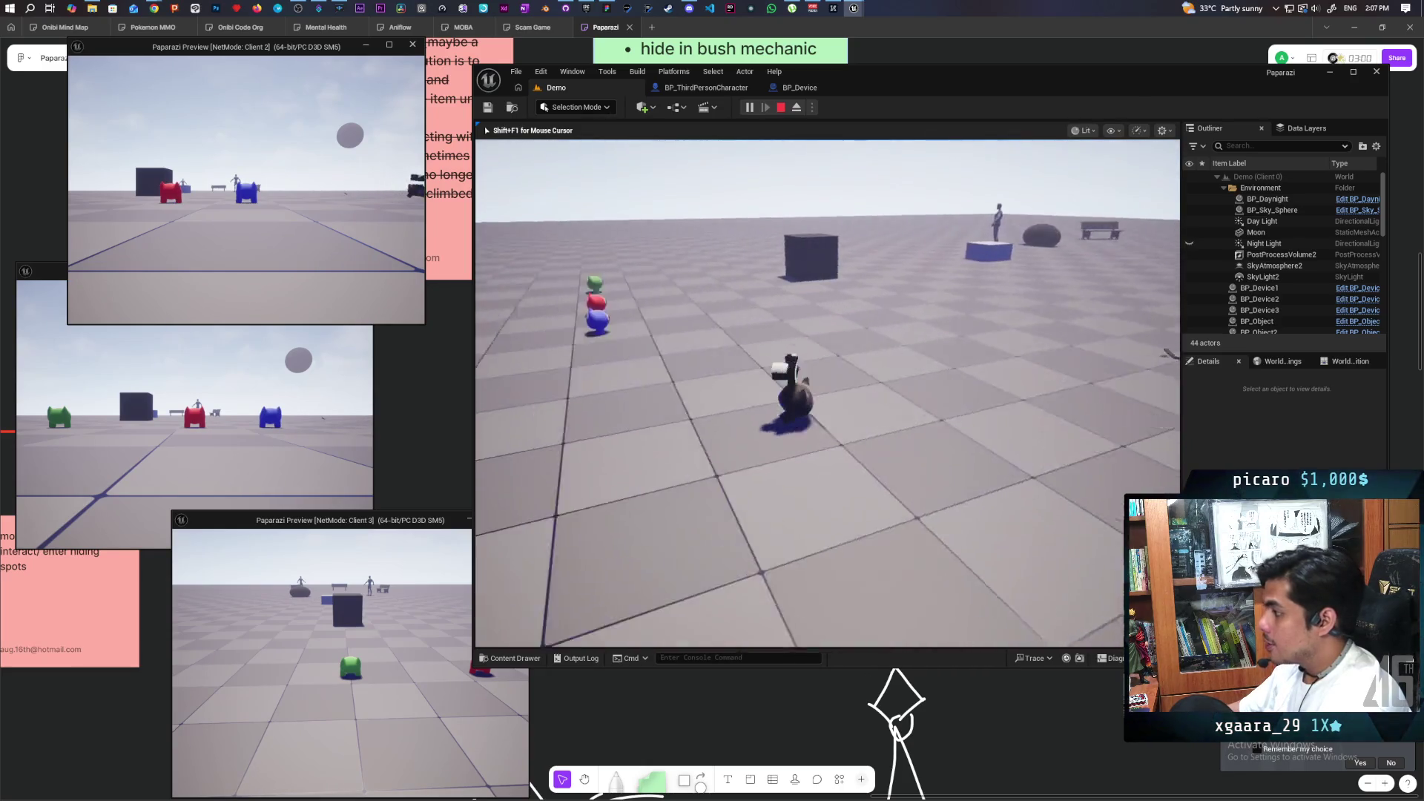
{"action": "key", "text": "w"}
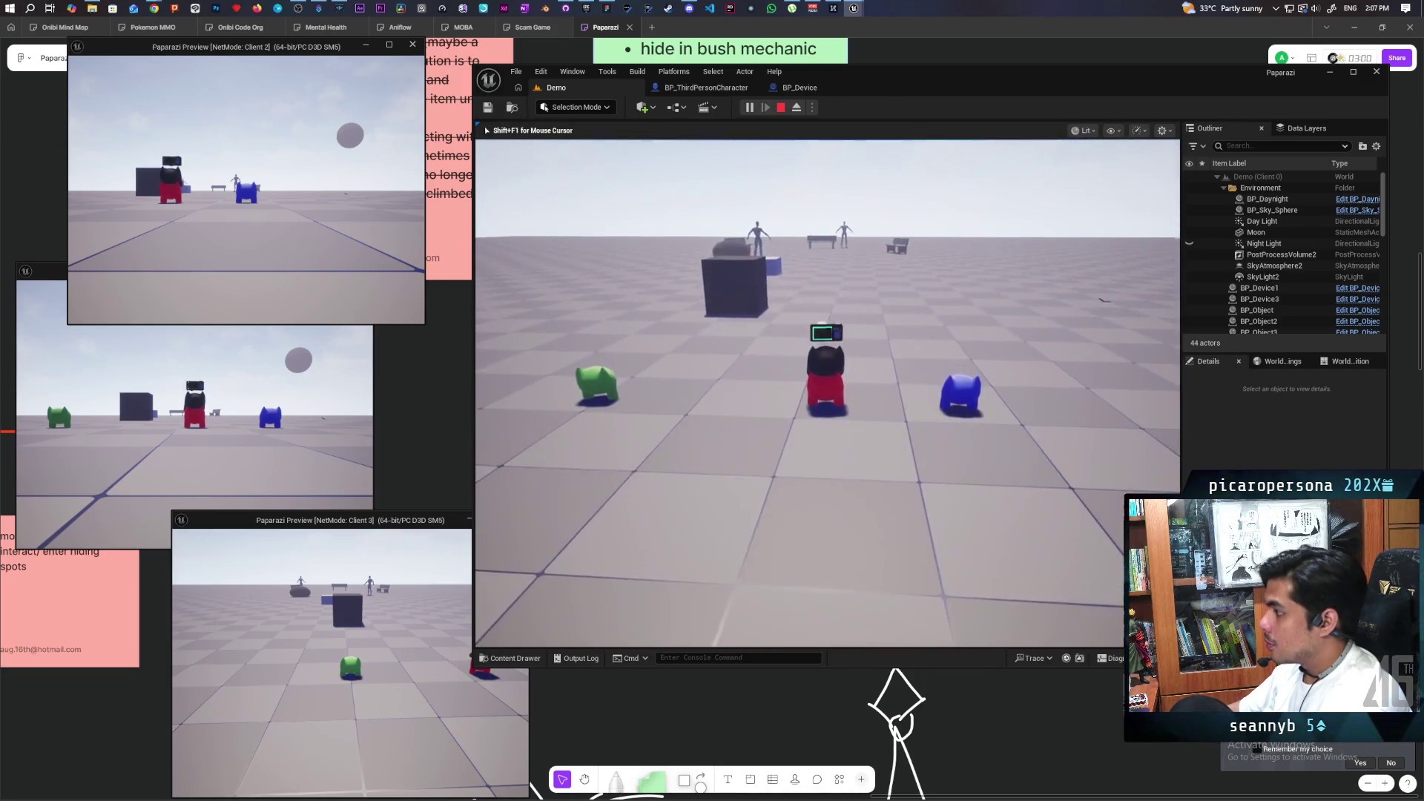
Raise the photo camera and walk Client 1's character into Client 2's view, aiming at the cube.
{"action": "key", "text": "e"}
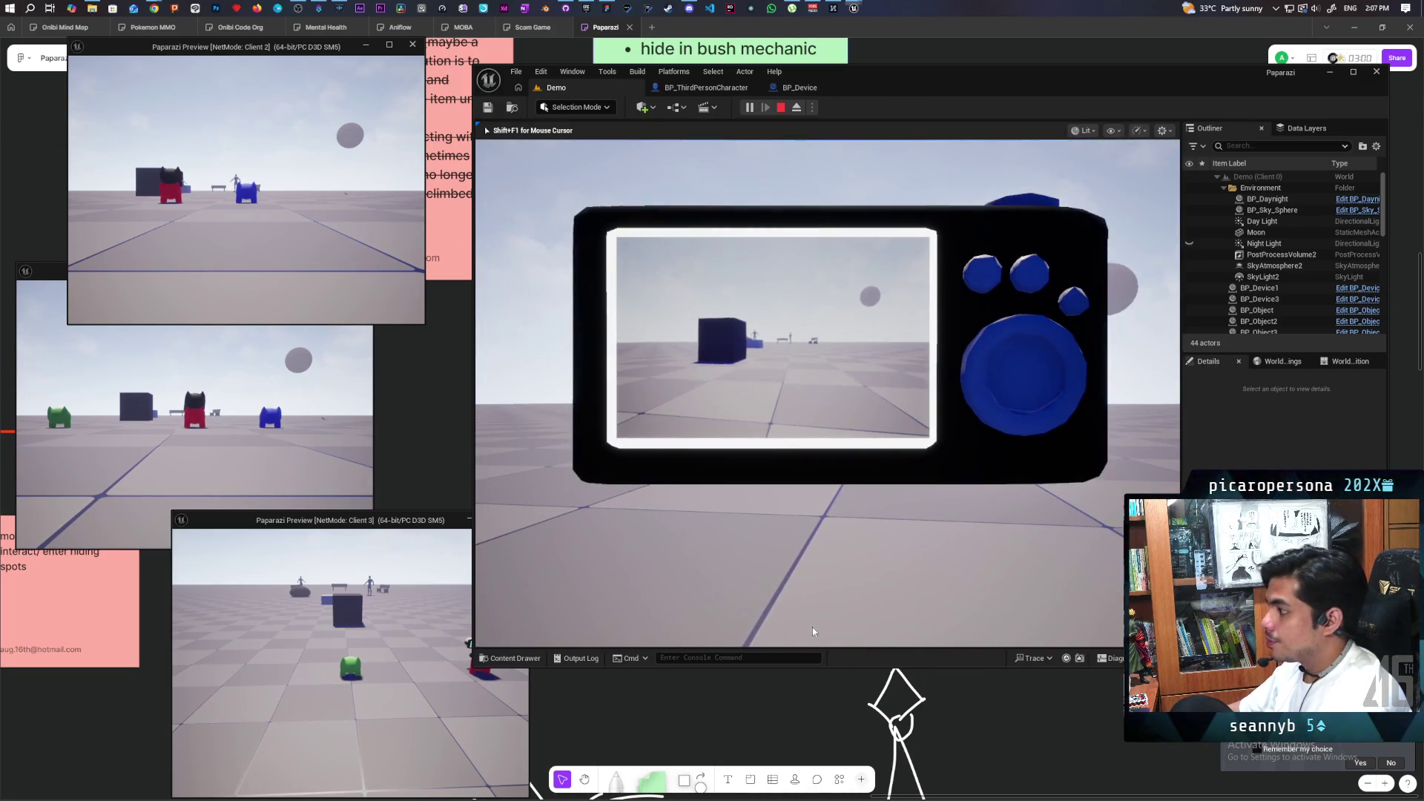
{"action": "key", "text": "w"}
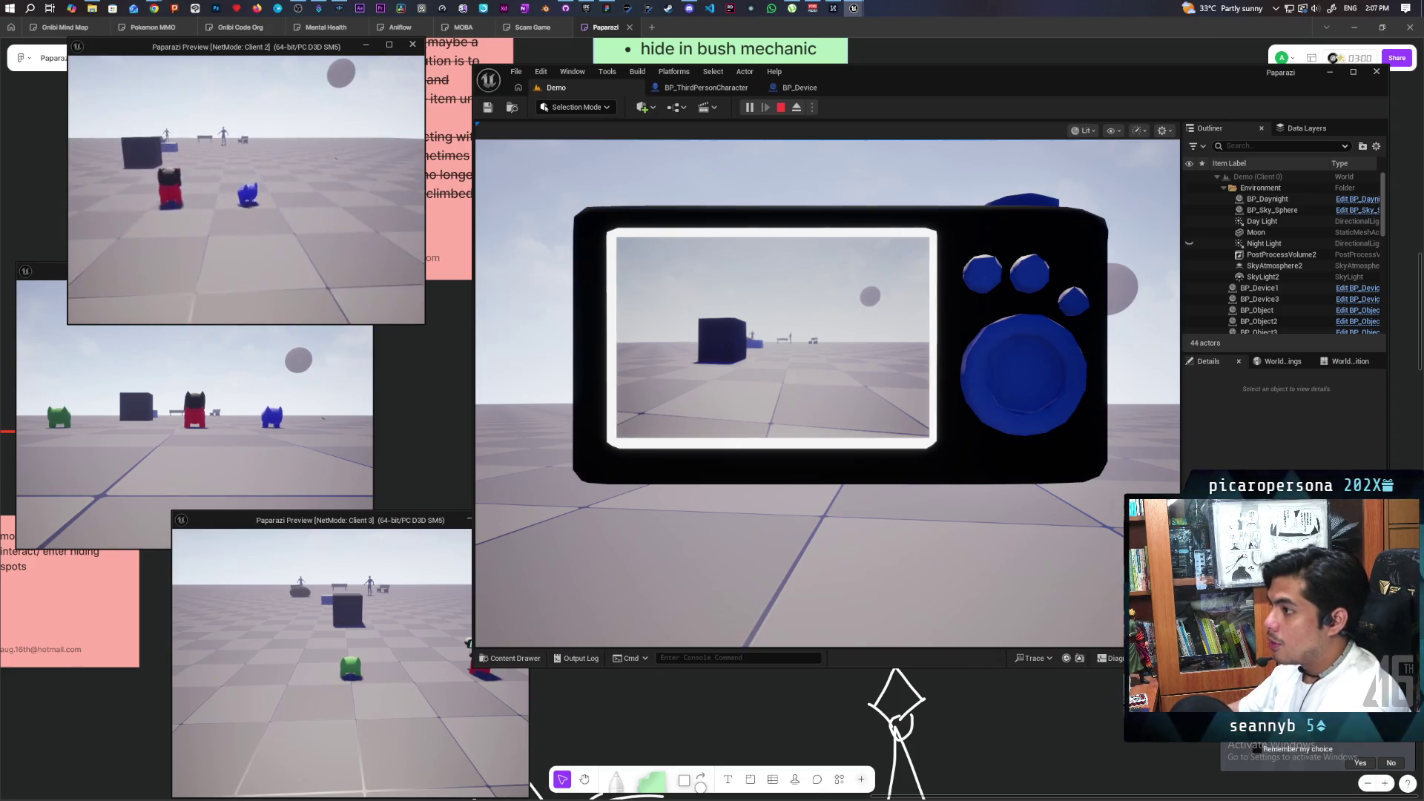
{"action": "left_click", "coordinate": [264, 390]}
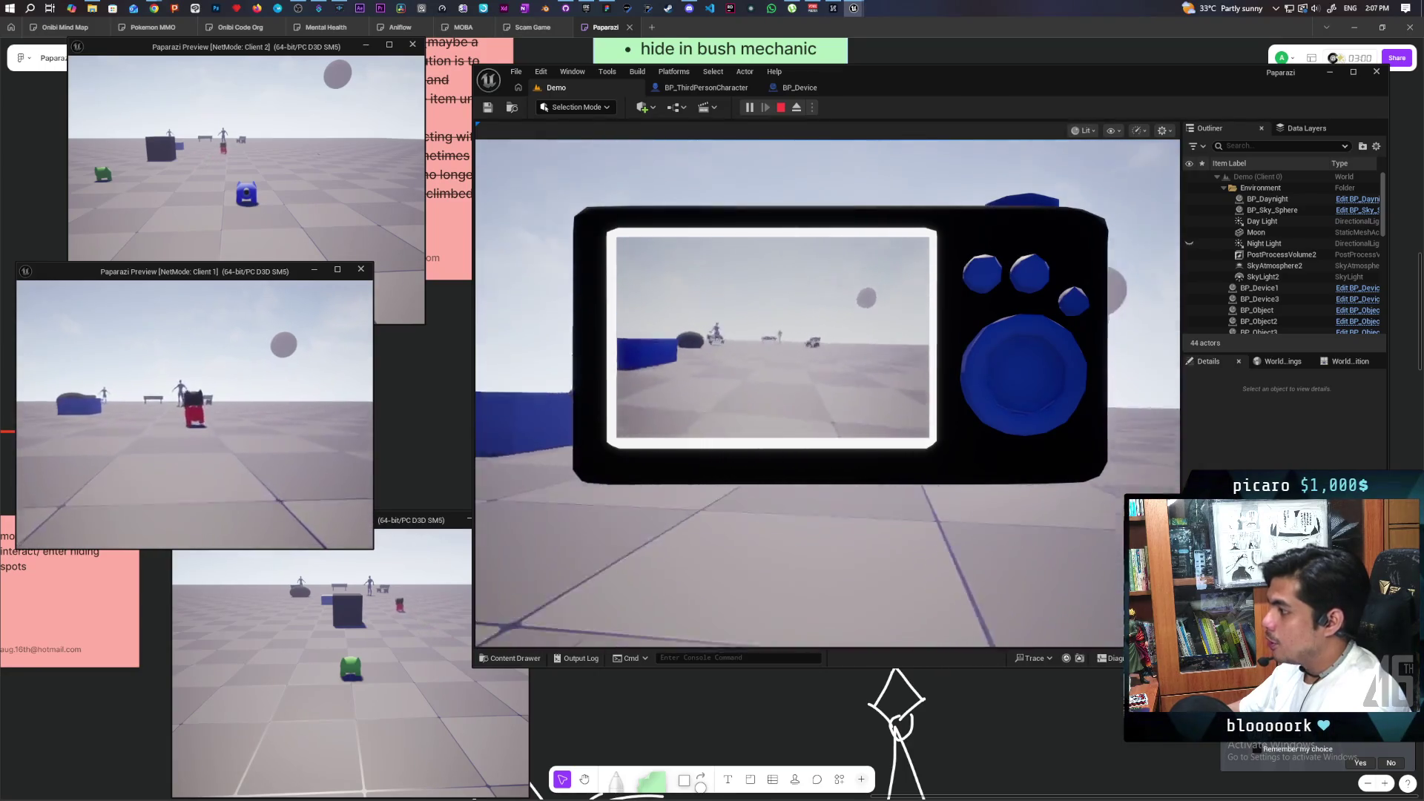
{"action": "key", "text": "s"}
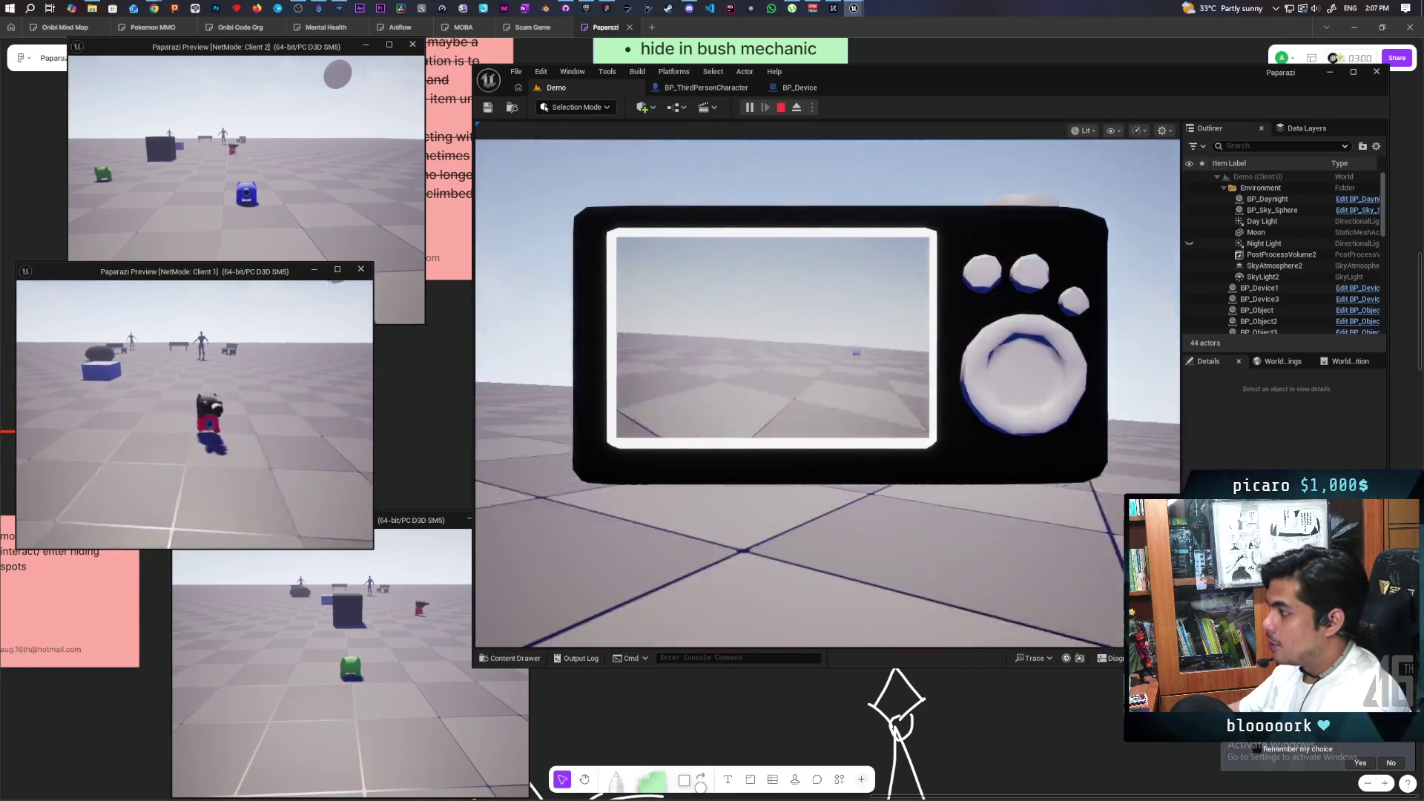
{"action": "key", "text": "a"}
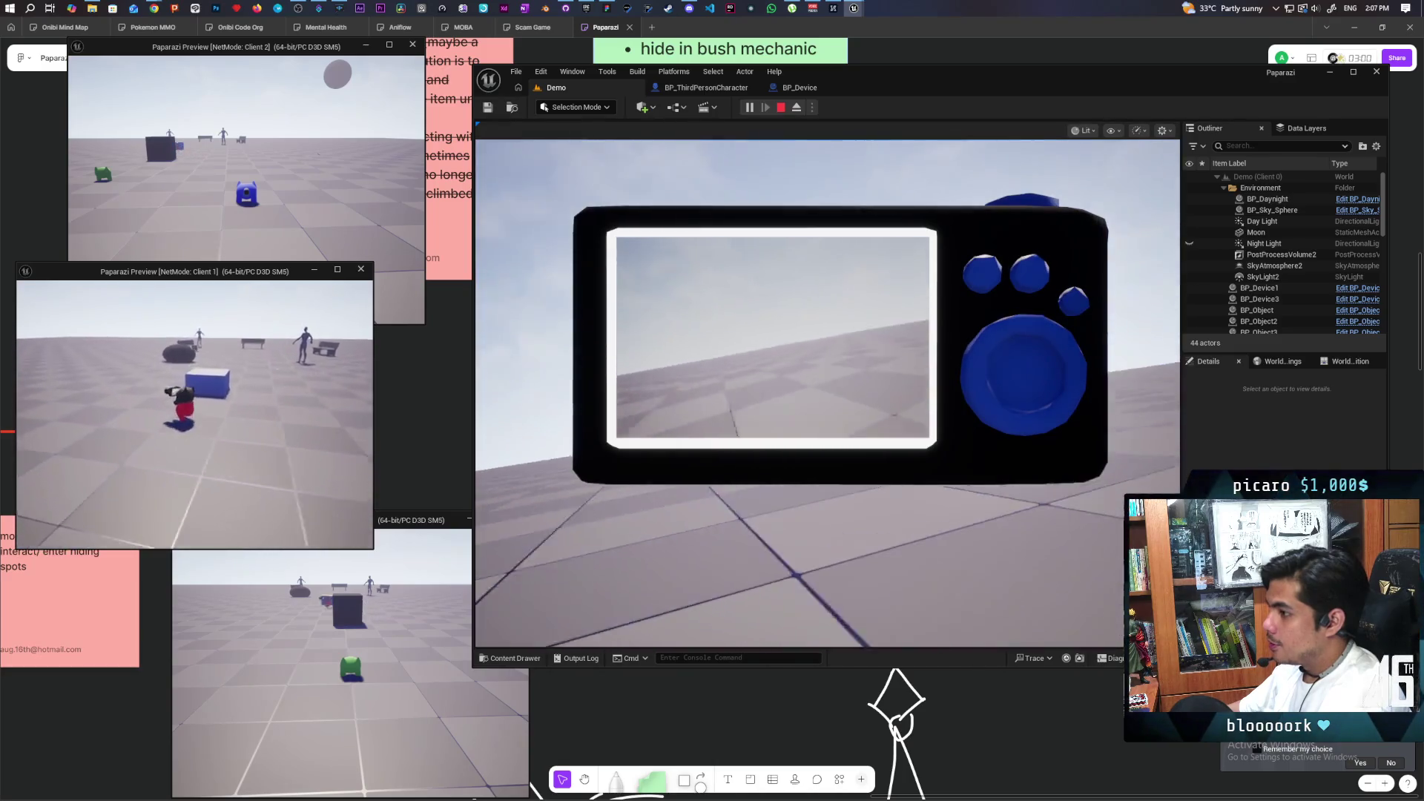
{"action": "key", "text": "w"}
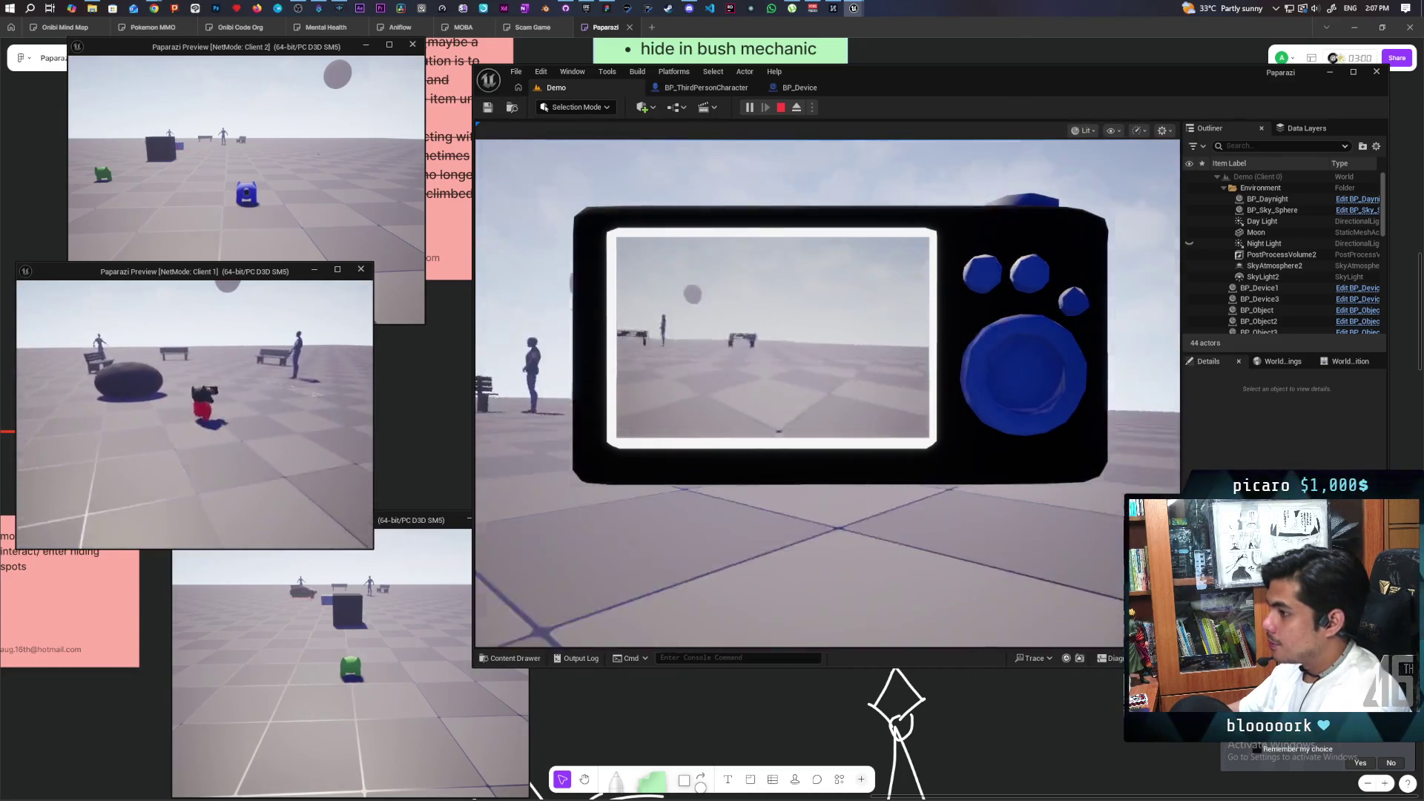
{"action": "key", "text": "d"}
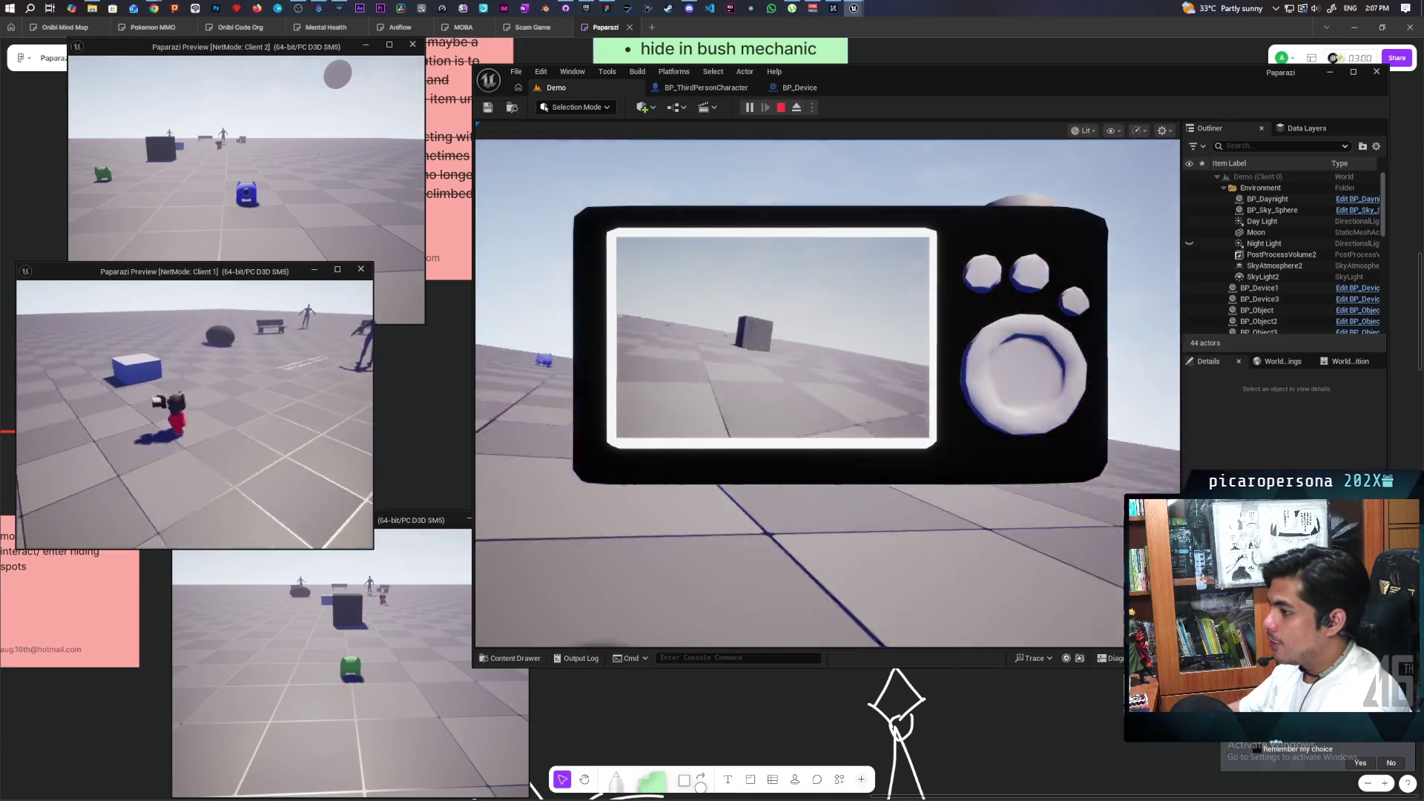
{"action": "key", "text": "a"}
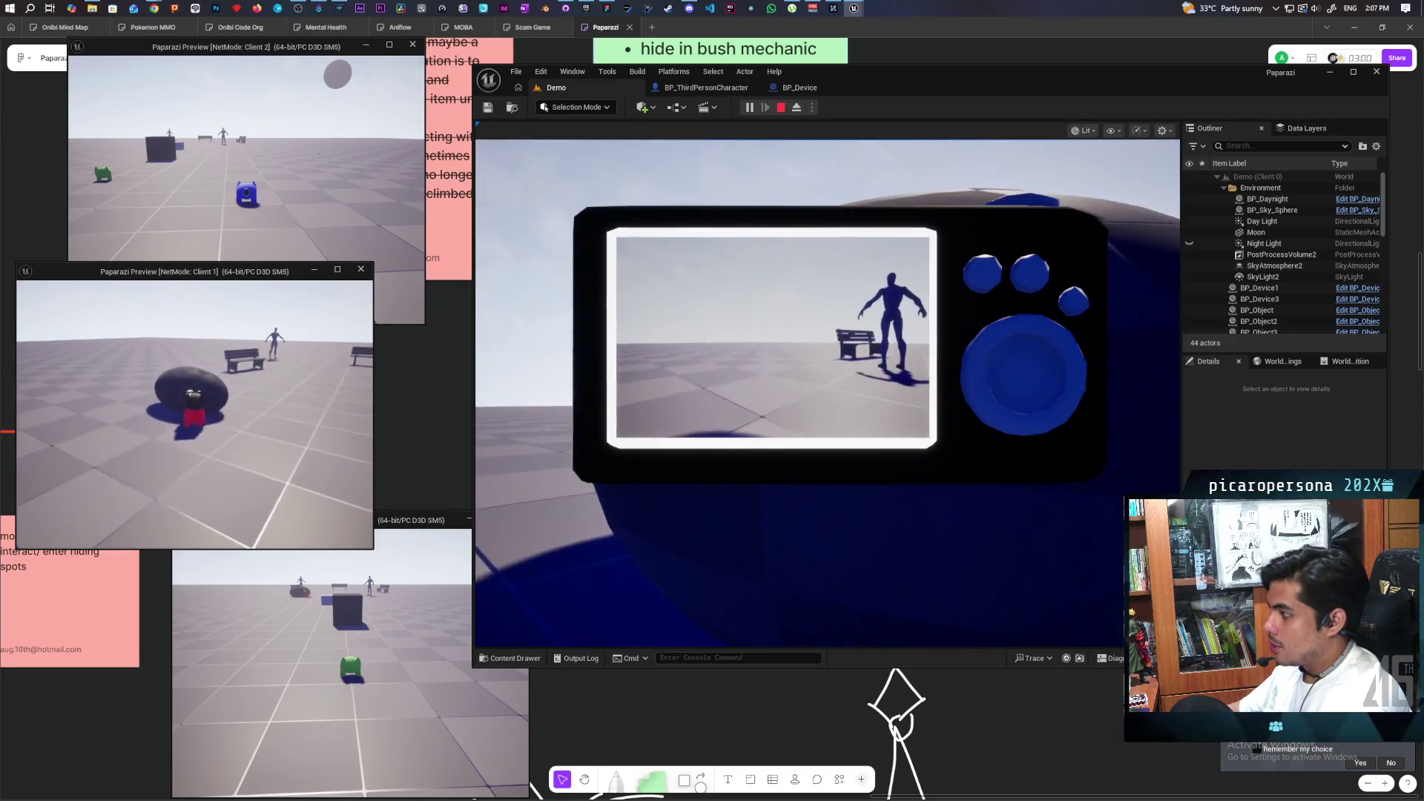
Sweep the photo camera across the floor to frame the mannequin and benches.
{"action": "key", "text": "d"}
{"action": "key", "text": "a"}
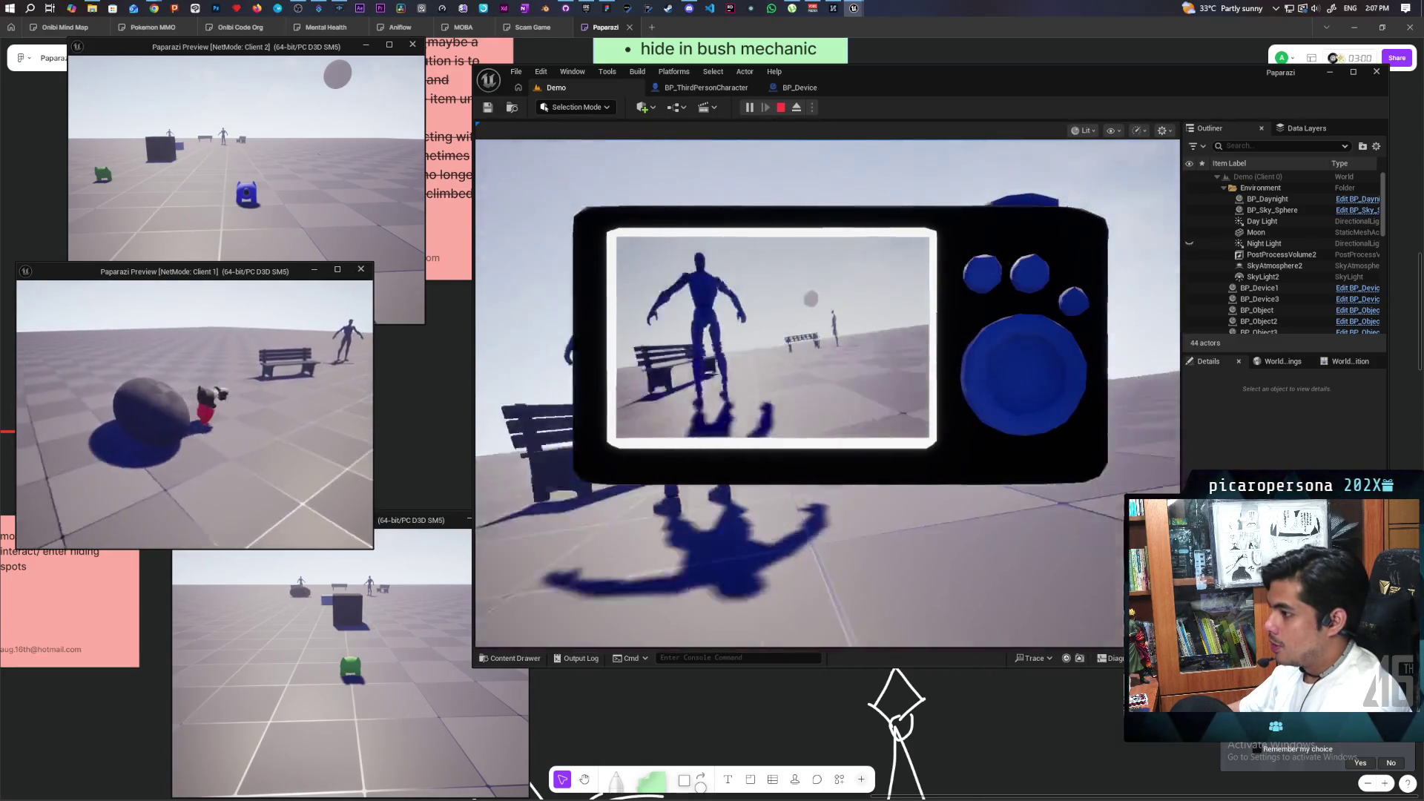
{"action": "key", "text": "d"}
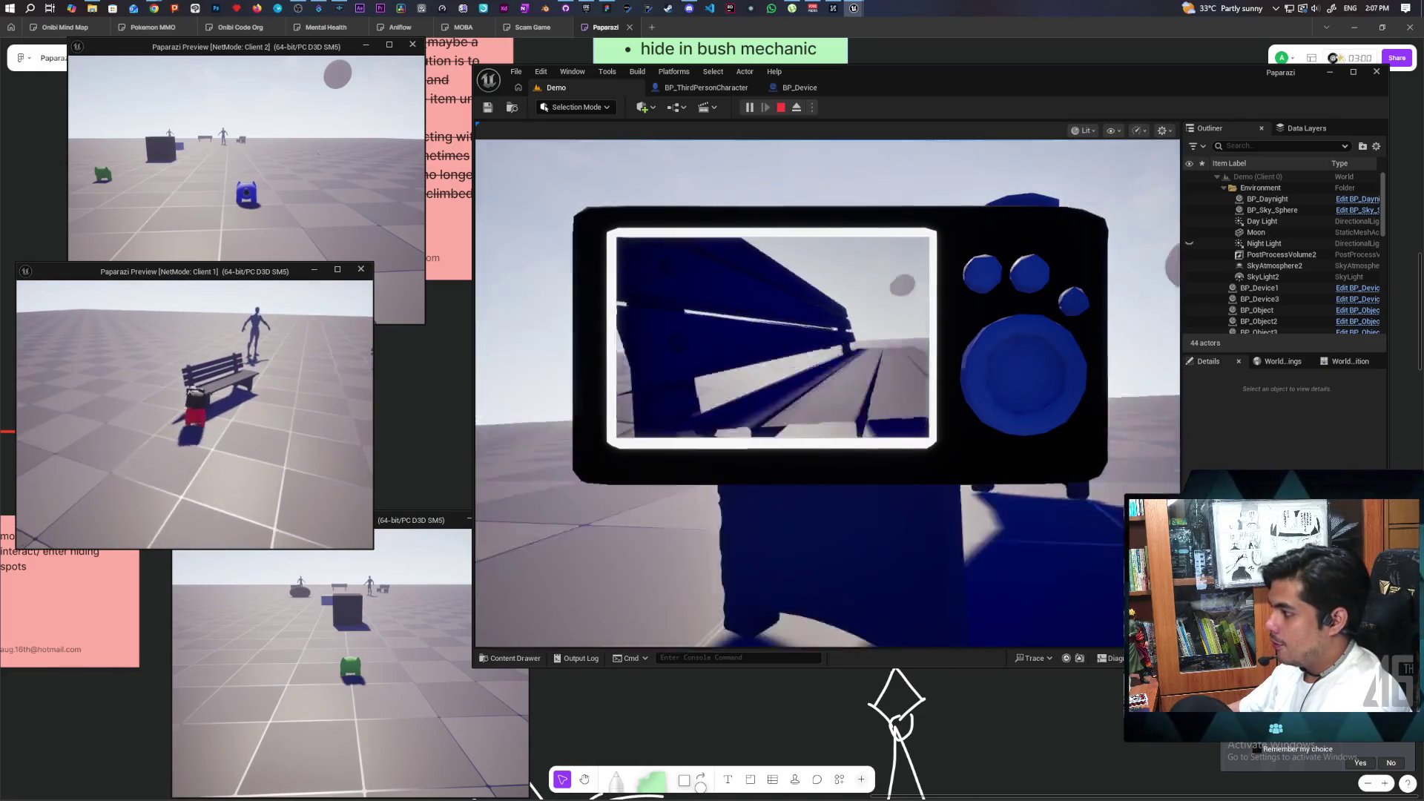
{"action": "key", "text": "a"}
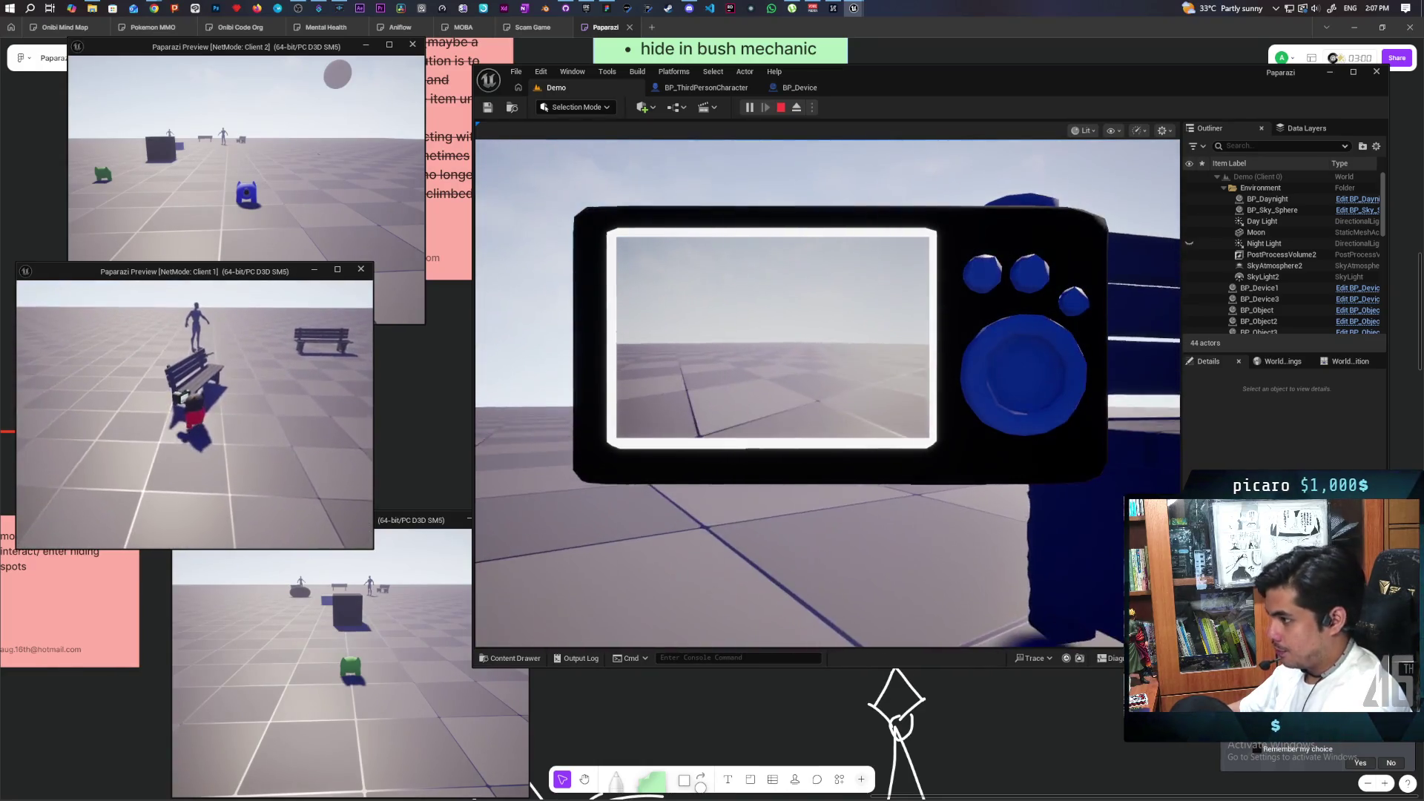
{"action": "key", "text": "a"}
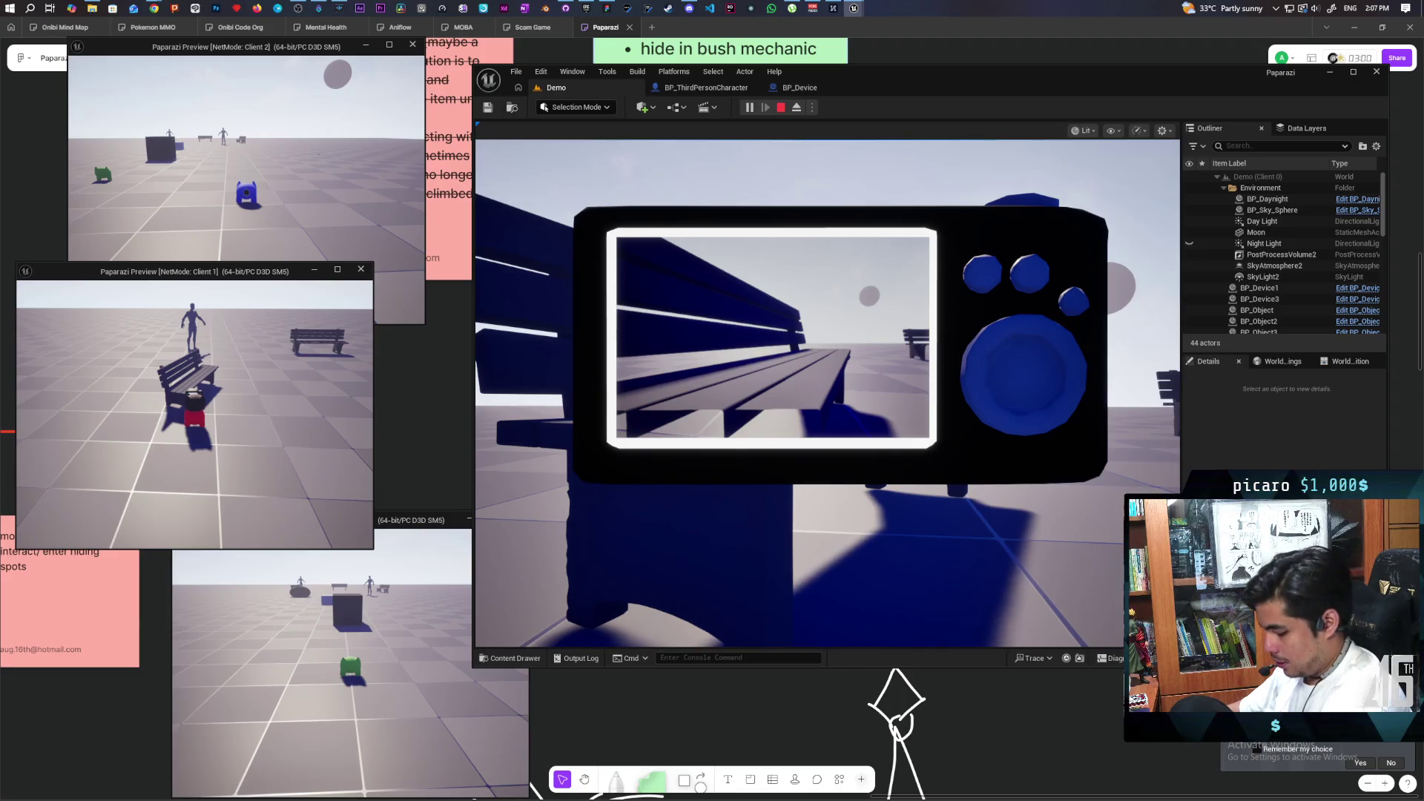
{"action": "key", "text": "d"}
{"action": "key", "text": "a"}
{"action": "key", "text": "d"}
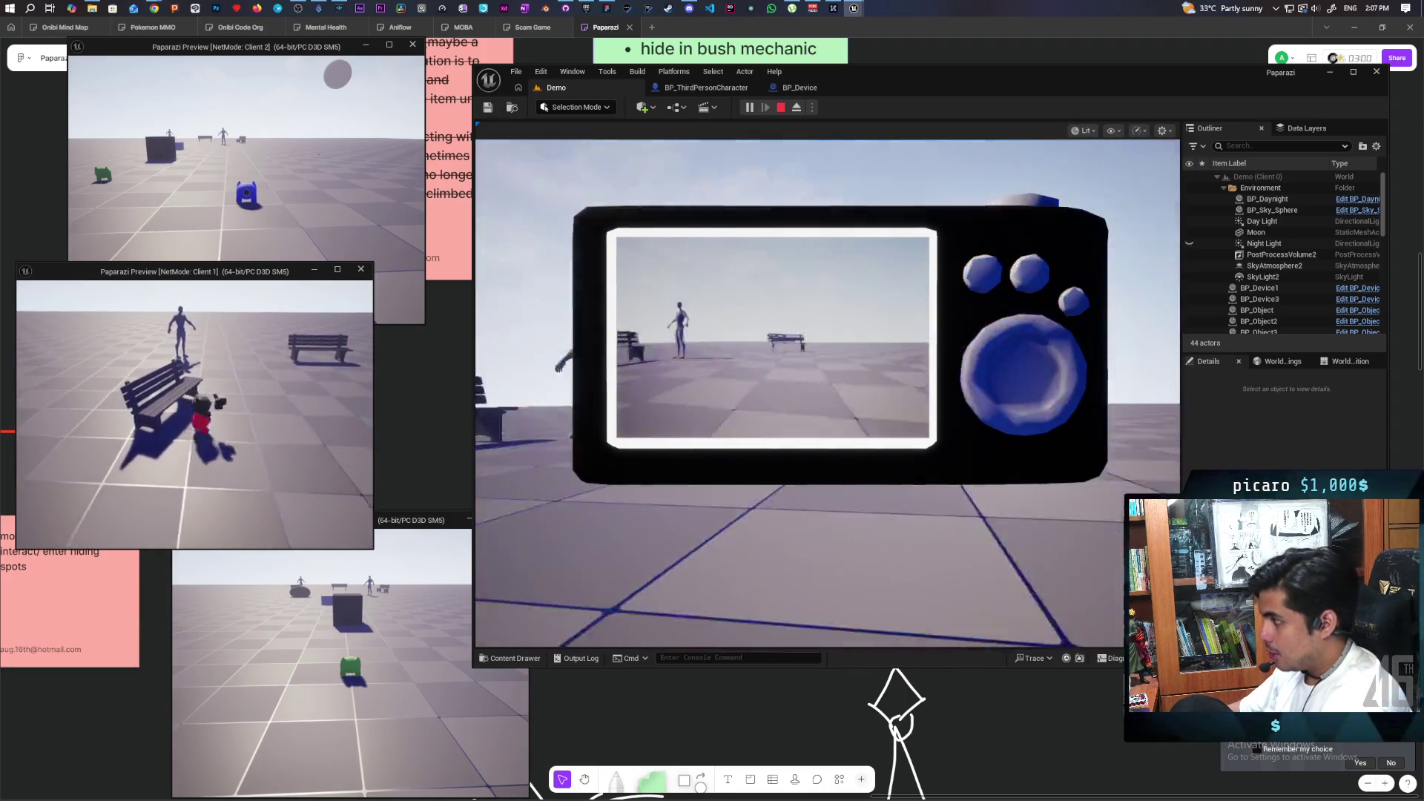
{"action": "key", "text": "a"}
{"action": "key", "text": "d"}
{"action": "key", "text": "a"}
{"action": "key", "text": "d"}
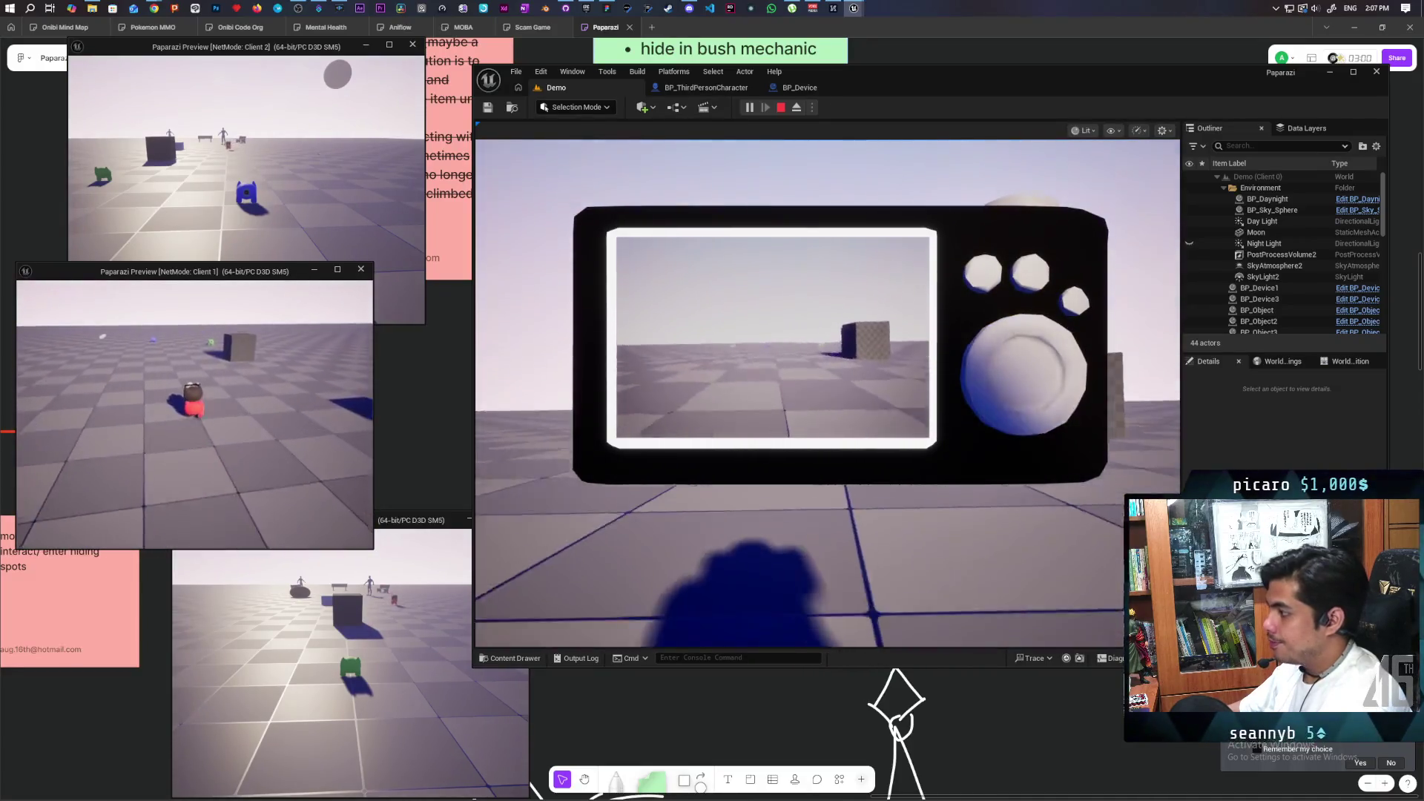
Aim the photo camera at the blue and green characters, the bench, moon and nearby box.
{"action": "key", "text": "a"}
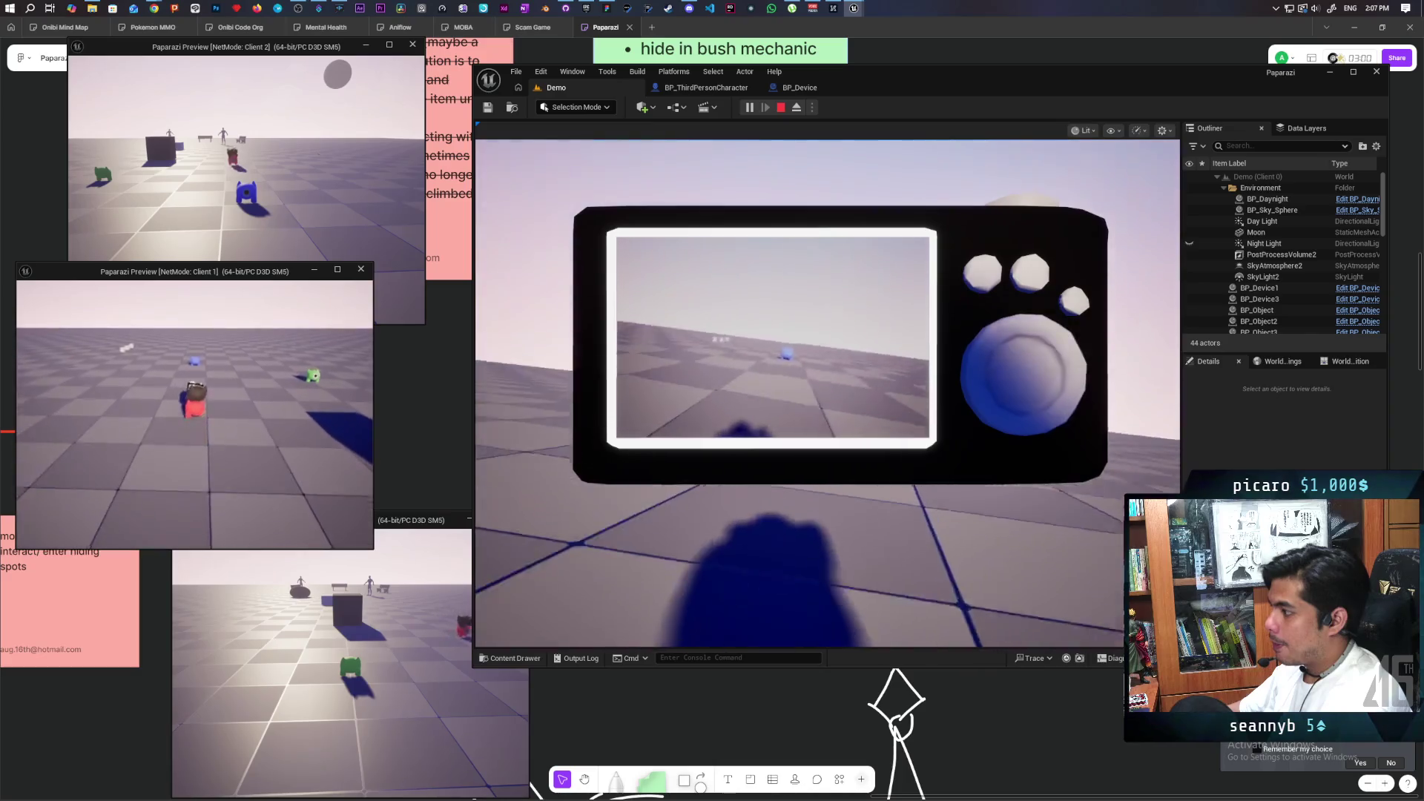
{"action": "key", "text": "a"}
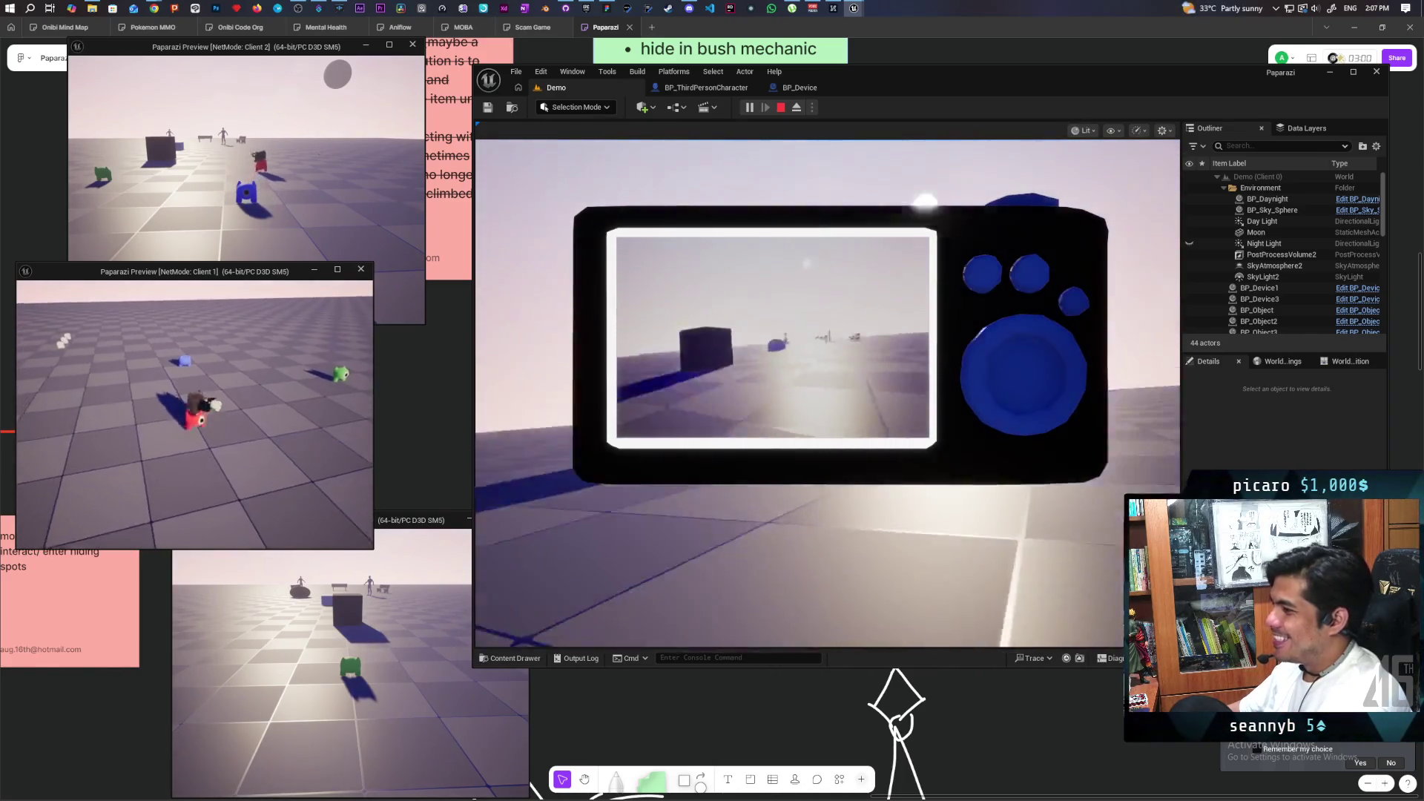
{"action": "key", "text": "a"}
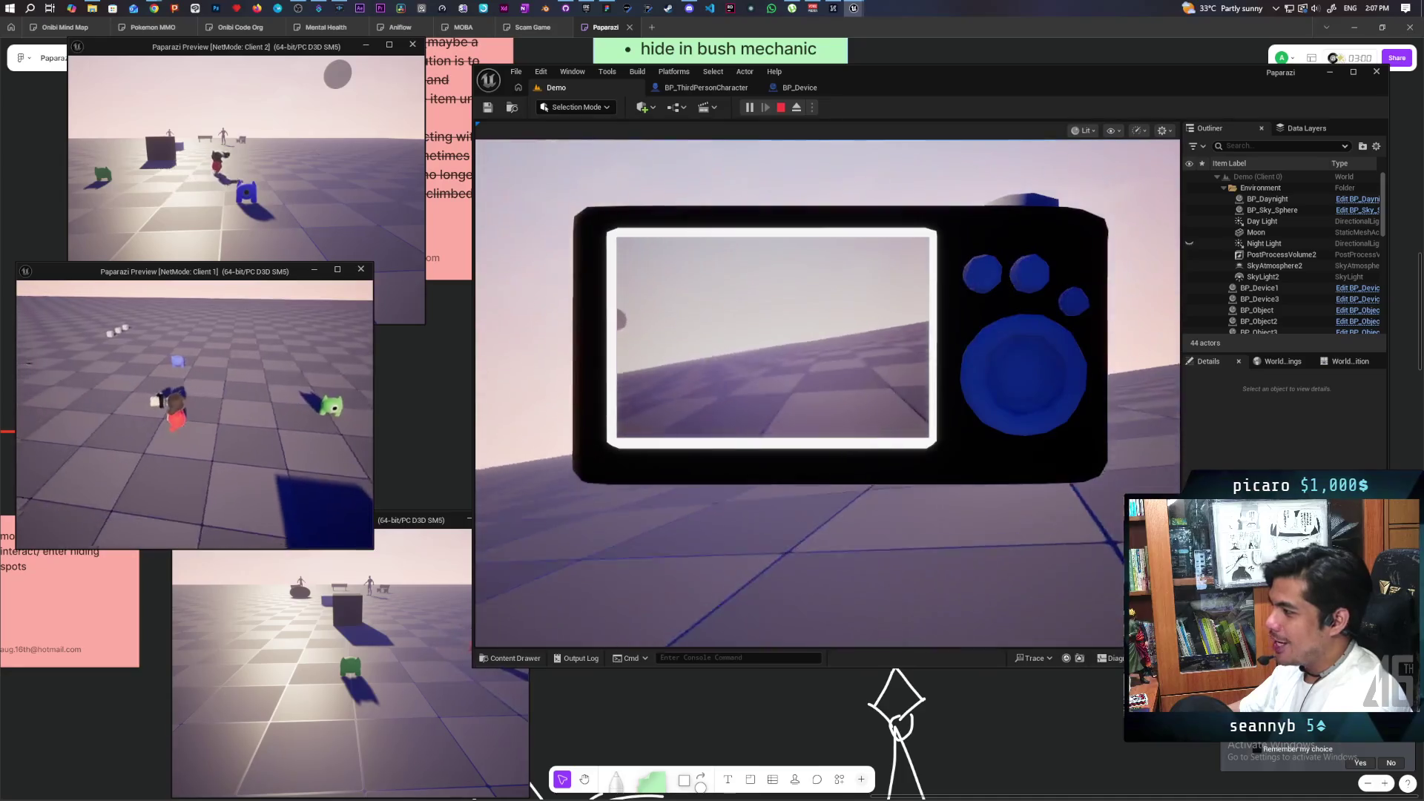
{"action": "key", "text": "a"}
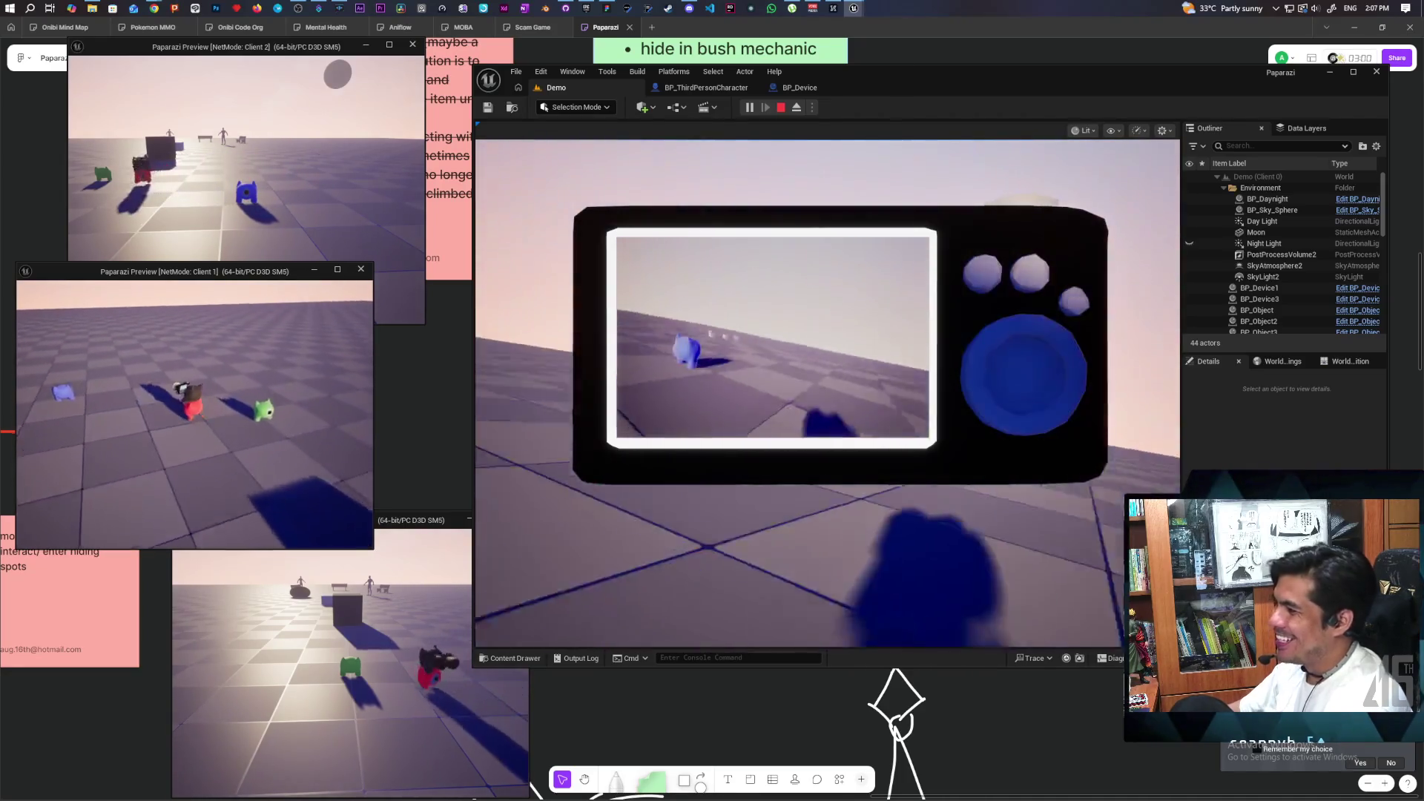
{"action": "key", "text": "a"}
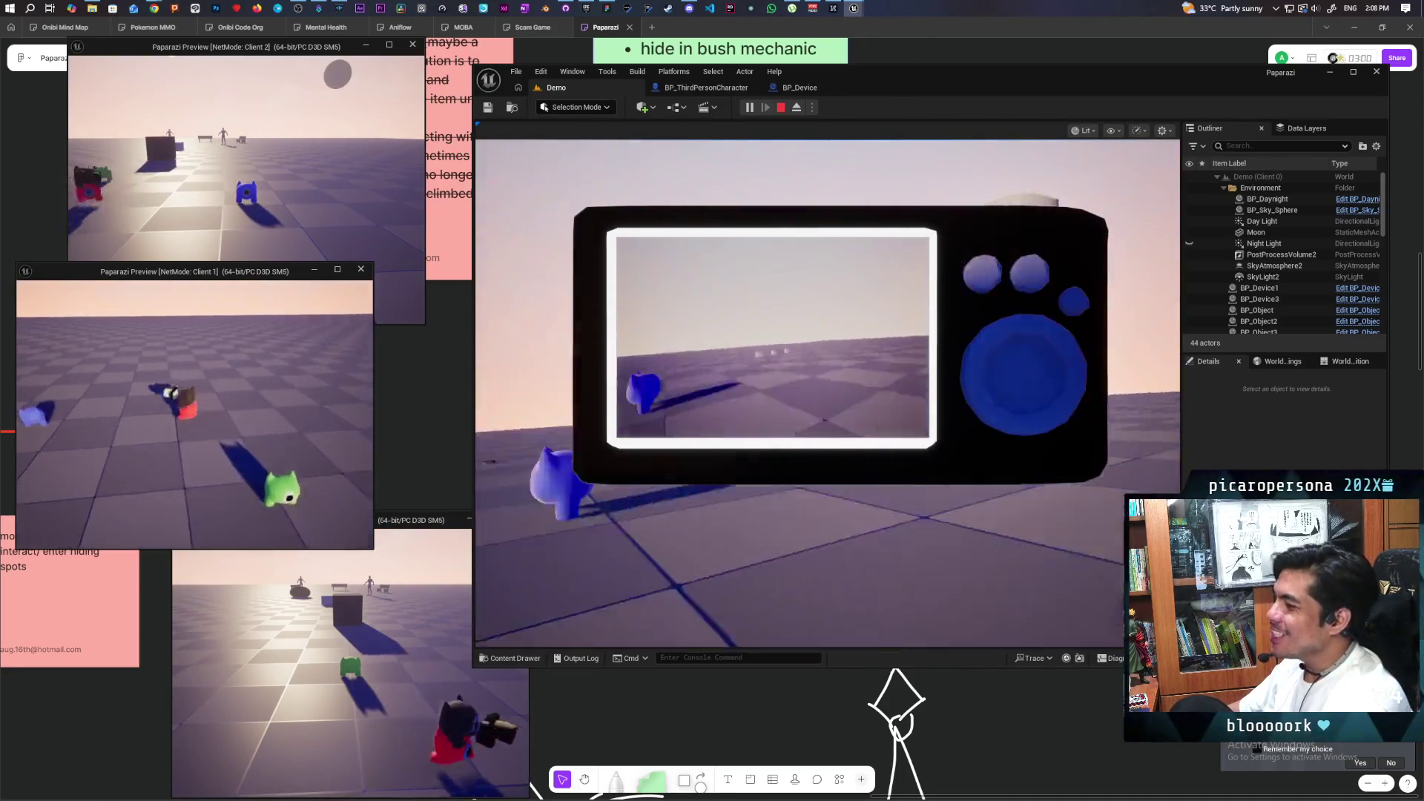
{"action": "key", "text": "a"}
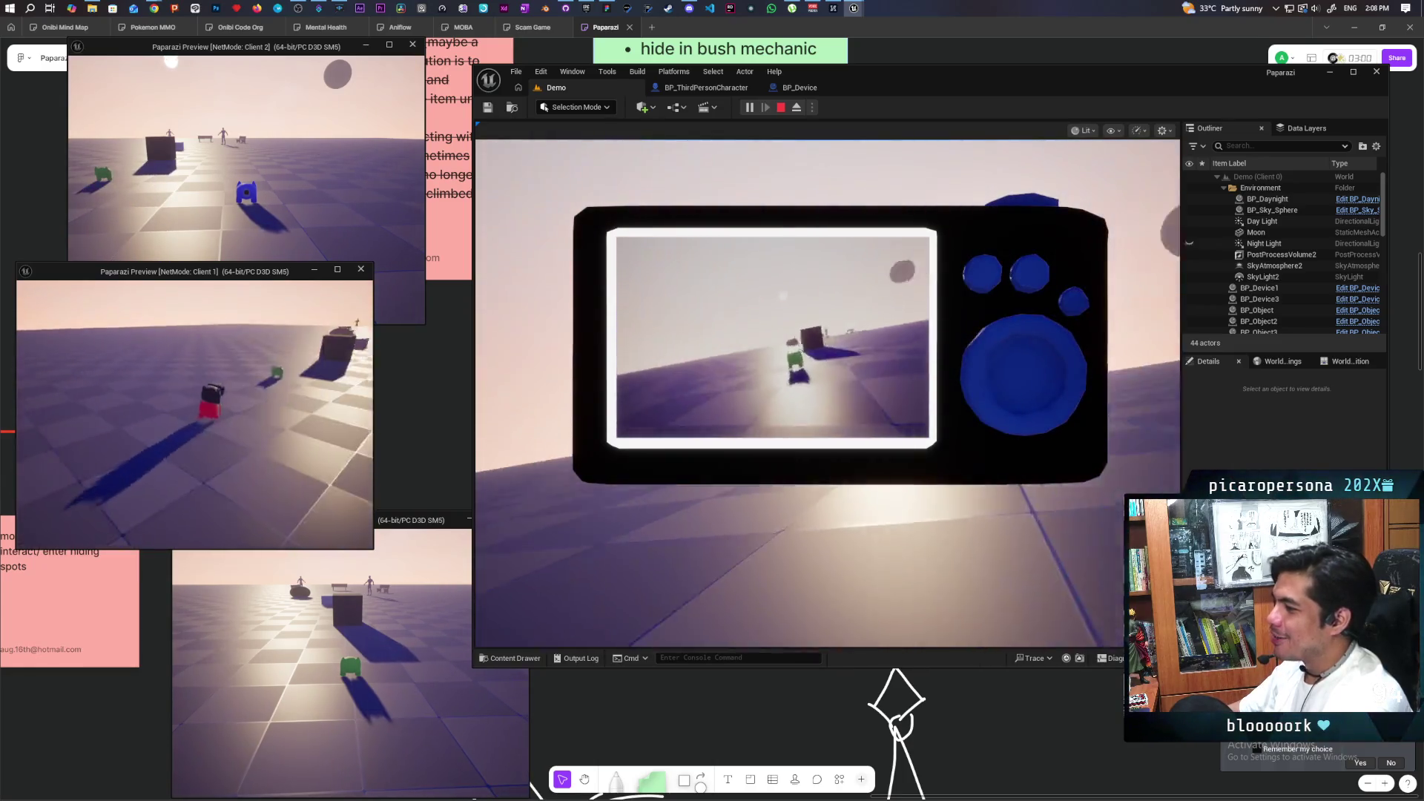
{"action": "key", "text": "a"}
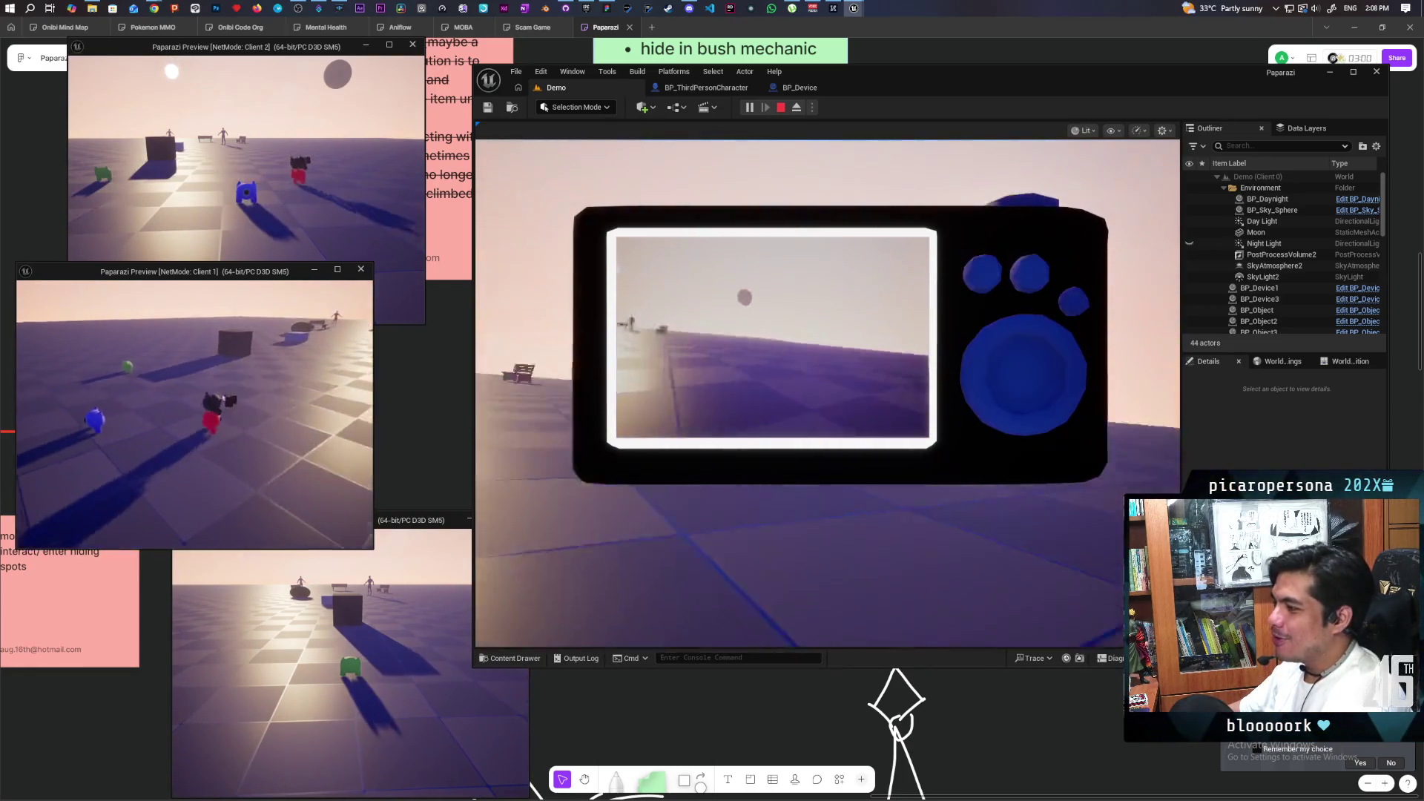
{"action": "key", "text": "w"}
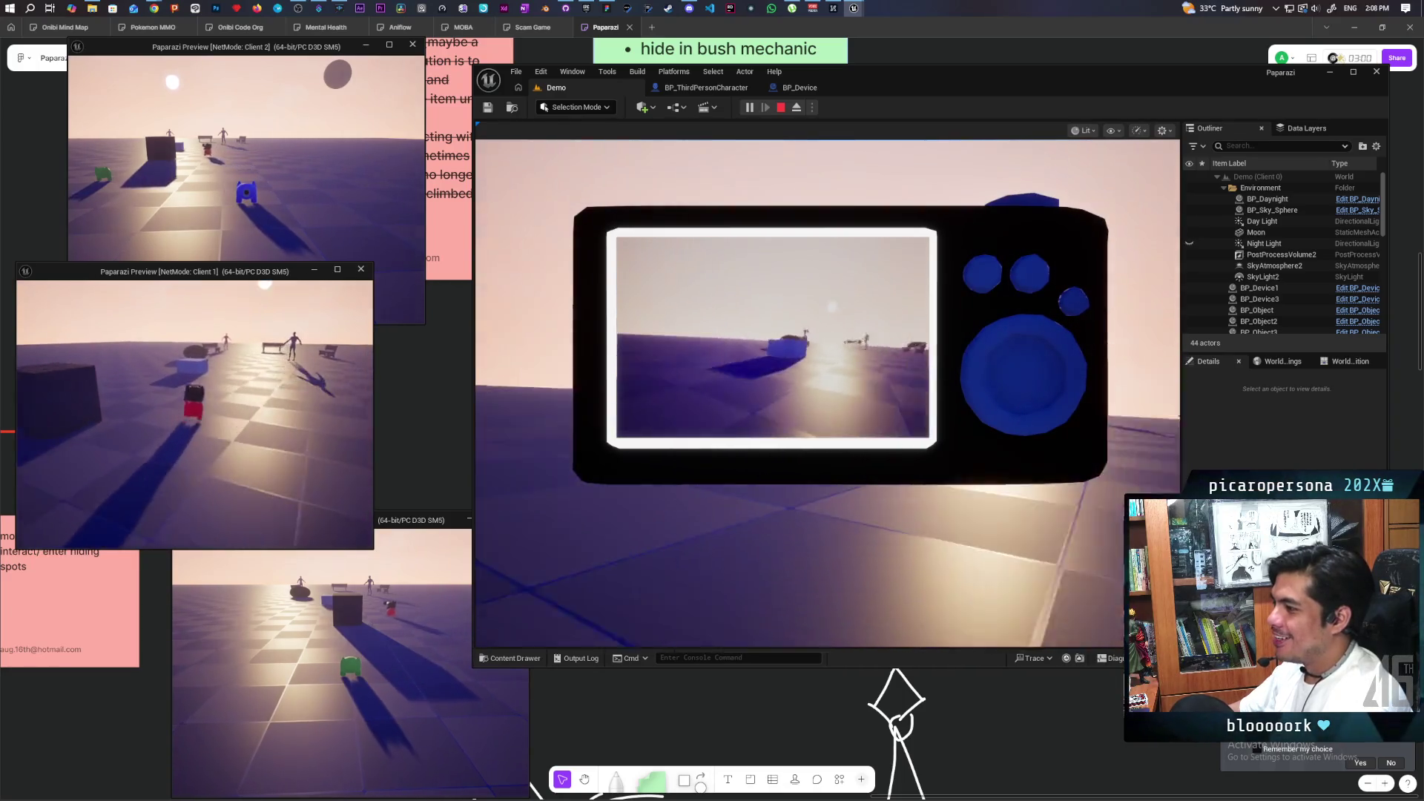
{"action": "key", "text": "a"}
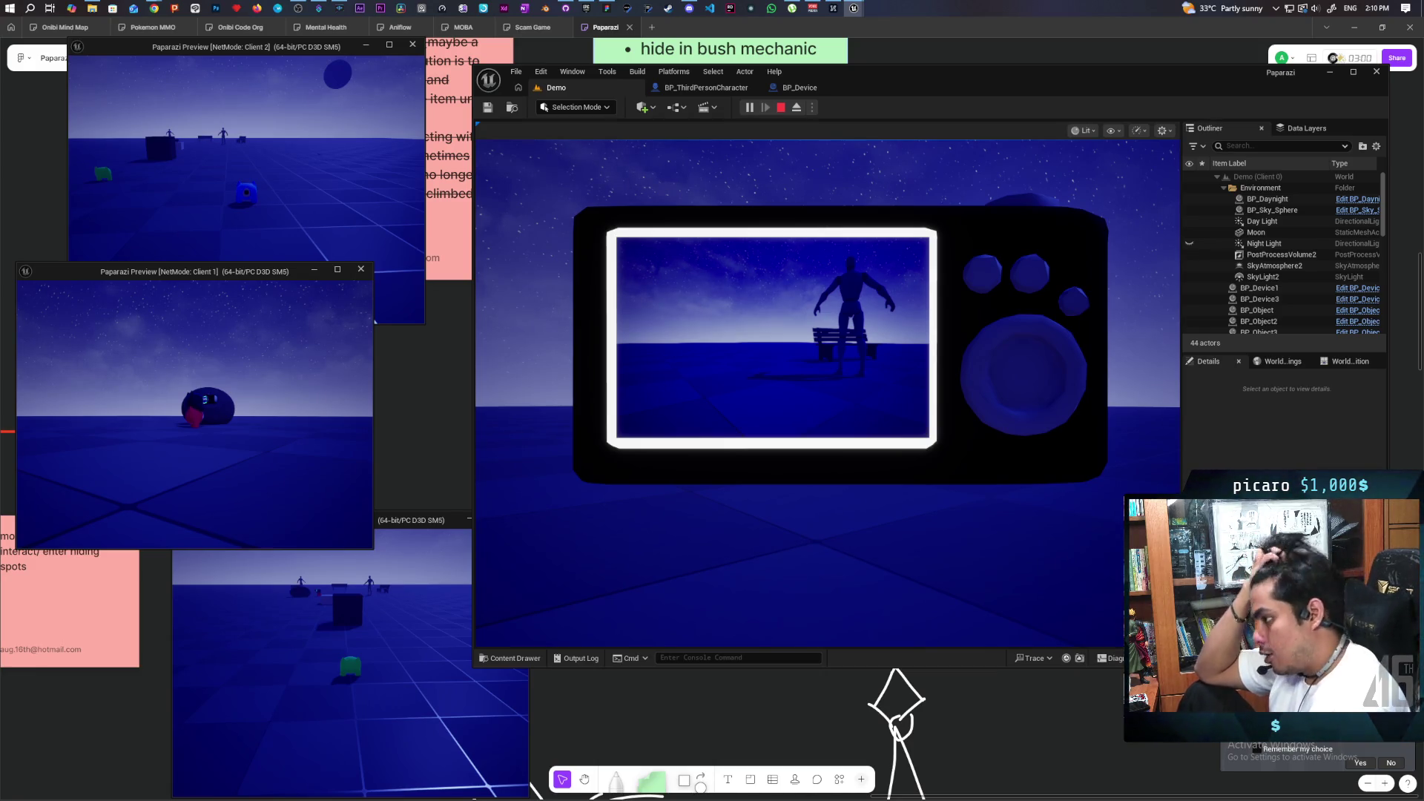
Stop the multiplayer play-test with Esc and switch over to the FigJam board.
{"action": "key", "text": "w"}
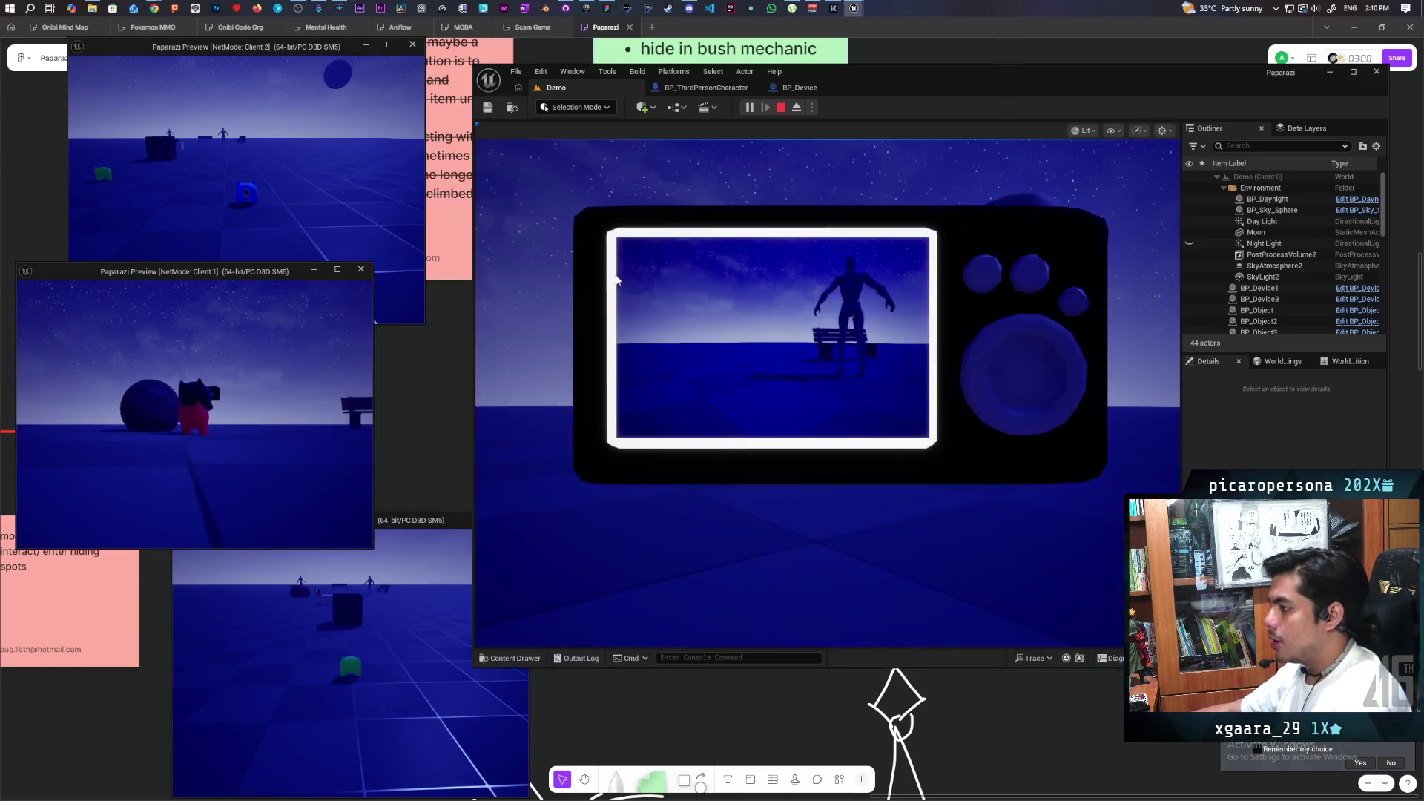
{"action": "left_click", "coordinate": [616, 280]}
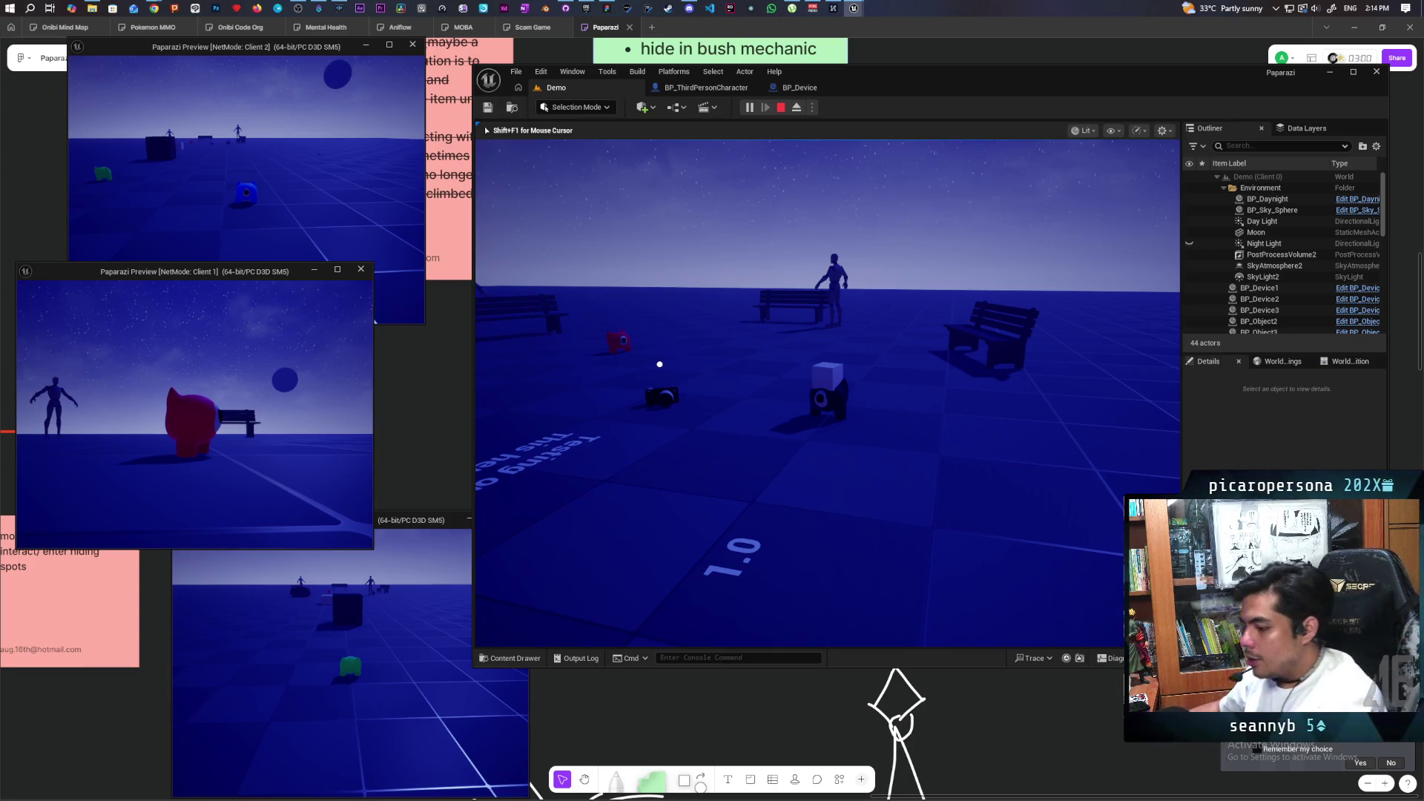
{"action": "key", "text": "Escape"}
{"action": "key", "text": "alt+Tab"}
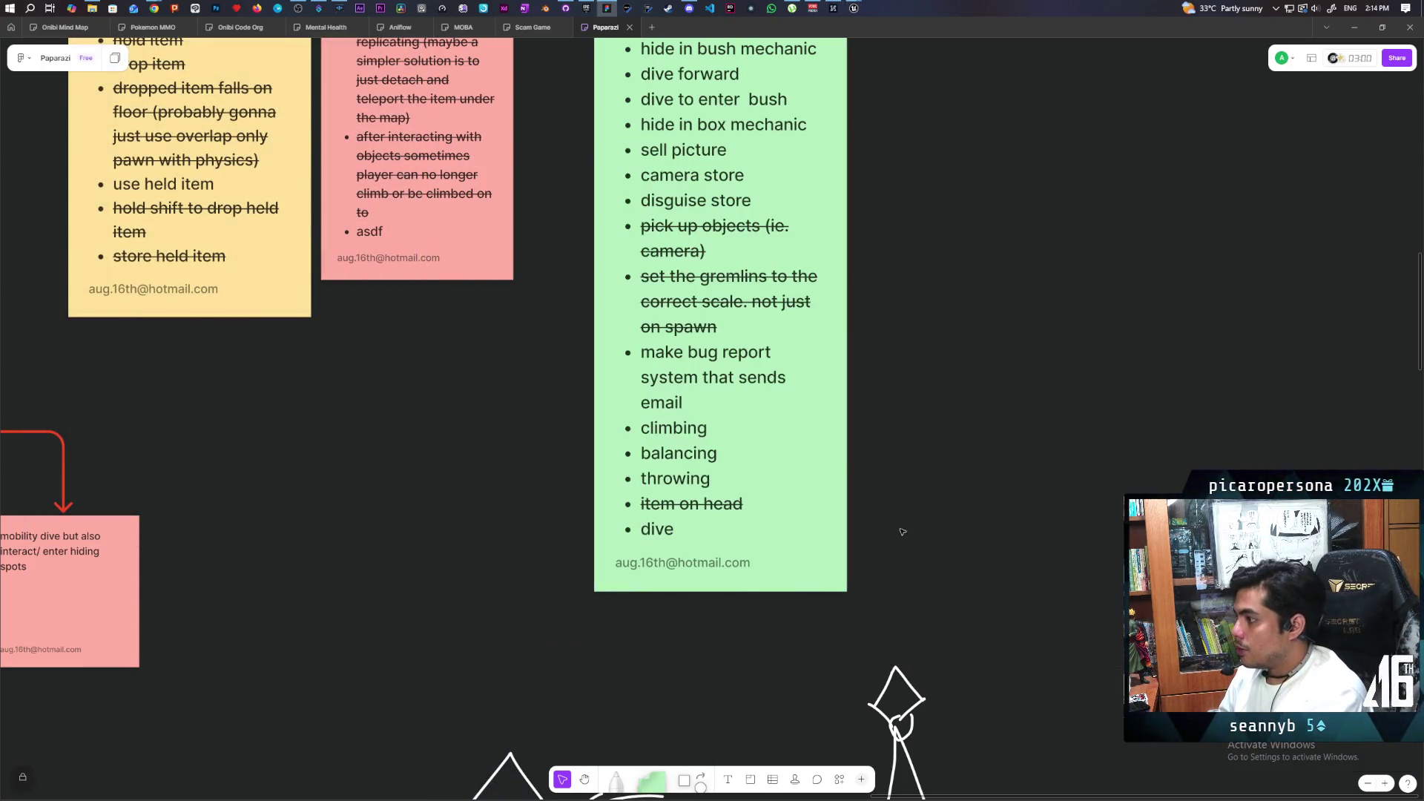
Place a new sticky note to the right of the Todo List and enlarge it.
{"action": "scroll", "coordinate": [868, 455], "scroll_direction": "up", "scroll_amount": 5}
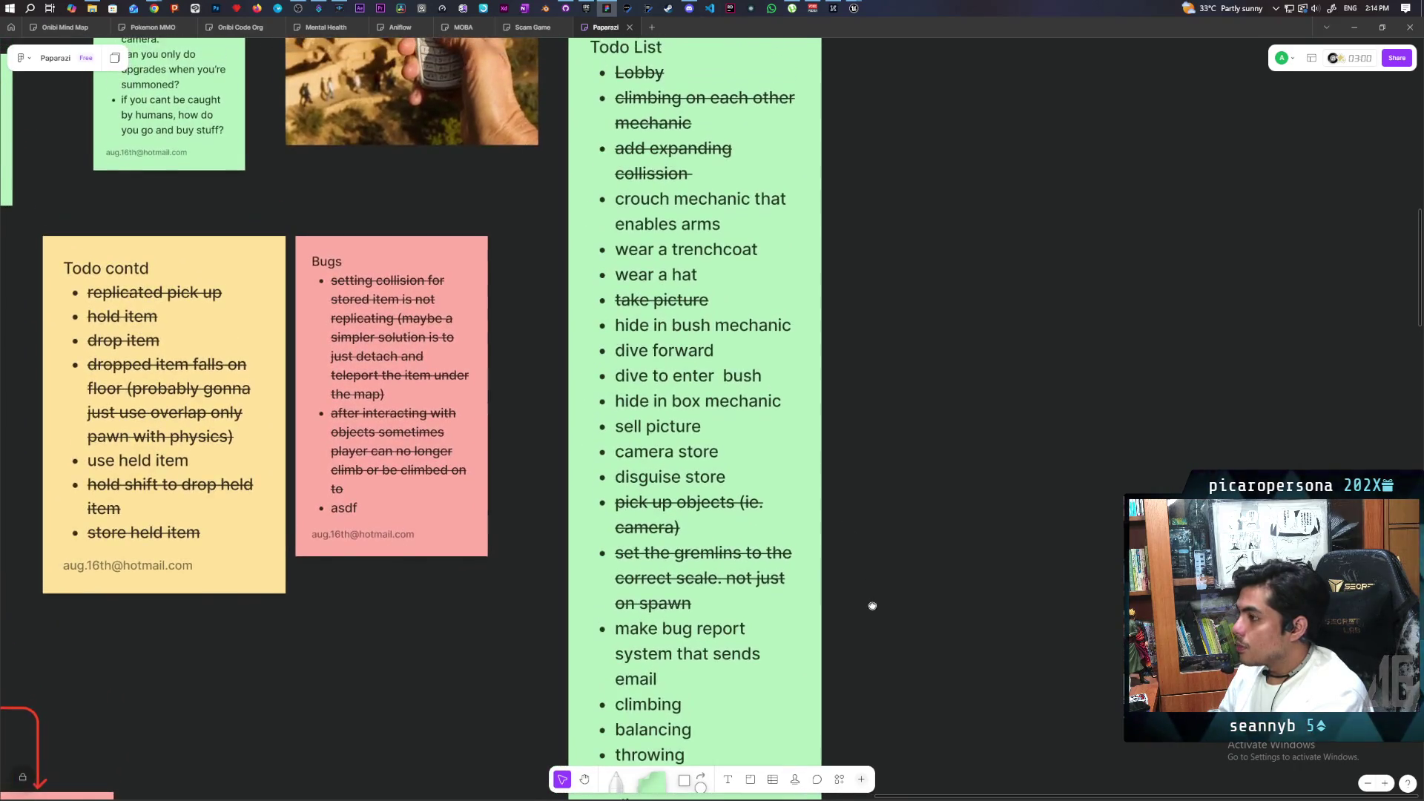
{"action": "scroll", "coordinate": [860, 563], "scroll_direction": "down", "scroll_amount": 1}
{"action": "scroll", "coordinate": [849, 608], "scroll_direction": "up", "scroll_amount": 1}
{"action": "key", "text": "n"}
{"action": "left_click", "coordinate": [884, 389]}
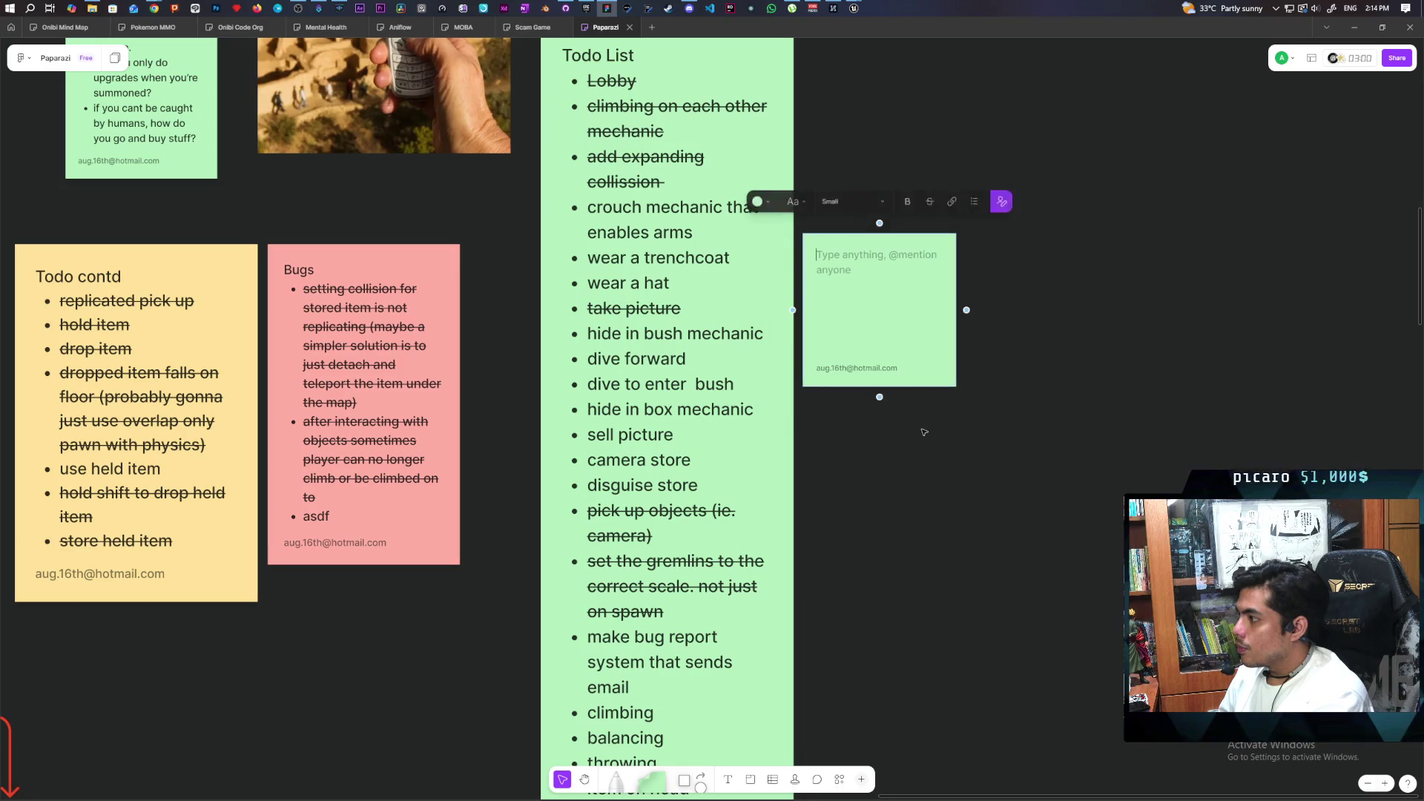
{"action": "mouse_move", "coordinate": [956, 387]}
{"action": "left_mouse_down"}
{"action": "mouse_move", "coordinate": [990, 483]}
{"action": "mouse_move", "coordinate": [954, 458]}
{"action": "left_mouse_up"}
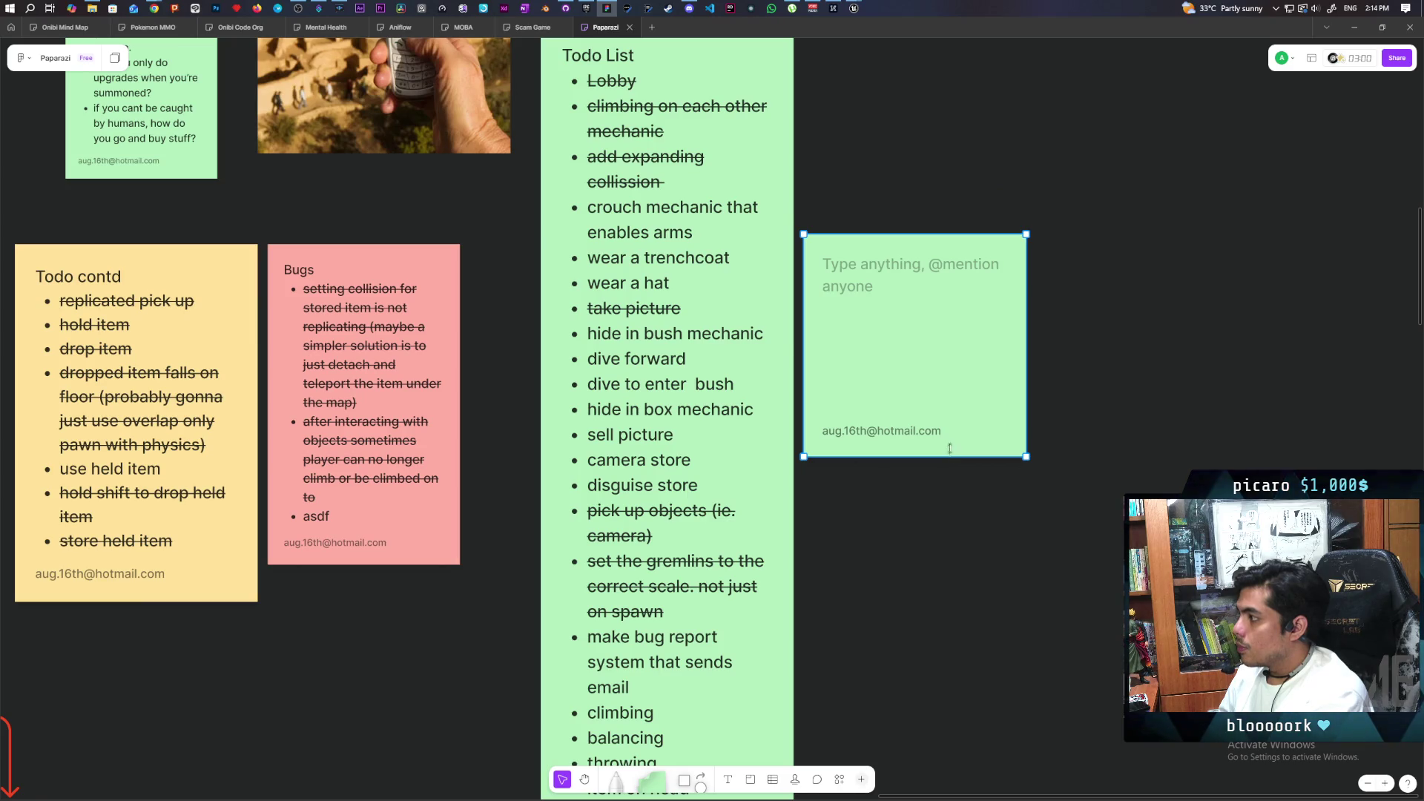
Title the note 'Mover Todo' and add a first bullet, 'adjust climbing'.
{"action": "left_click", "coordinate": [911, 270]}
{"action": "type", "text": "Mover"}
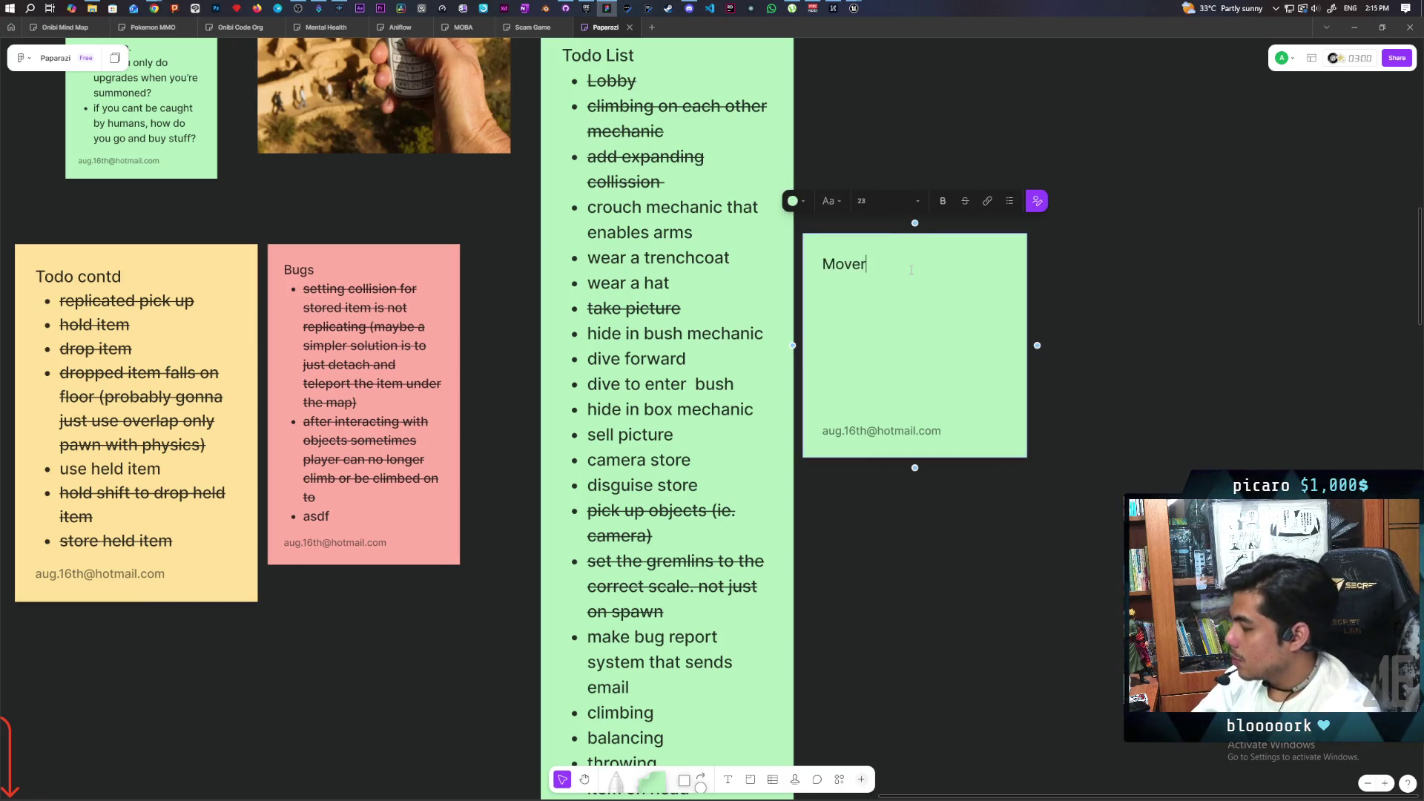
{"action": "type", "text": " Todo"}
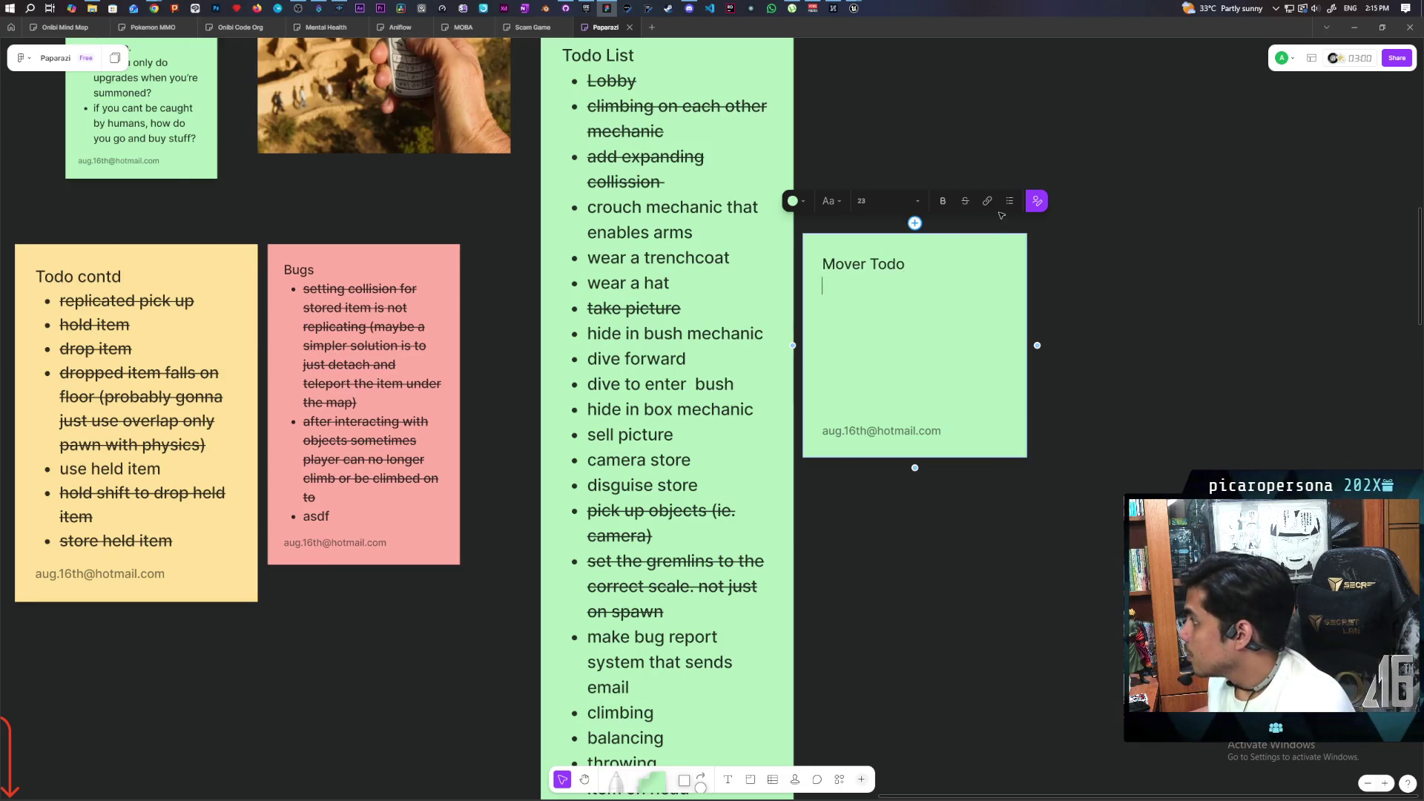
{"action": "left_click", "coordinate": [1009, 201]}
{"action": "type", "text": "adjust m"}
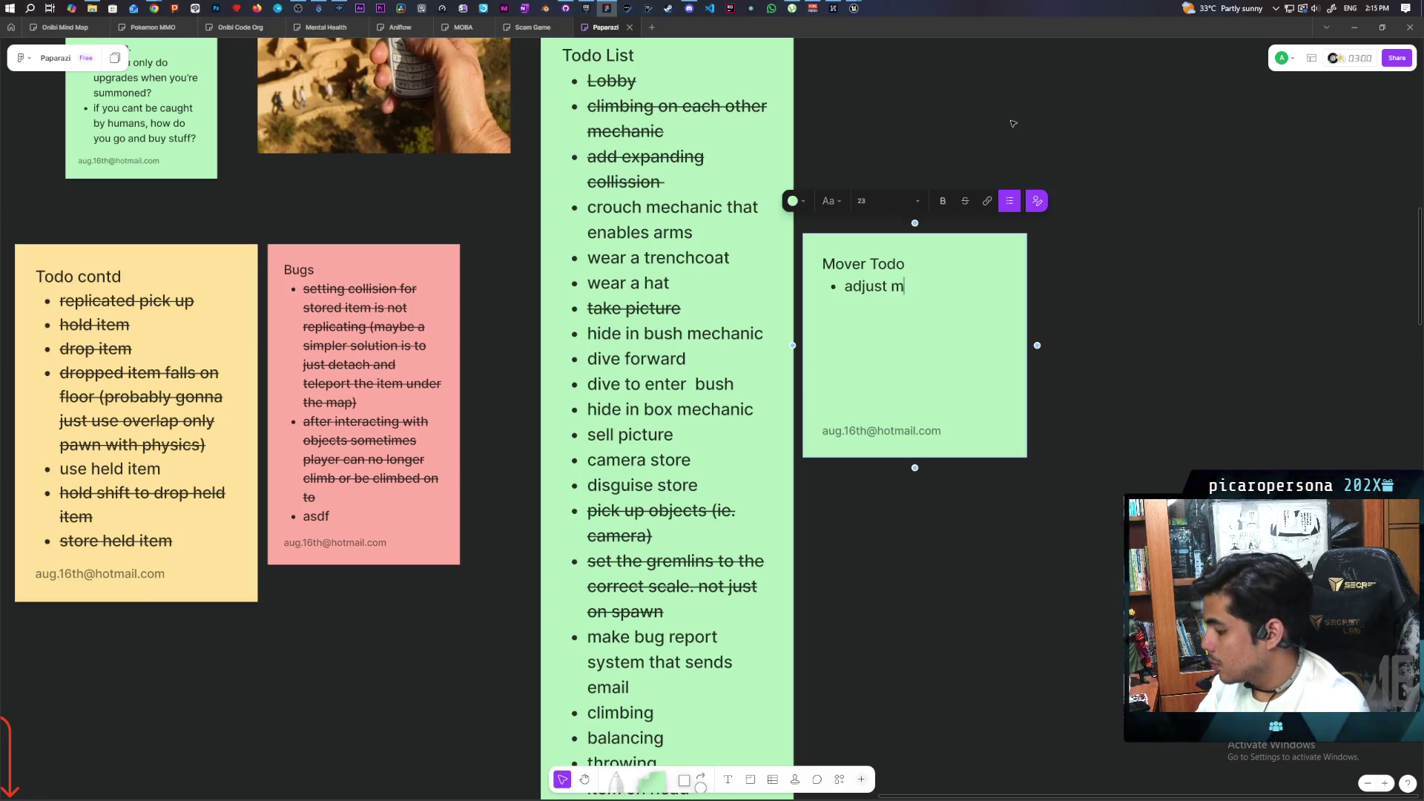
{"action": "type", "text": "ovemet="}
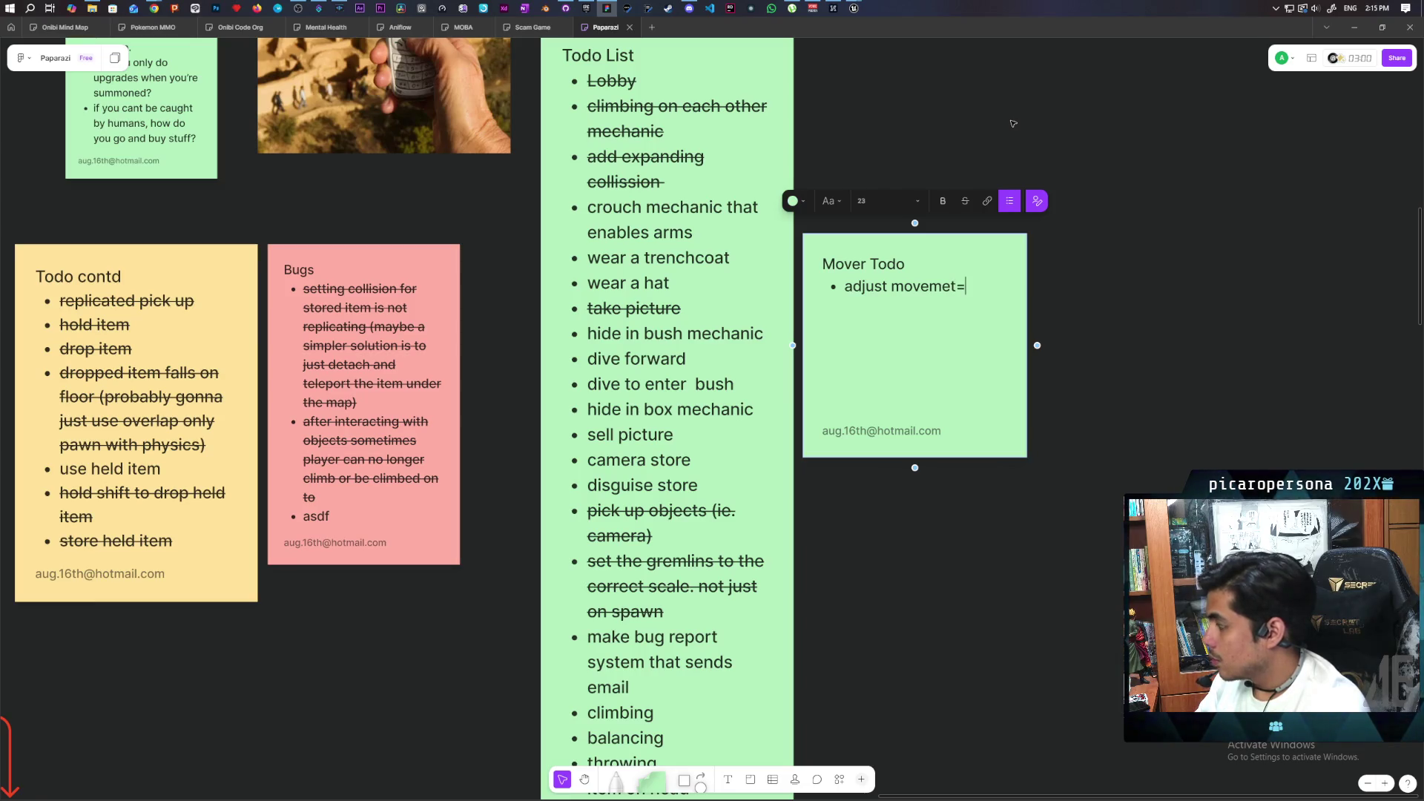
{"action": "key", "text": "BackSpace"}
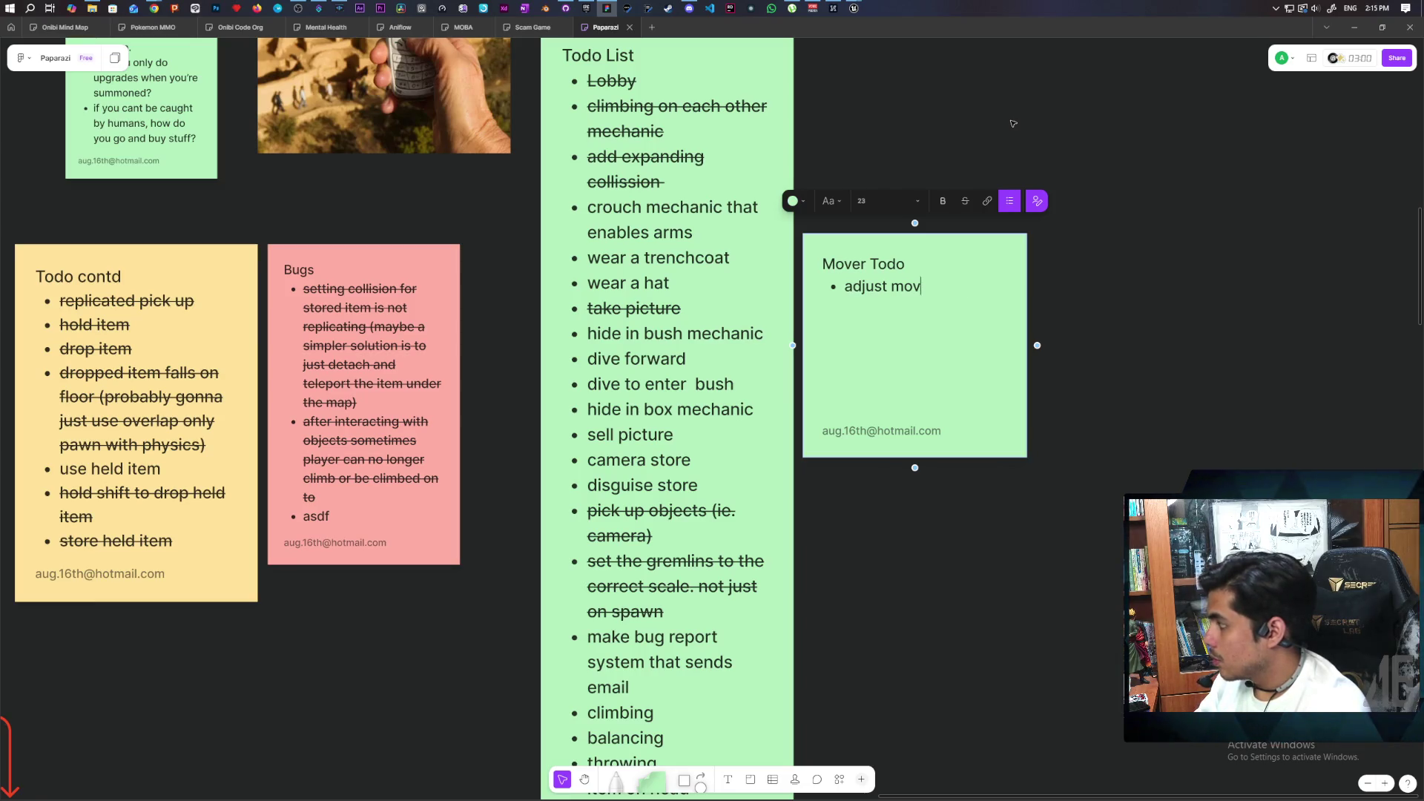
{"action": "type", "text": "climbing"}
{"action": "key", "text": "Return"}
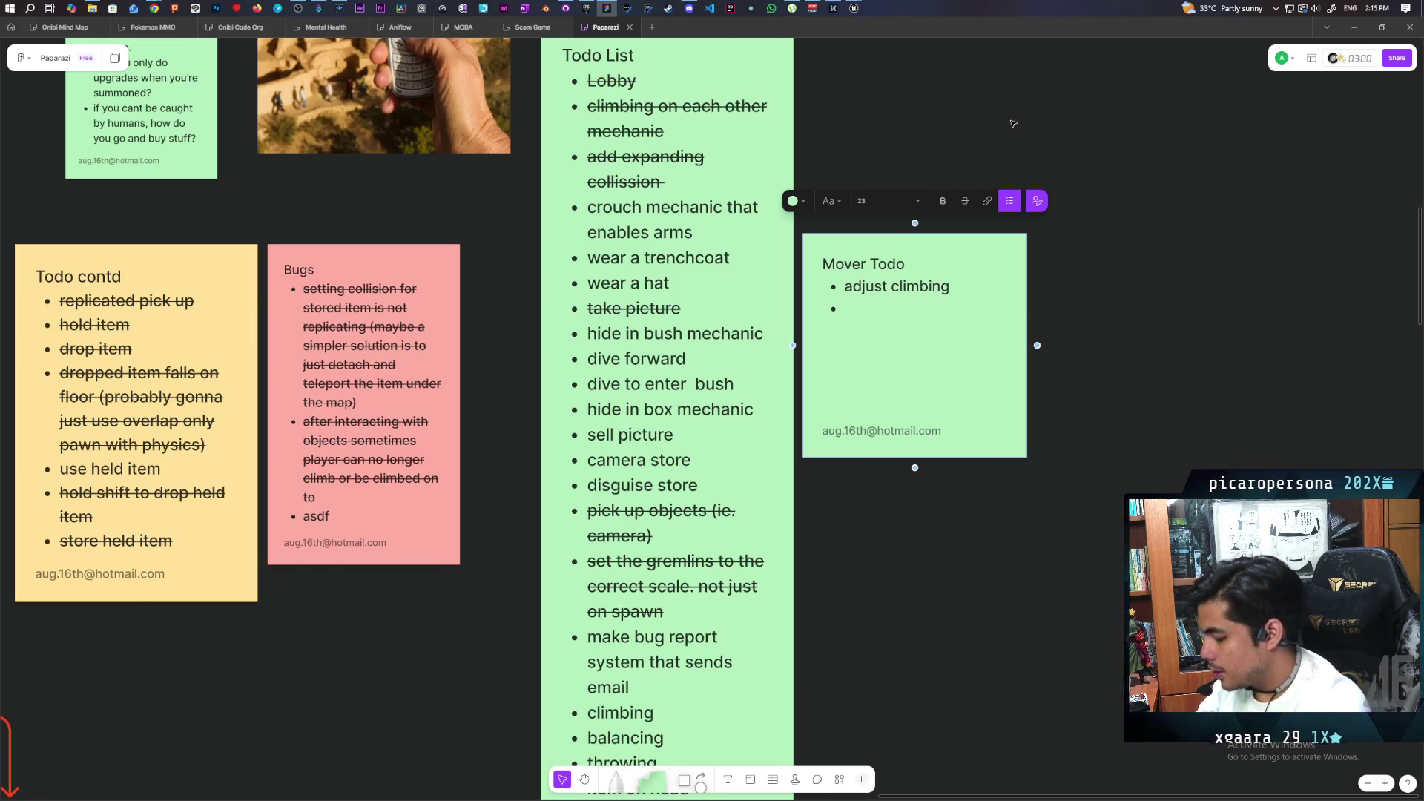
Add a second bullet on custom collision changes when others climb on or objects are equipped.
{"action": "type", "text": "custom coll"}
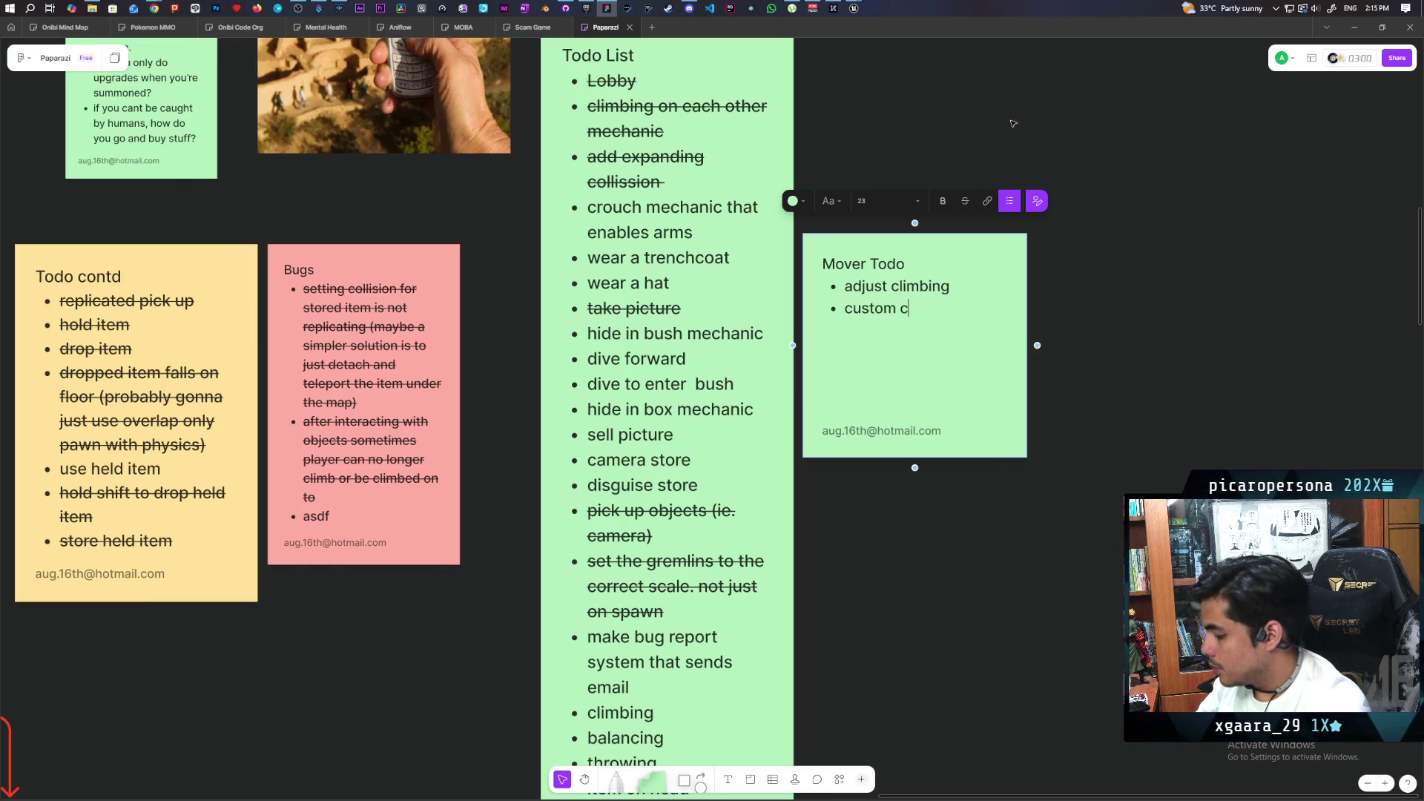
{"action": "type", "text": "ision changes"}
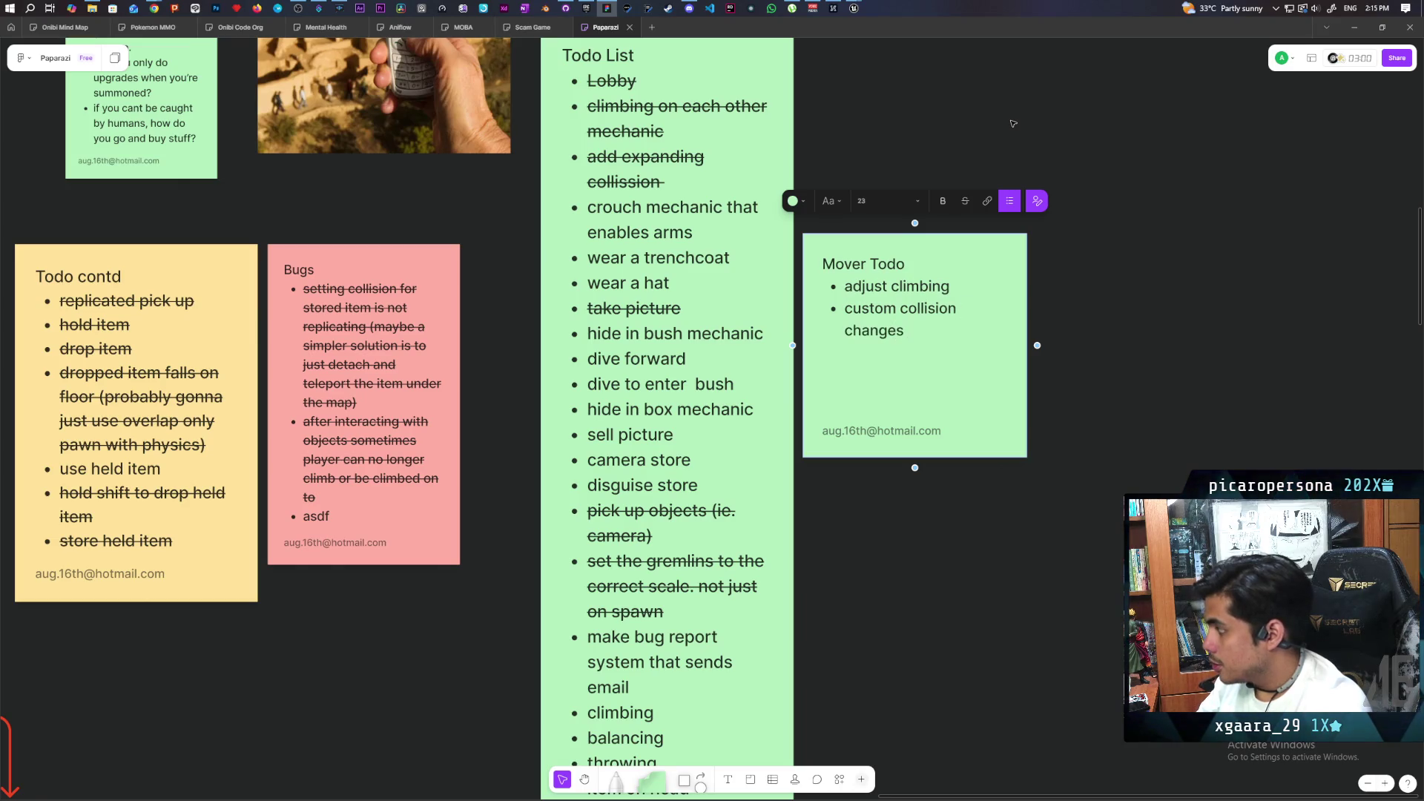
{"action": "key", "text": "BackSpace"}
{"action": "key", "text": "BackSpace"}
{"action": "type", "text": "ing when"}
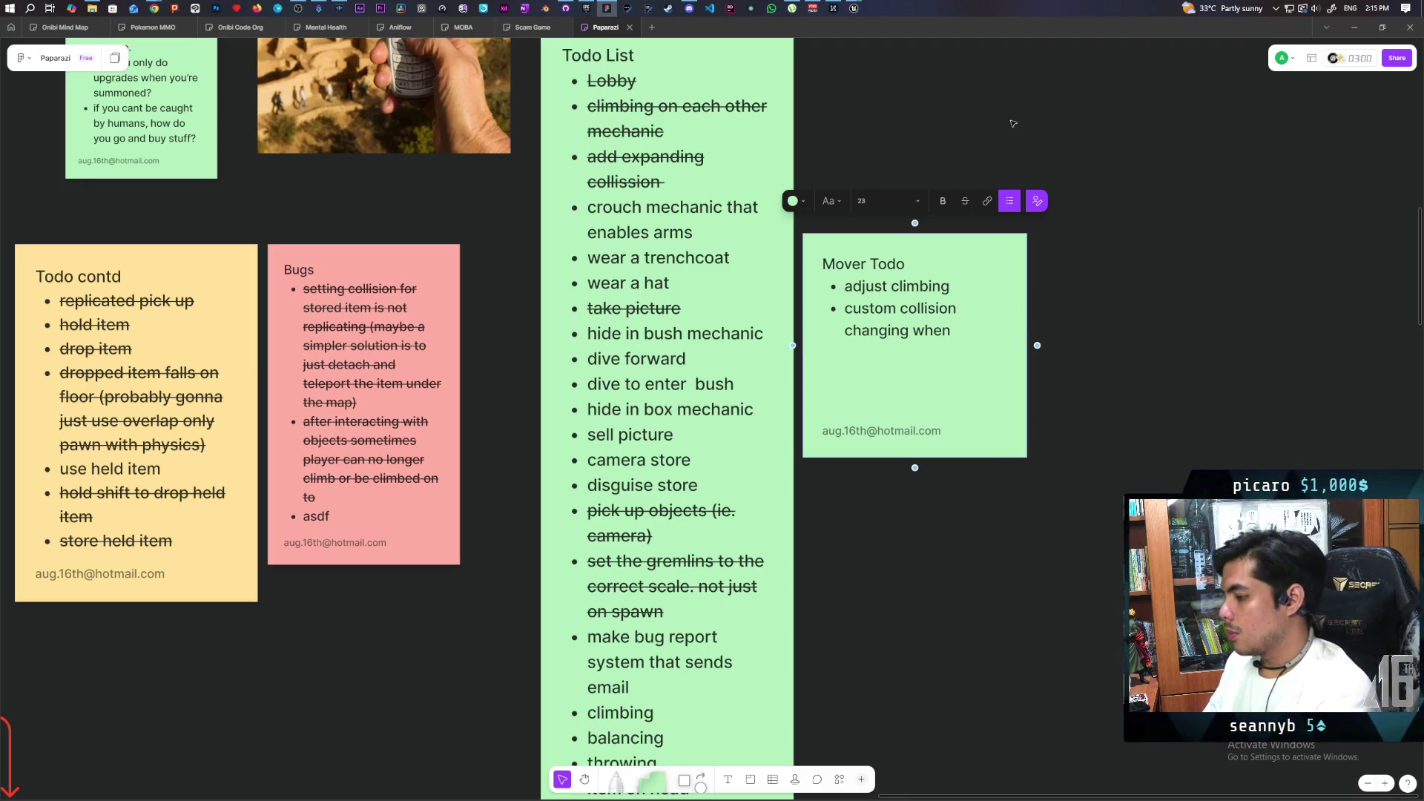
{"action": "type", "text": " ot"}
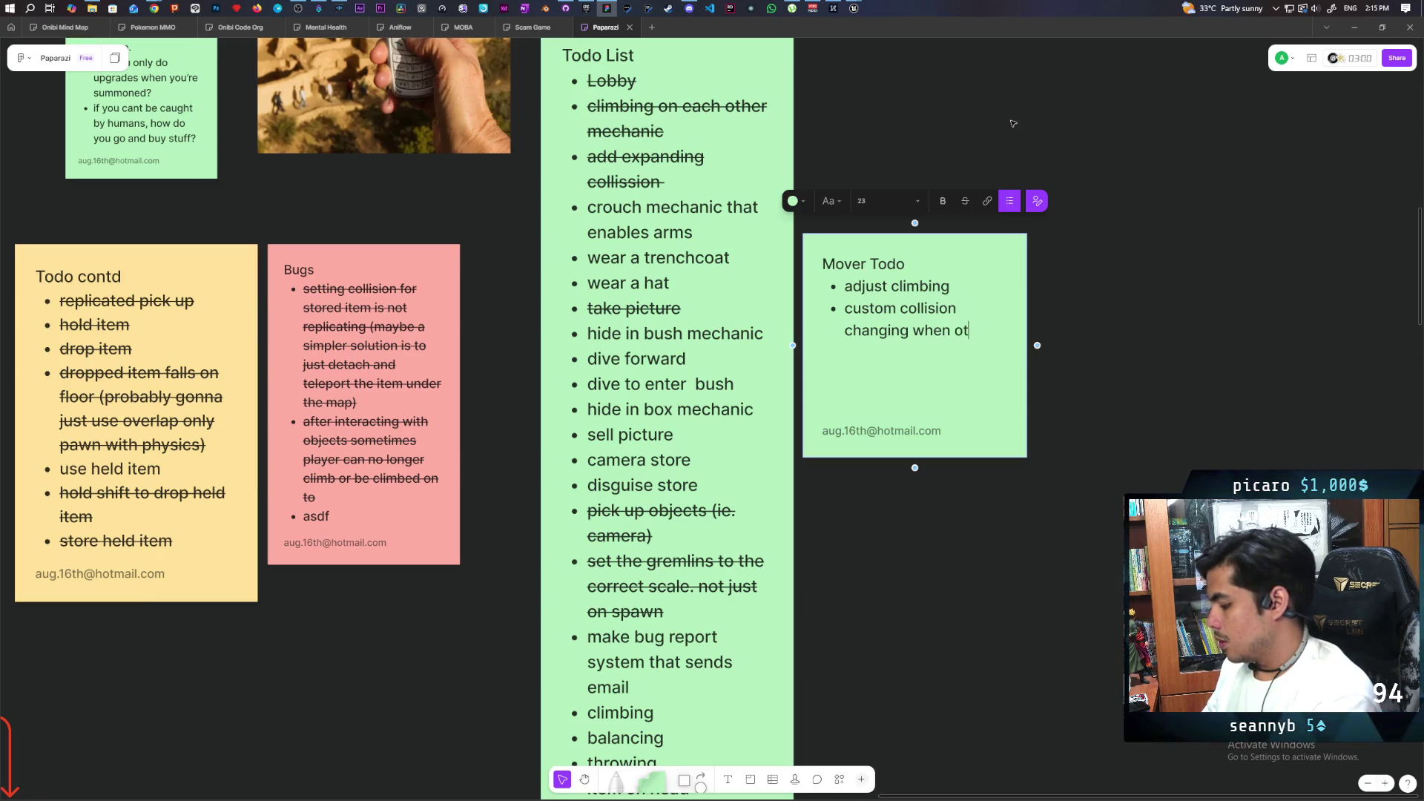
{"action": "type", "text": "her climb on "}
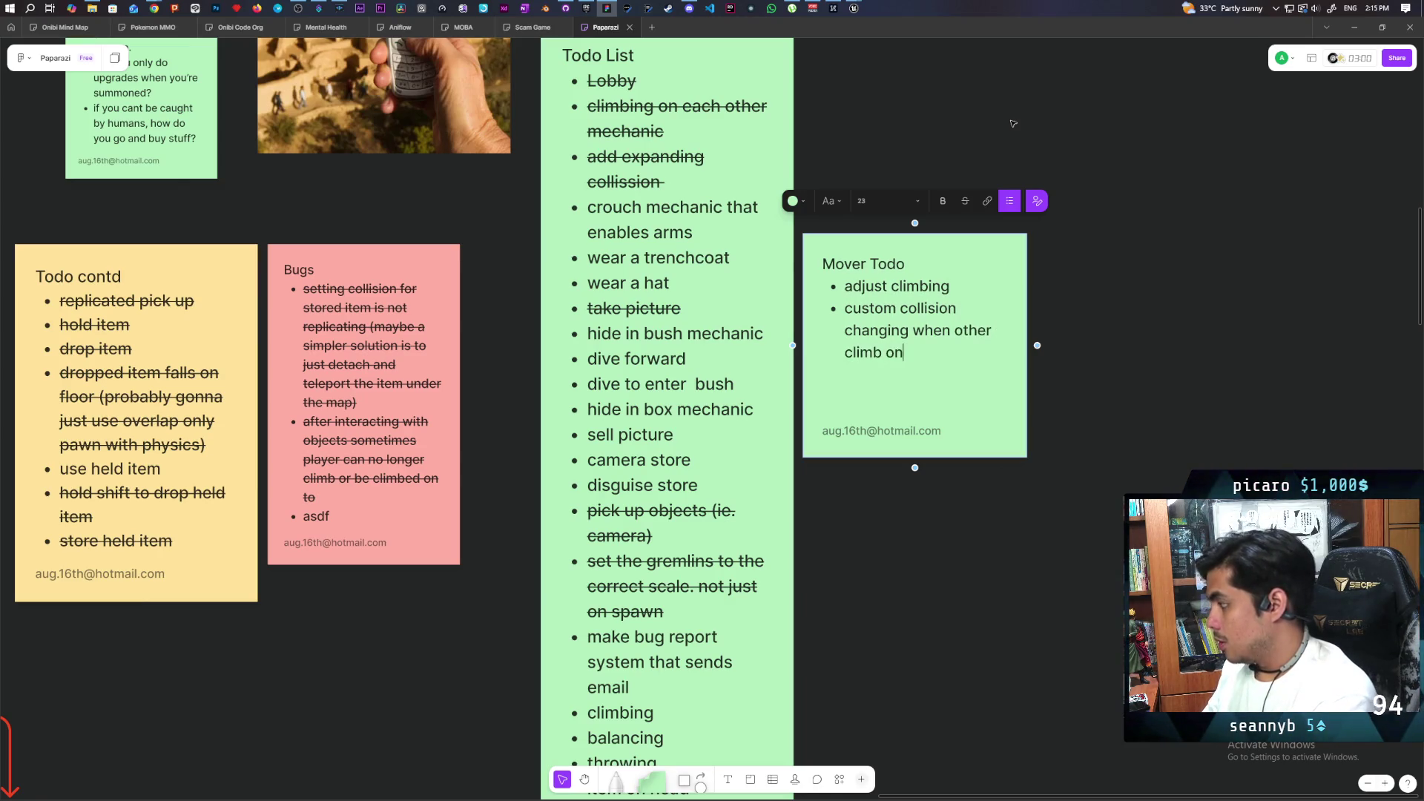
{"action": "type", "text": "or object o"}
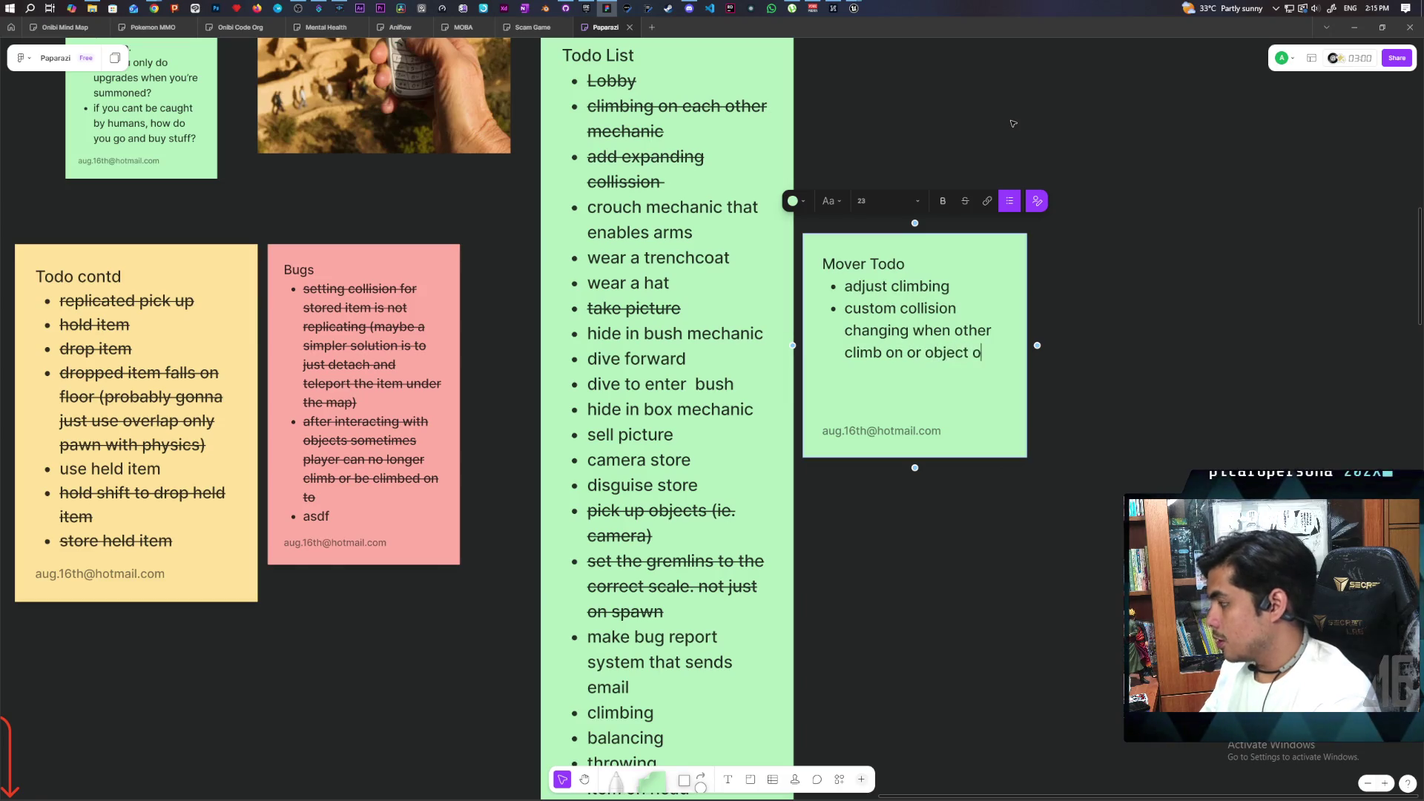
{"action": "type", "text": "n head or object equipe"}
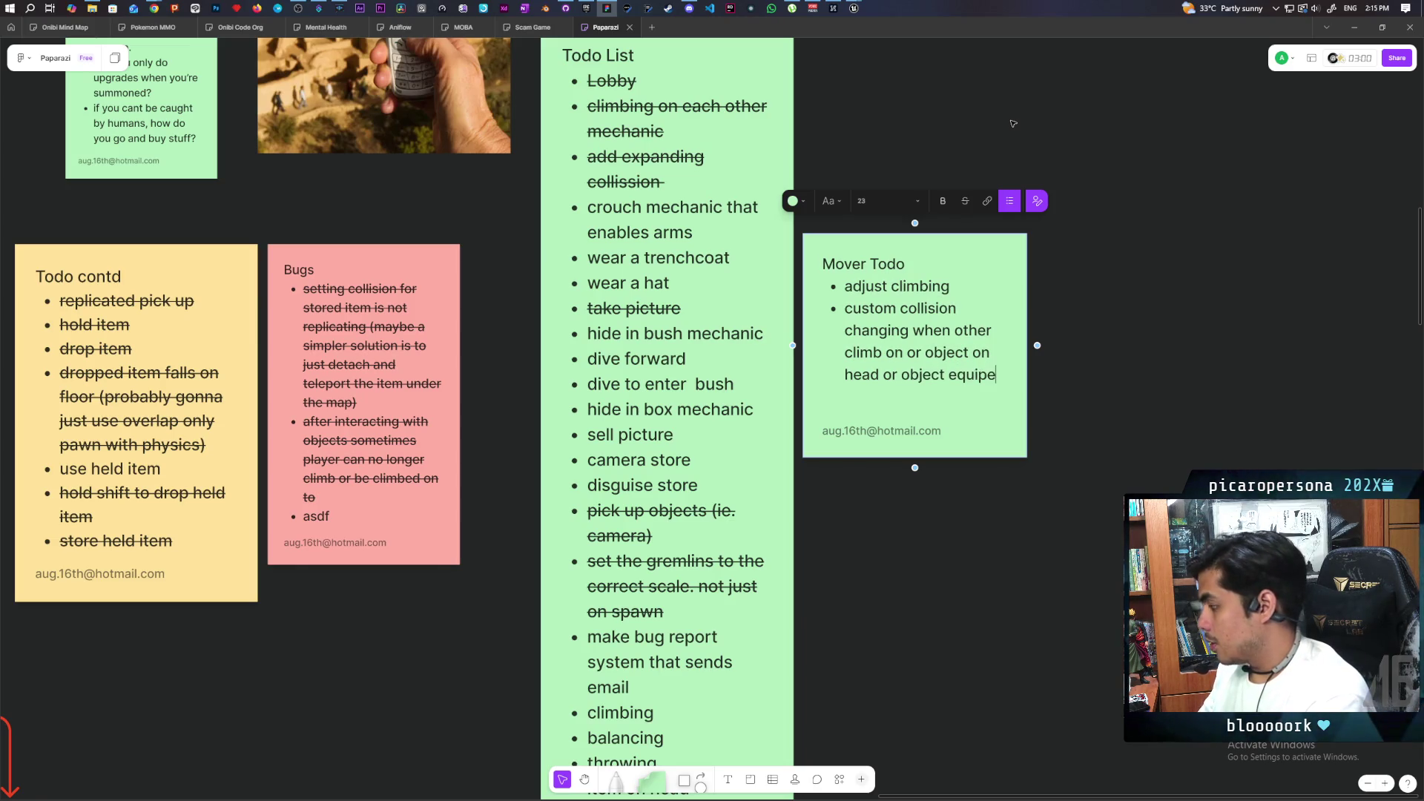
{"action": "type", "text": "d"}
{"action": "left_click", "coordinate": [1033, 317]}
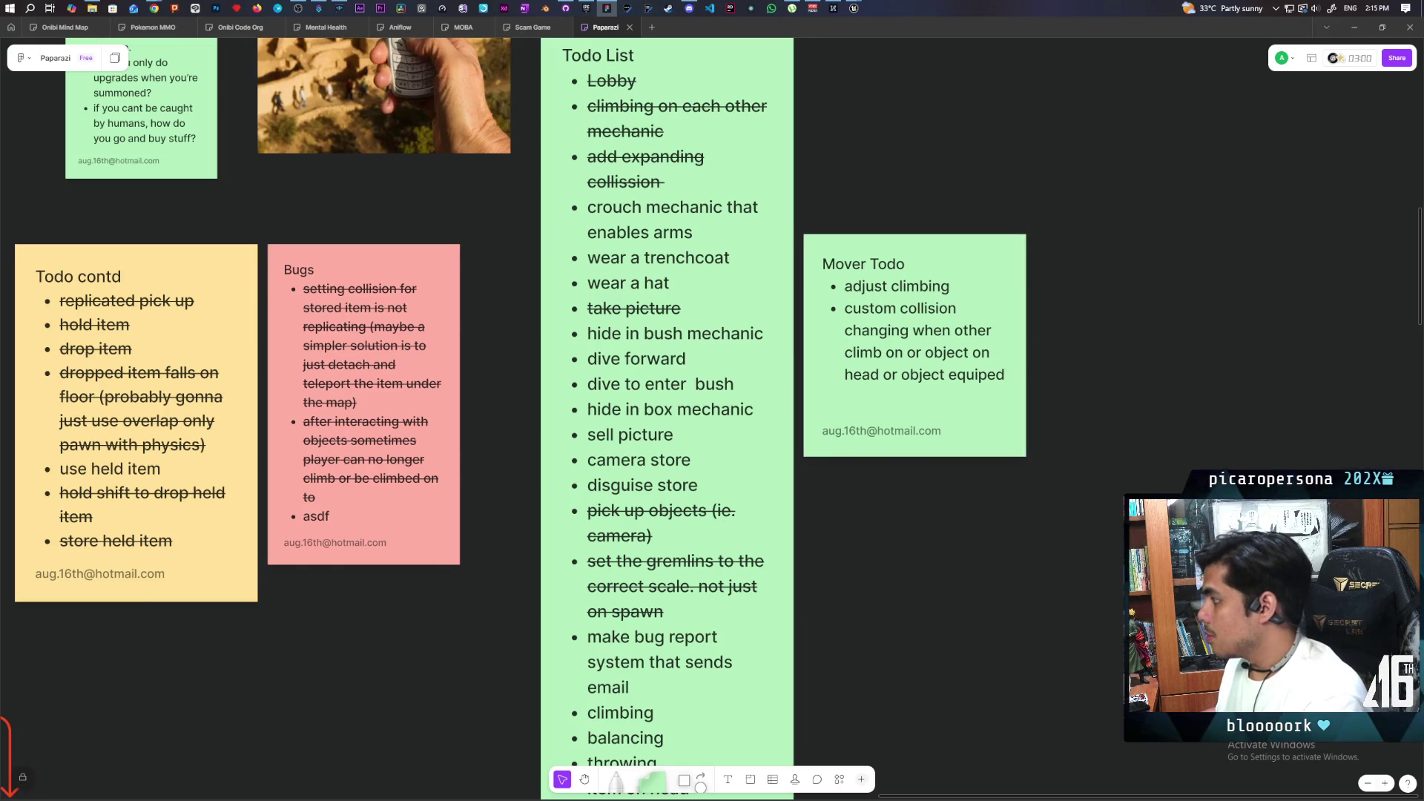
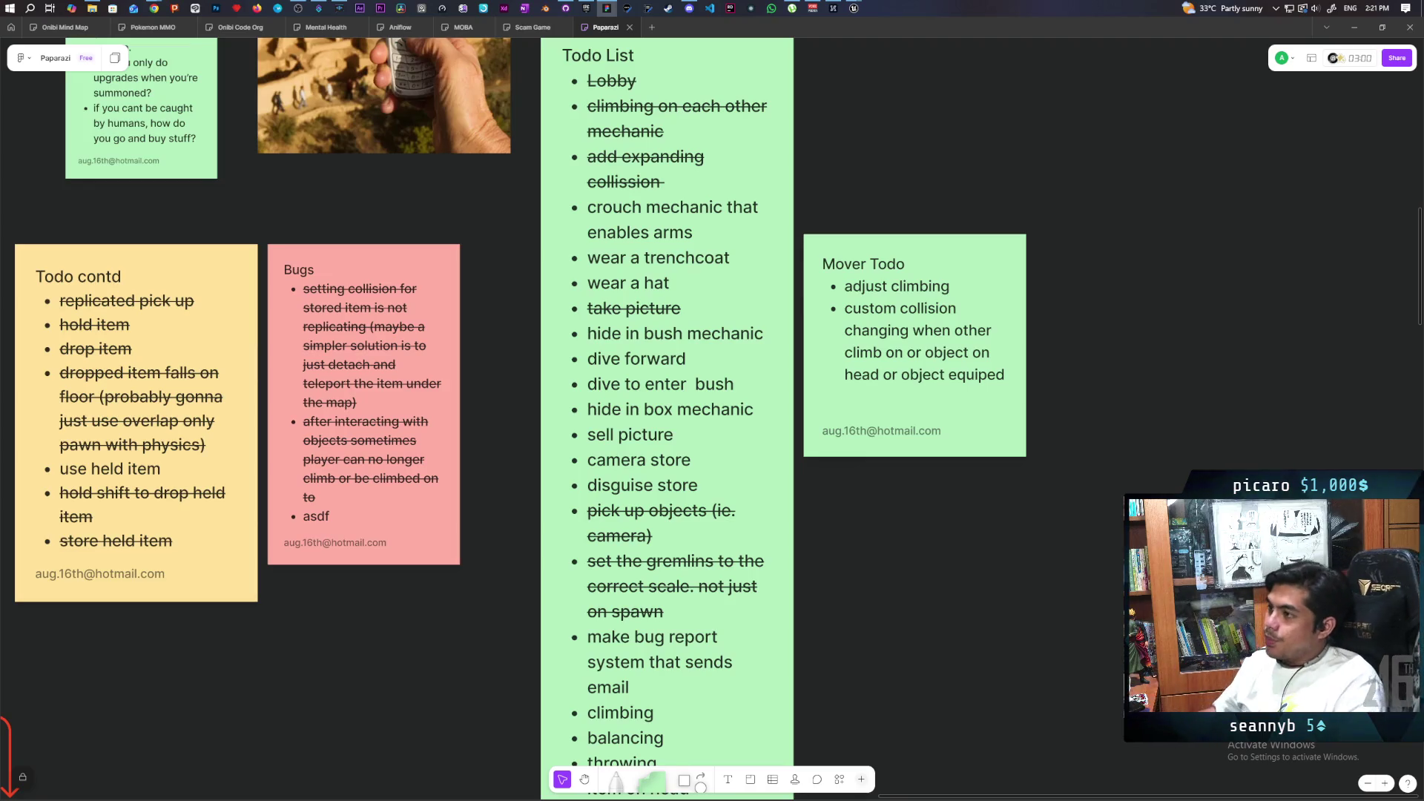
Bring Chrome with the Directional Dodge/Roll tutorial results back to the front and start a fresh tab.
{"action": "mouse_move", "coordinate": [153, 10]}
{"action": "left_click", "coordinate": [802, 83]}
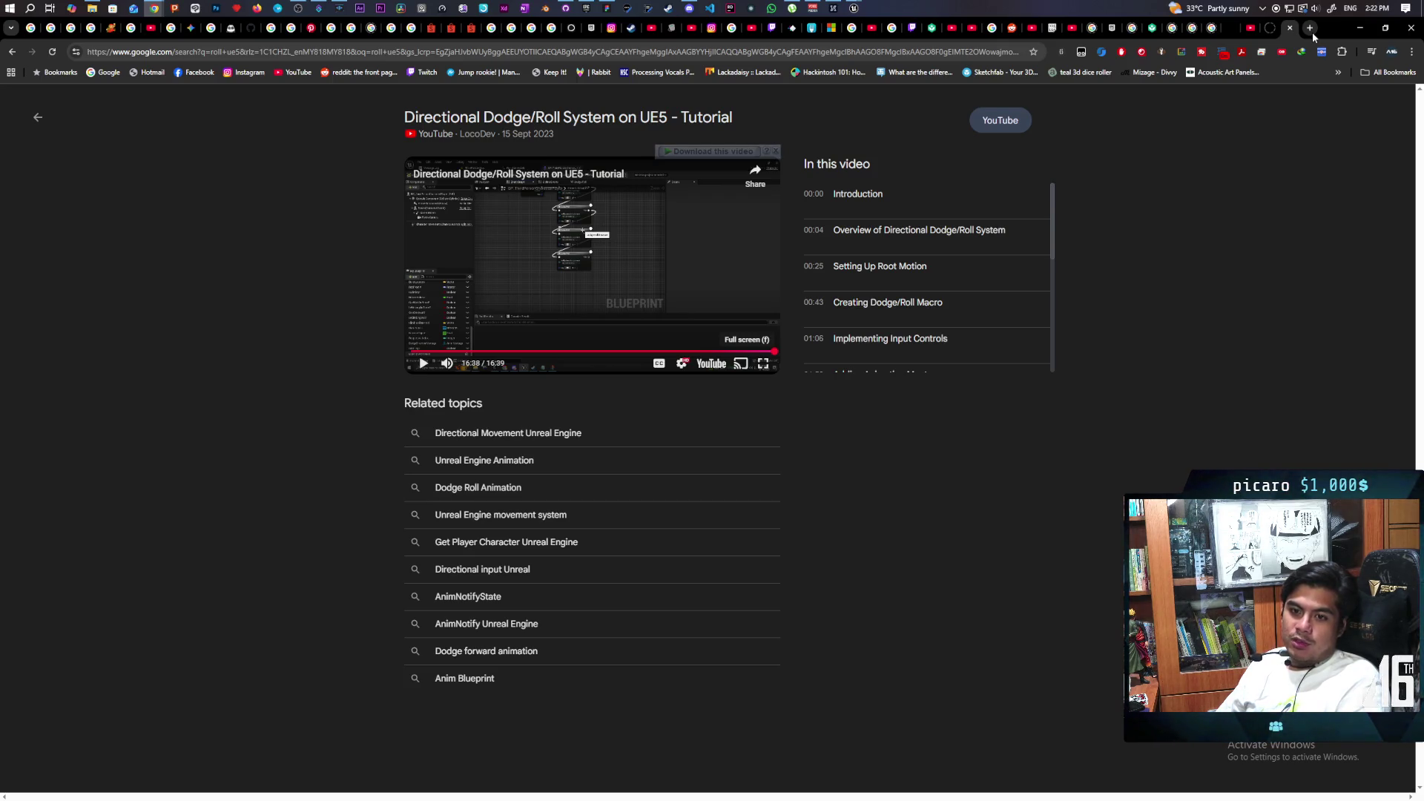
{"action": "left_click", "coordinate": [1310, 28]}
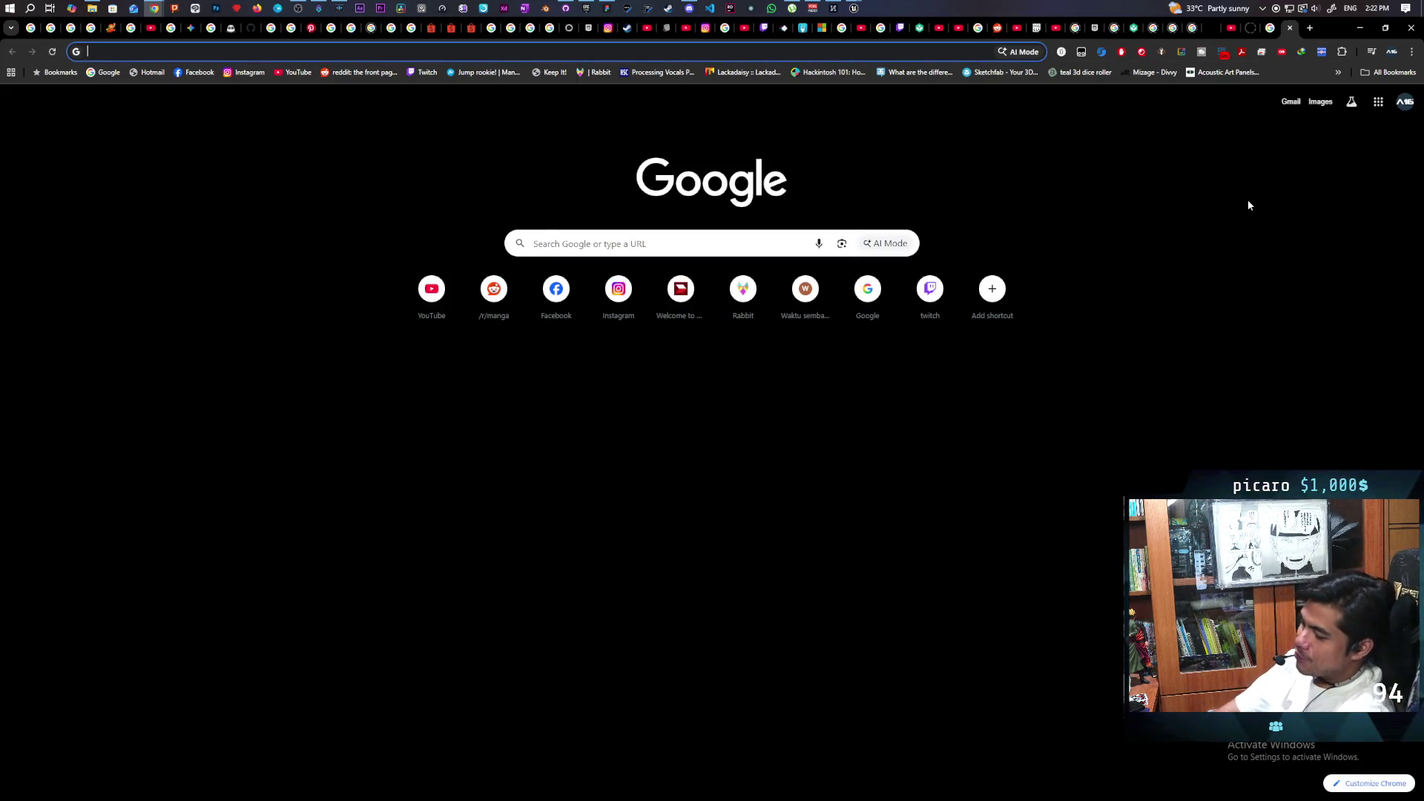
Search Google for 'minions movie scarlet overkill' and play the Henchmen Competition clip.
{"action": "type", "text": "min"}
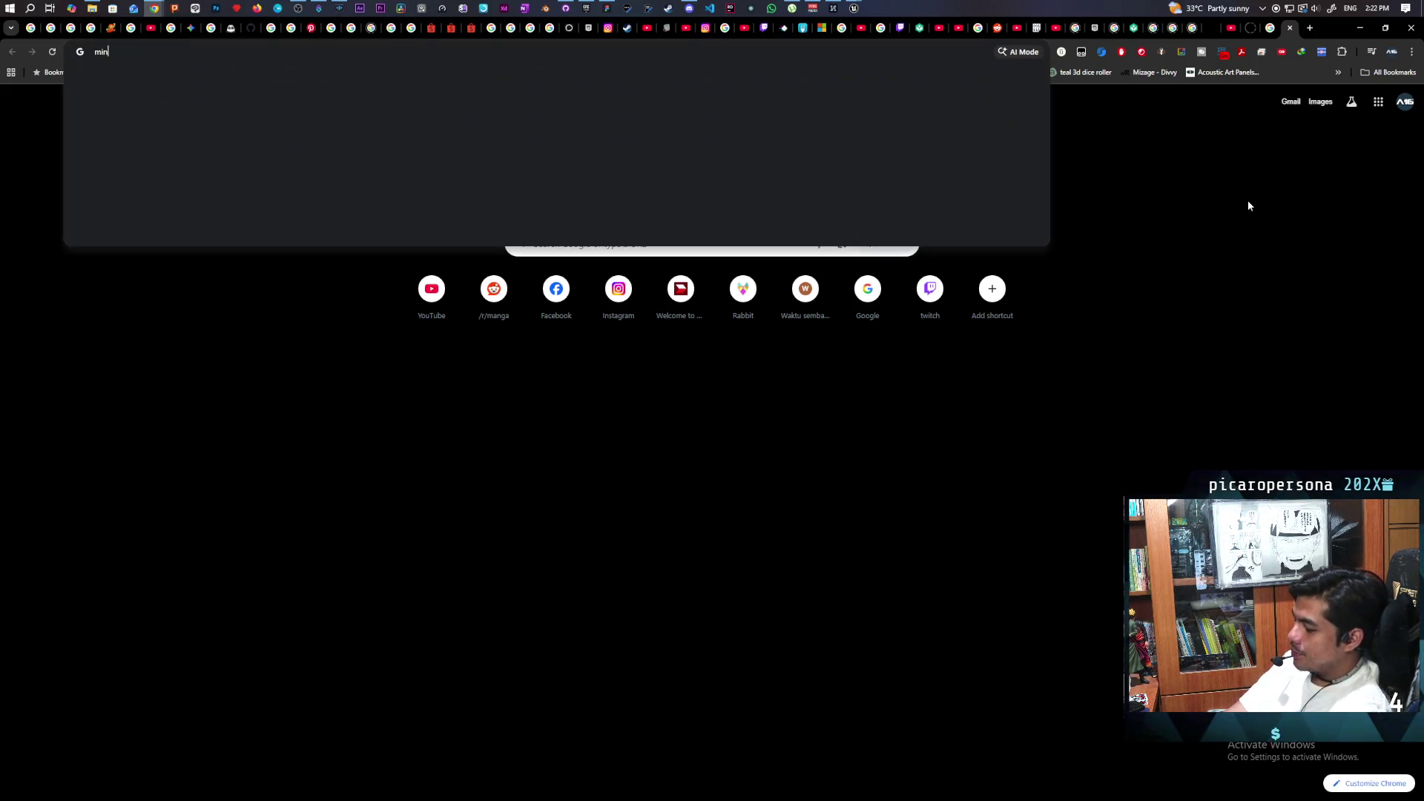
{"action": "type", "text": "ions movie"}
{"action": "key", "text": "Return"}
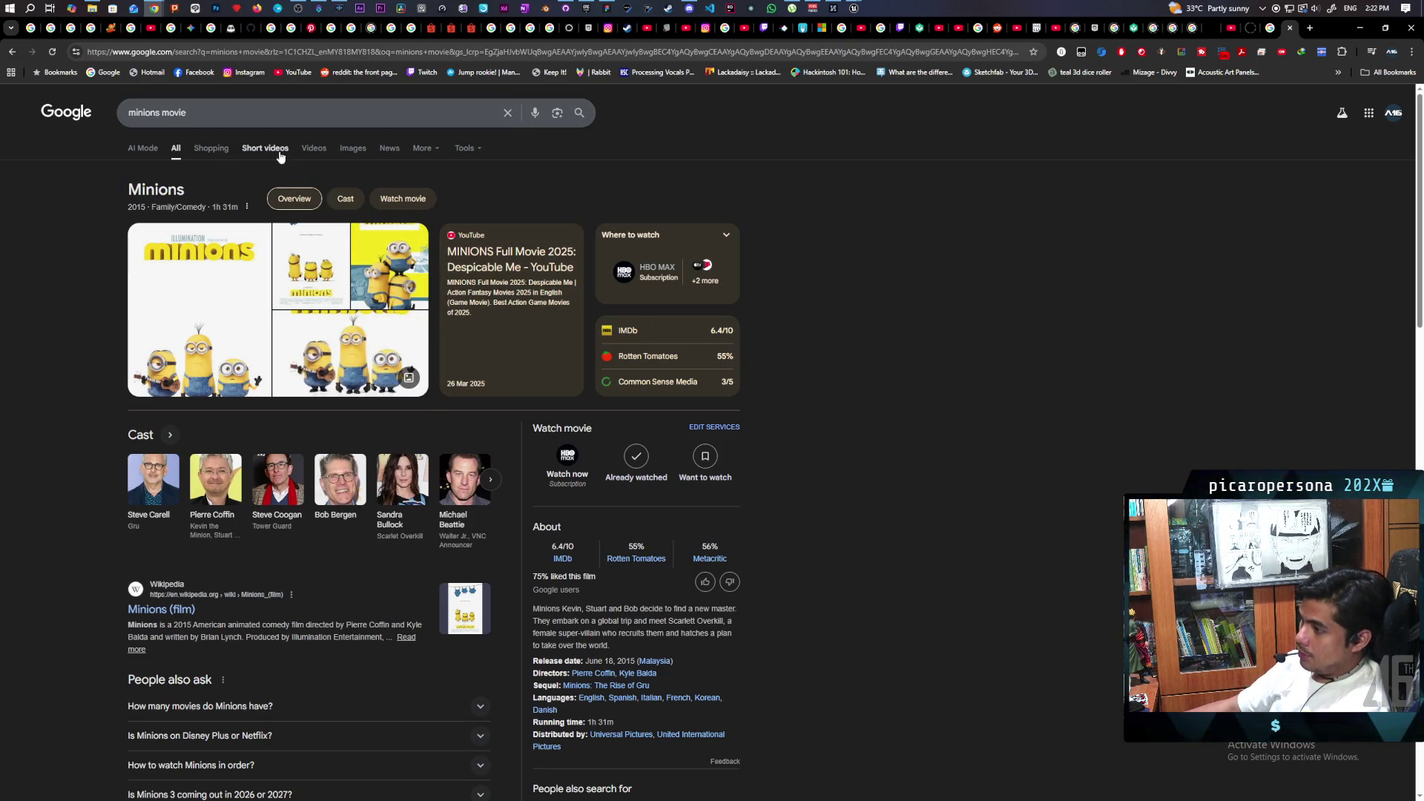
{"action": "left_click", "coordinate": [258, 113]}
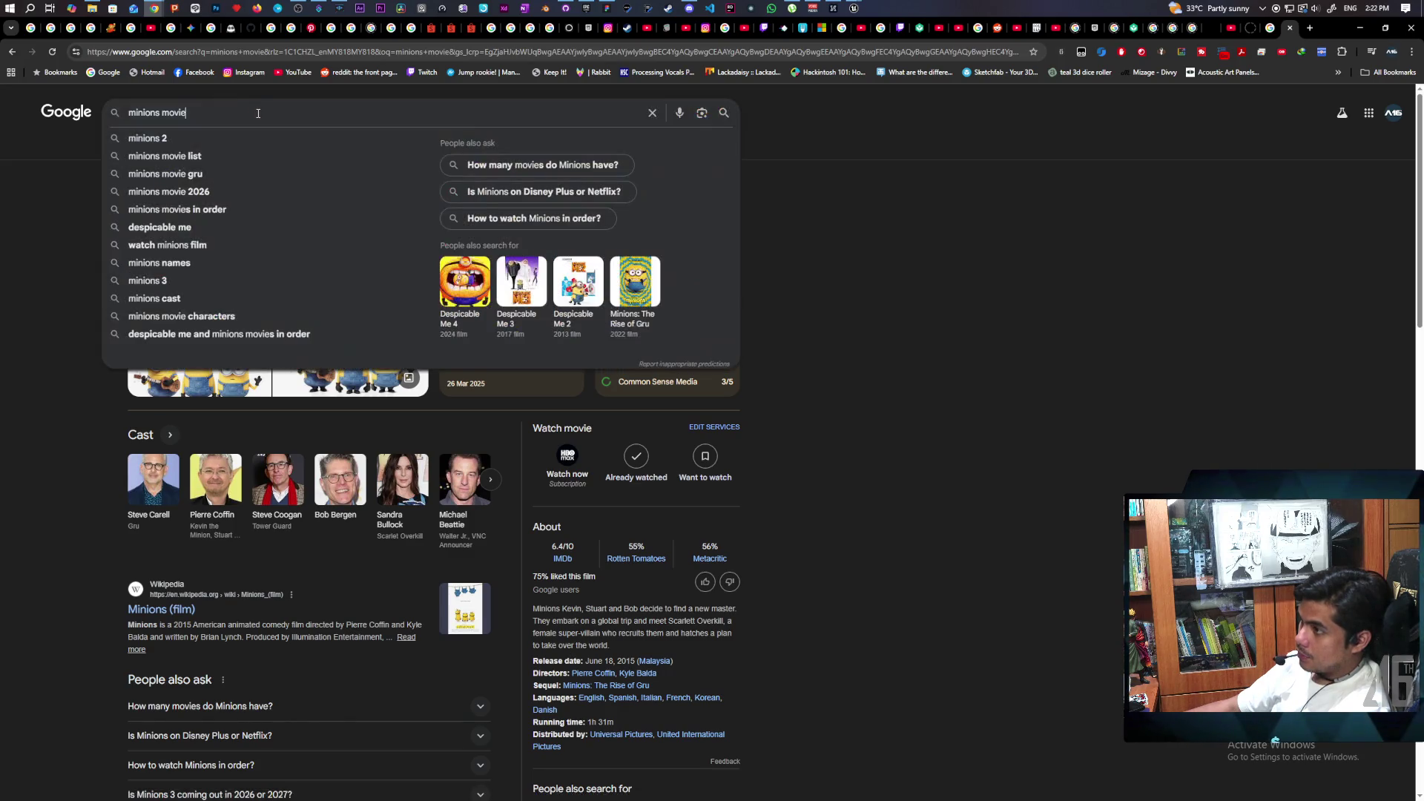
{"action": "type", "text": " sc"}
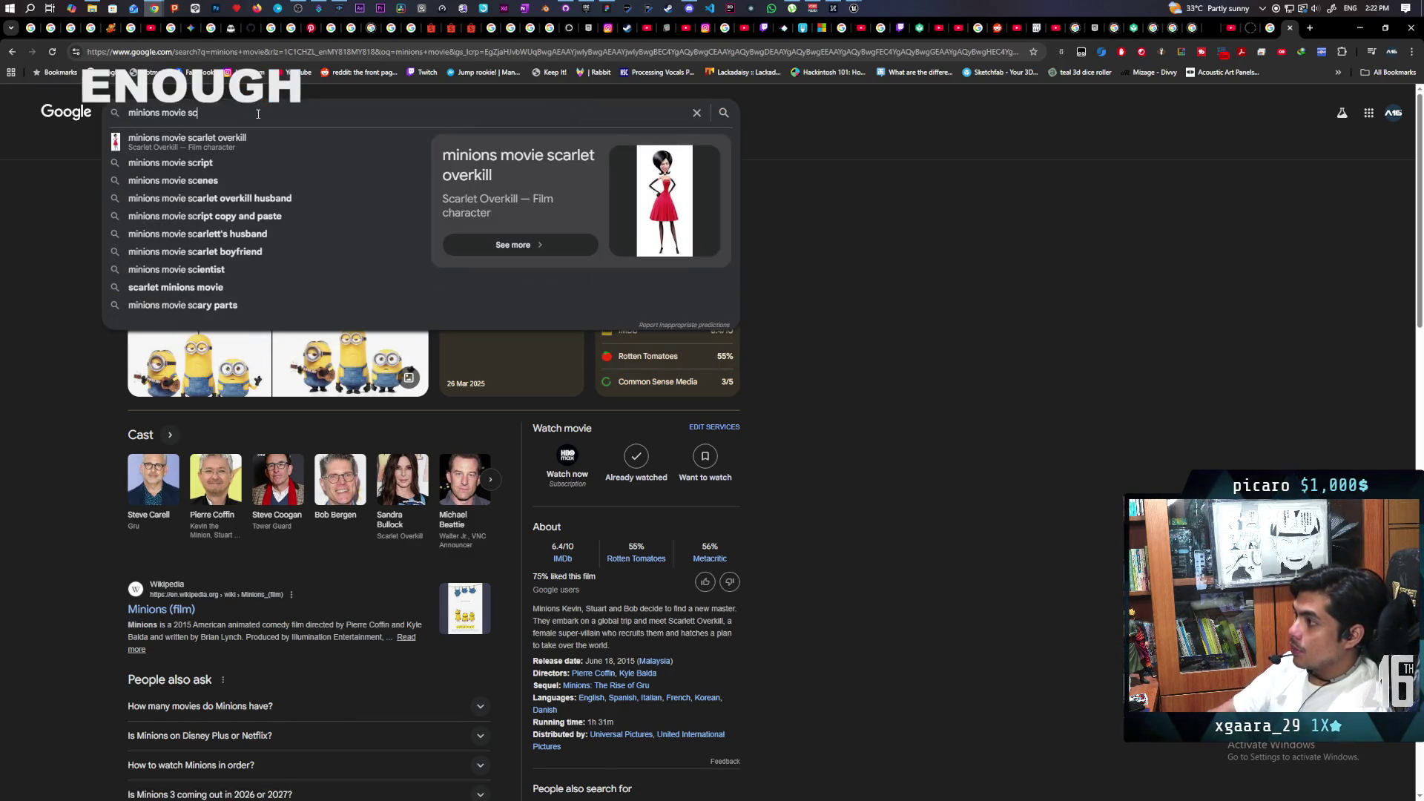
{"action": "left_click", "coordinate": [255, 144]}
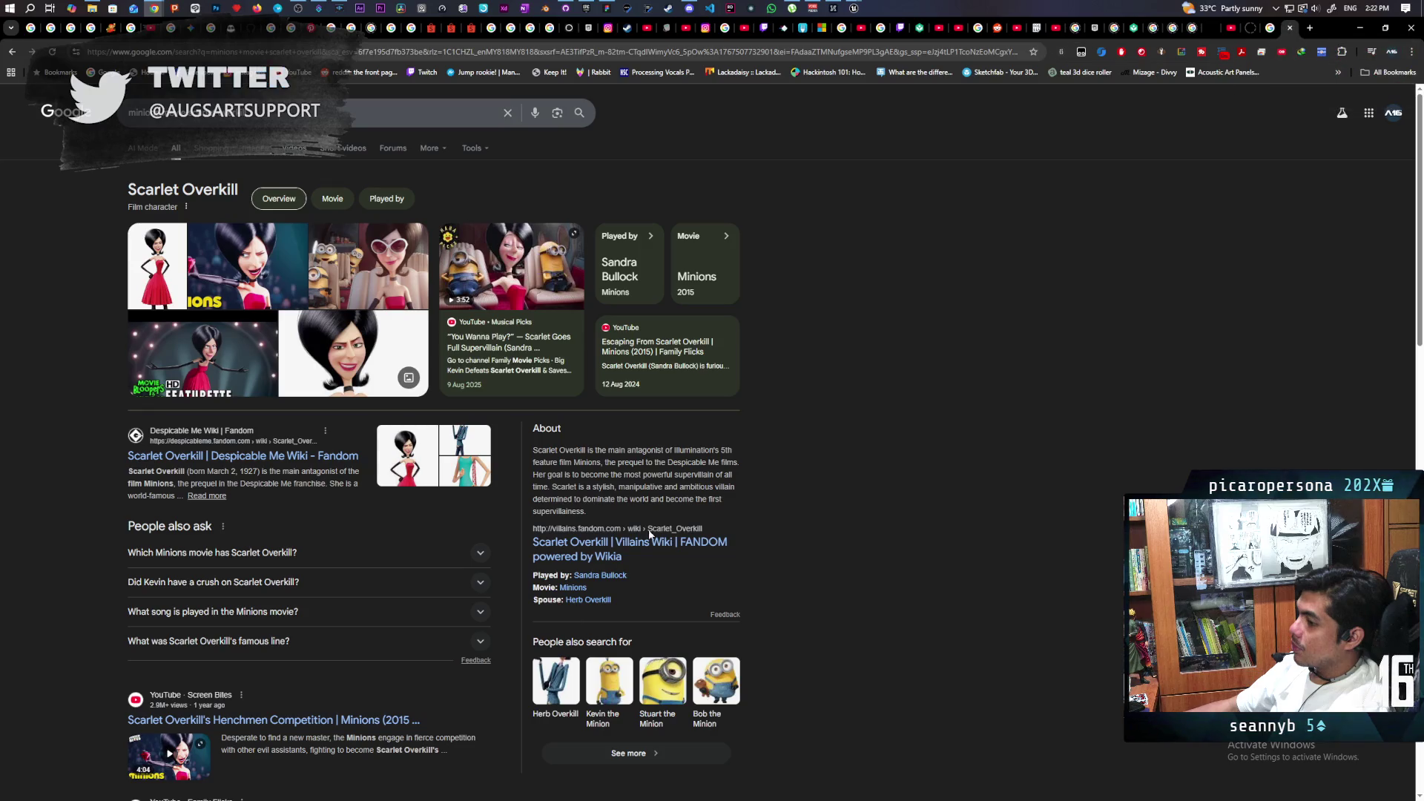
{"action": "scroll", "coordinate": [194, 549], "scroll_direction": "down", "scroll_amount": 3}
{"action": "left_click", "coordinate": [158, 530]}
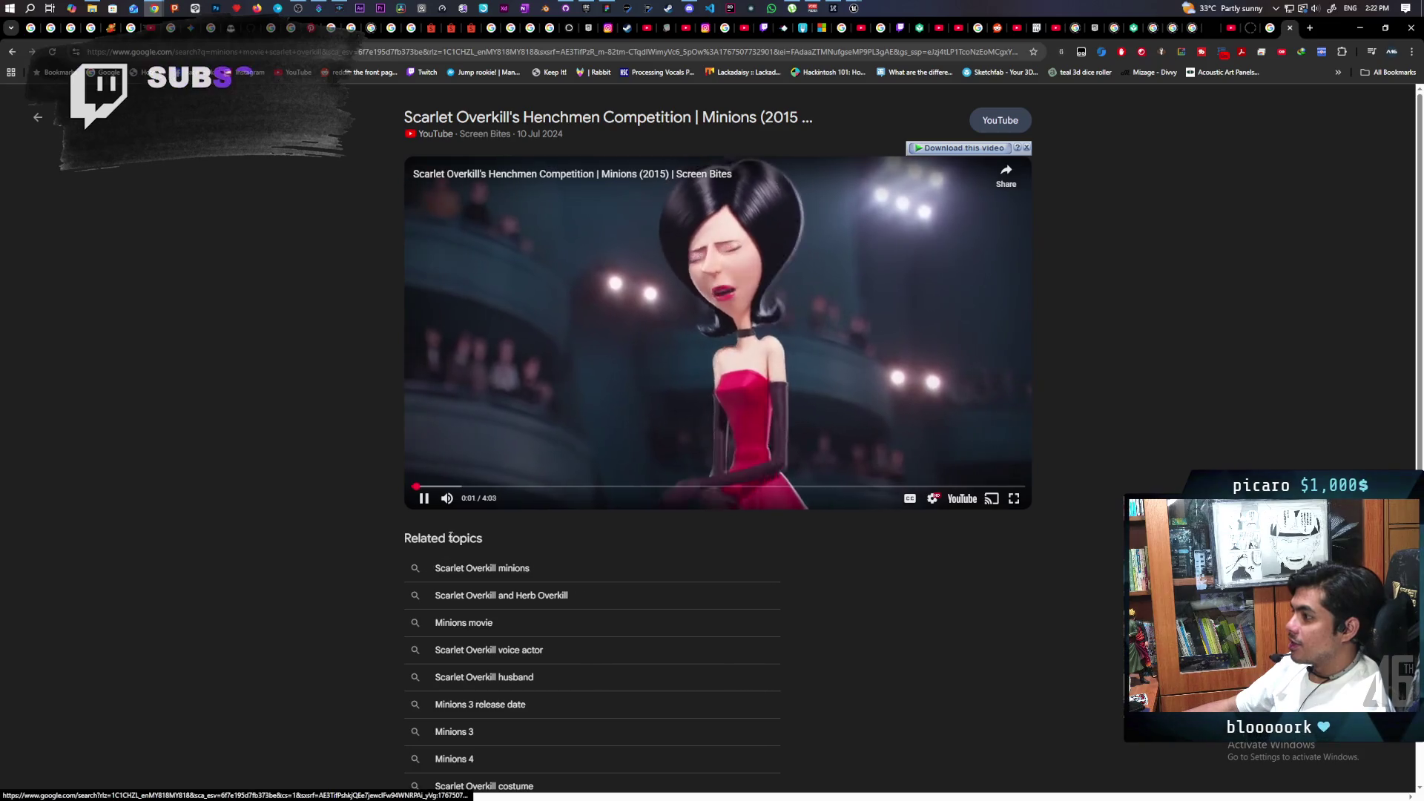
Lower the volume and let the Henchmen Competition clip play to its Screen Bites end card.
{"action": "left_click", "coordinate": [470, 500]}
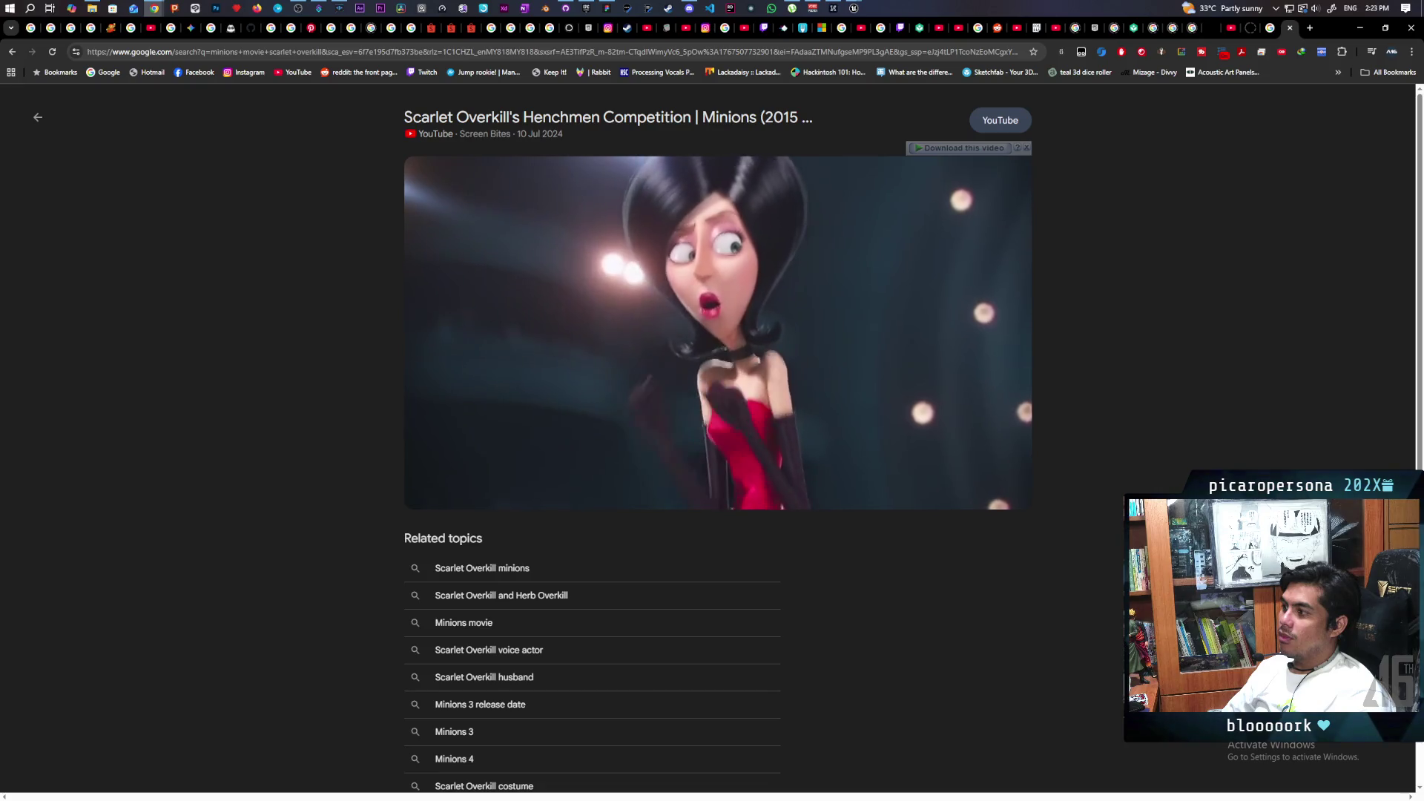
{"action": "mouse_move", "coordinate": [806, 404]}
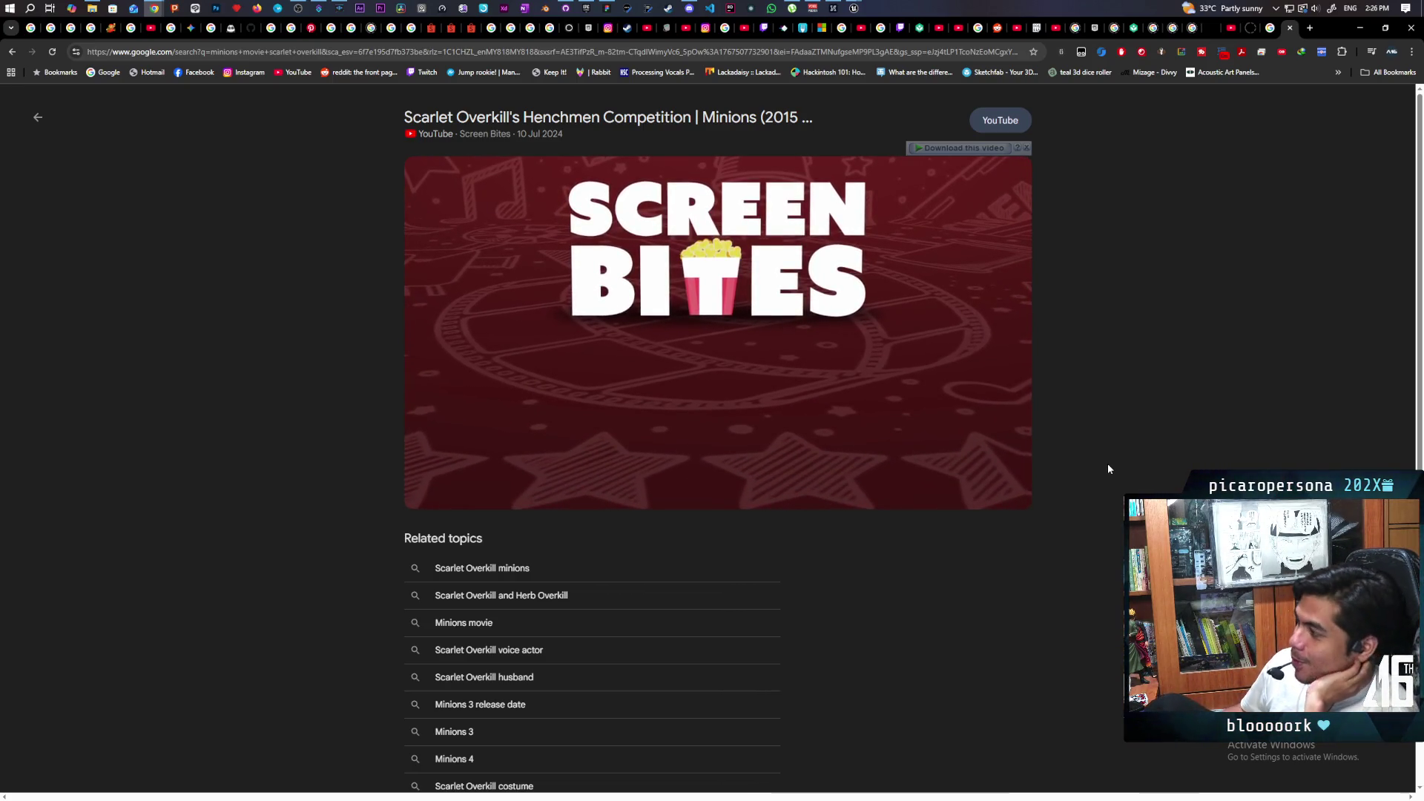
Close the Scarlet Overkill video tab, minimize Chrome, then restore it with Alt+Tab.
{"action": "left_click", "coordinate": [1290, 28]}
{"action": "left_click", "coordinate": [1358, 30]}
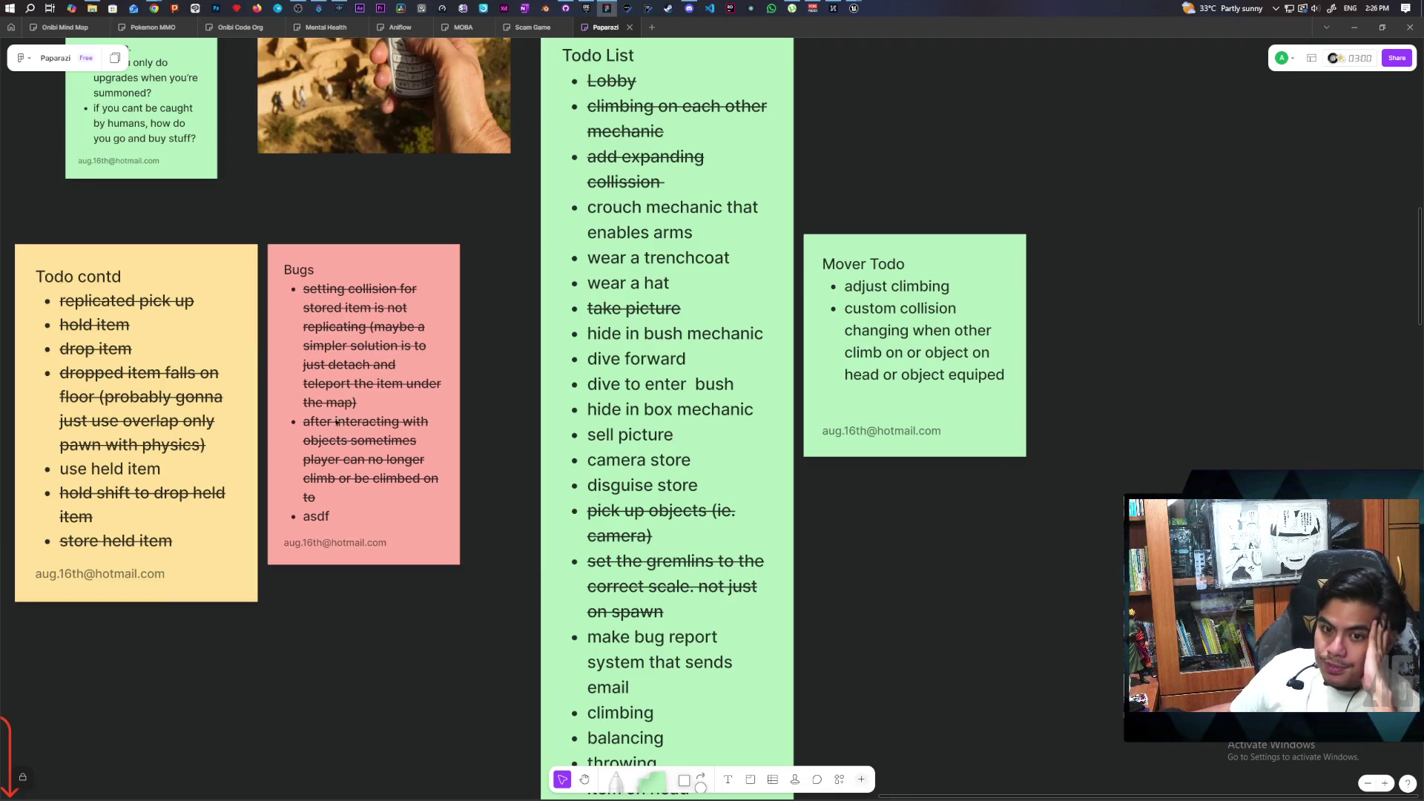
{"action": "key", "text": "alt+Tab"}
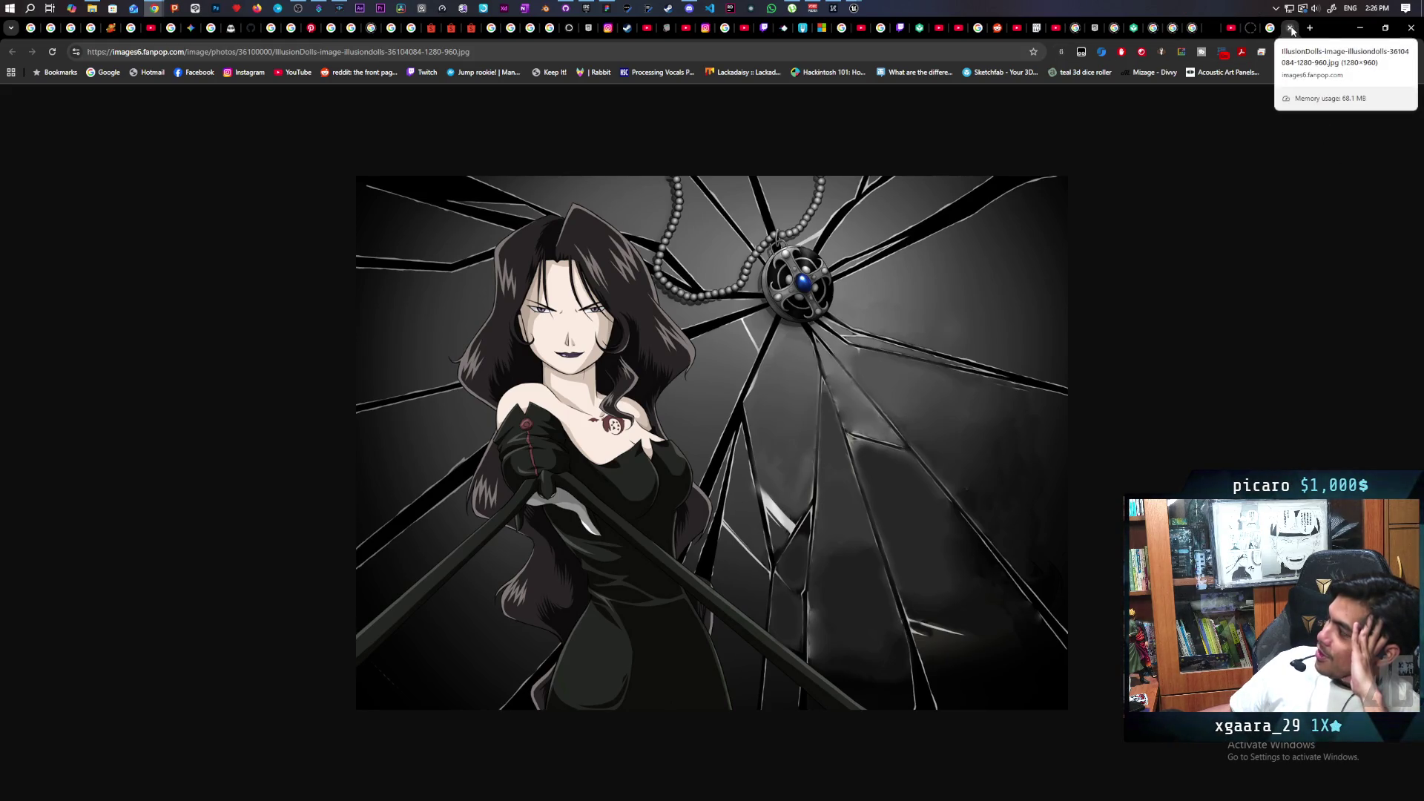
Close the fanpop image tab and minimize Chrome to reveal the FigJam todo board.
{"action": "left_click", "coordinate": [1291, 28]}
{"action": "left_click", "coordinate": [1355, 30]}
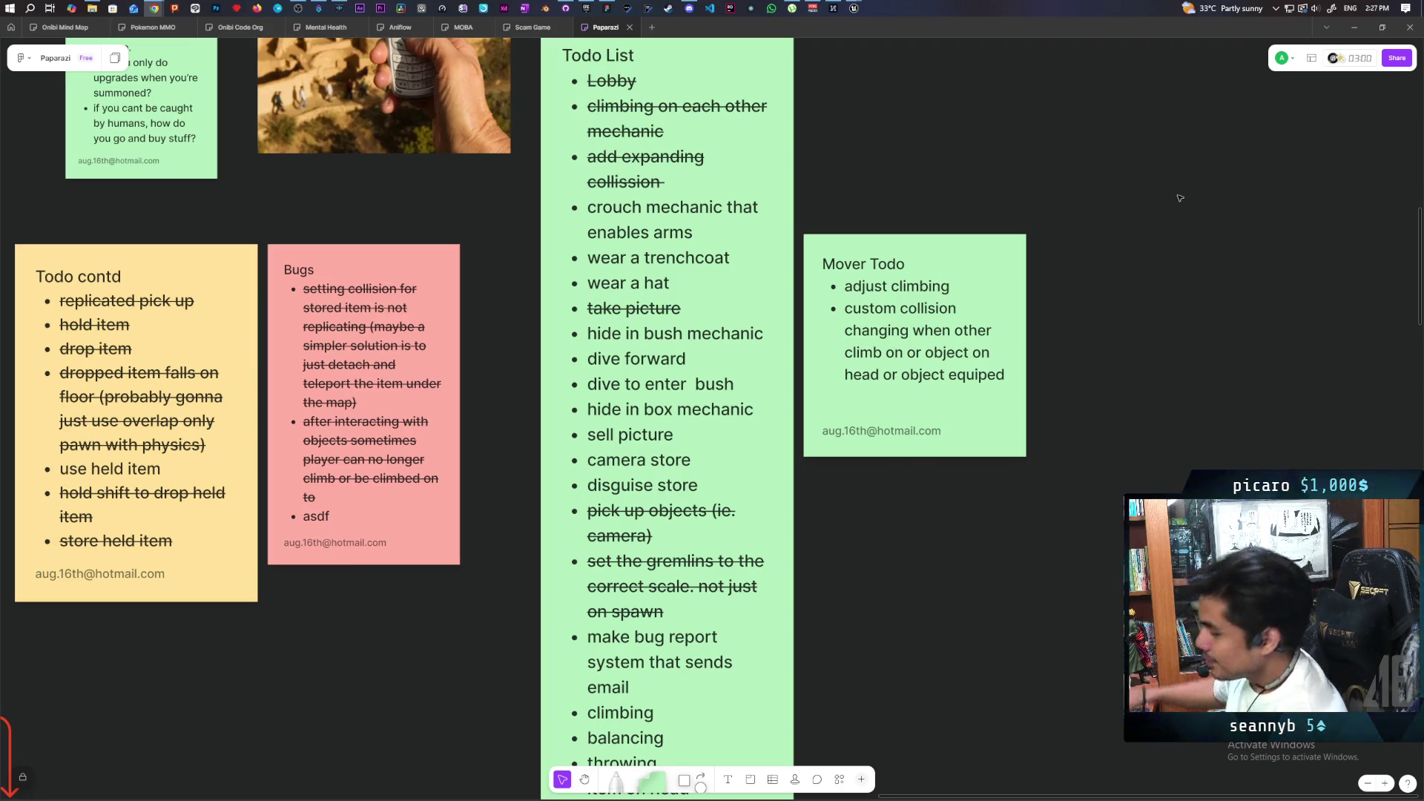
{"action": "mouse_move", "coordinate": [149, 18]}
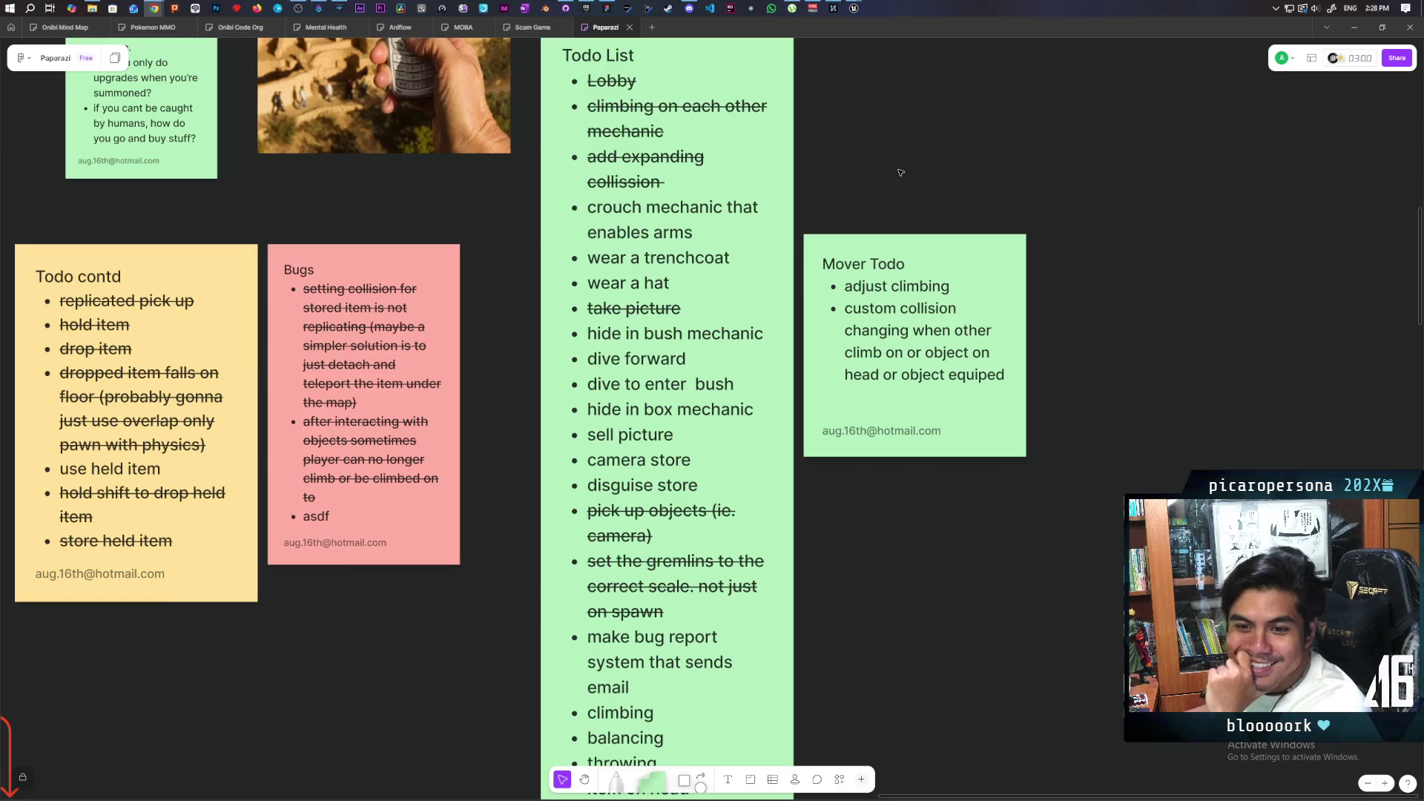
{"action": "mouse_move", "coordinate": [854, 8]}
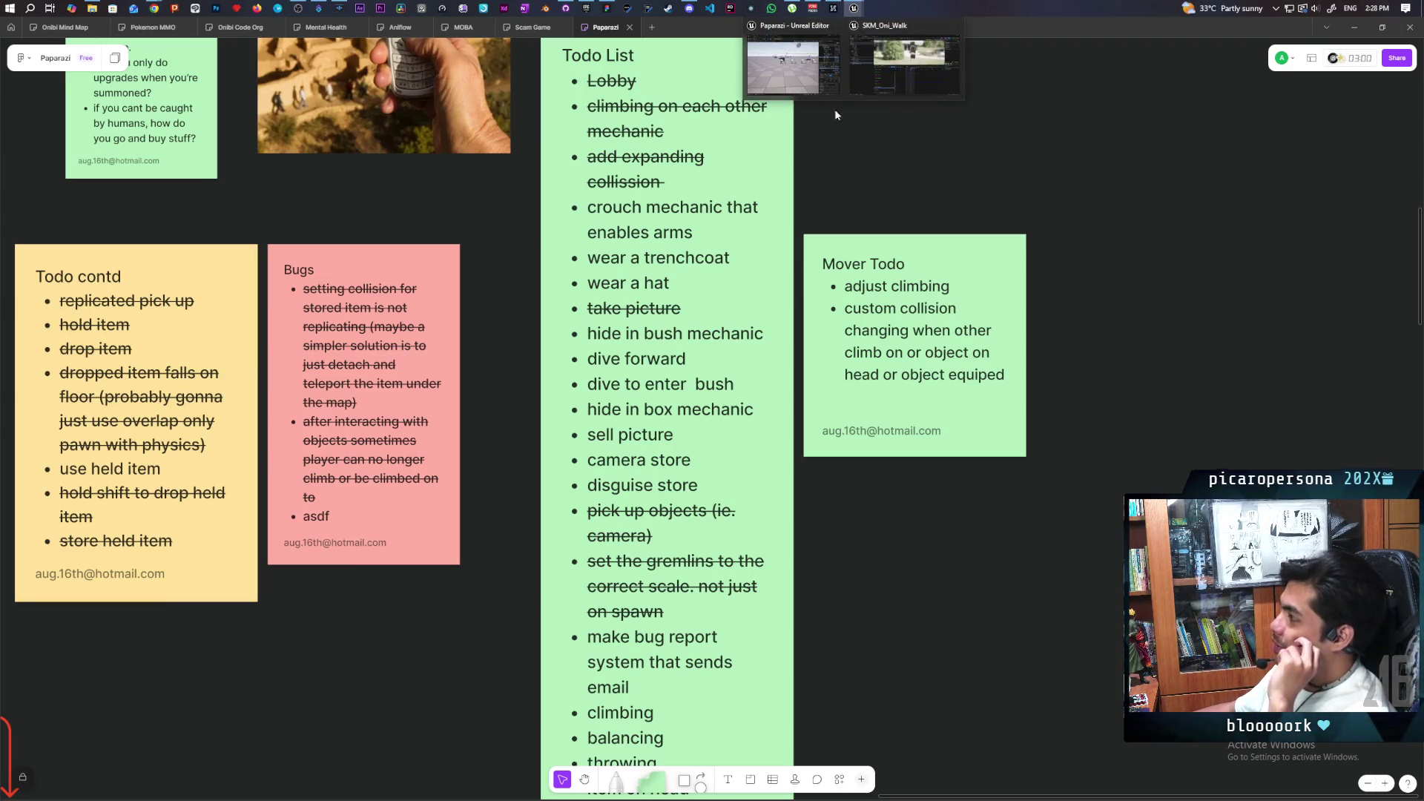
Bring the Paparazzi Unreal Editor forward and start a multiplayer Play In Editor session.
{"action": "left_click", "coordinate": [792, 66]}
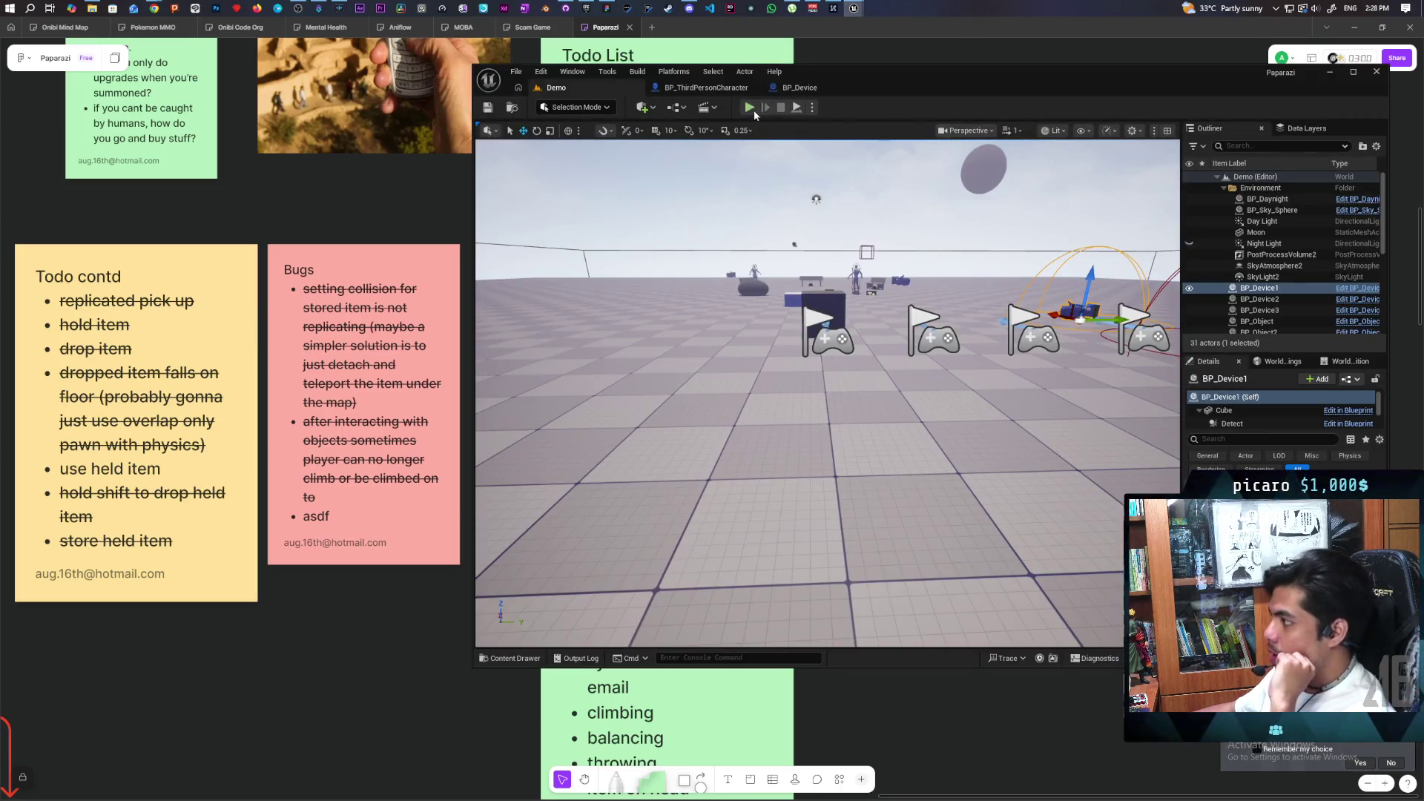
{"action": "left_click", "coordinate": [749, 107]}
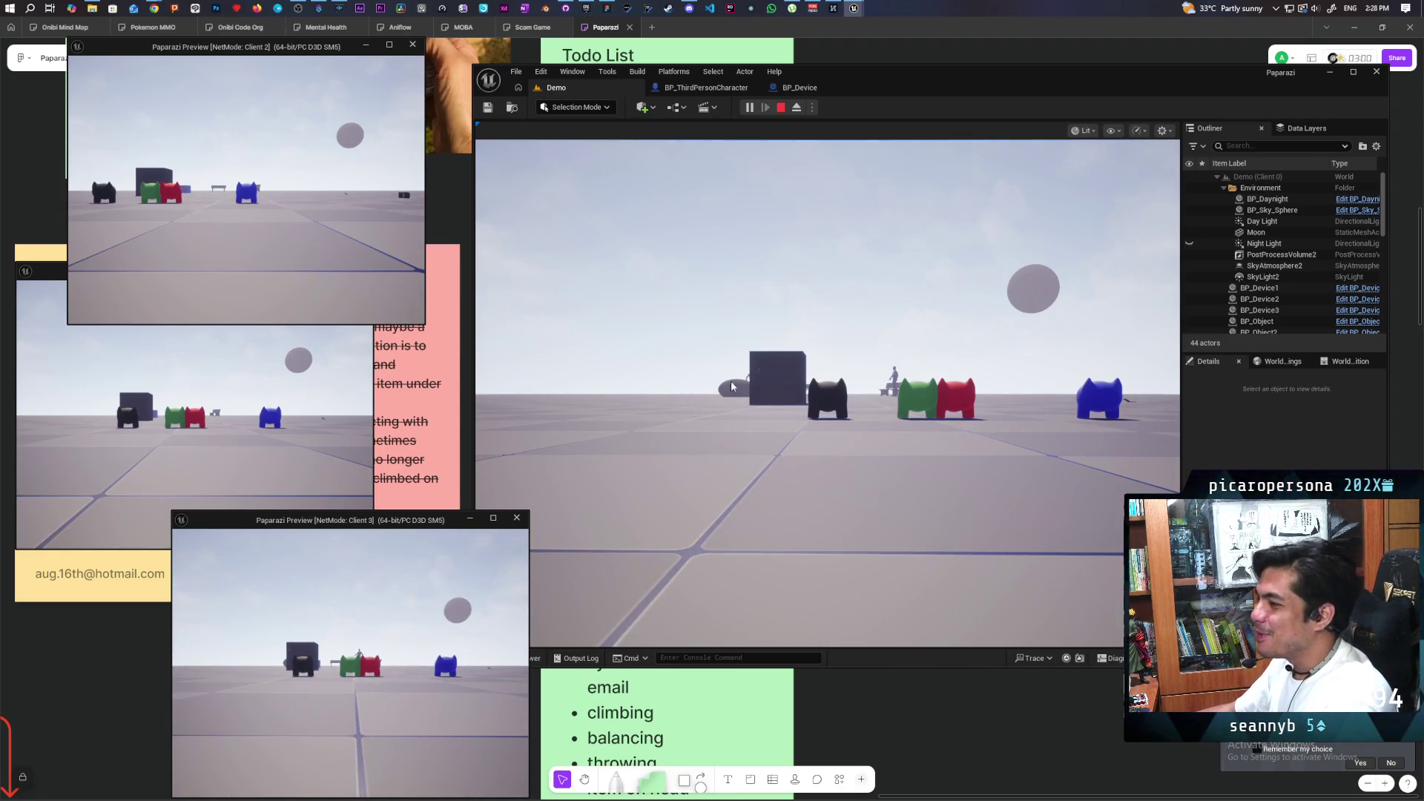
Walk the player across the checkered floor past the green and red cats to the blue cube.
{"action": "left_click", "coordinate": [827, 393]}
{"action": "key", "text": "w"}
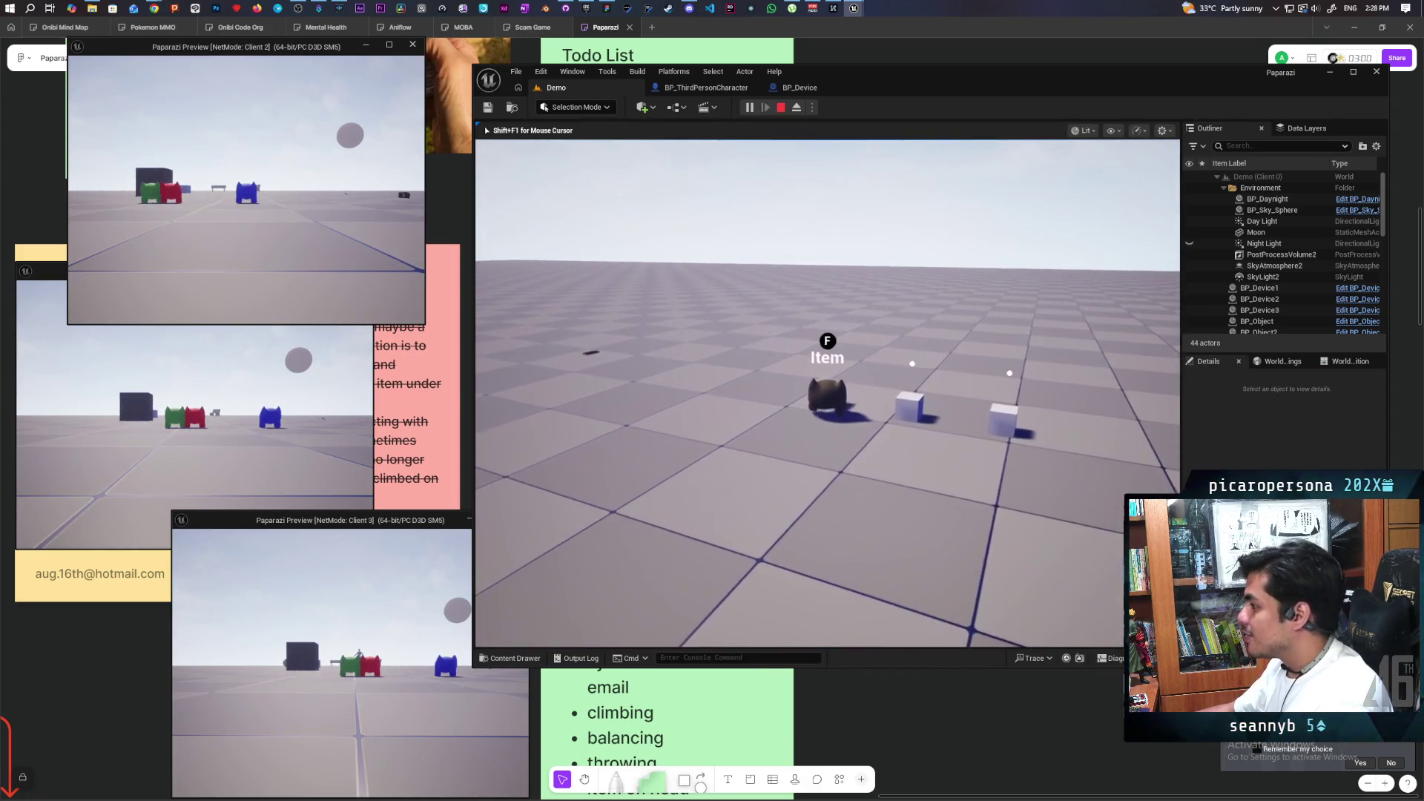
{"action": "key", "text": "w"}
{"action": "key", "text": "w"}
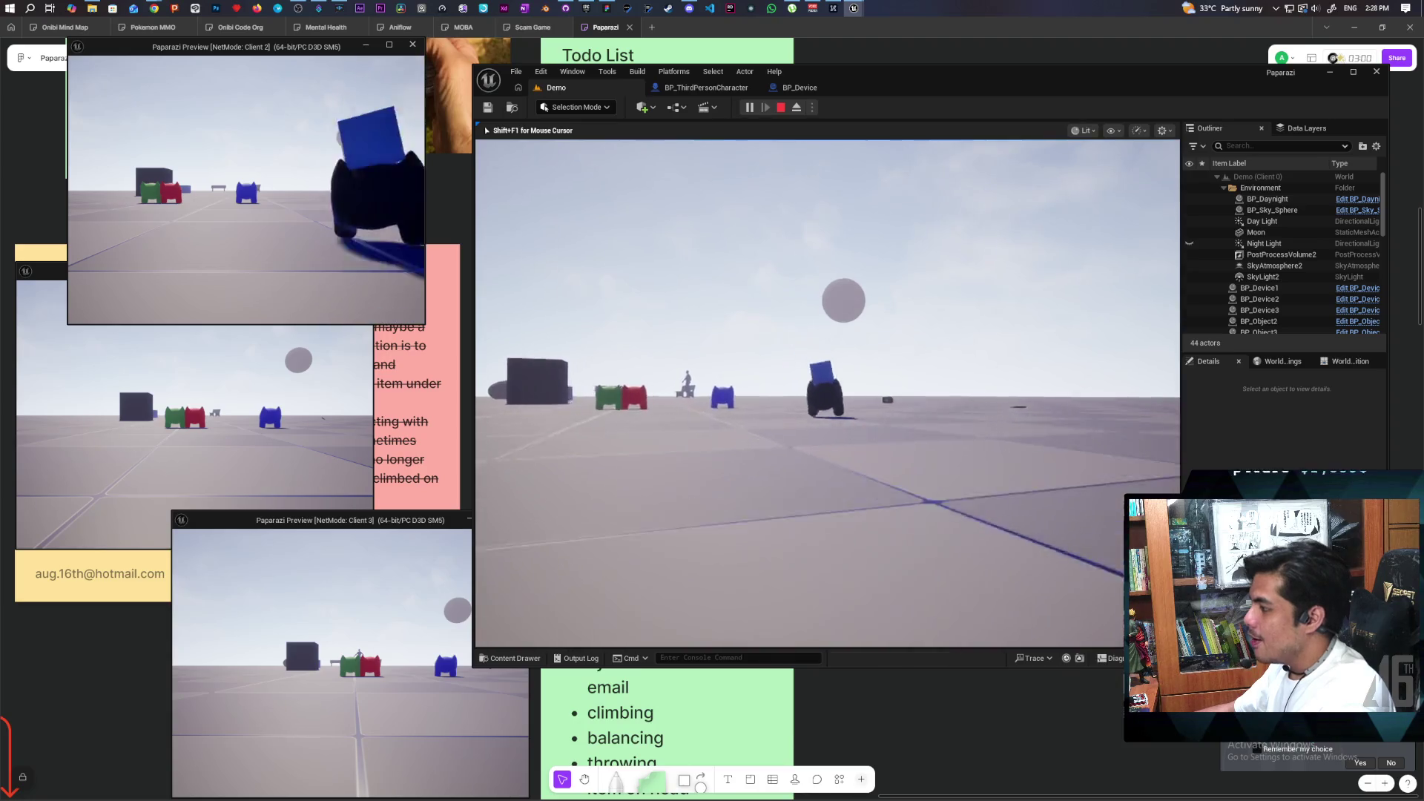
{"action": "key", "text": "w"}
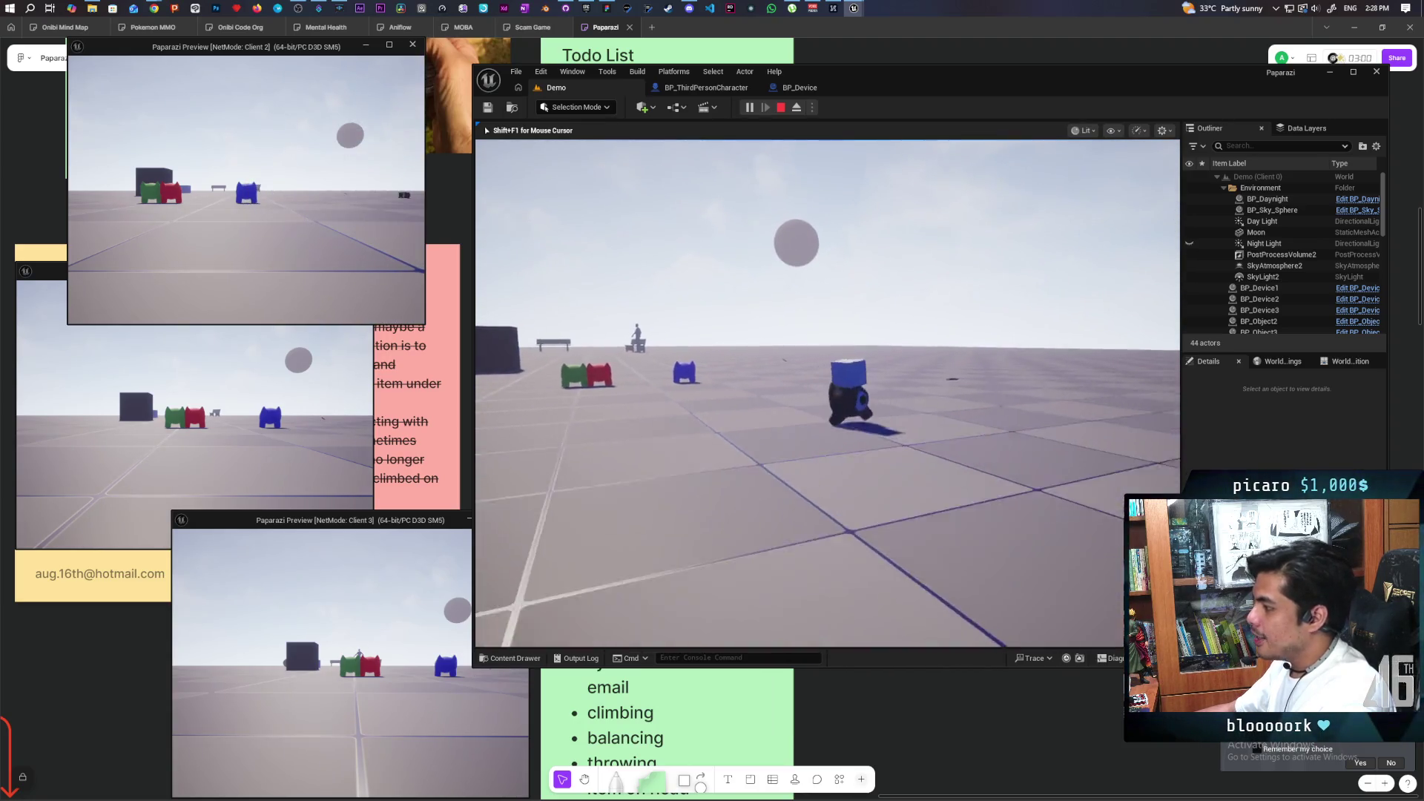
{"action": "key", "text": "w"}
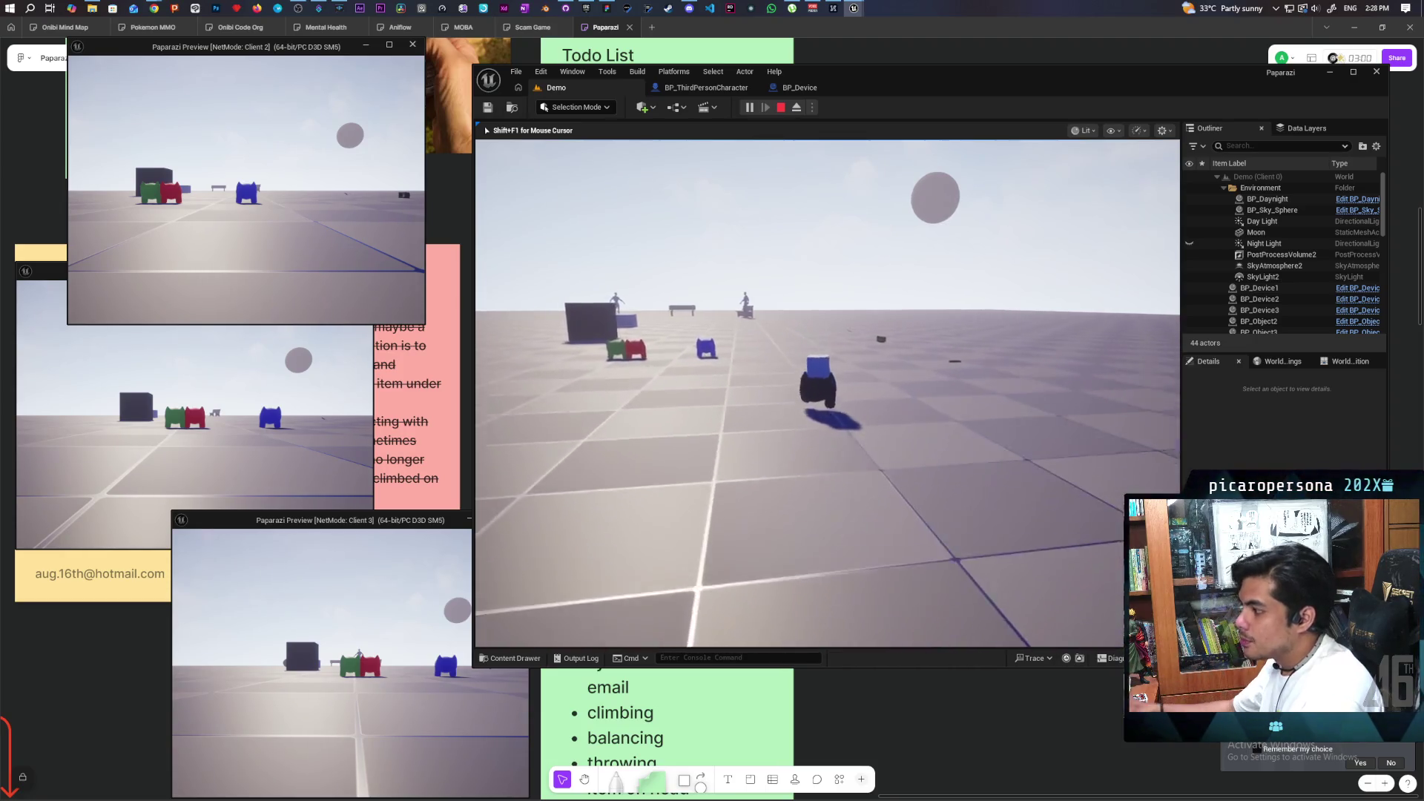
{"action": "key", "text": "w"}
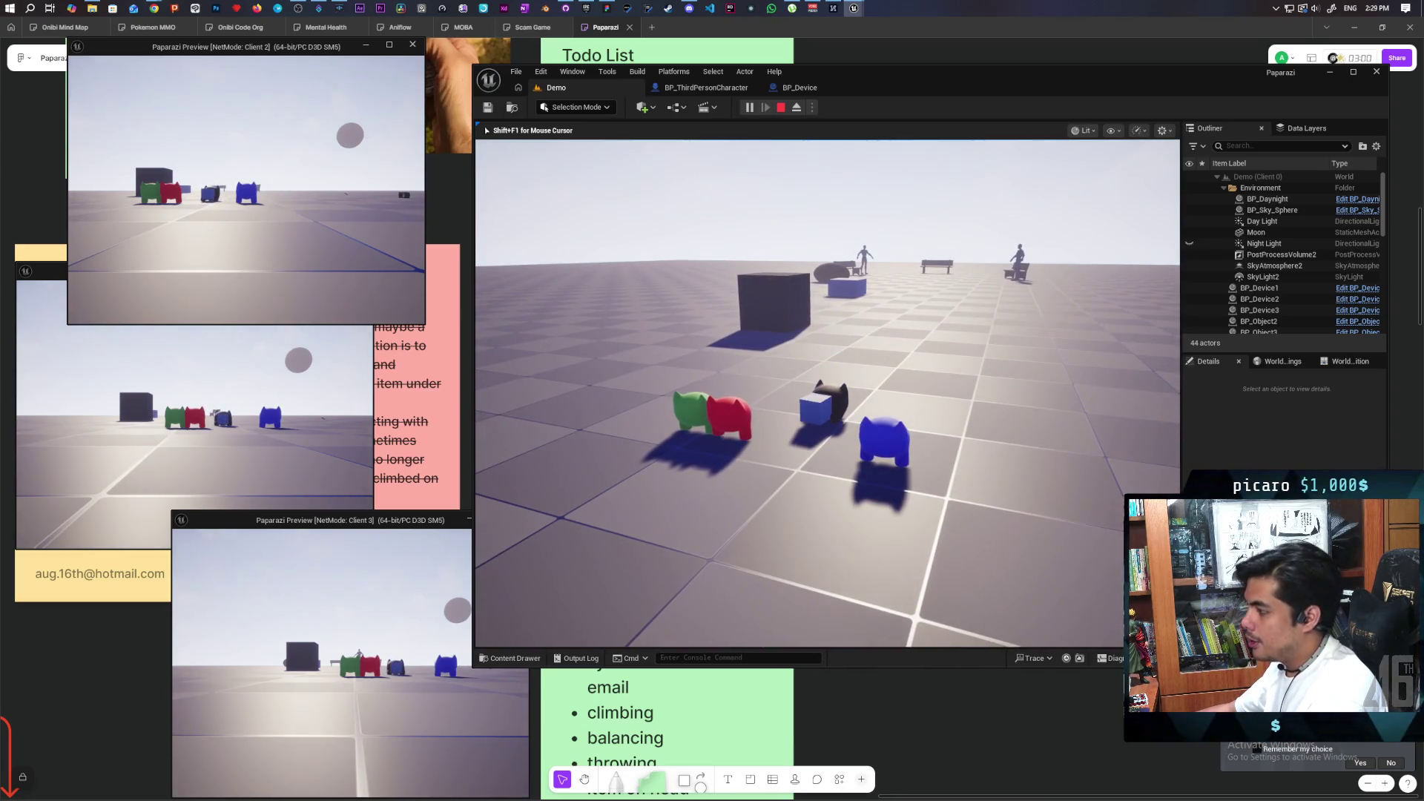
{"action": "key", "text": "w"}
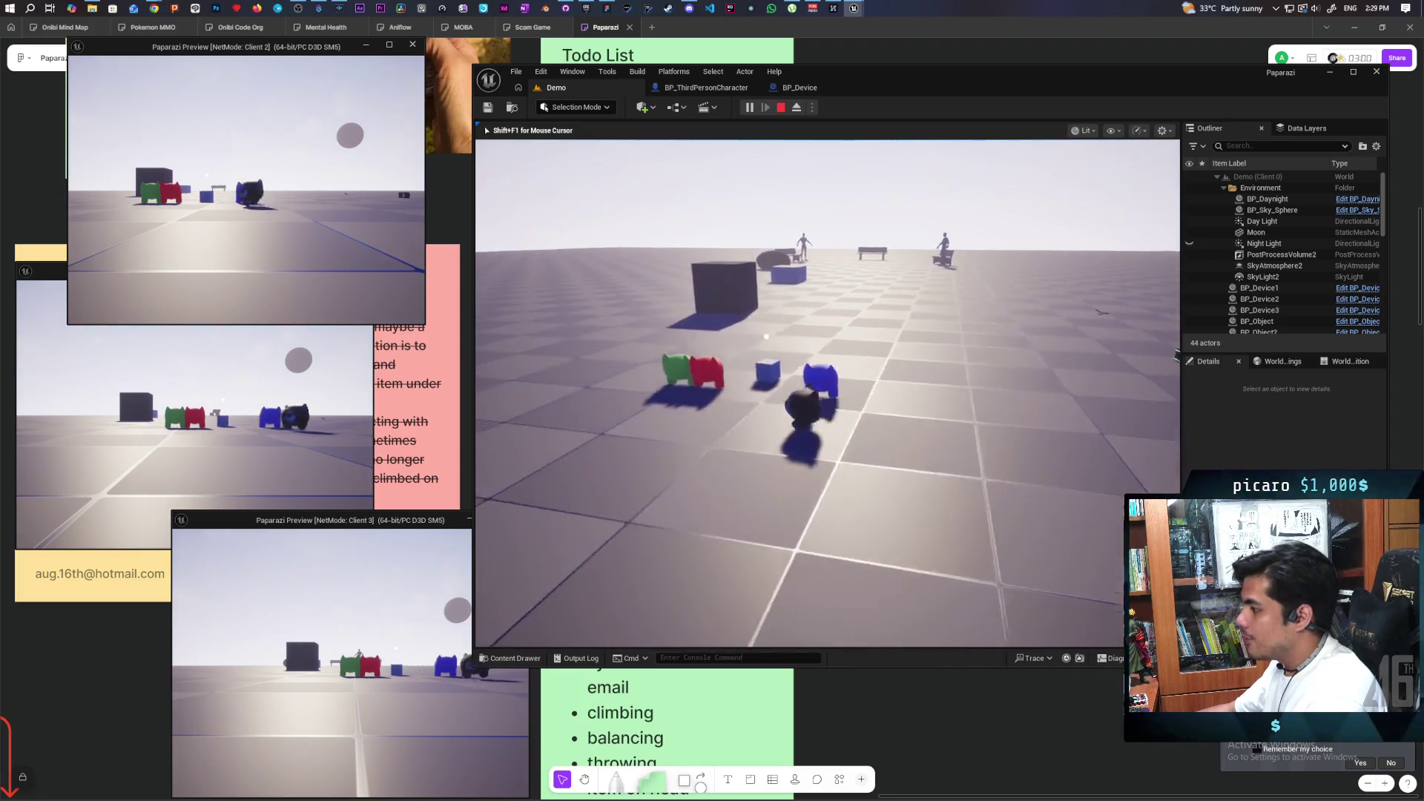
{"action": "key", "text": "w"}
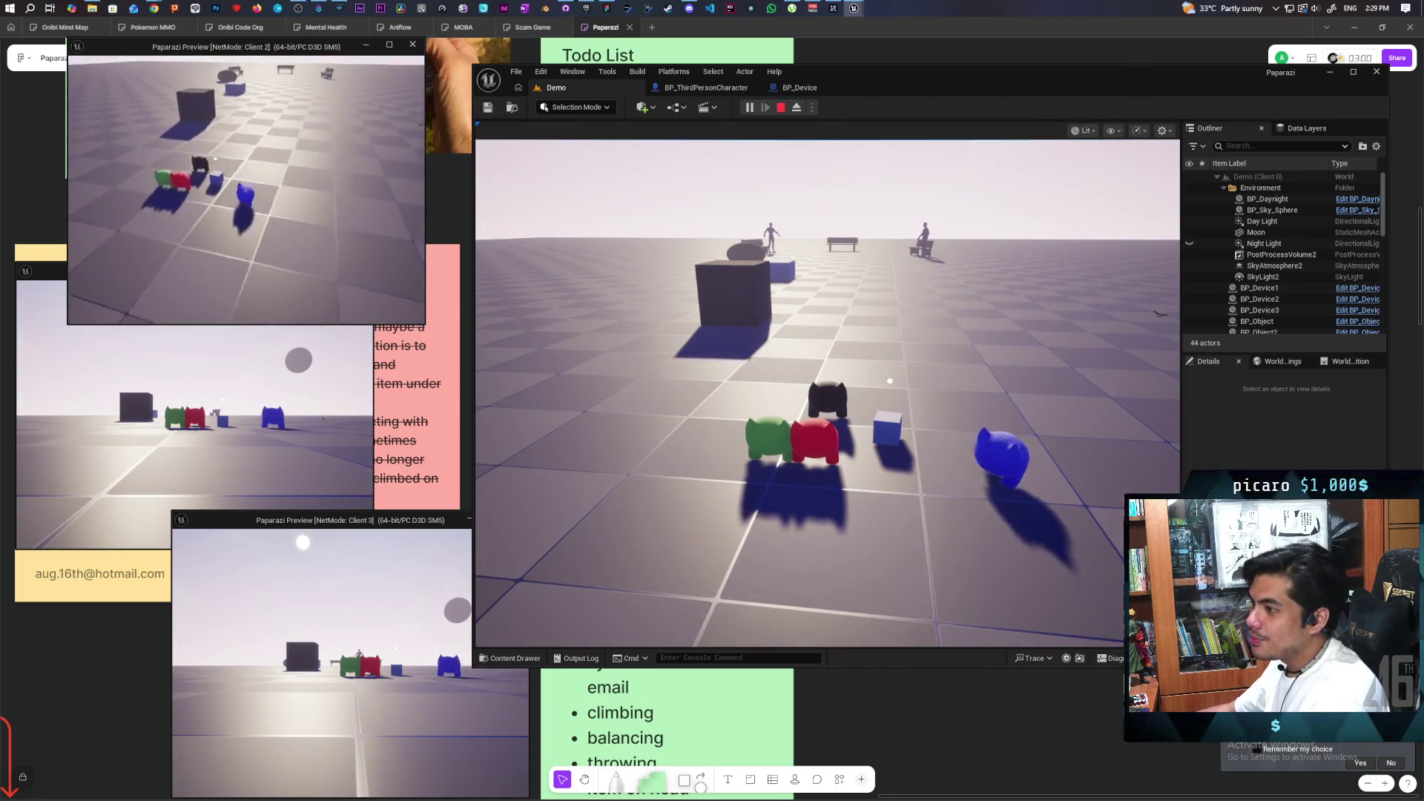
{"action": "key", "text": "w"}
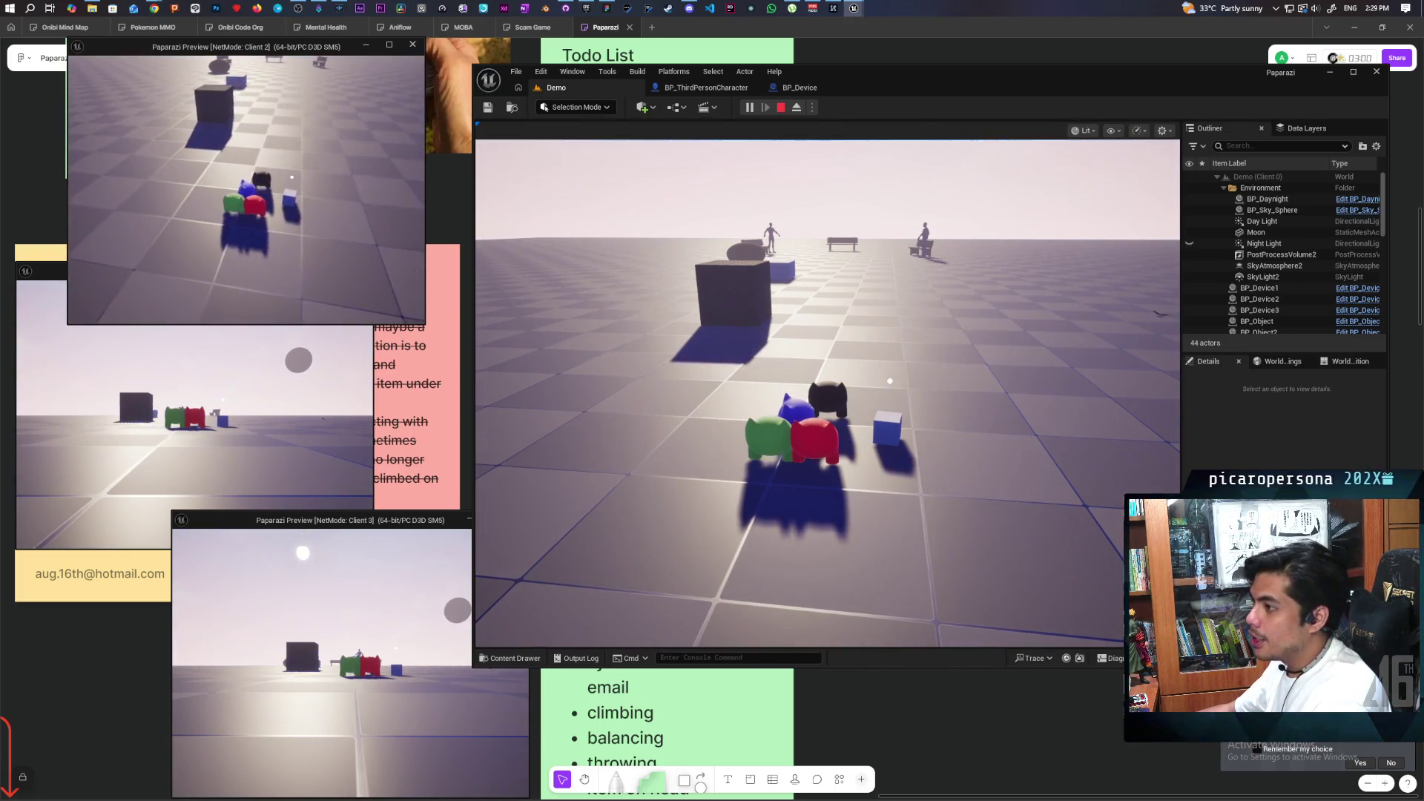
{"action": "key", "text": "alt+Tab"}
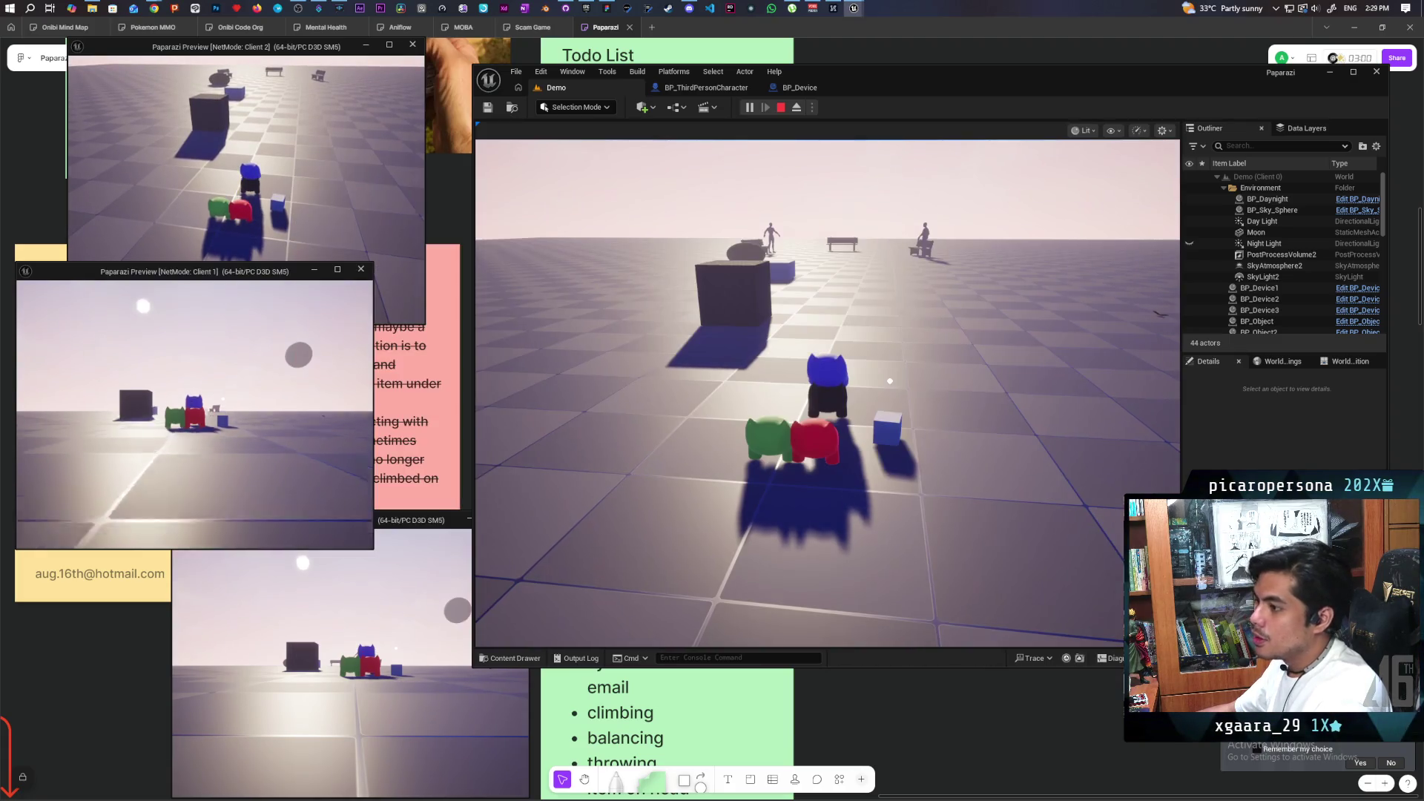
Switch to Client 3 and walk its green character off and back up to the stack.
{"action": "key", "text": "alt+Tab"}
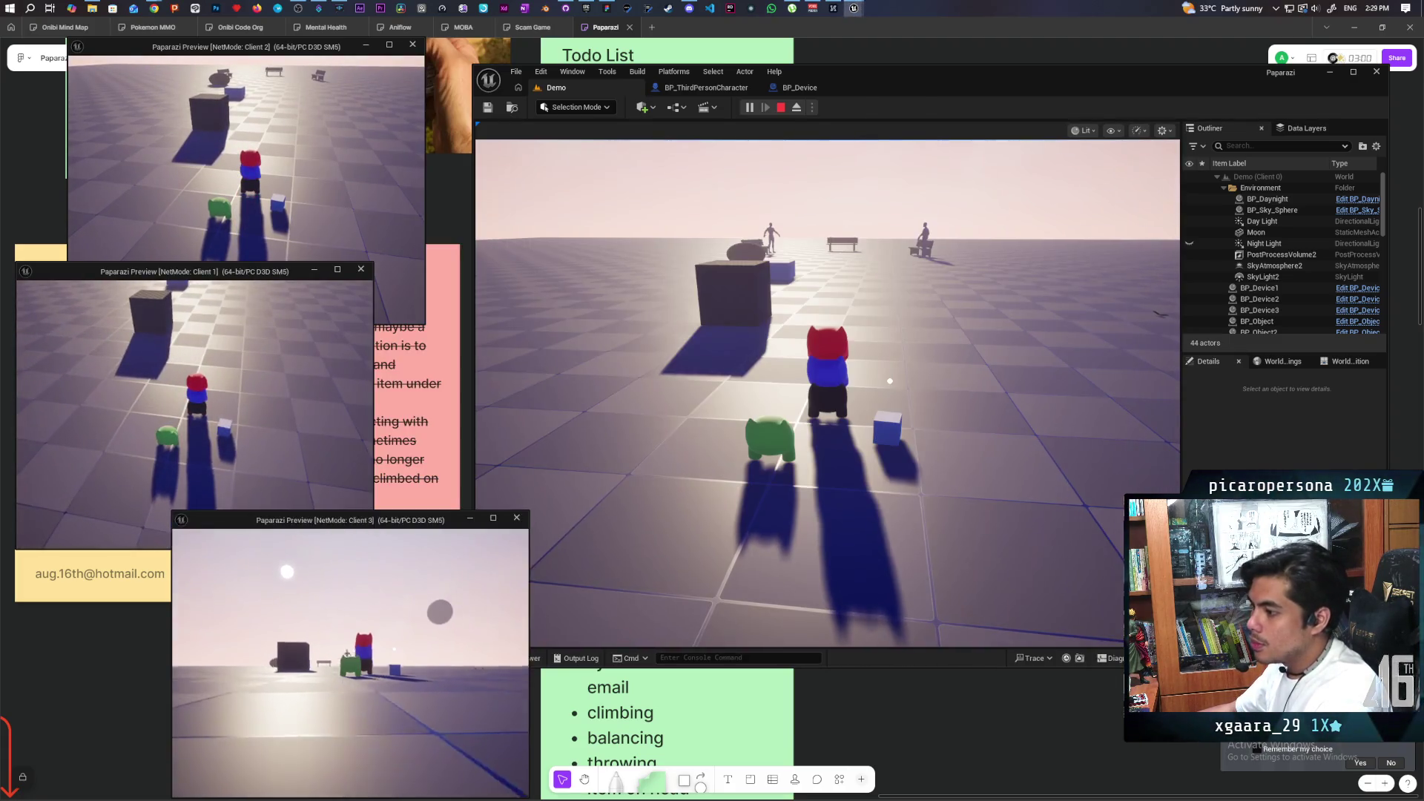
{"action": "left_click", "coordinate": [890, 380]}
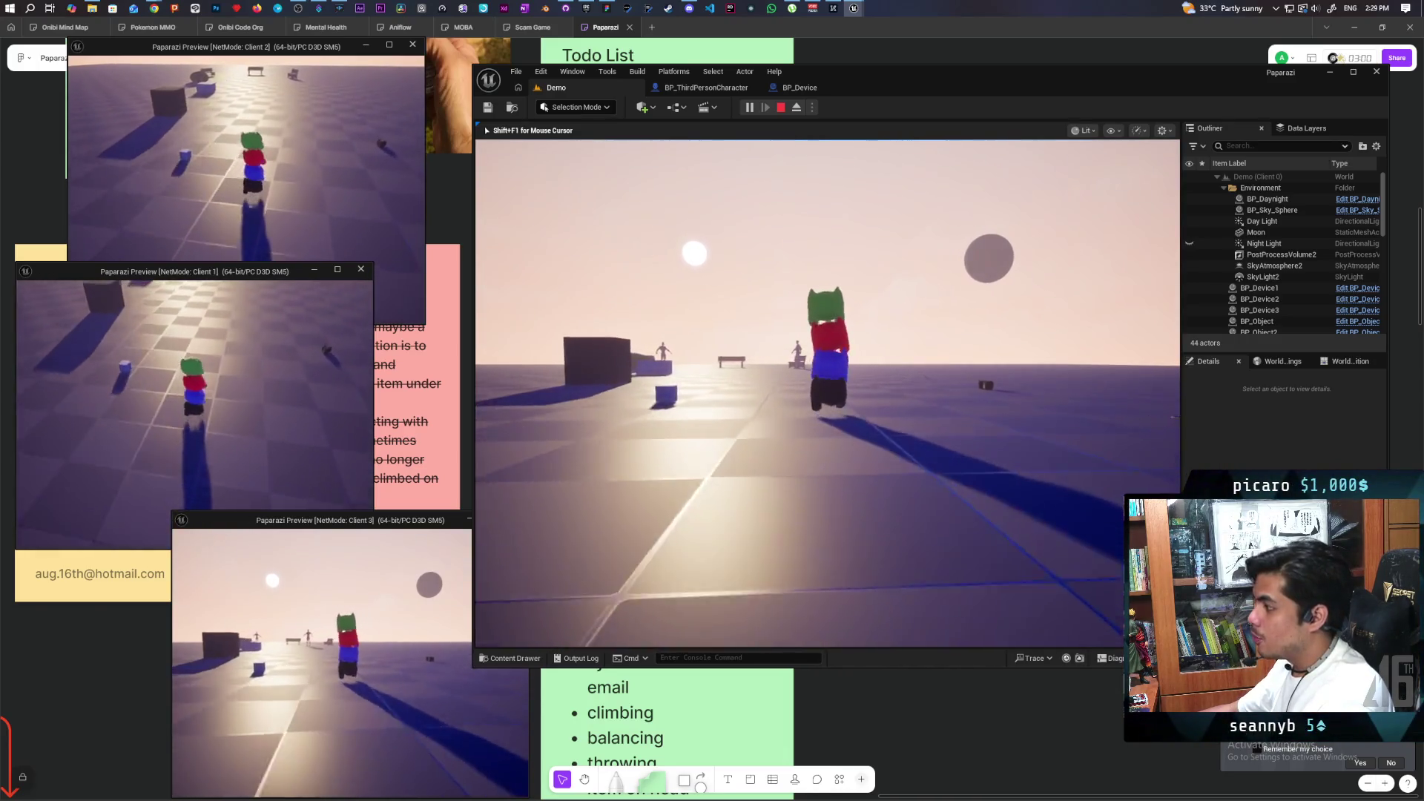
{"action": "key", "text": "shift+F1"}
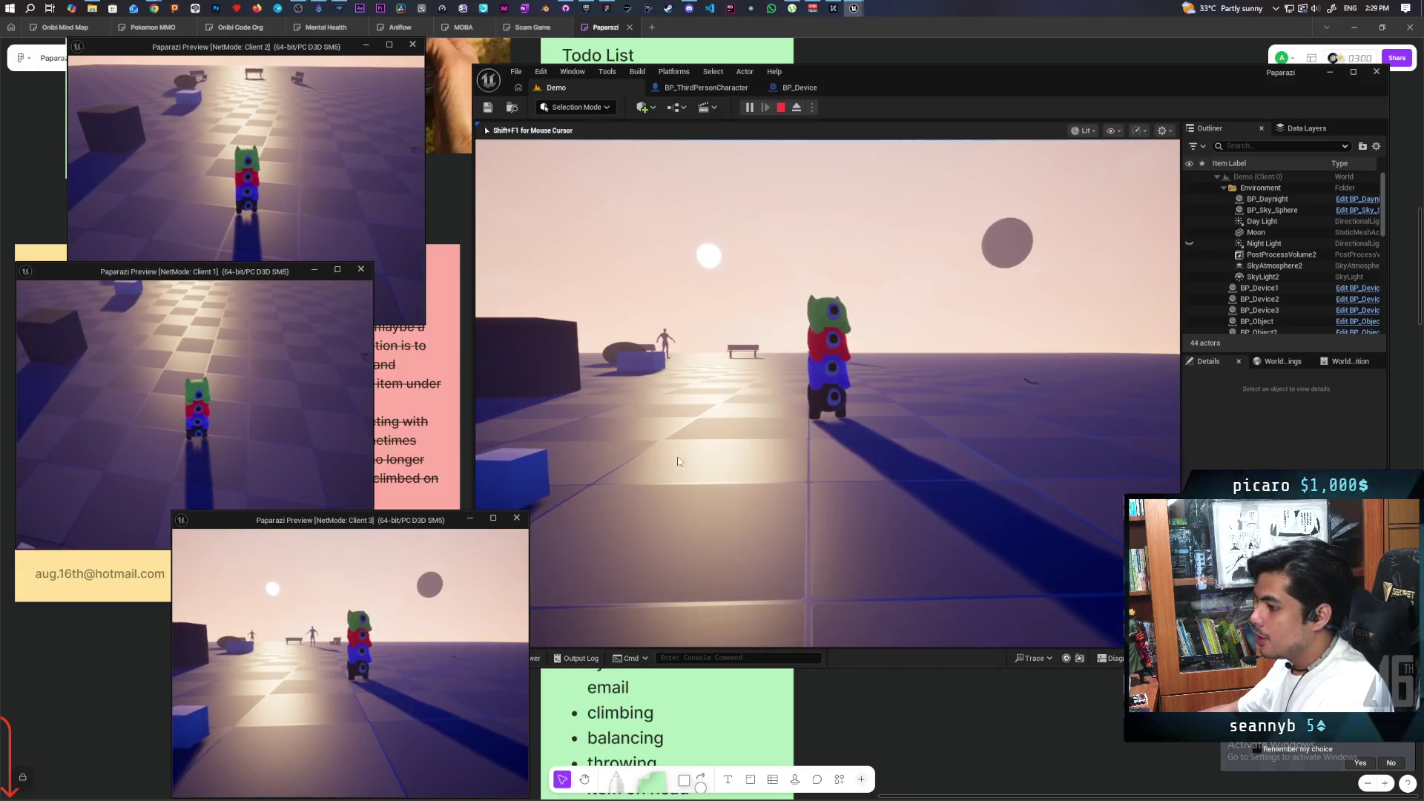
{"action": "key", "text": "space"}
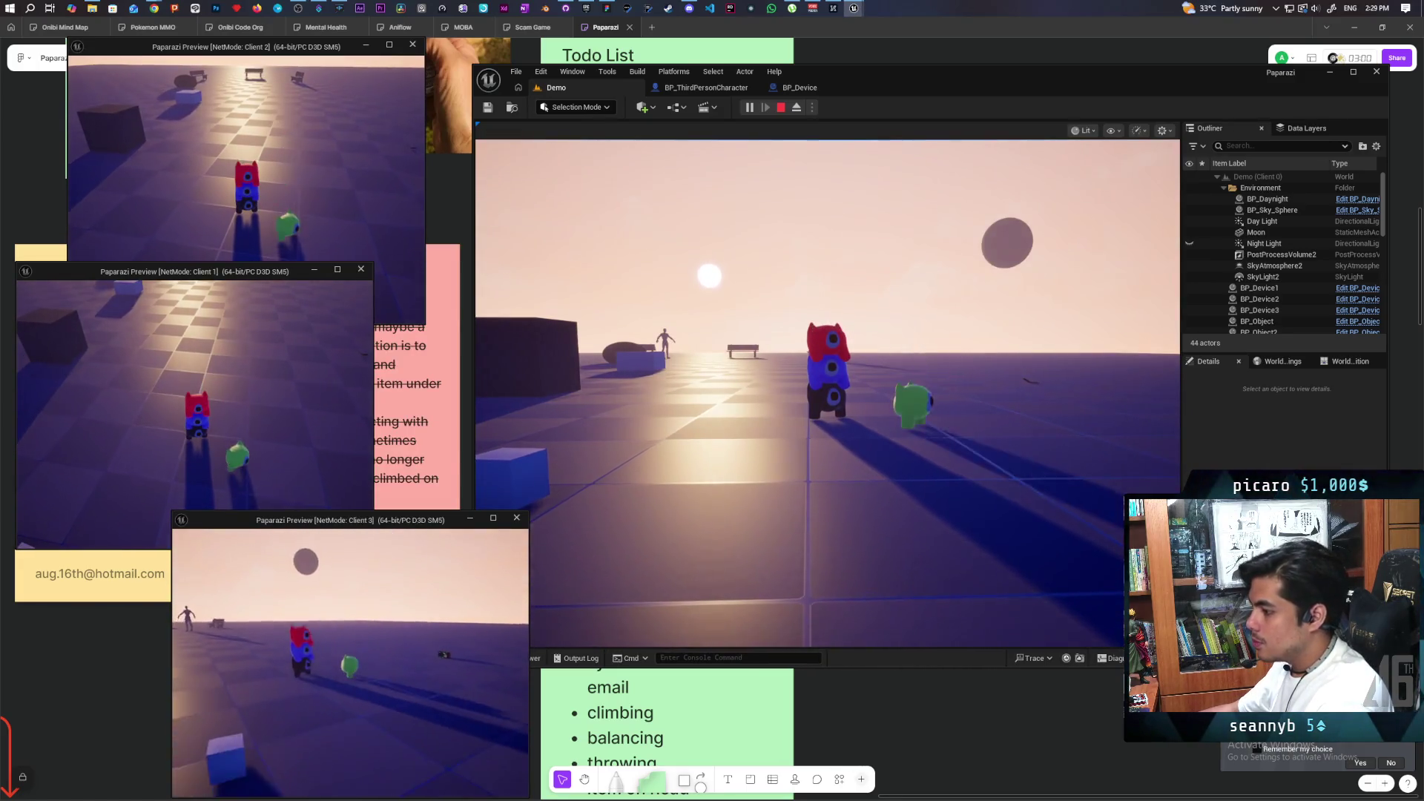
{"action": "key", "text": "w"}
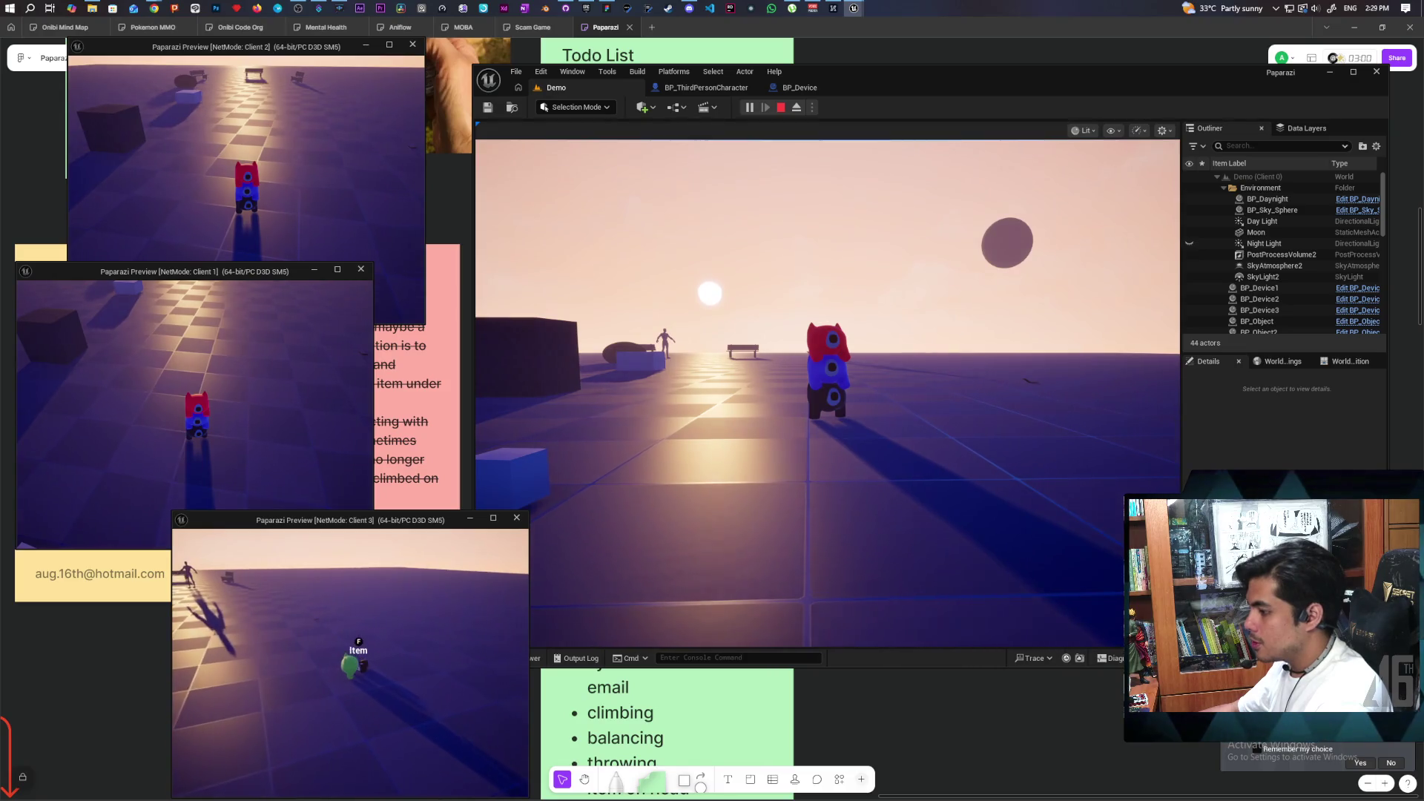
{"action": "mouse_move", "coordinate": [350, 662]}
{"action": "key", "text": "w"}
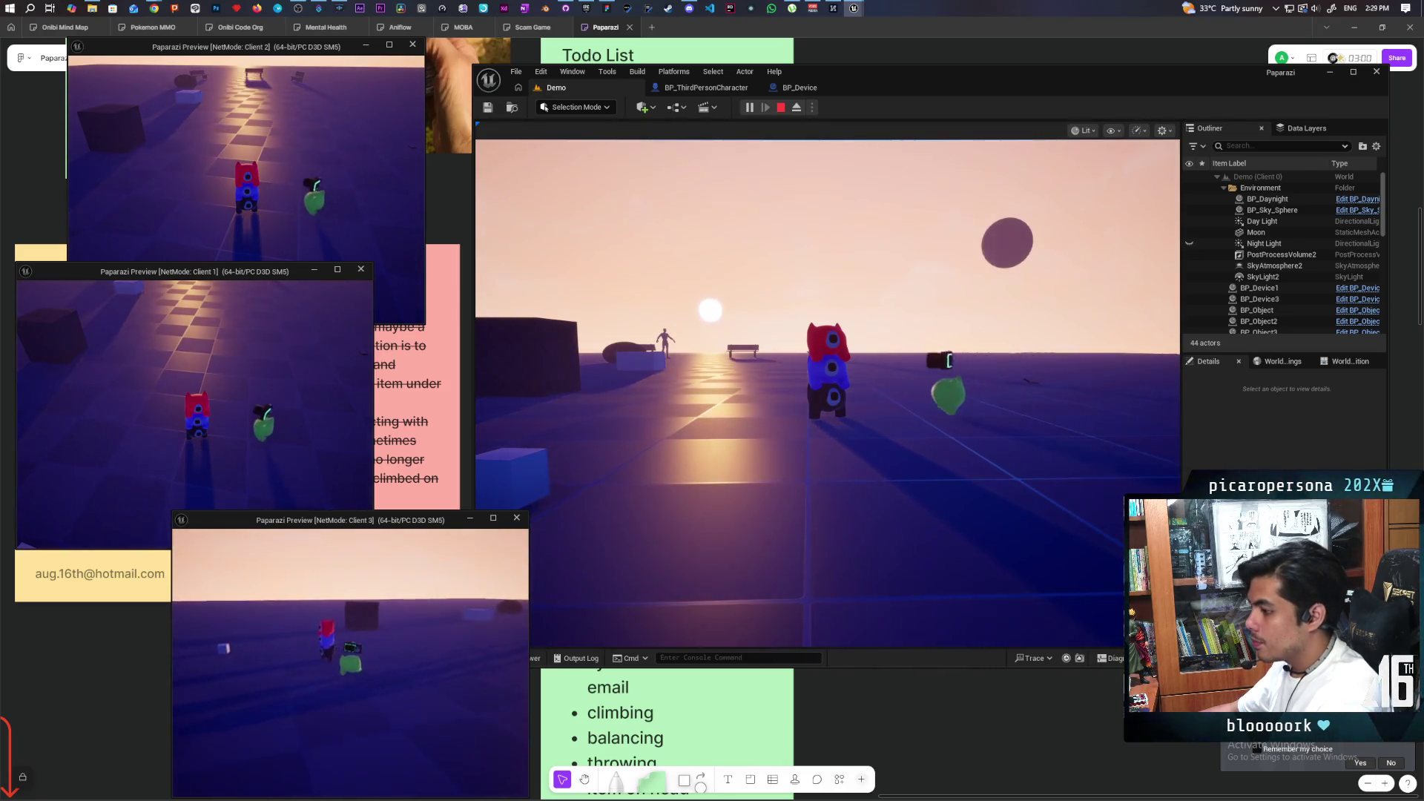
{"action": "key", "text": "w"}
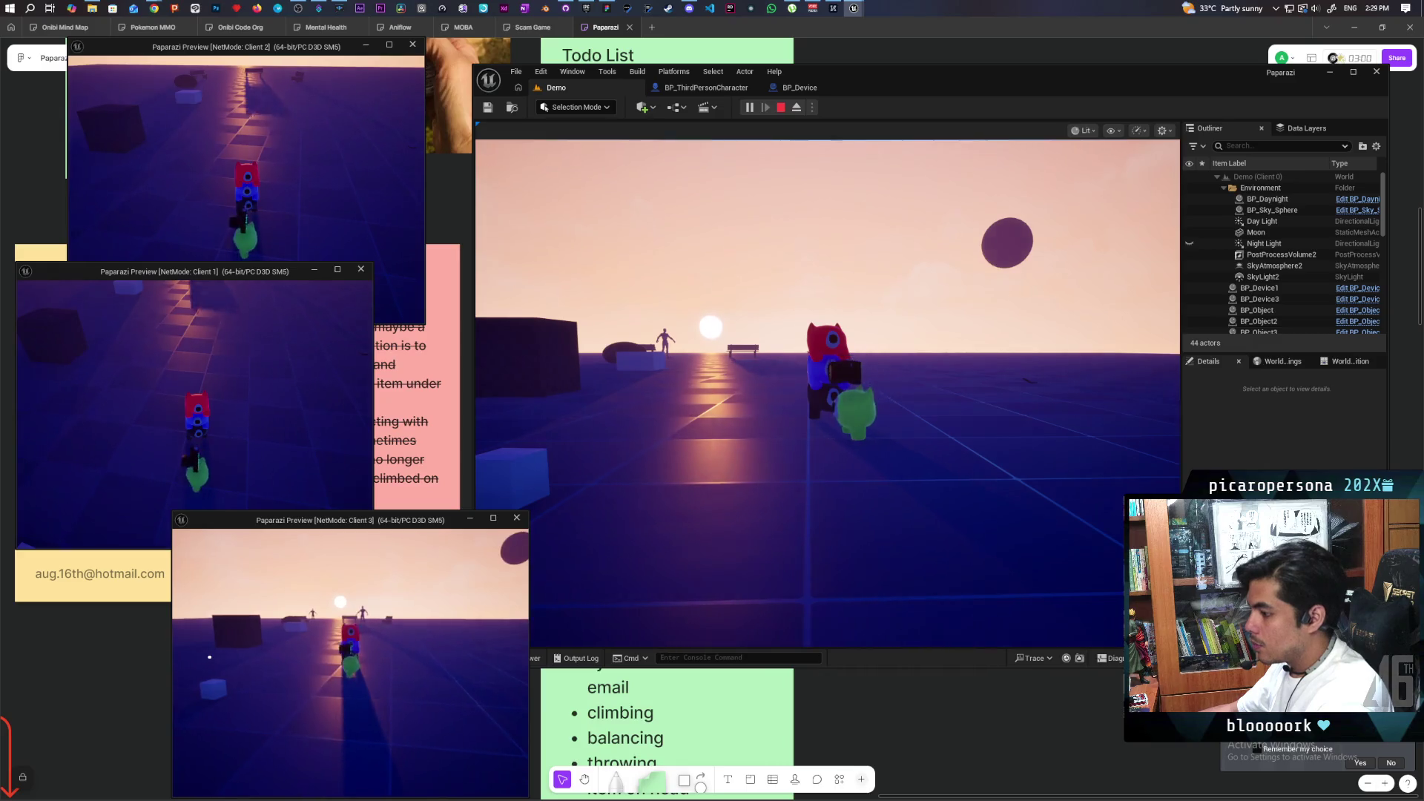
Climb the green character onto the stack top, raise its photo camera, and refocus the main viewport.
{"action": "key", "text": "space"}
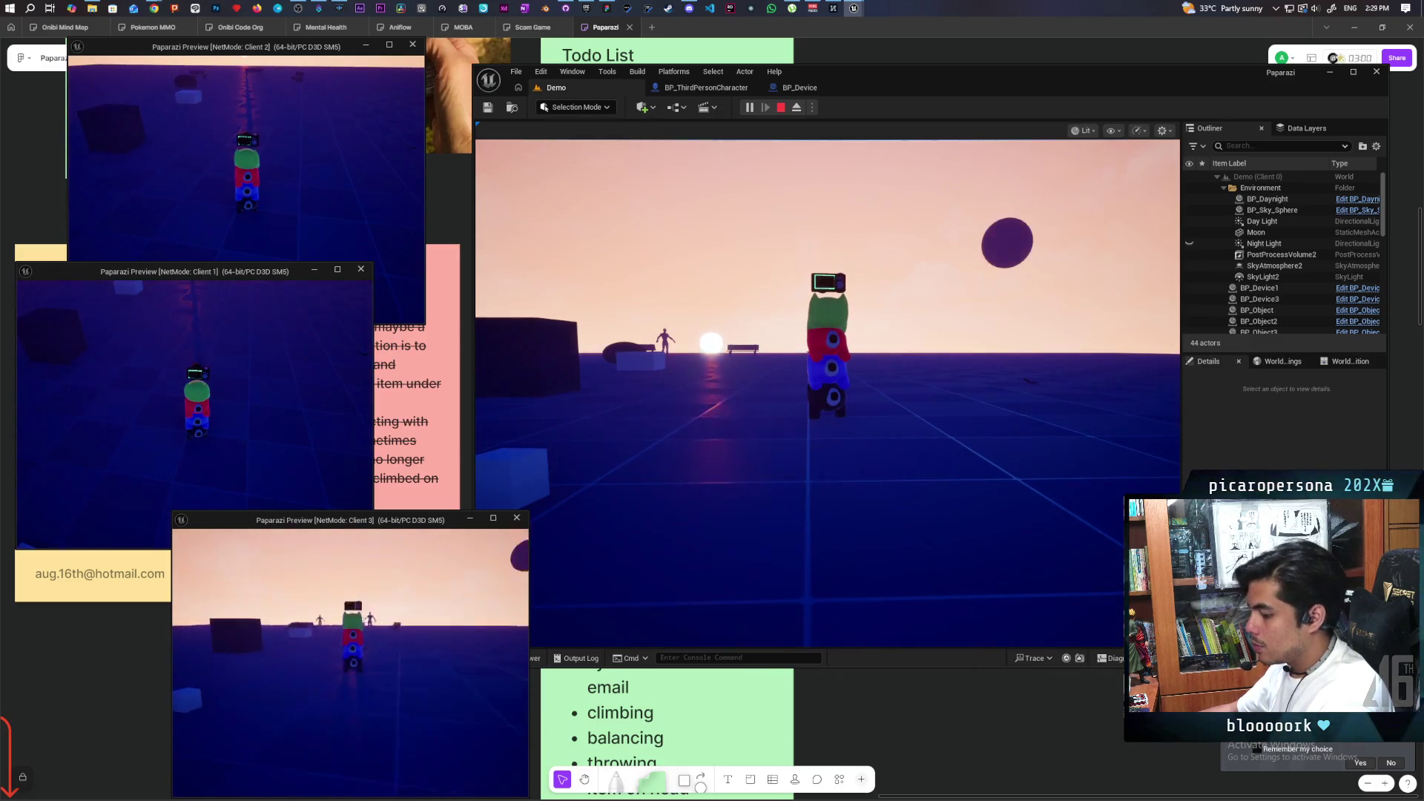
{"action": "key", "text": "e"}
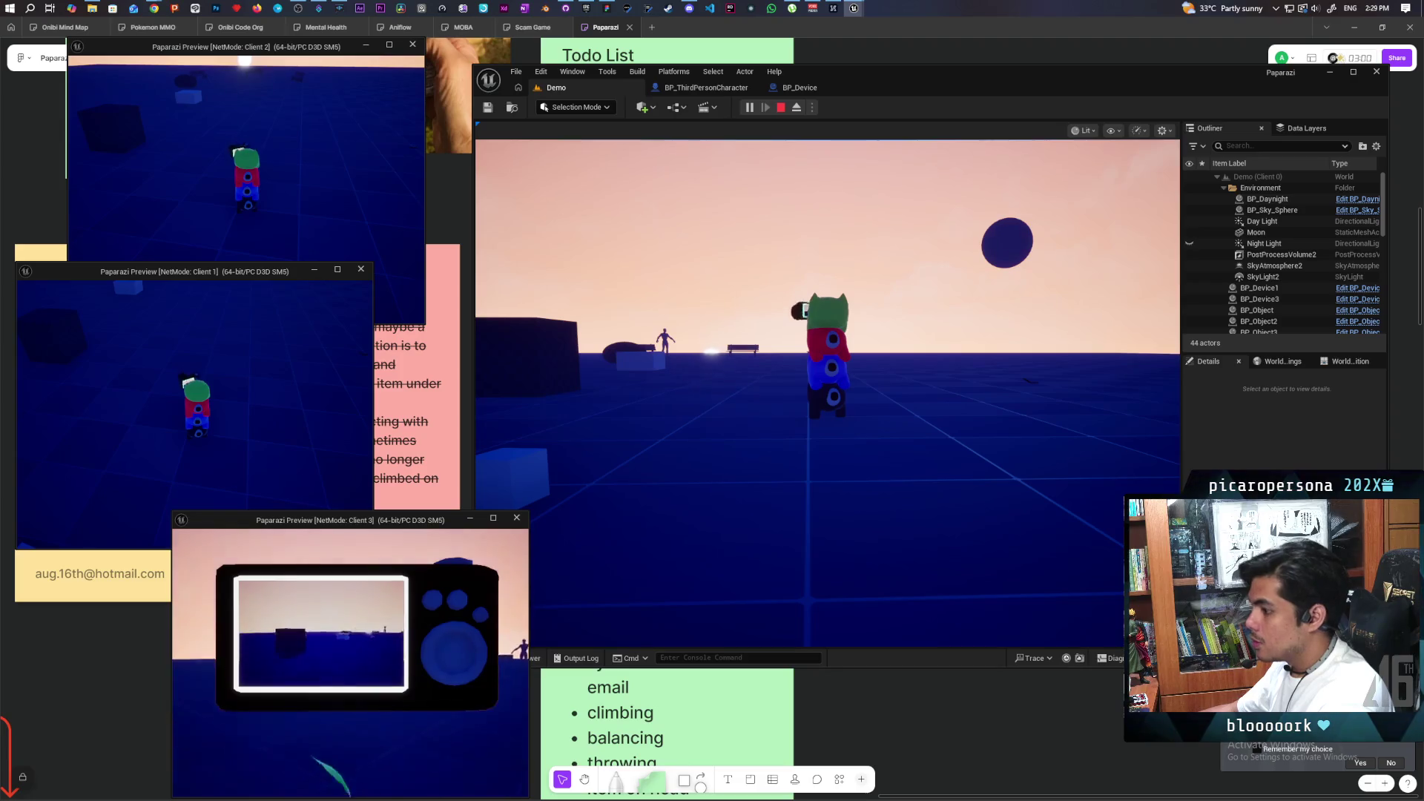
{"action": "key", "text": "alt+Tab"}
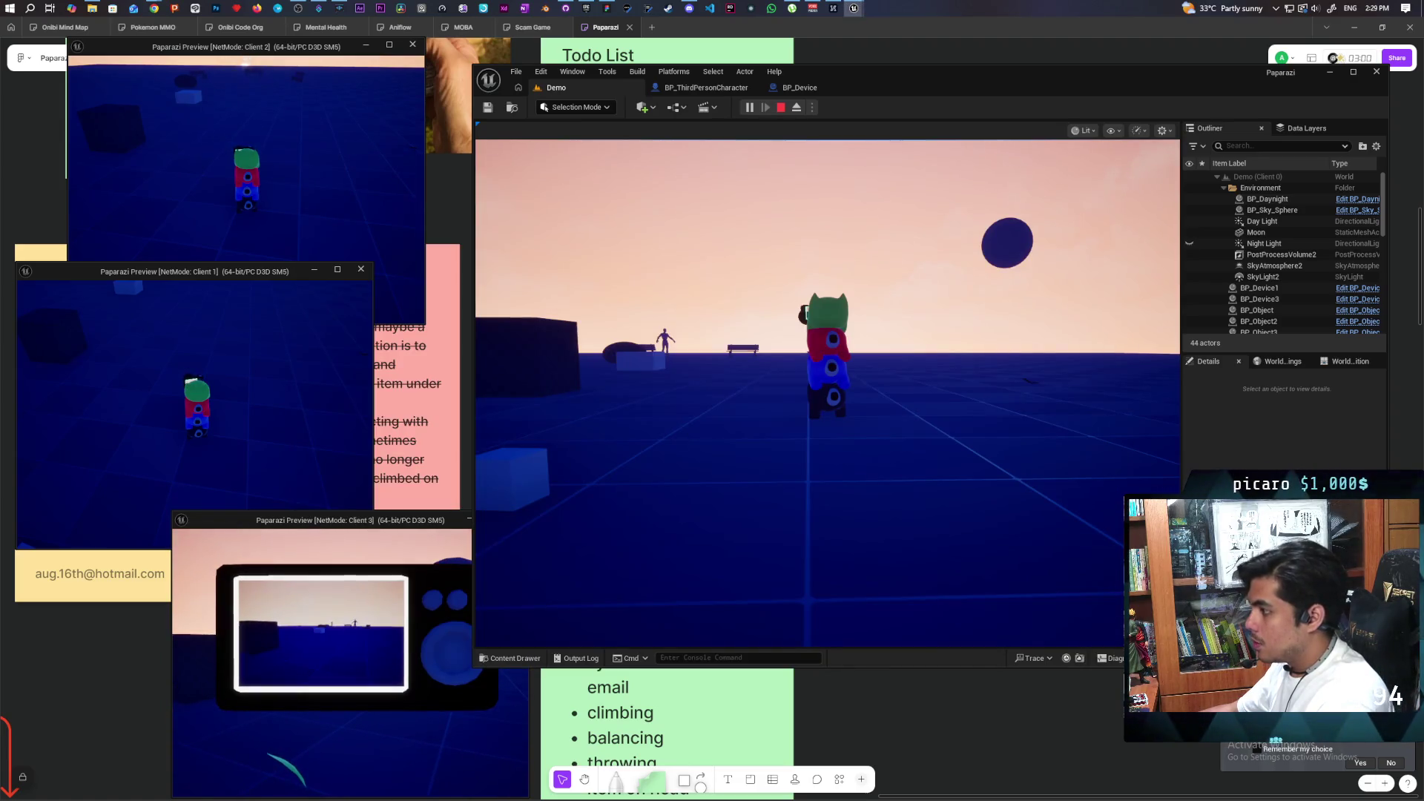
{"action": "left_click", "coordinate": [827, 393]}
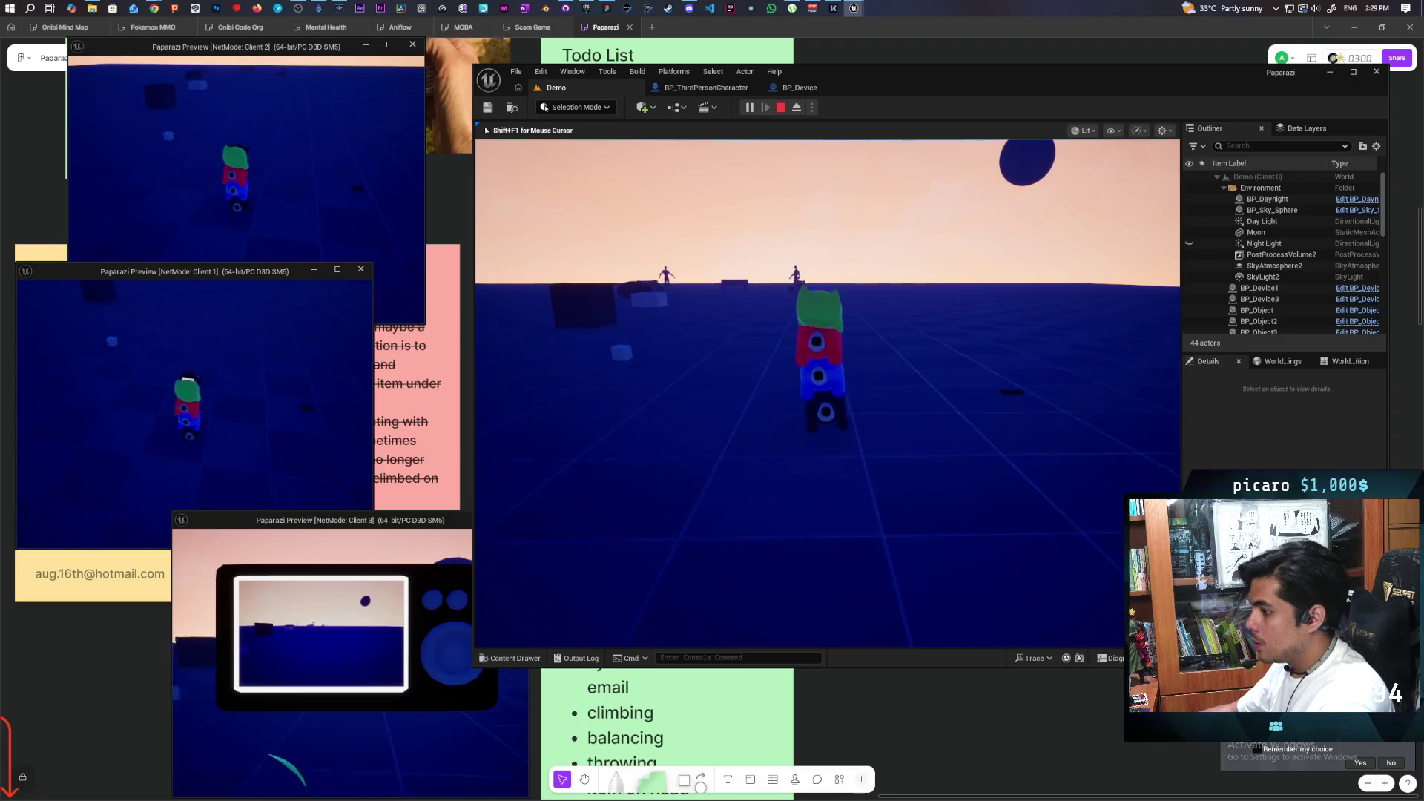
Walk the character around the benches, boulder and standing figures, turning the camera.
{"action": "key", "text": "w"}
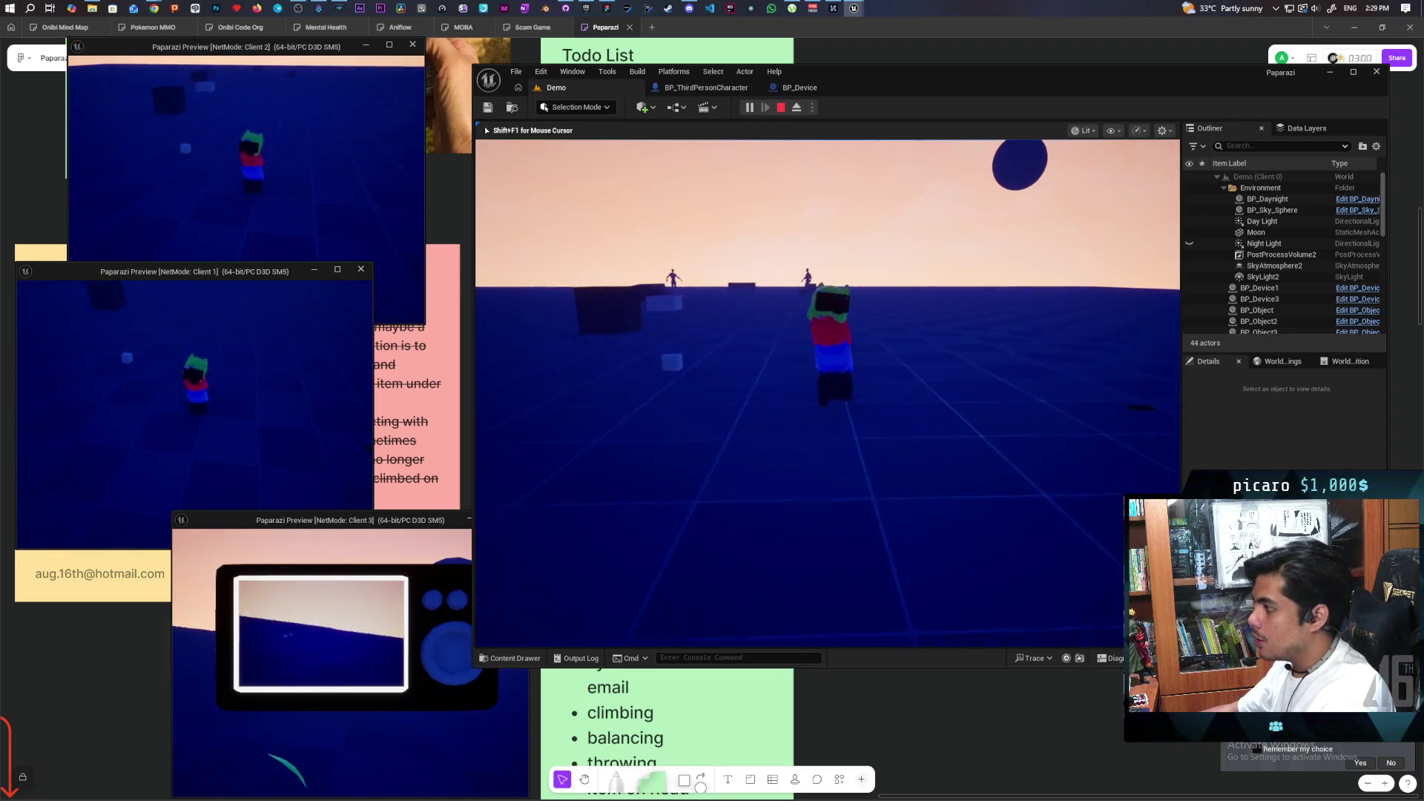
{"action": "key", "text": "w"}
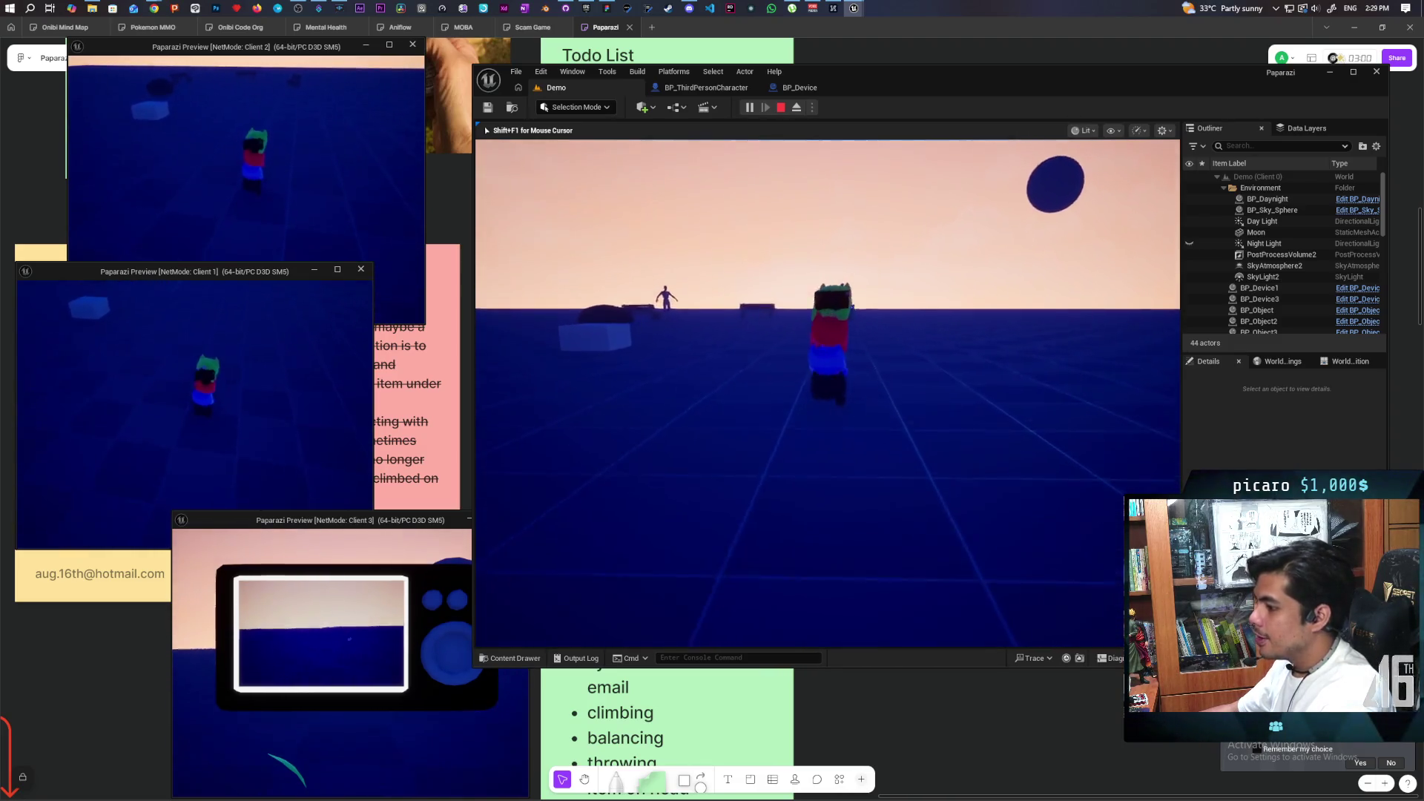
{"action": "key", "text": "w"}
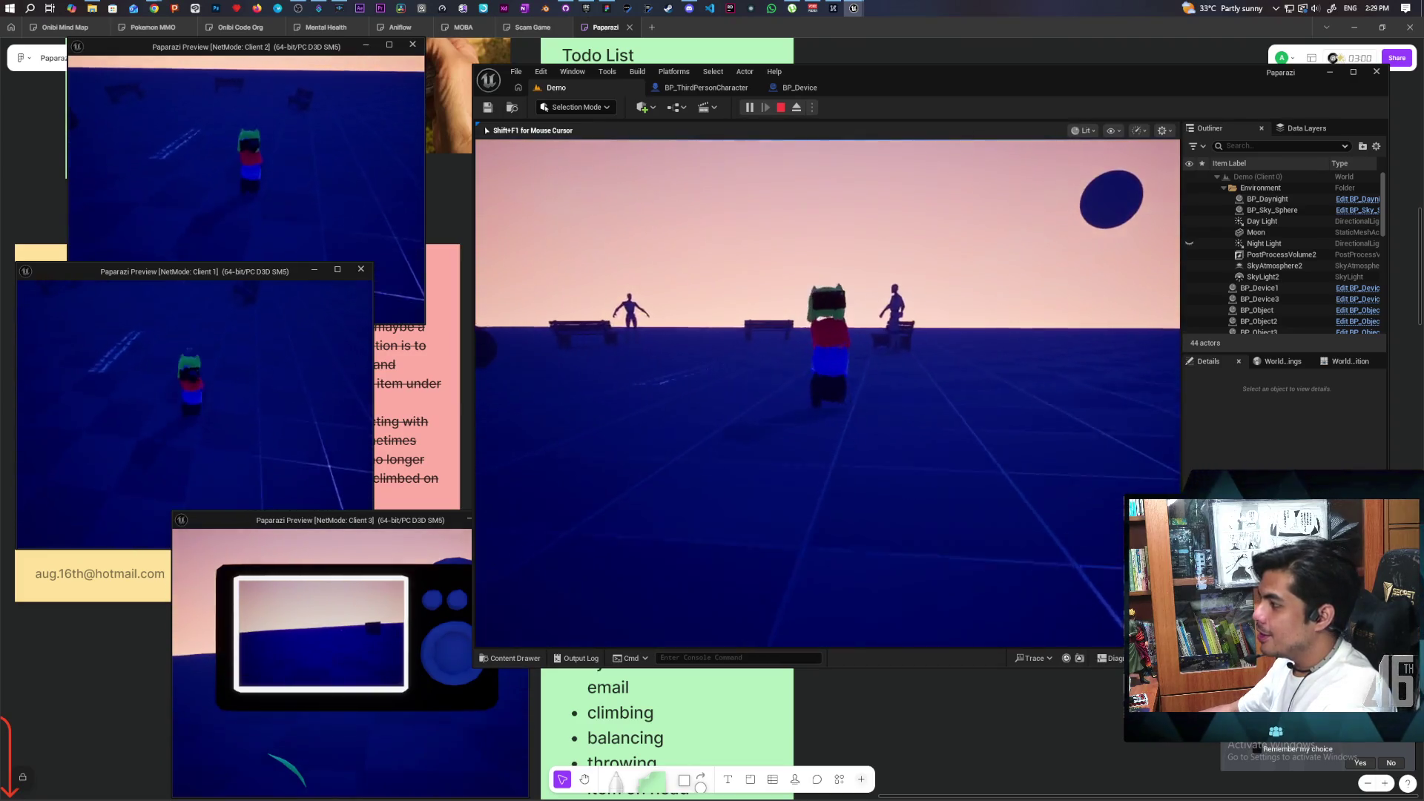
{"action": "key", "text": "w"}
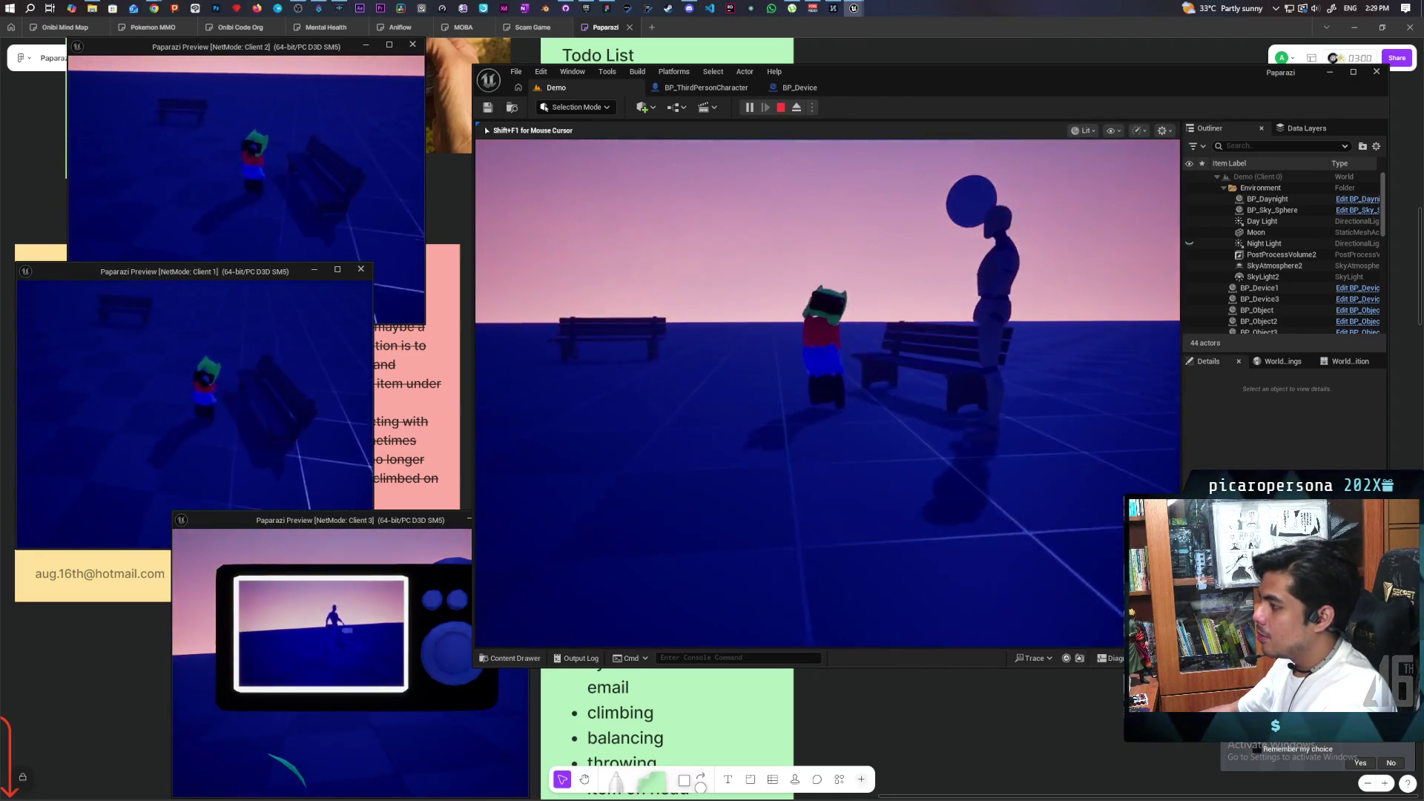
{"action": "key", "text": "w"}
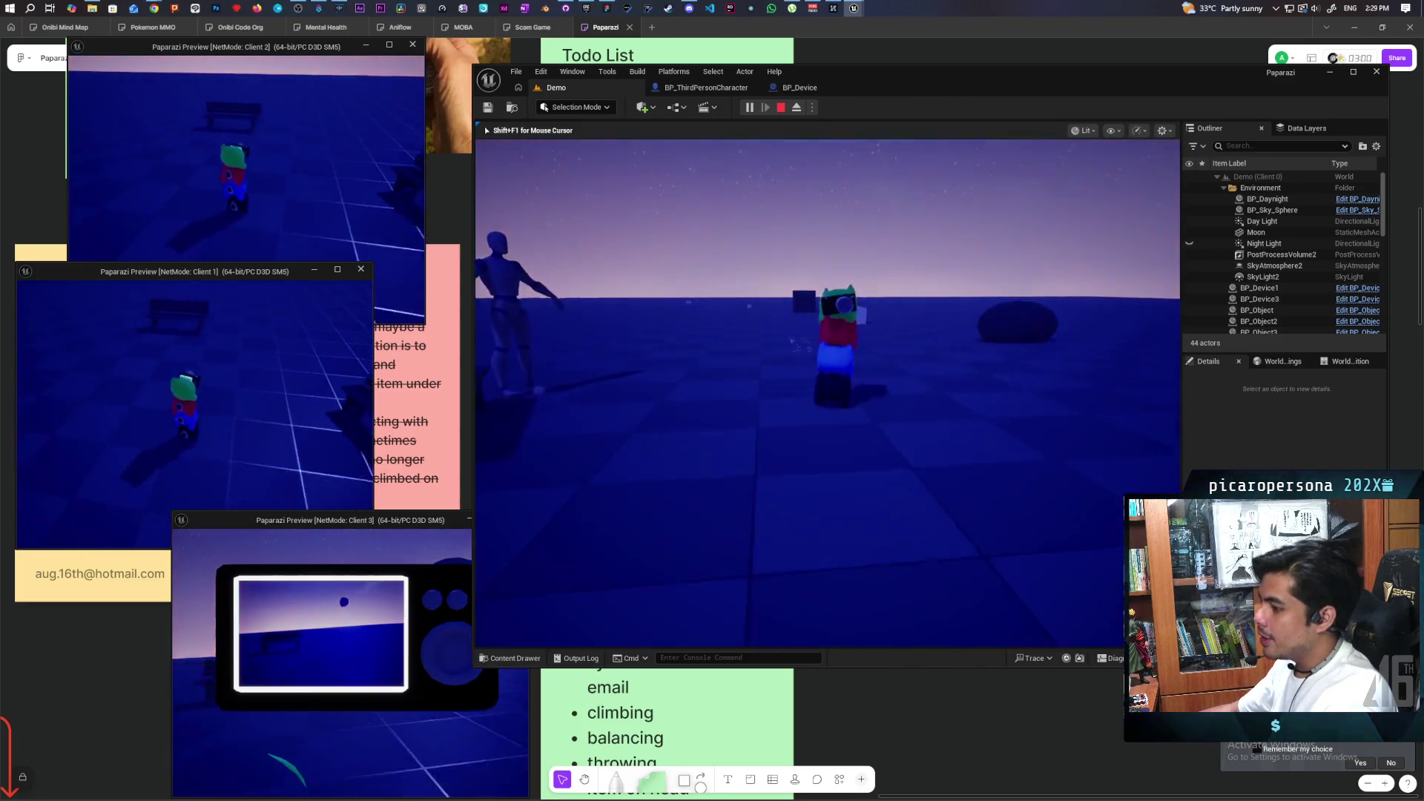
{"action": "key", "text": "w"}
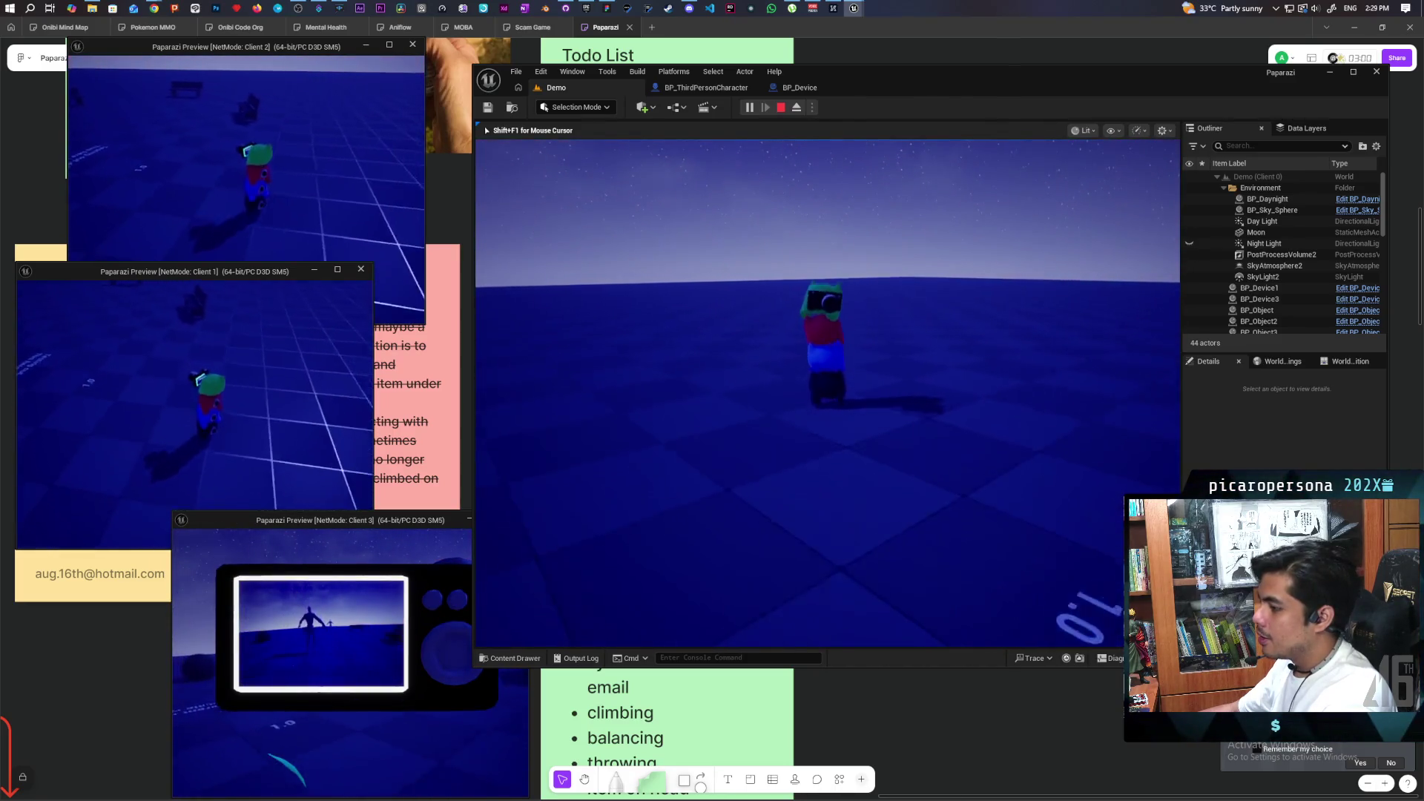
{"action": "key", "text": "w"}
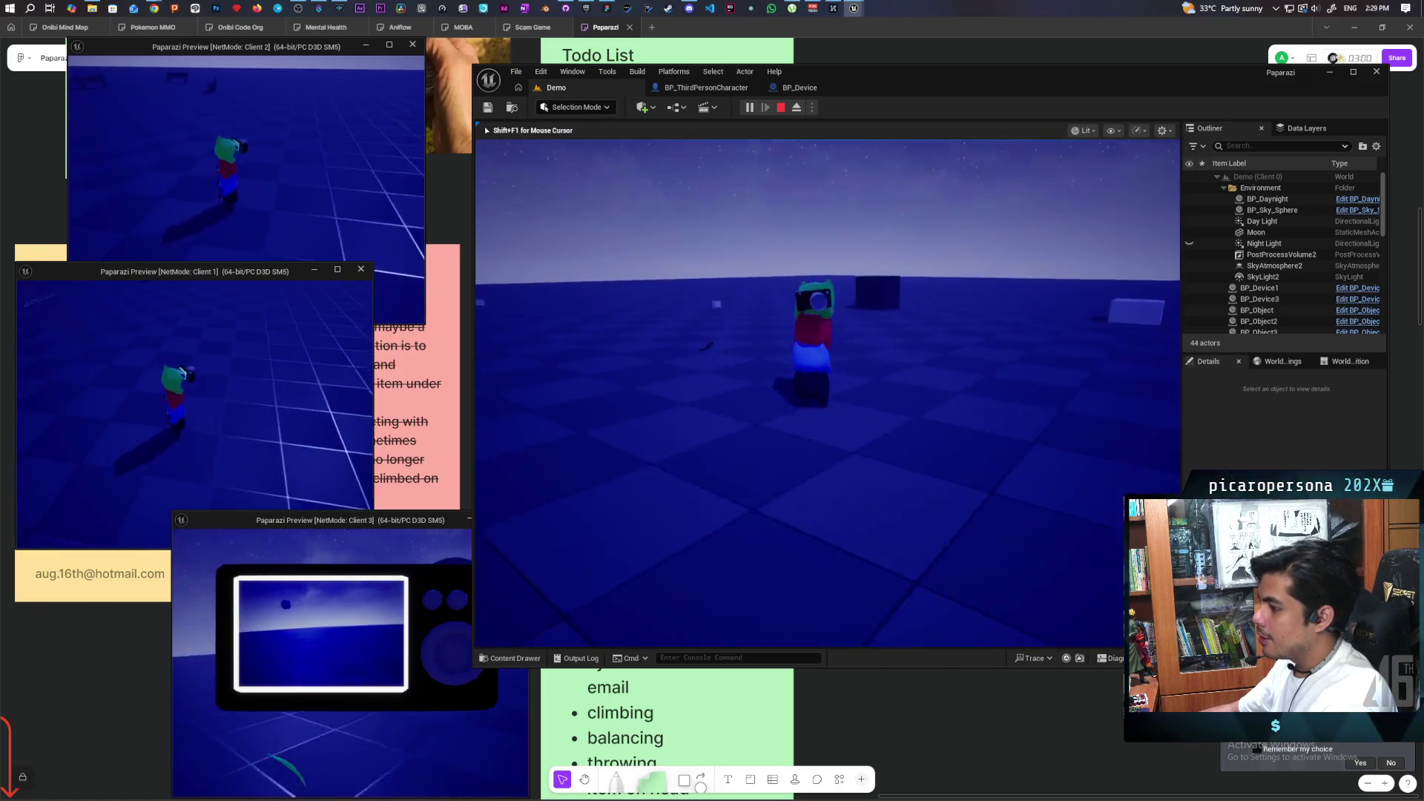
{"action": "key", "text": "w"}
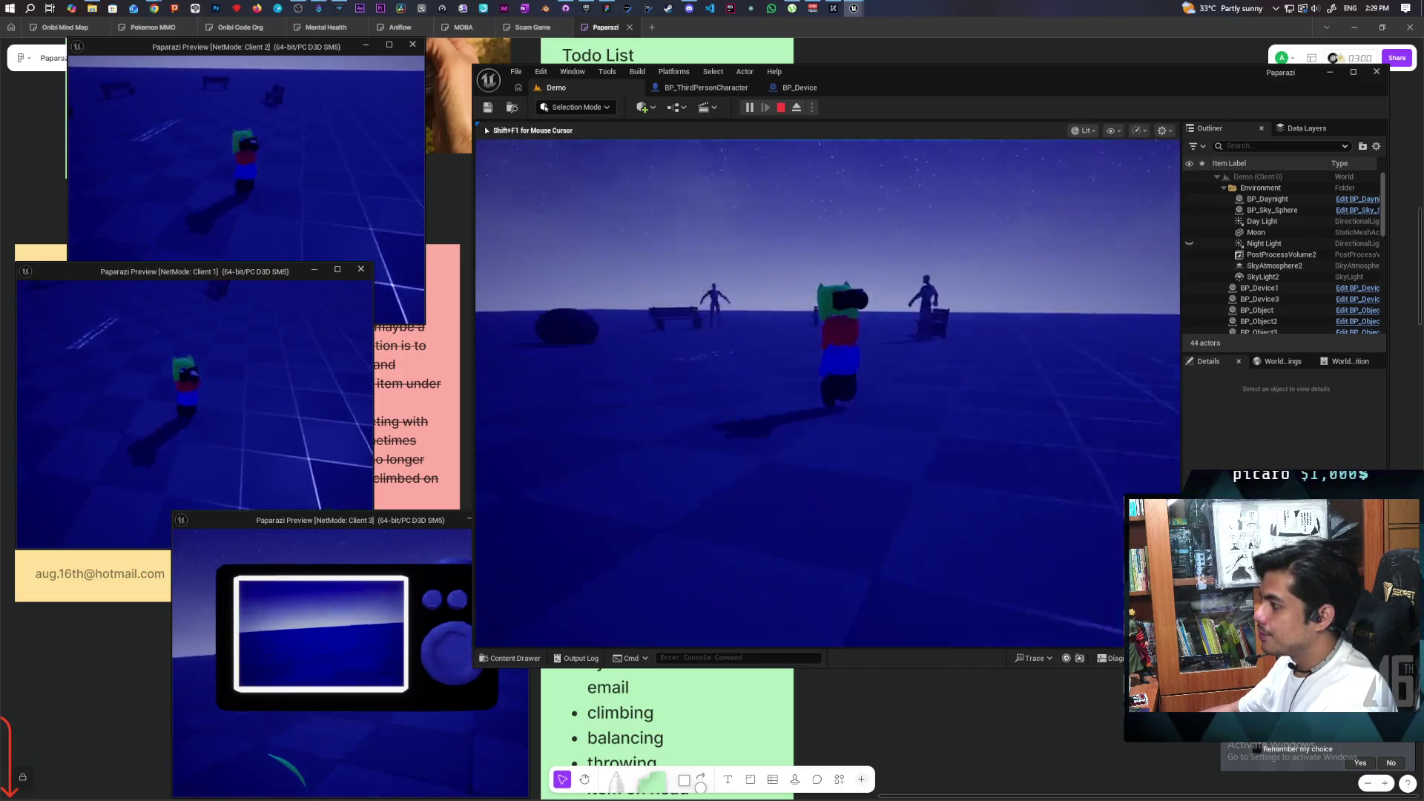
{"action": "key", "text": "w"}
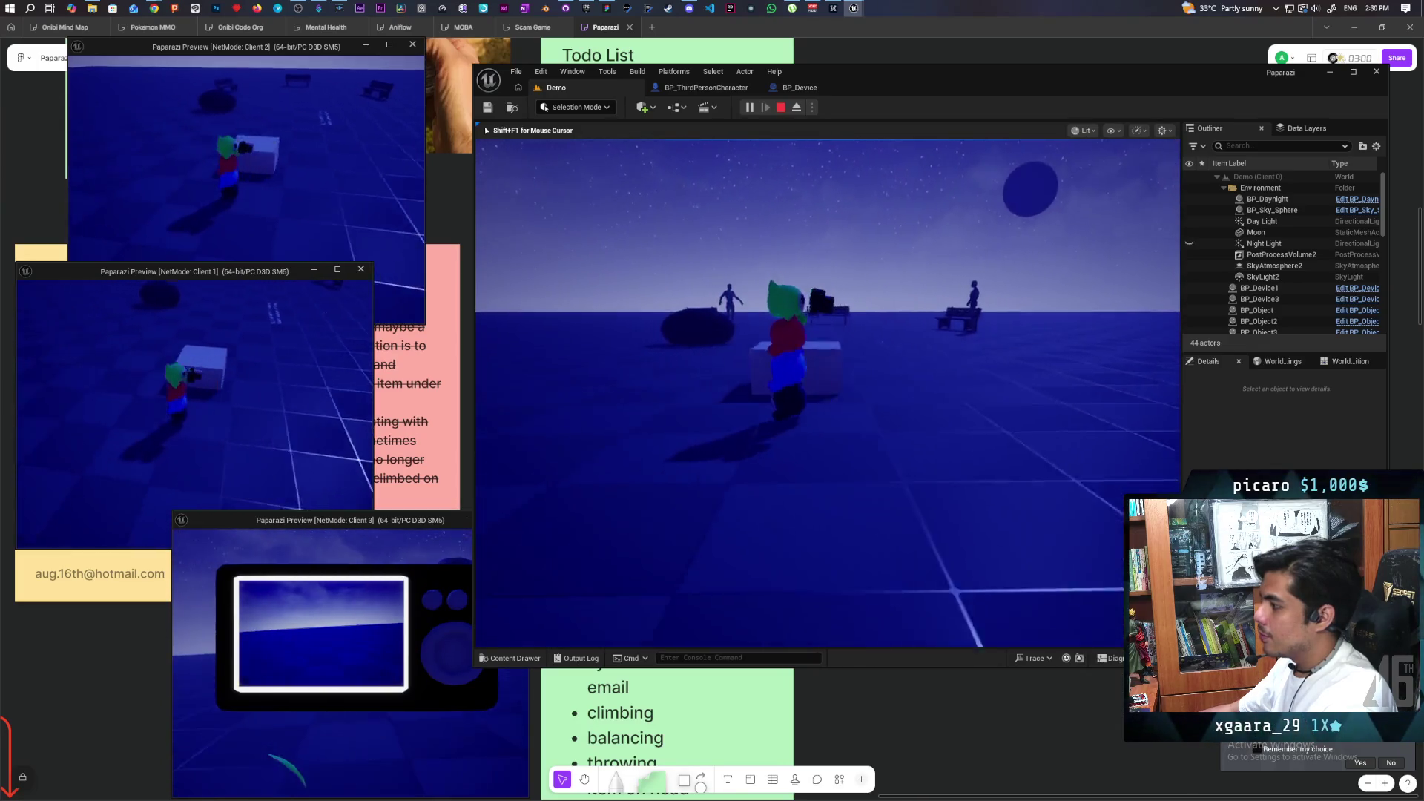
{"action": "key", "text": "w"}
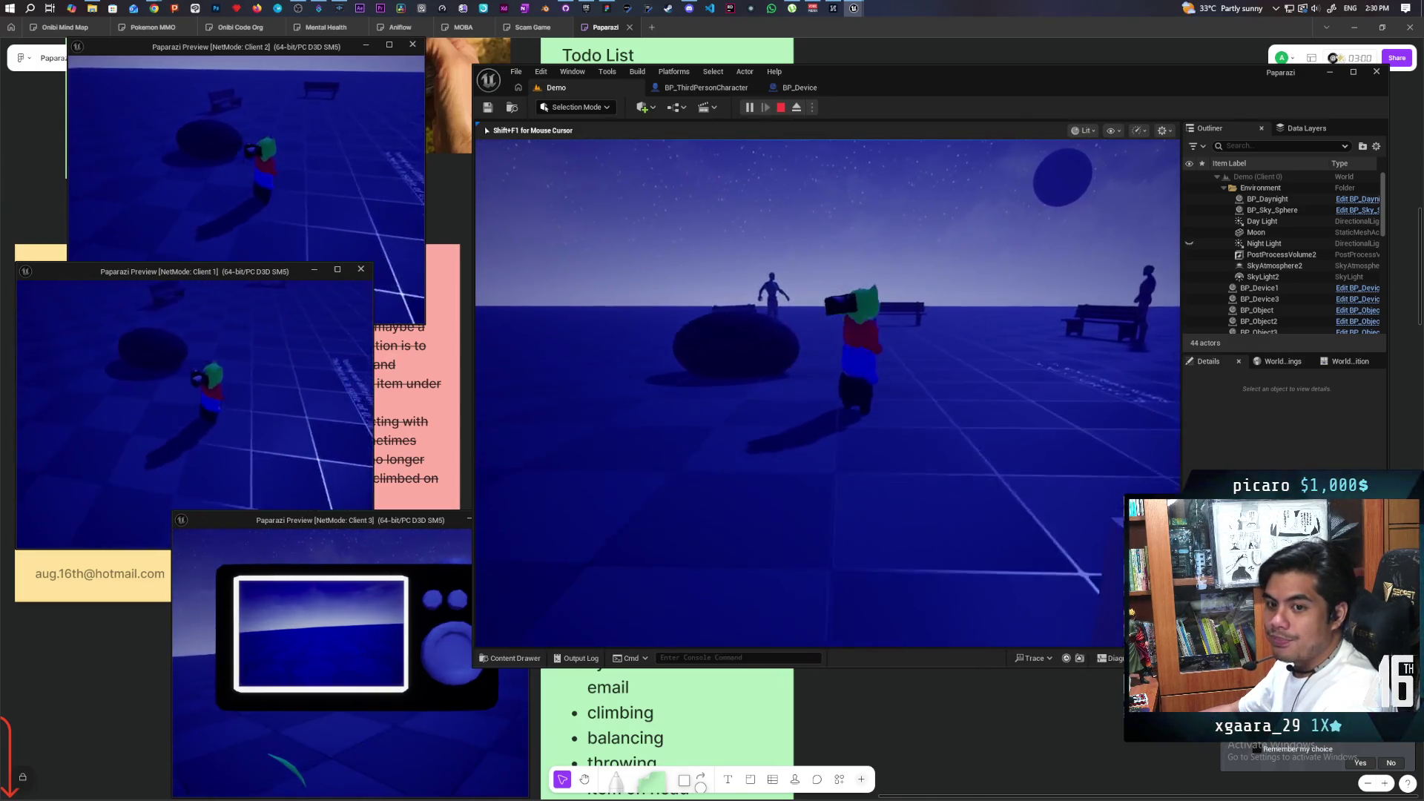
{"action": "key", "text": "w"}
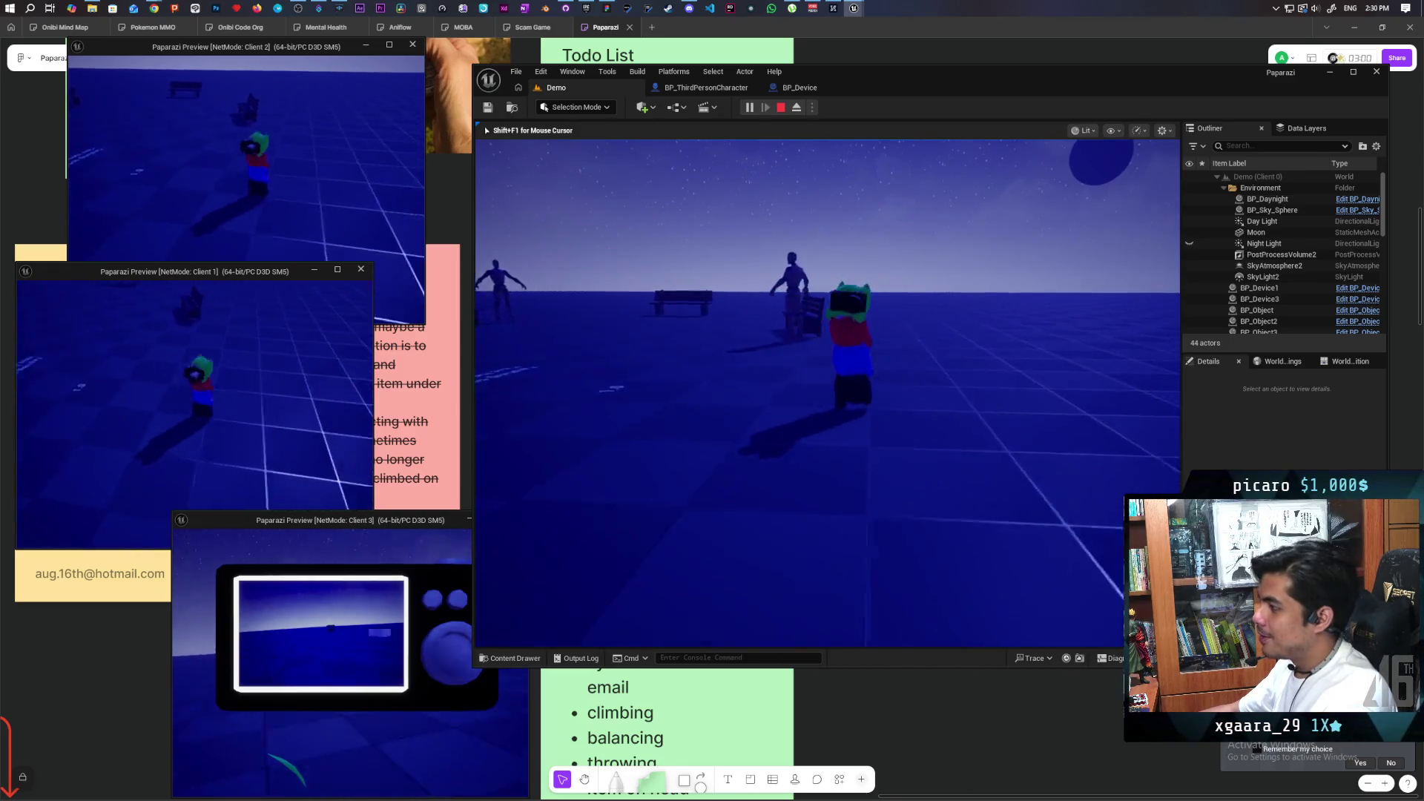
{"action": "key", "text": "w"}
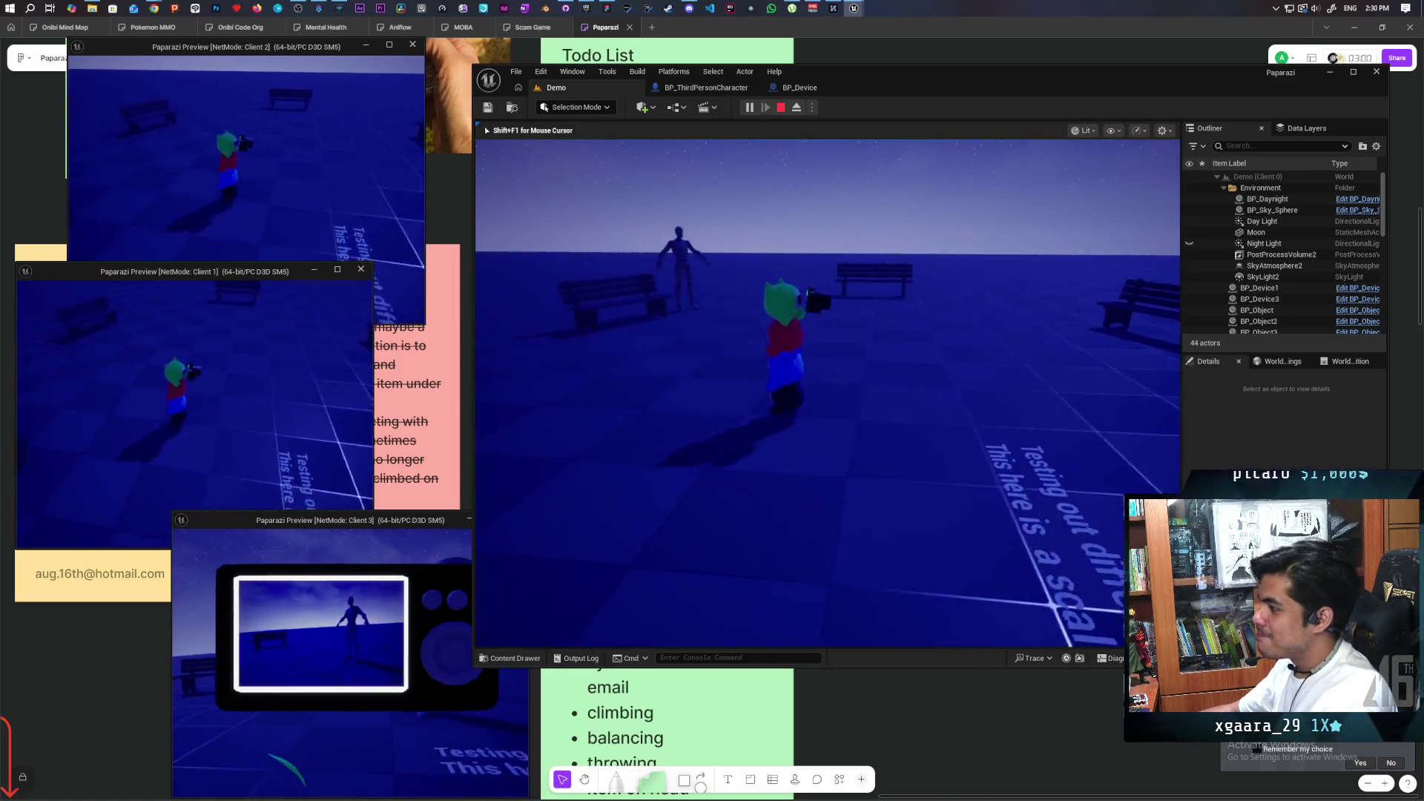
Walk toward the bench and mannequin, look around, then stop the play session with Esc.
{"action": "key", "text": "w"}
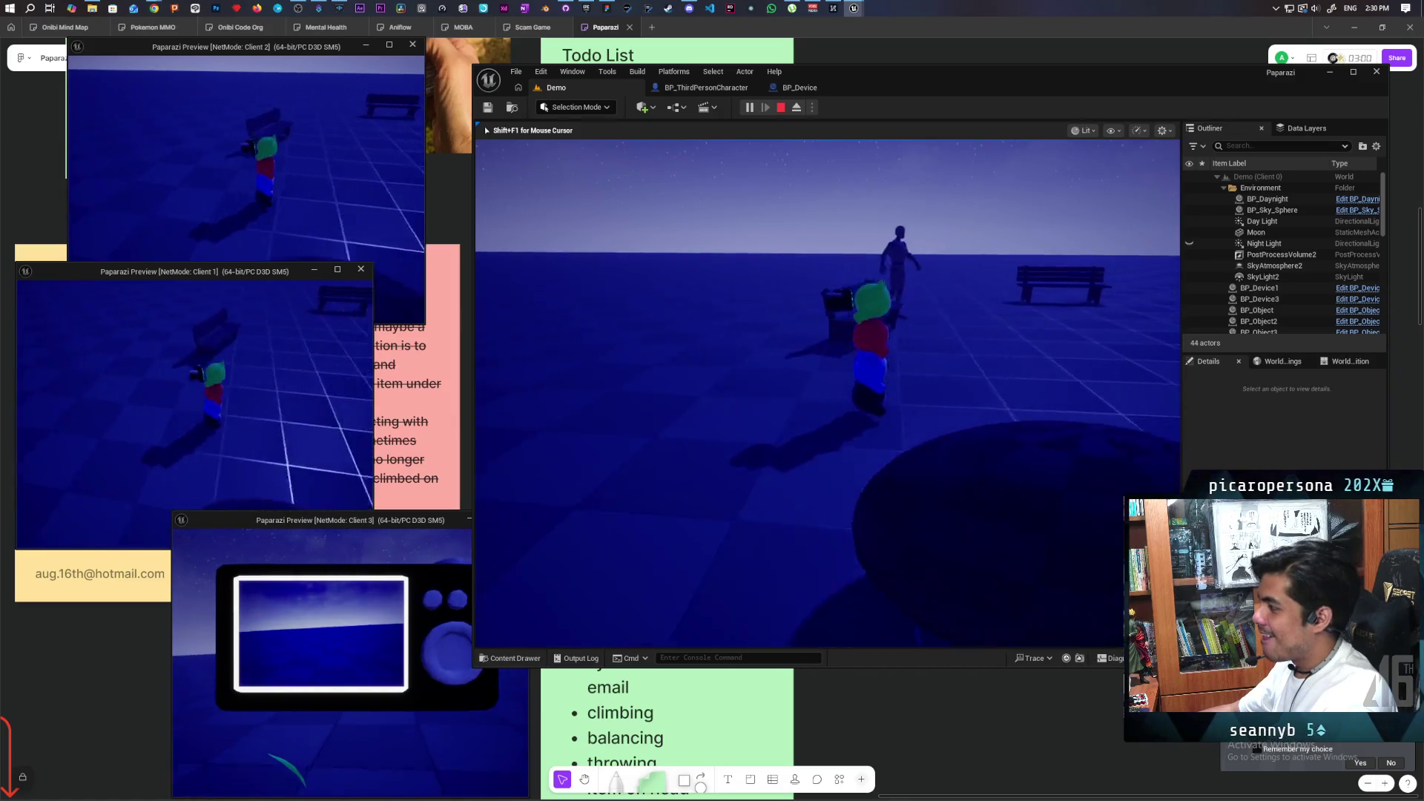
{"action": "key", "text": "w"}
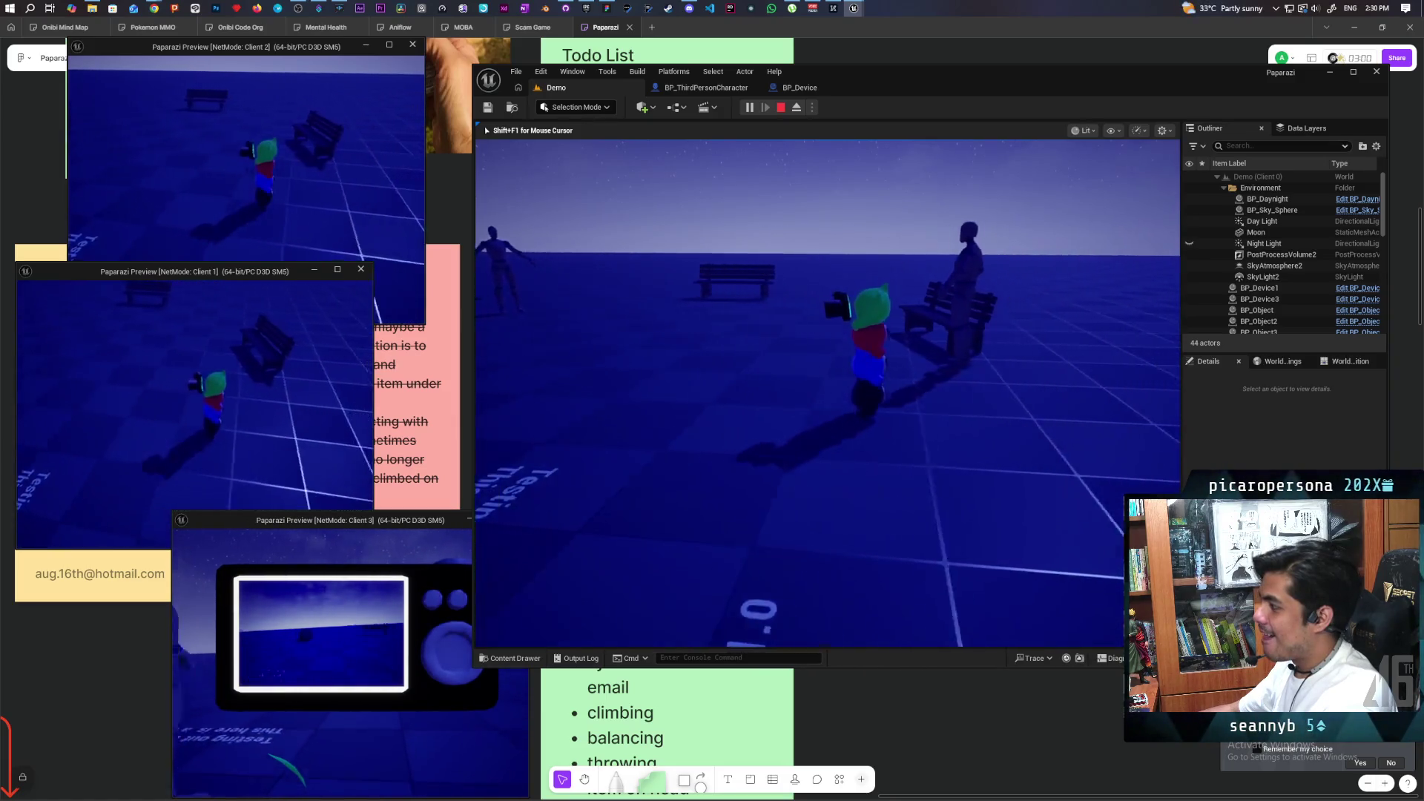
{"action": "key", "text": "w"}
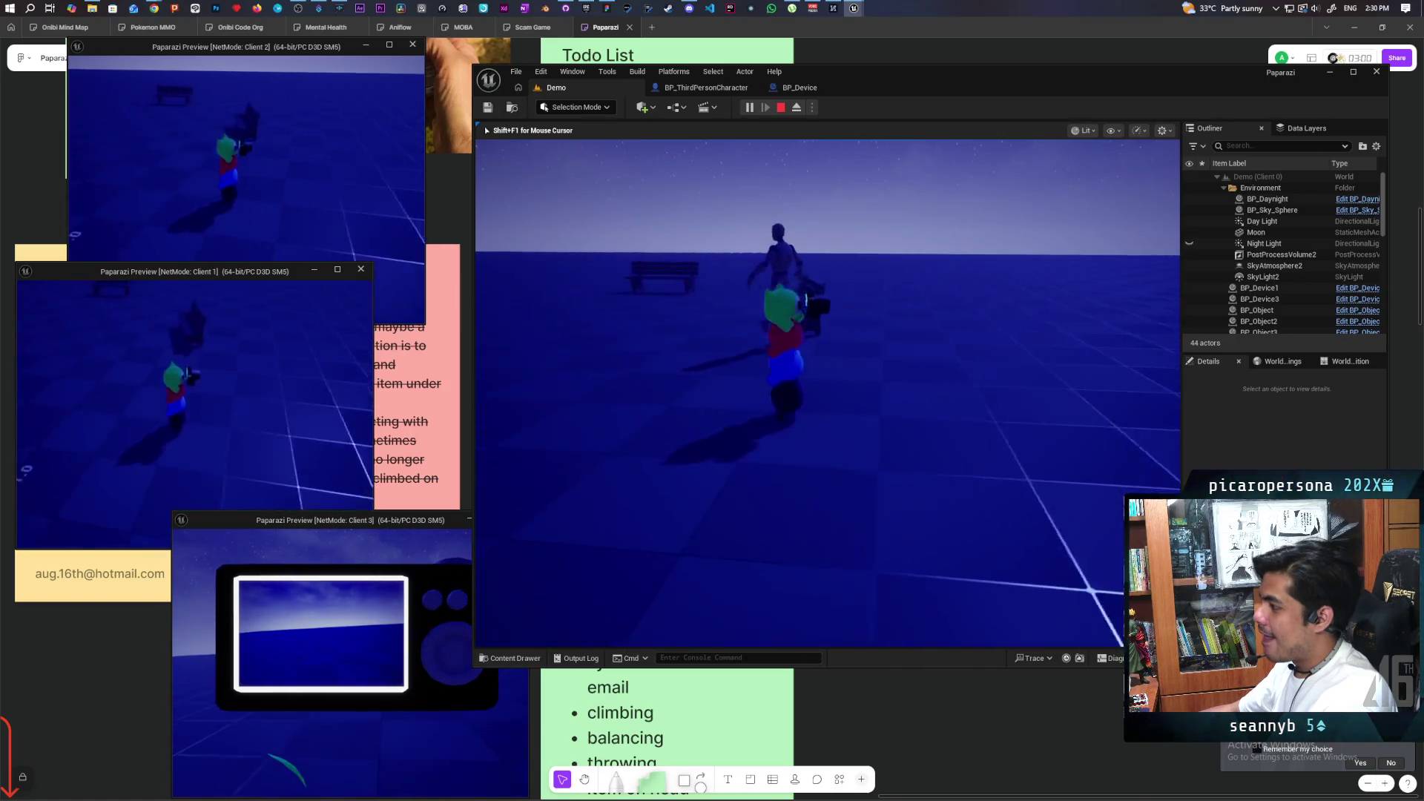
{"action": "key", "text": "w"}
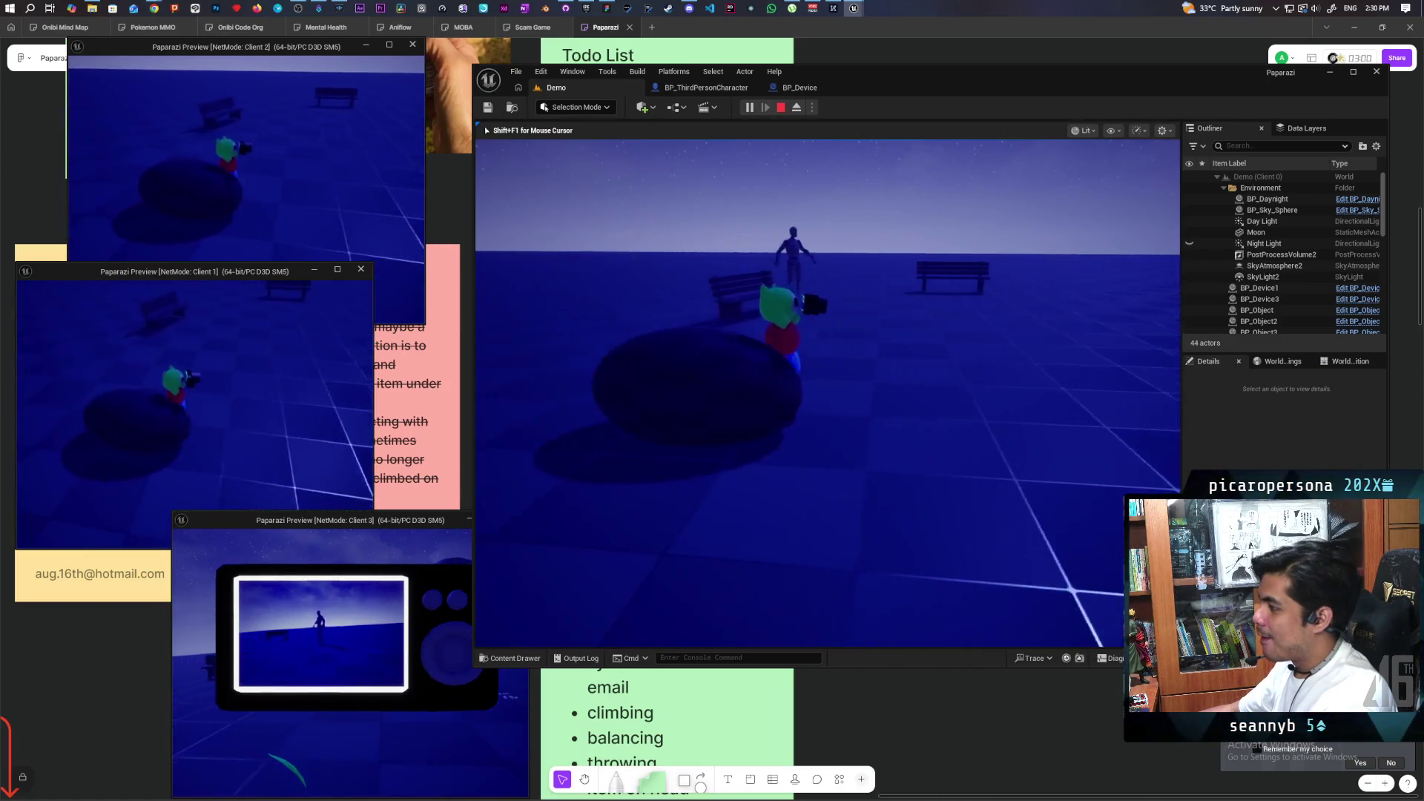
{"action": "key", "text": "w"}
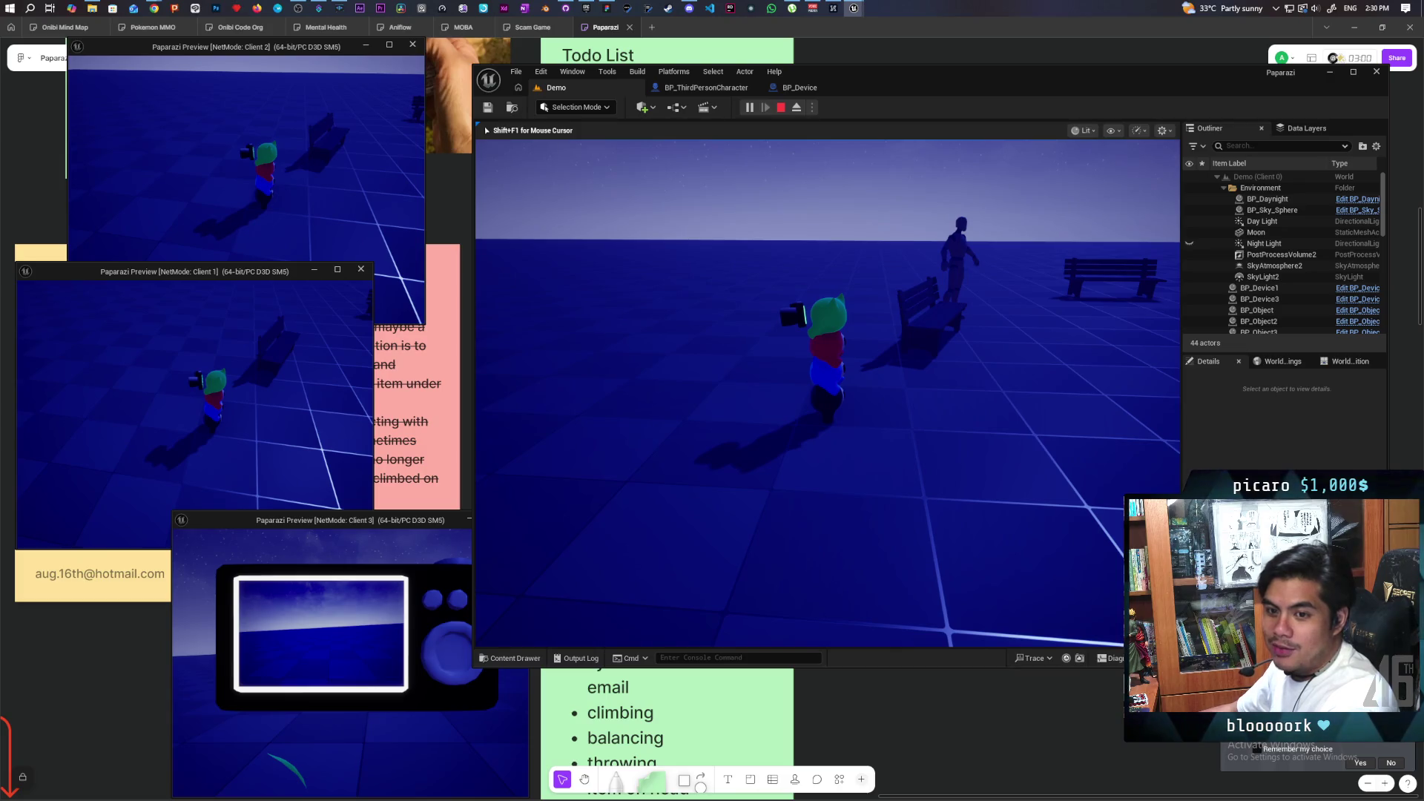
{"action": "key", "text": "w"}
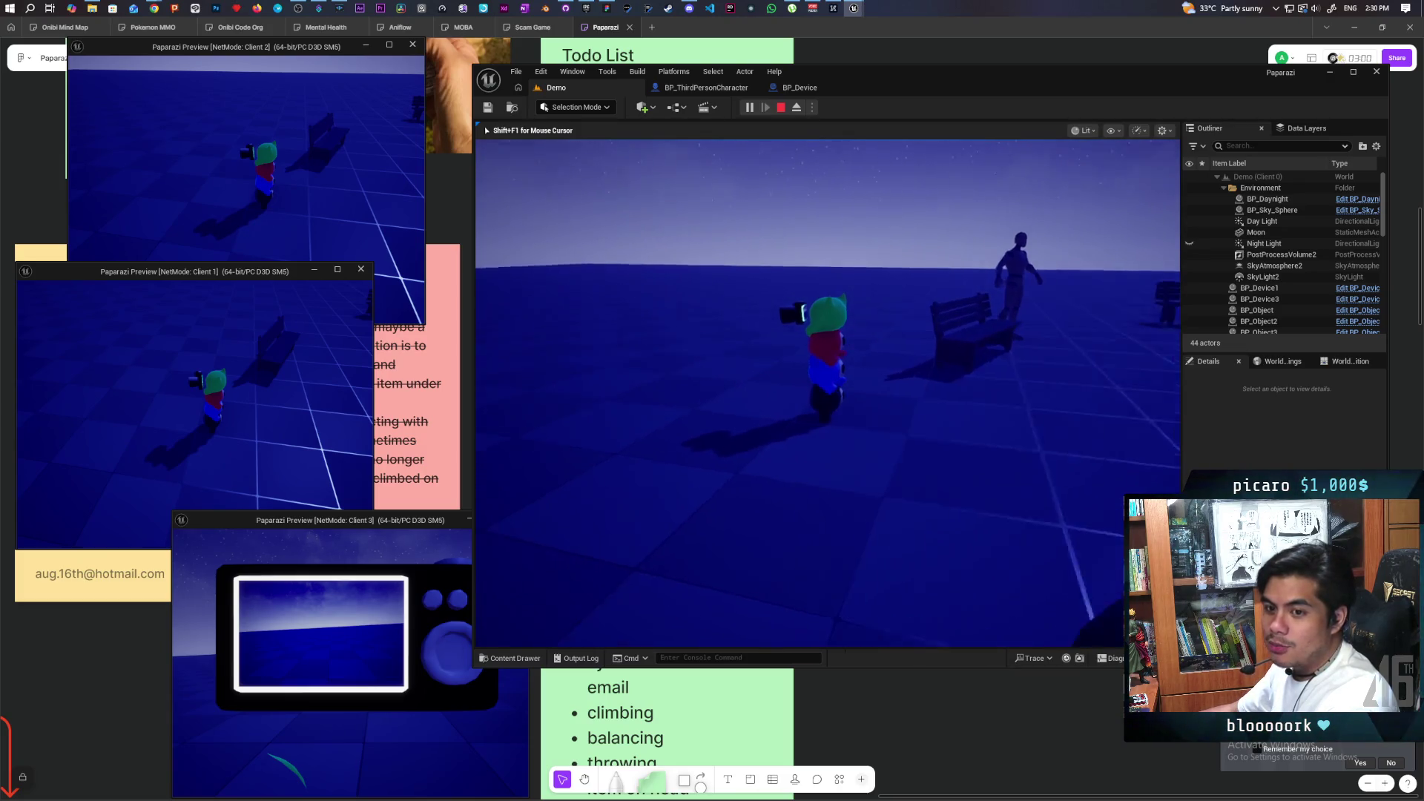
{"action": "key", "text": "w"}
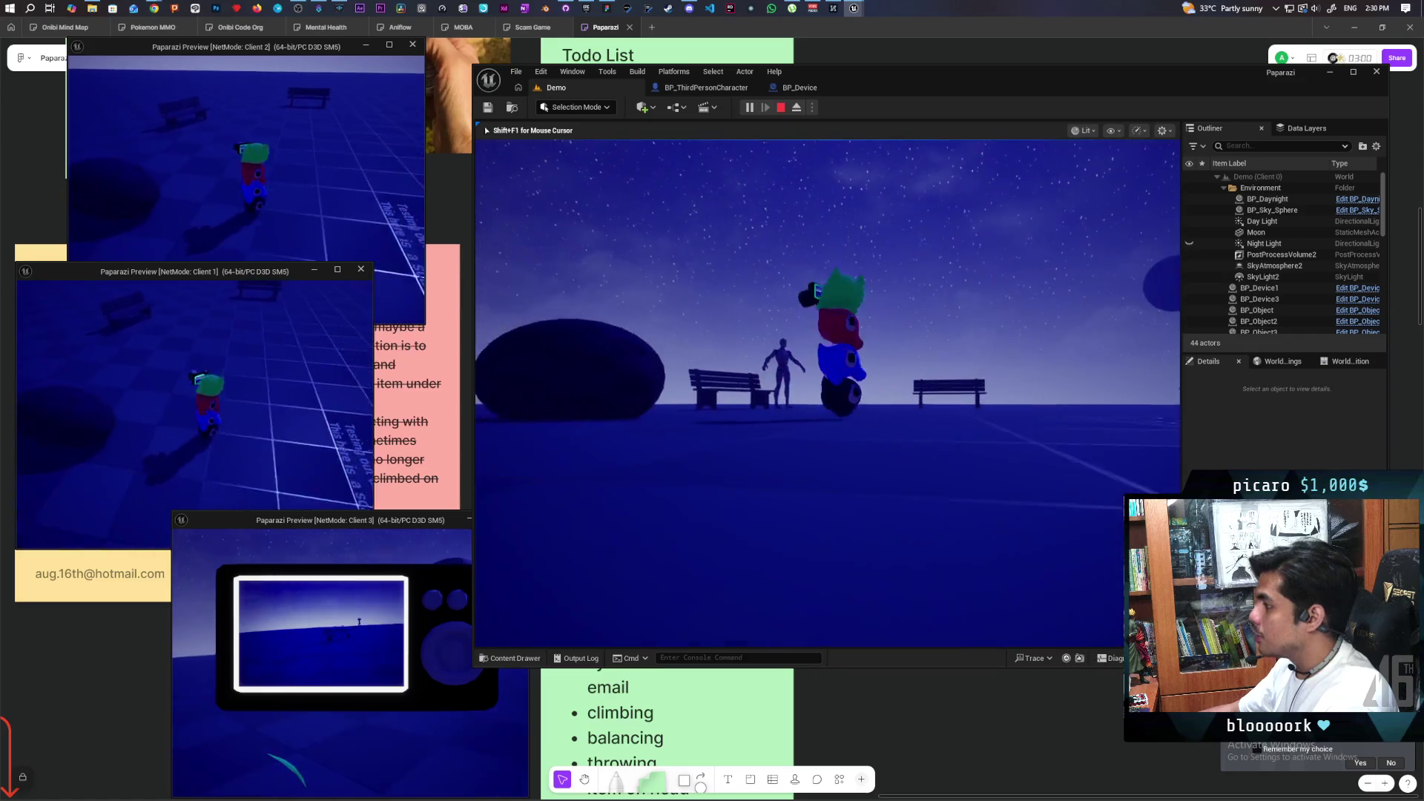
{"action": "key", "text": "w"}
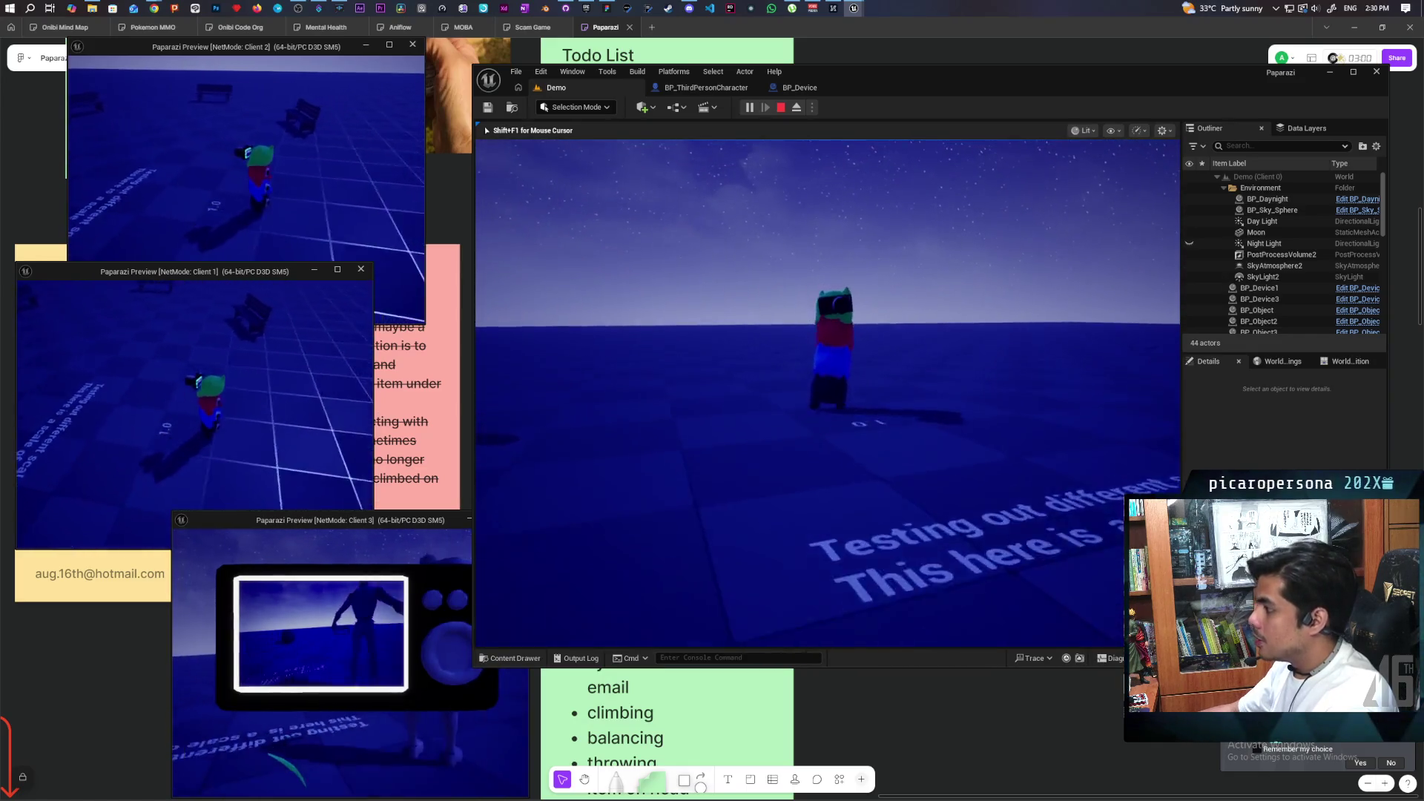
{"action": "key", "text": "w"}
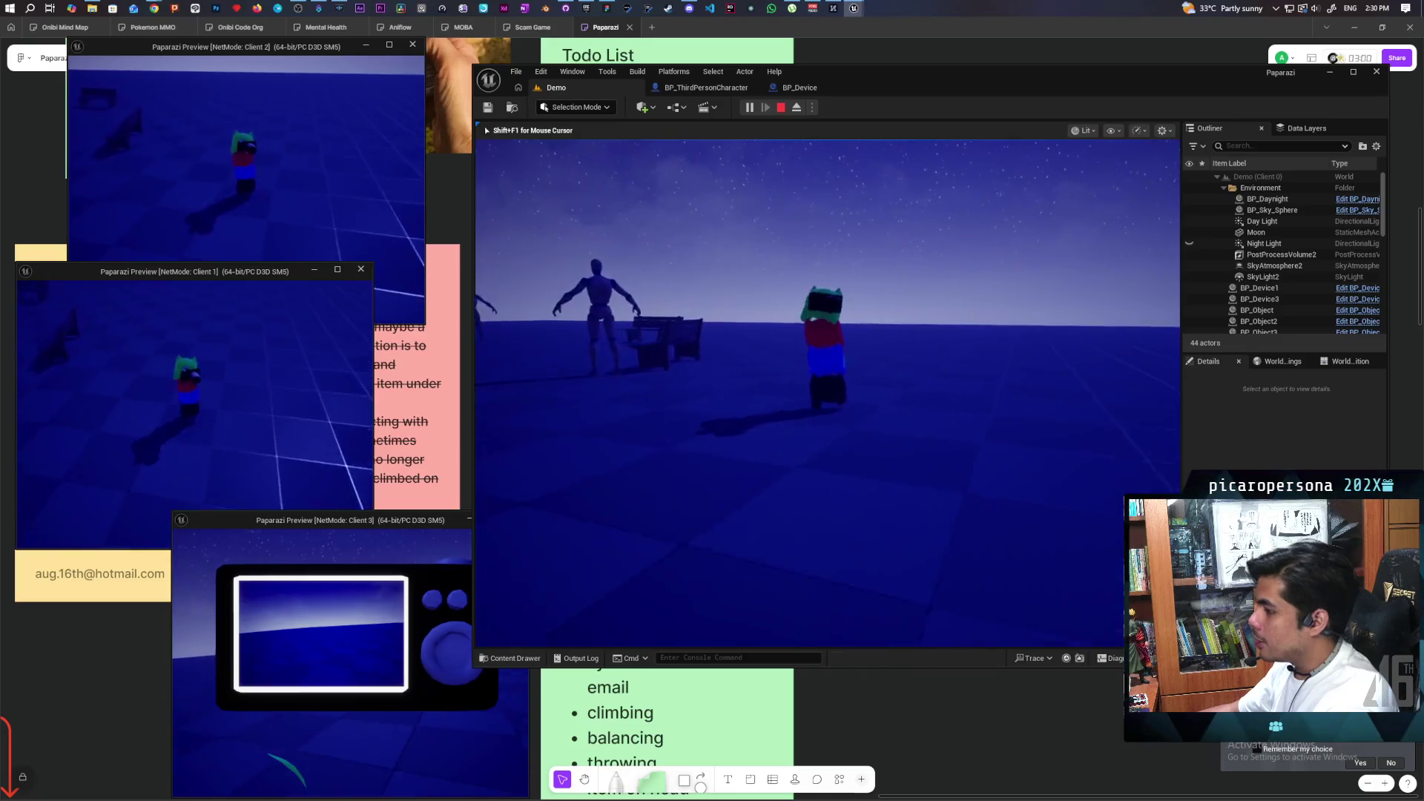
{"action": "key", "text": "w"}
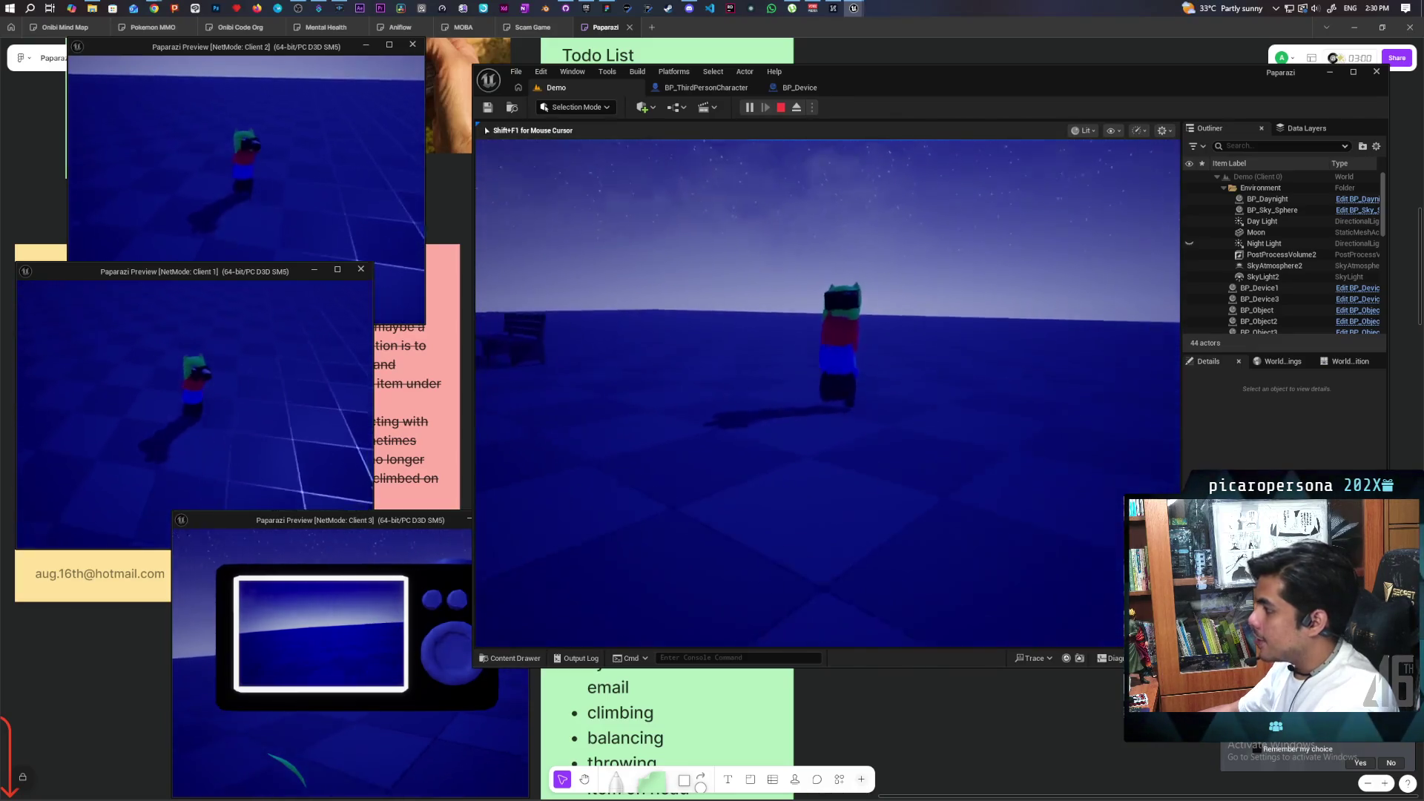
{"action": "key", "text": "w"}
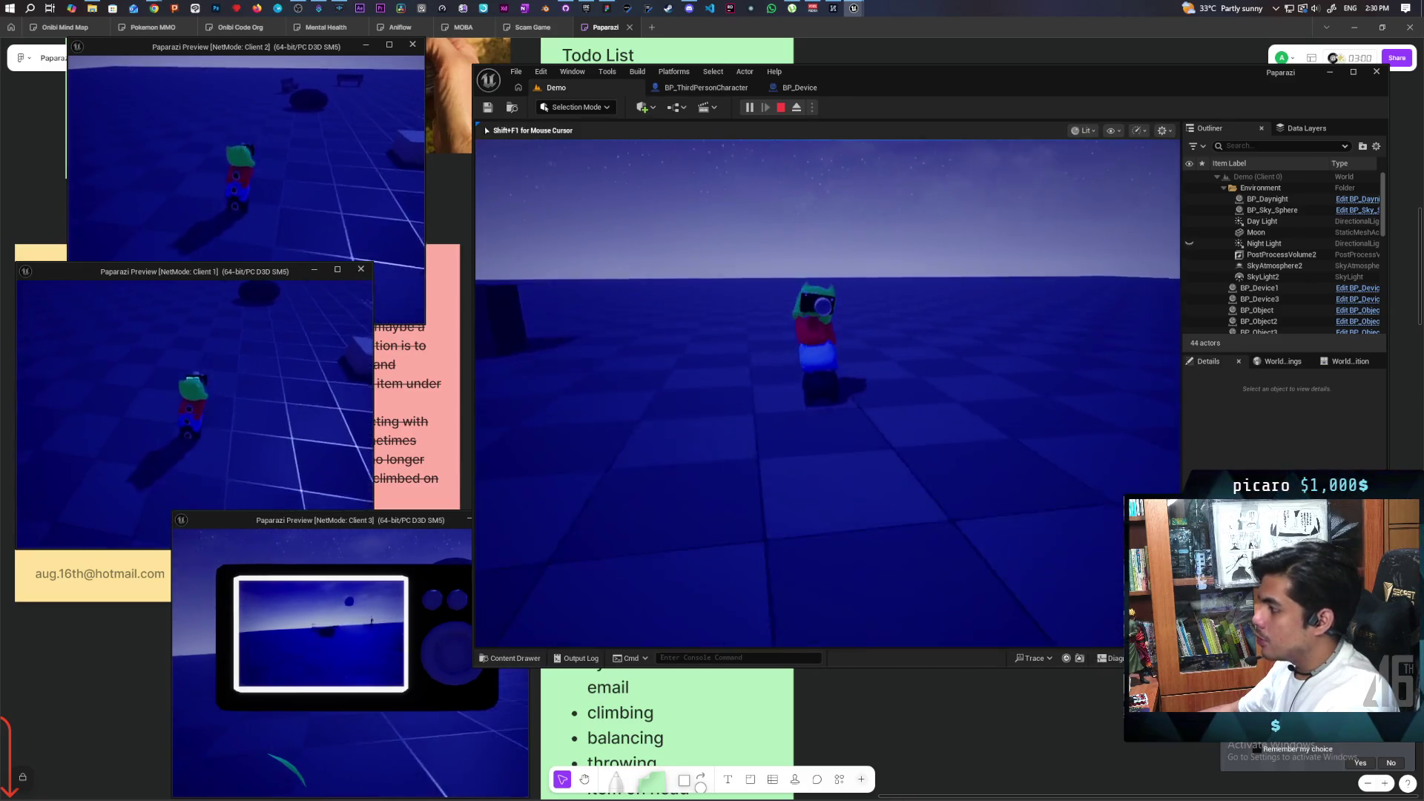
{"action": "key", "text": "Escape"}
Open BP_Device, select SceneCaptureComponent2D and filter its Details properties.
{"action": "left_click", "coordinate": [823, 90]}
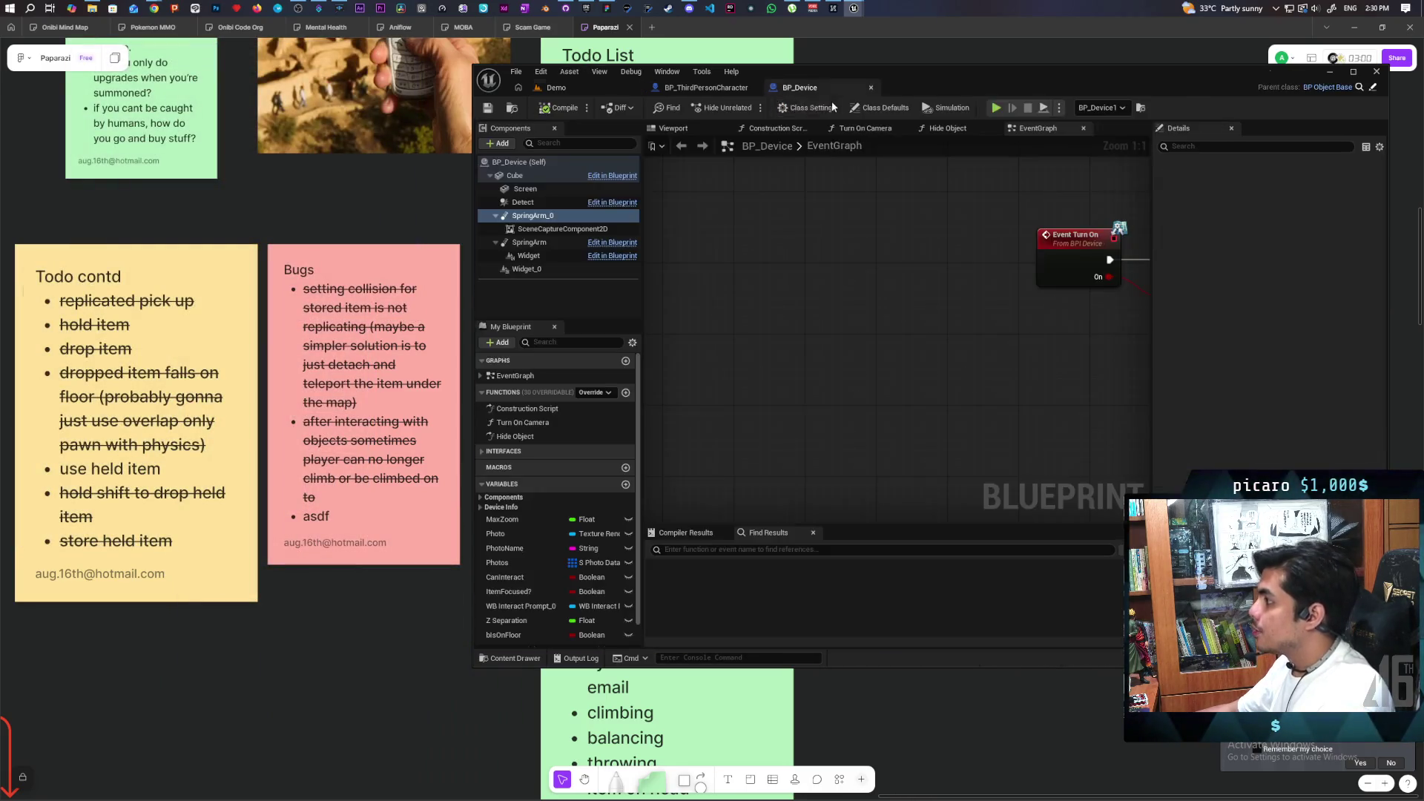
{"action": "left_click", "coordinate": [539, 232]}
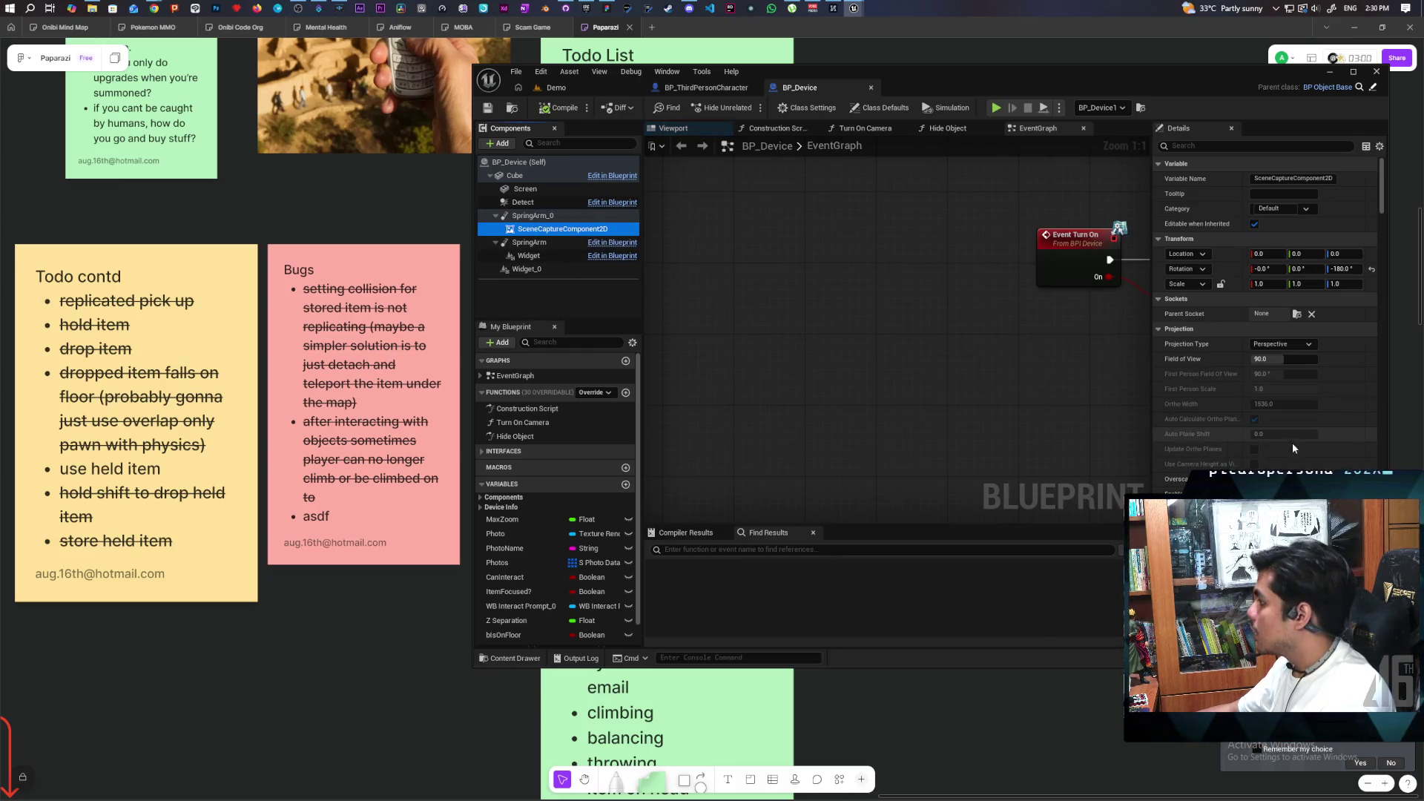
{"action": "scroll", "coordinate": [1225, 450], "scroll_direction": "down", "scroll_amount": 3}
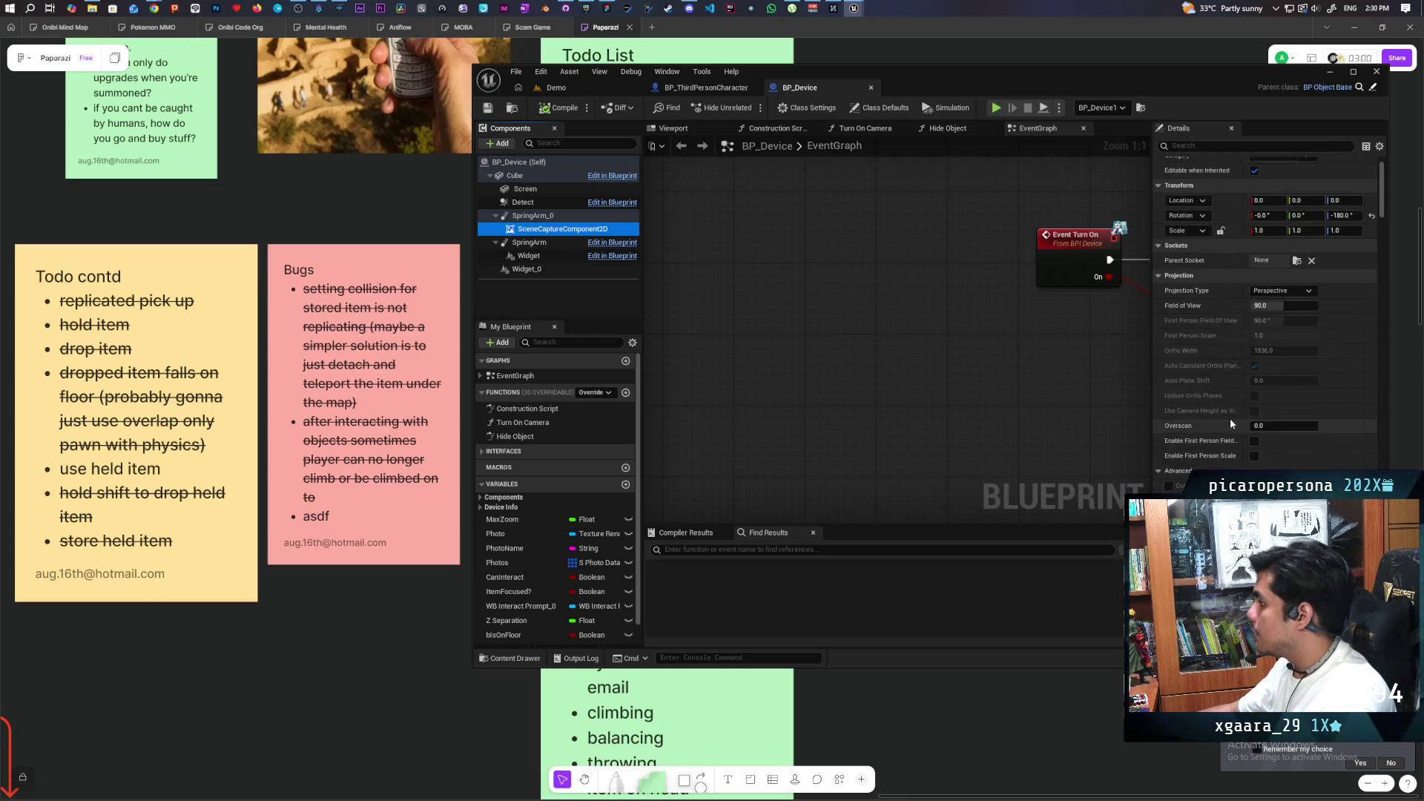
{"action": "scroll", "coordinate": [1230, 419], "scroll_direction": "up", "scroll_amount": 3}
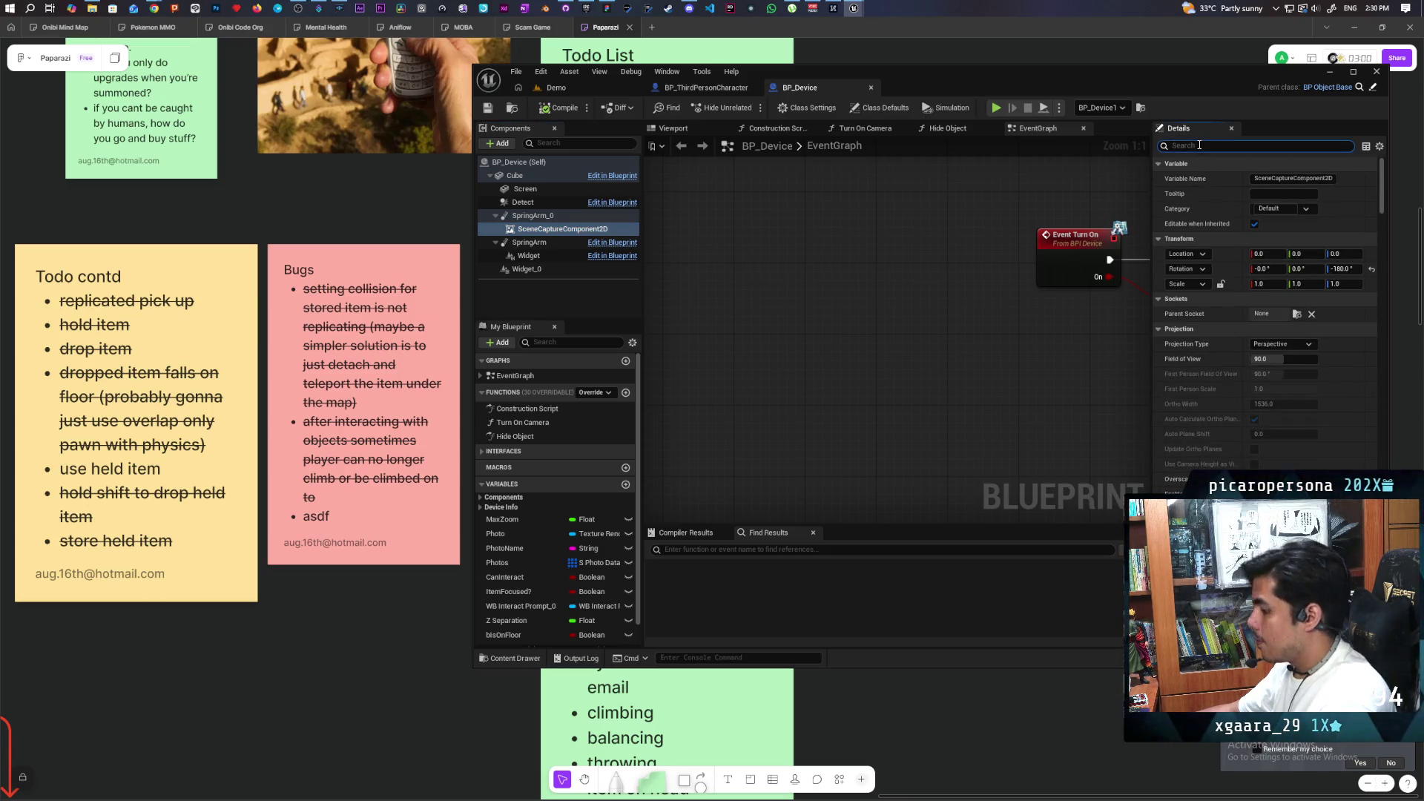
{"action": "type", "text": "hdd"}
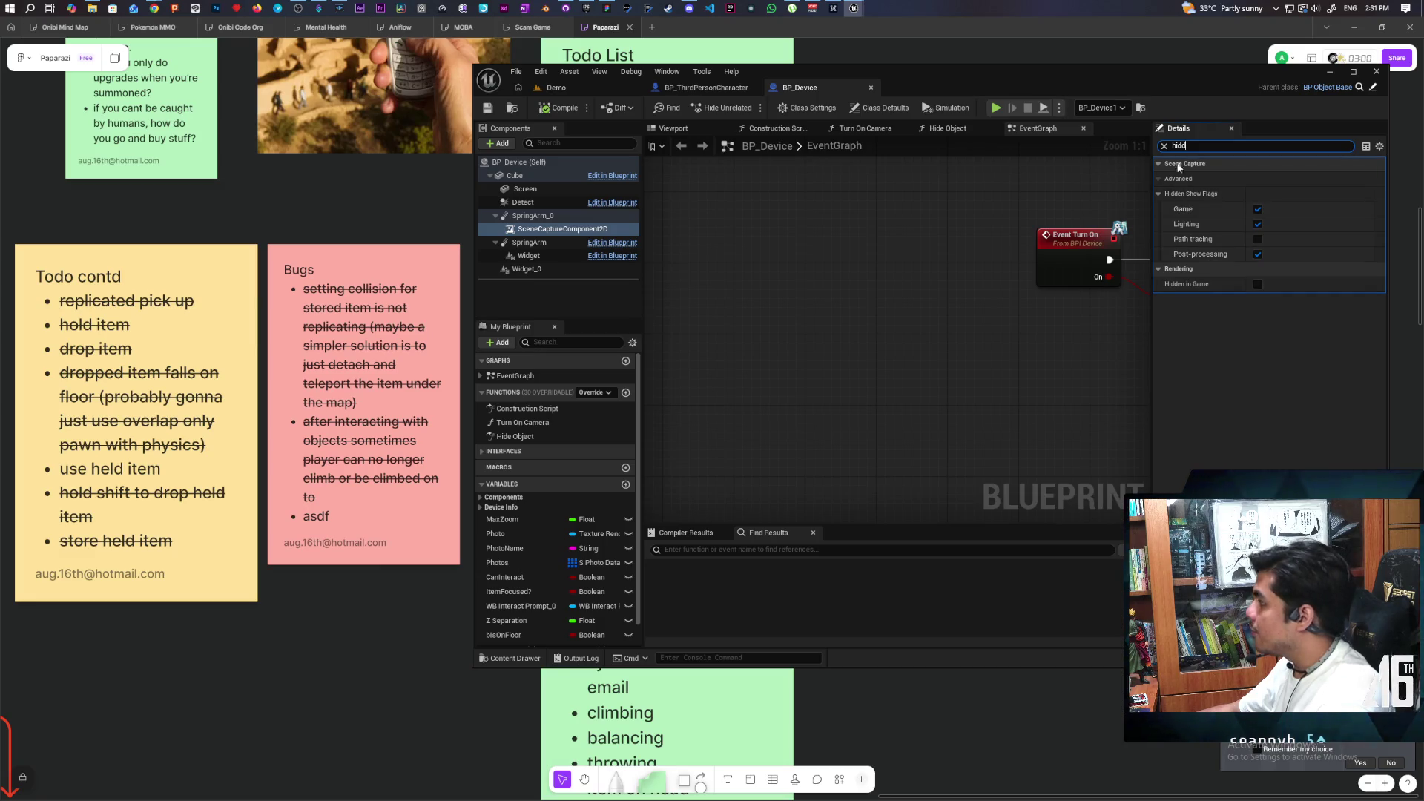
{"action": "left_click", "coordinate": [1165, 147]}
{"action": "type", "text": "isi"}
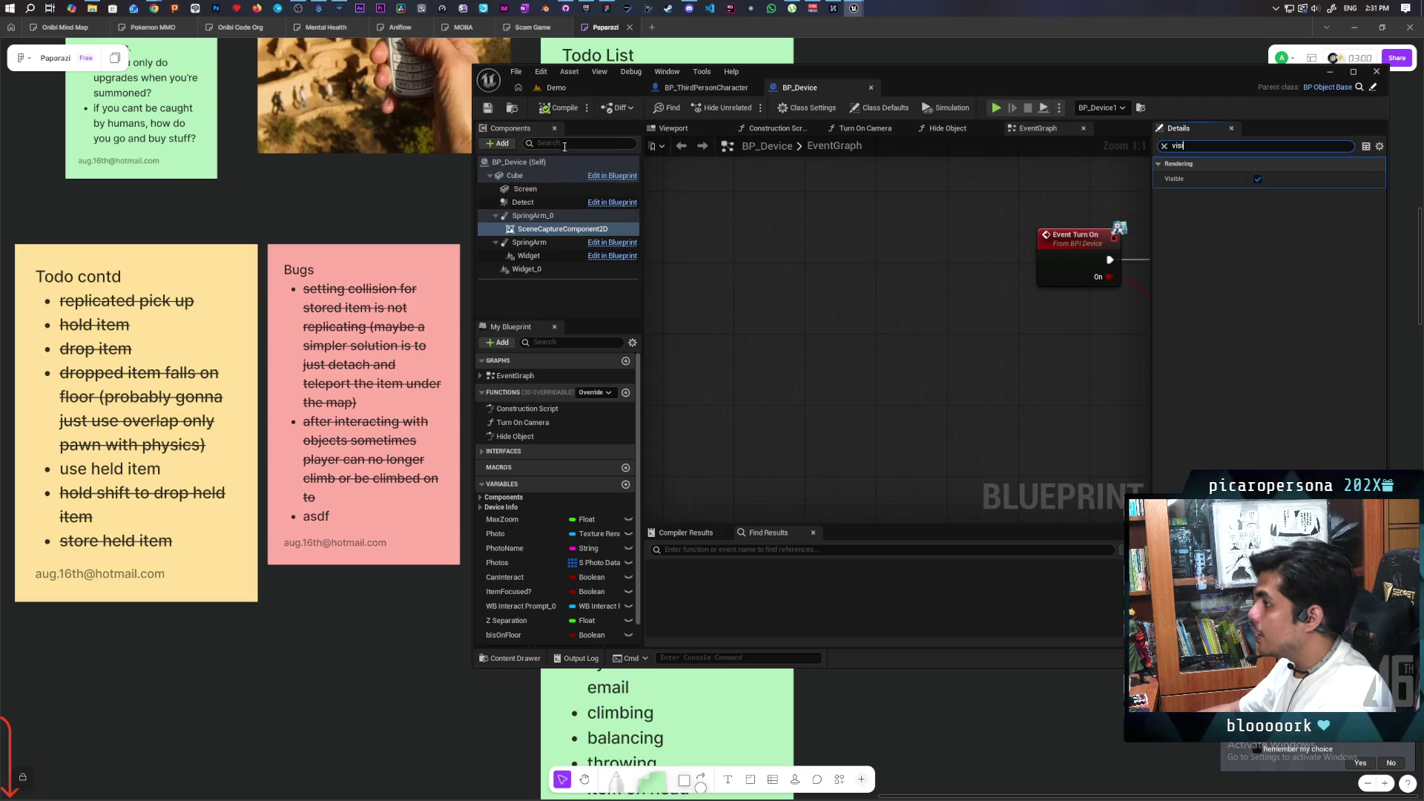
Orbit and frame the device mesh in BP_Device's viewport, then inspect SpringArm_0's settings.
{"action": "left_click", "coordinate": [555, 91]}
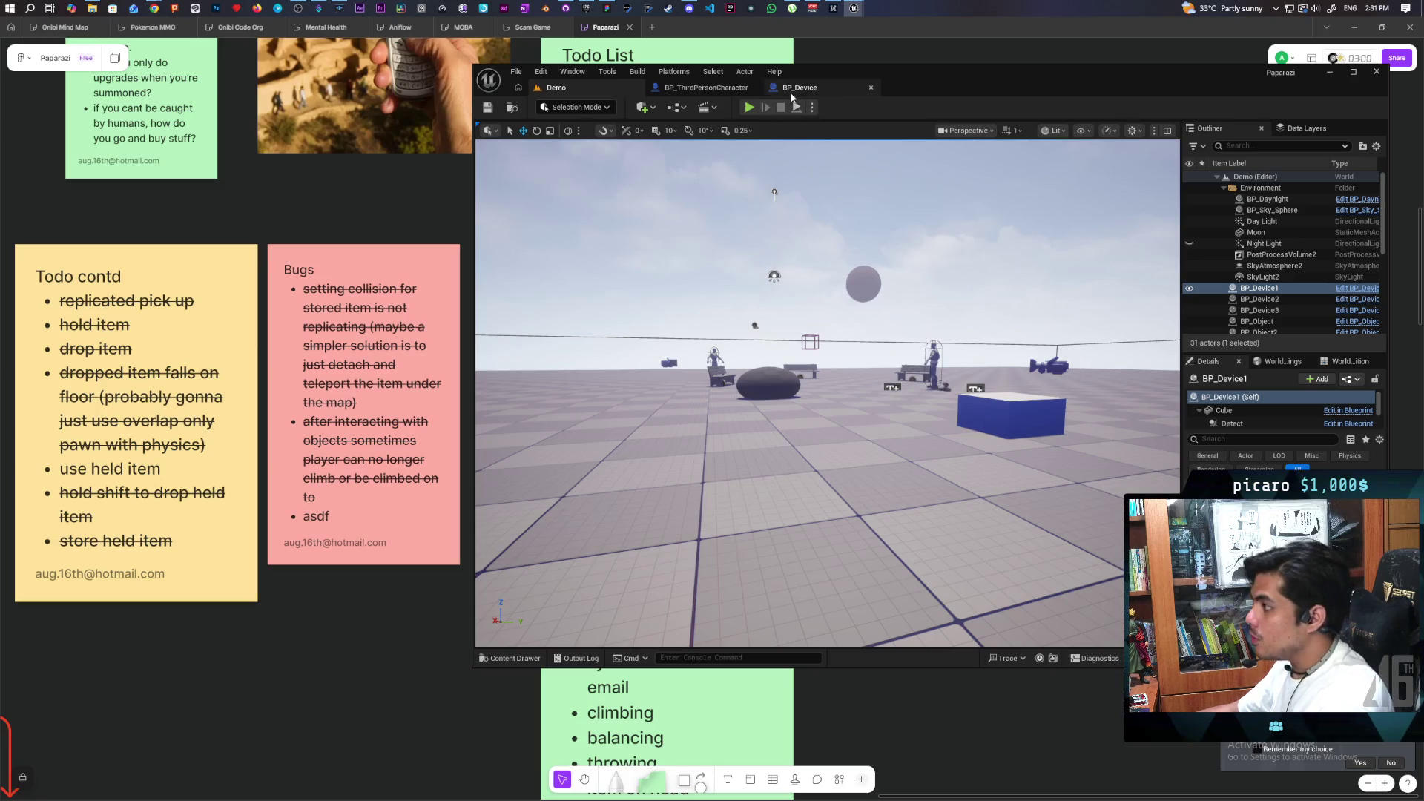
{"action": "left_click", "coordinate": [792, 91]}
{"action": "left_click", "coordinate": [672, 128]}
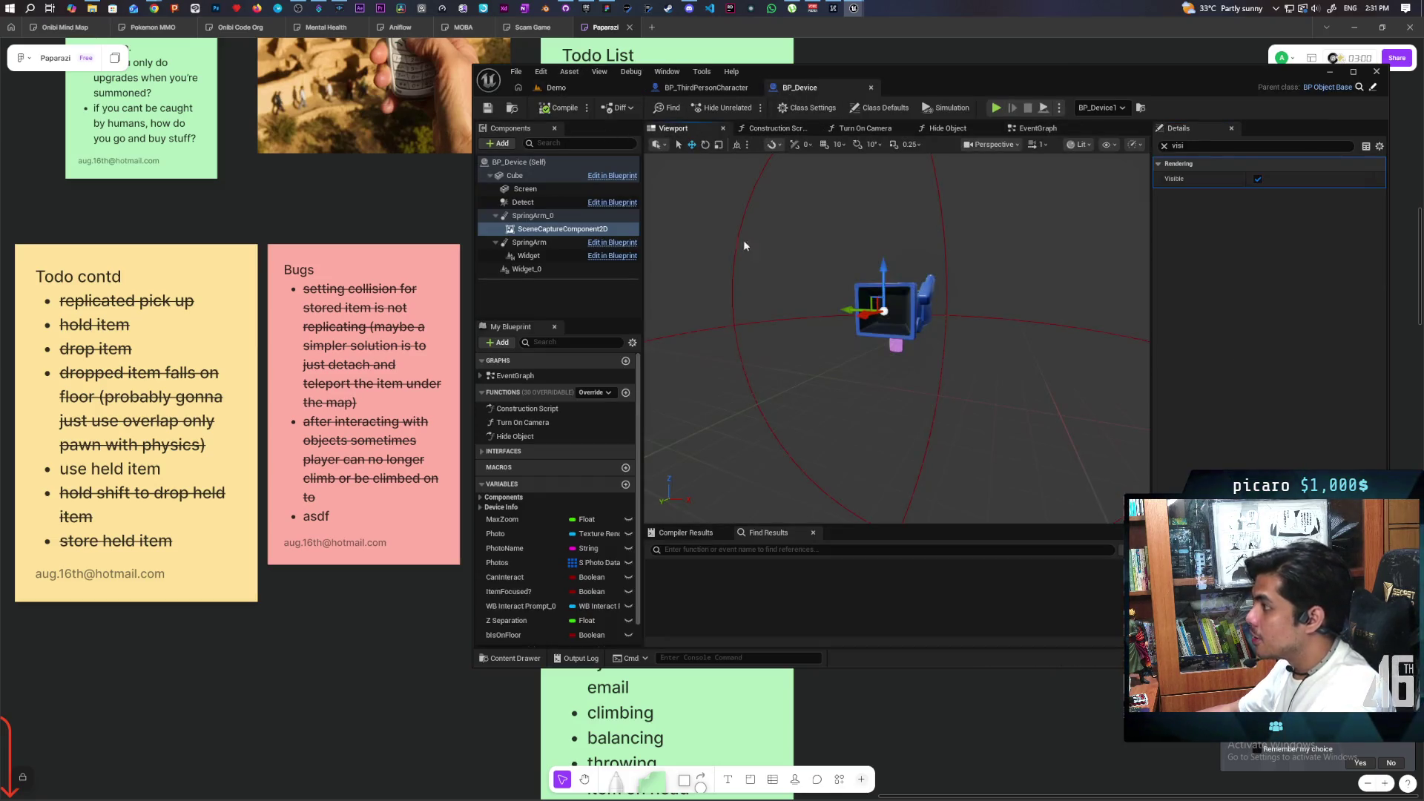
{"action": "scroll", "coordinate": [738, 229], "scroll_direction": "up", "scroll_amount": 5}
{"action": "left_click_drag", "start_coordinate": [816, 333], "coordinate": [861, 312]}
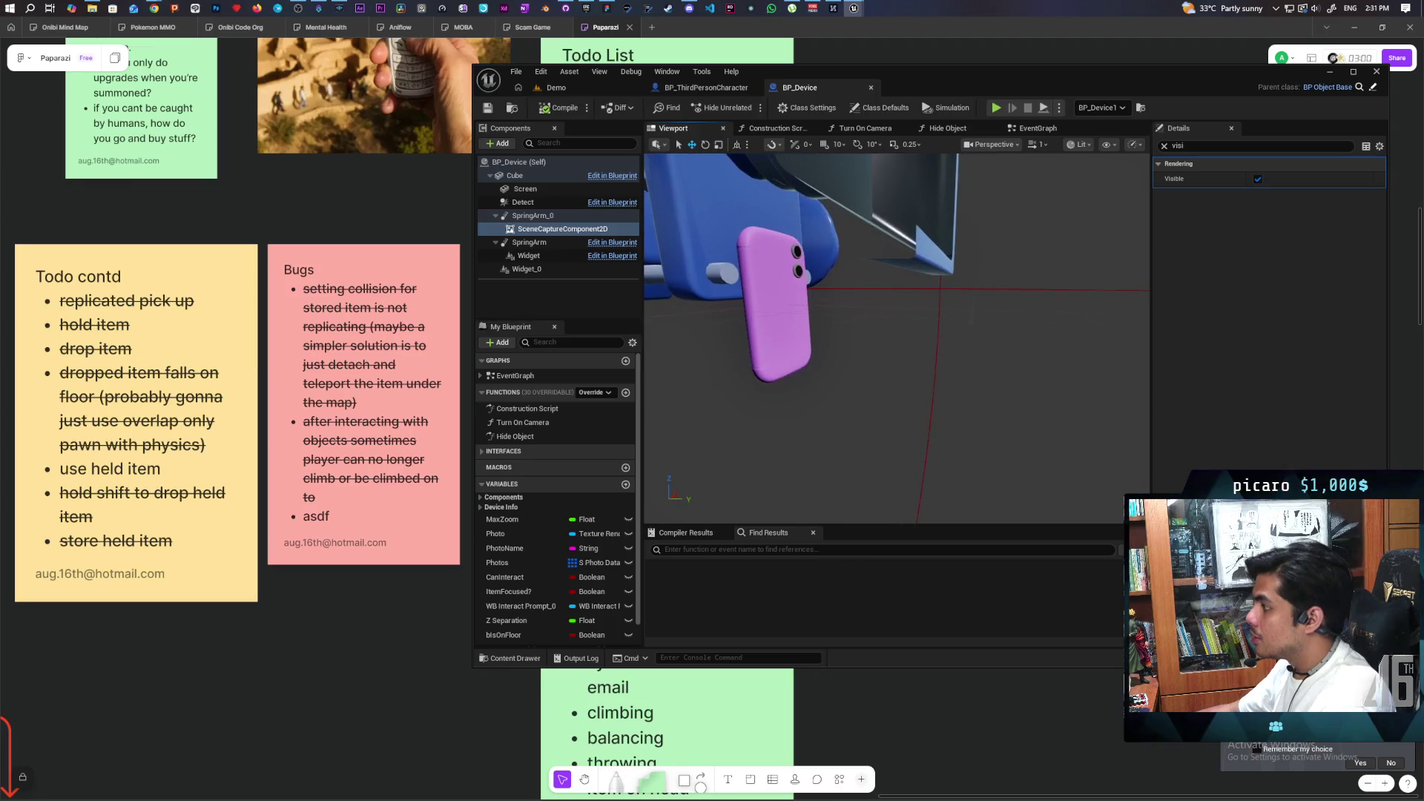
{"action": "key", "text": "f"}
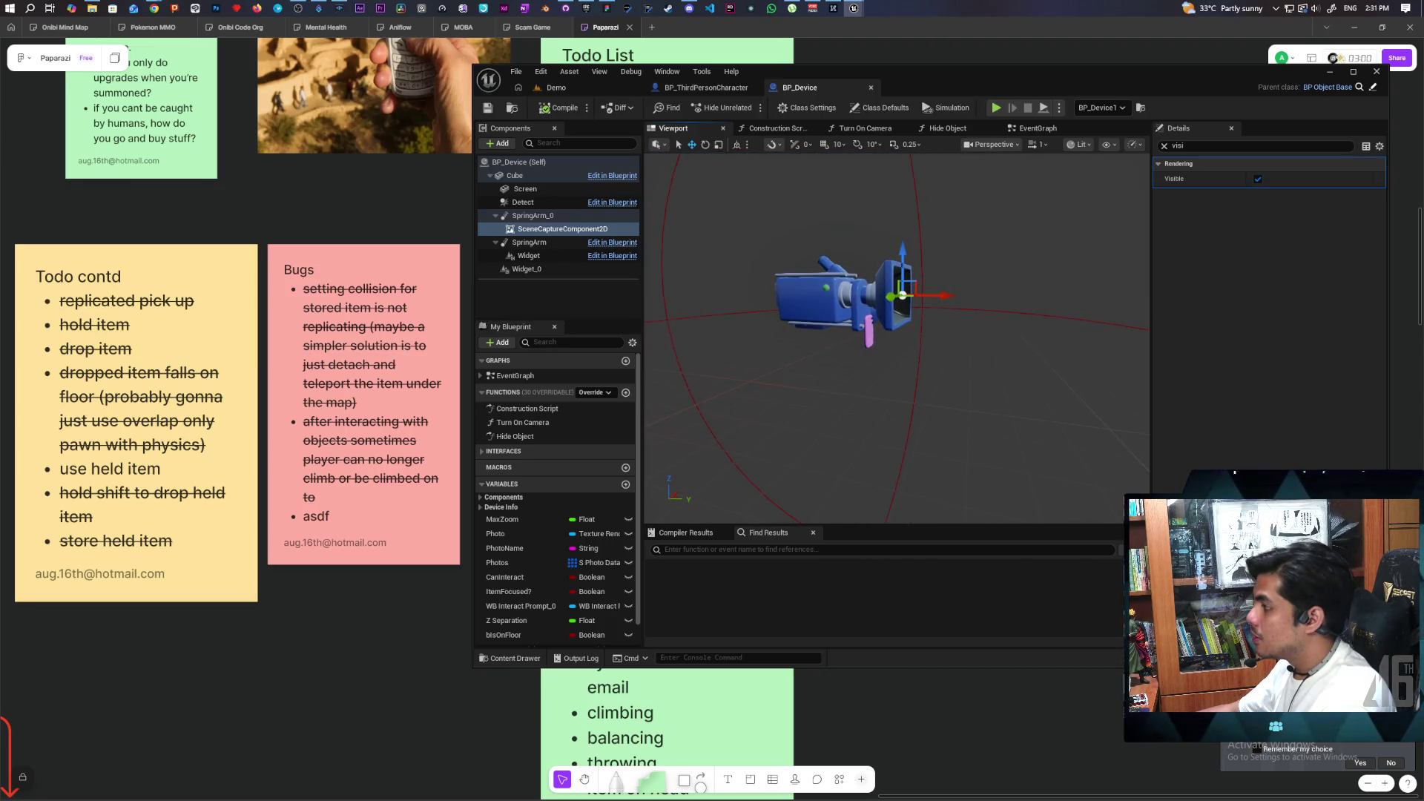
{"action": "scroll", "coordinate": [897, 337], "scroll_direction": "up", "scroll_amount": 4}
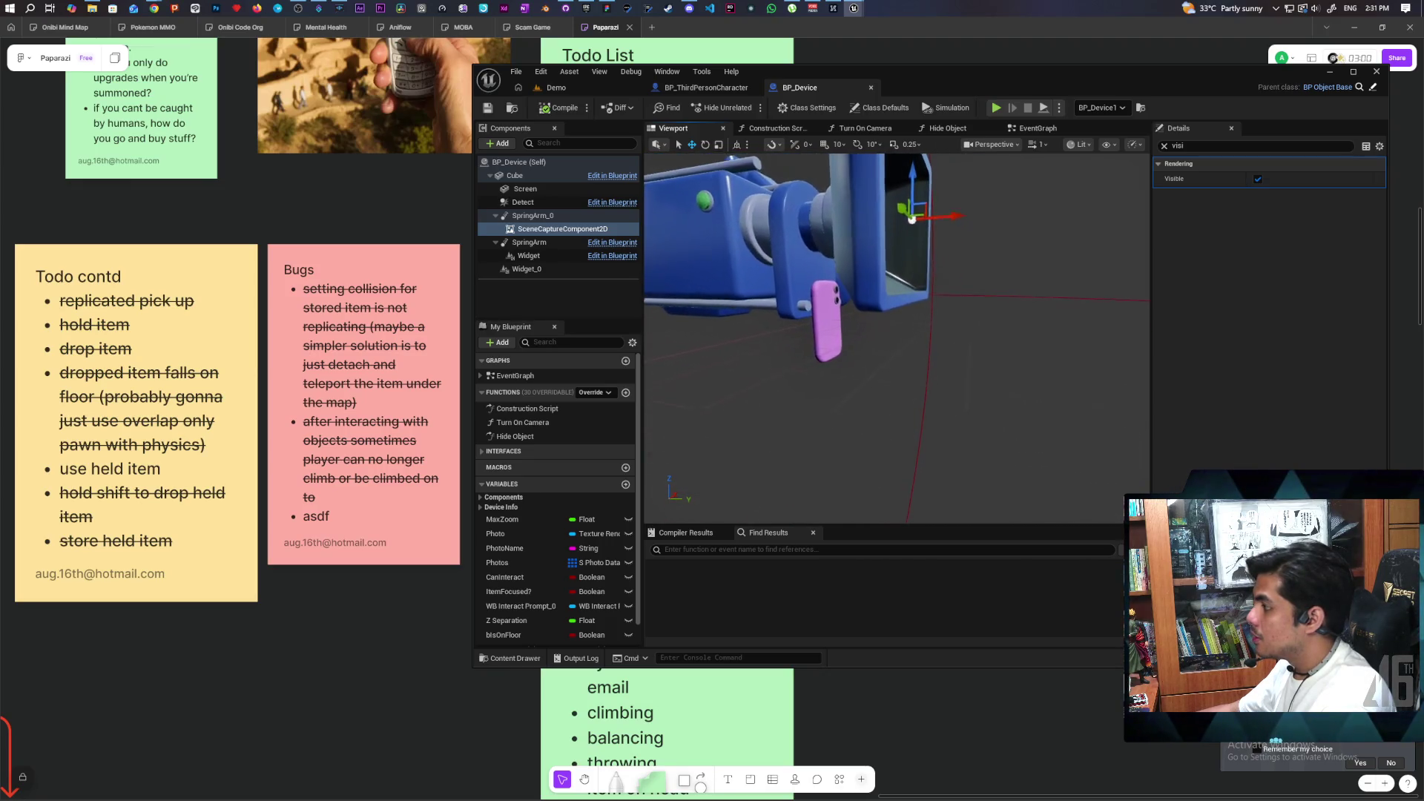
{"action": "left_click", "coordinate": [528, 215]}
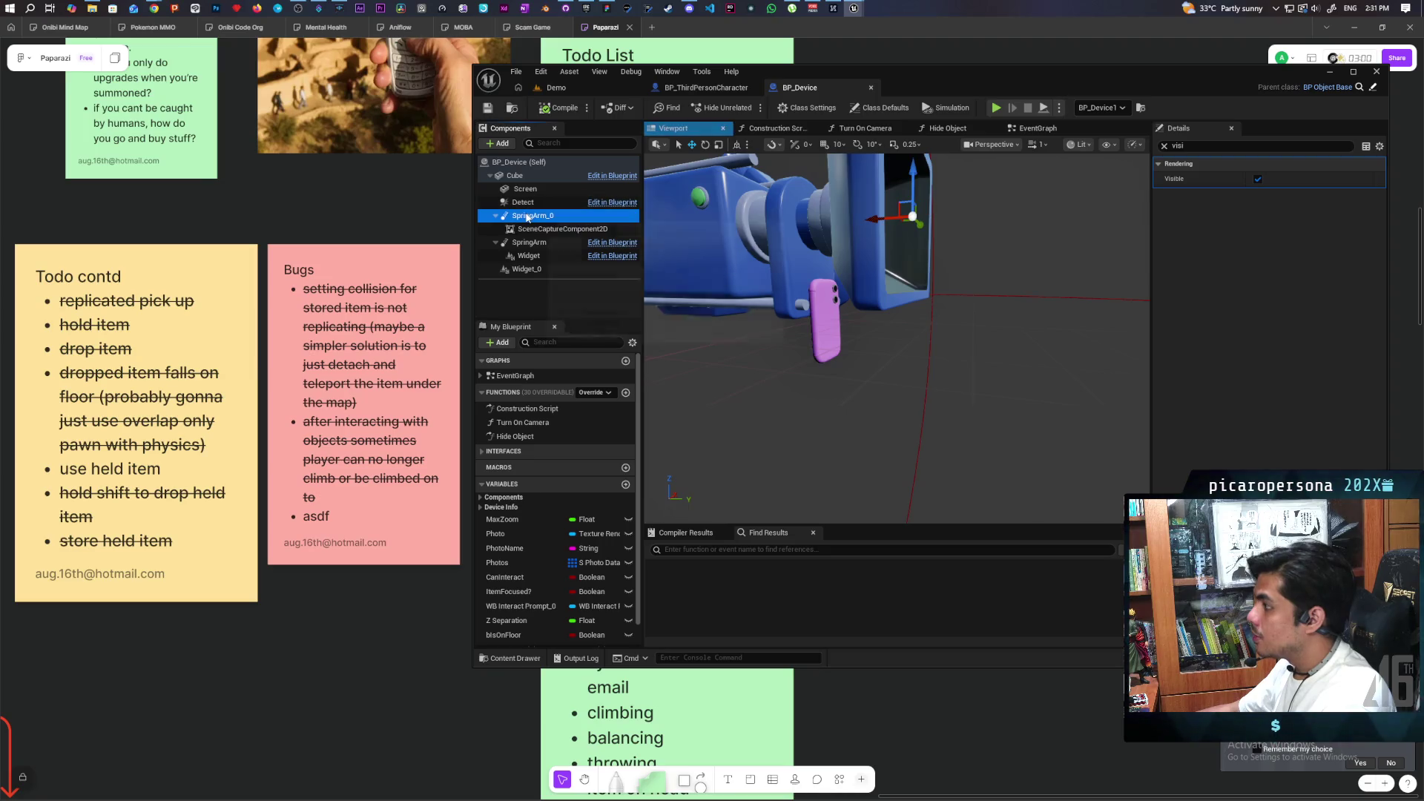
{"action": "left_click", "coordinate": [1163, 146]}
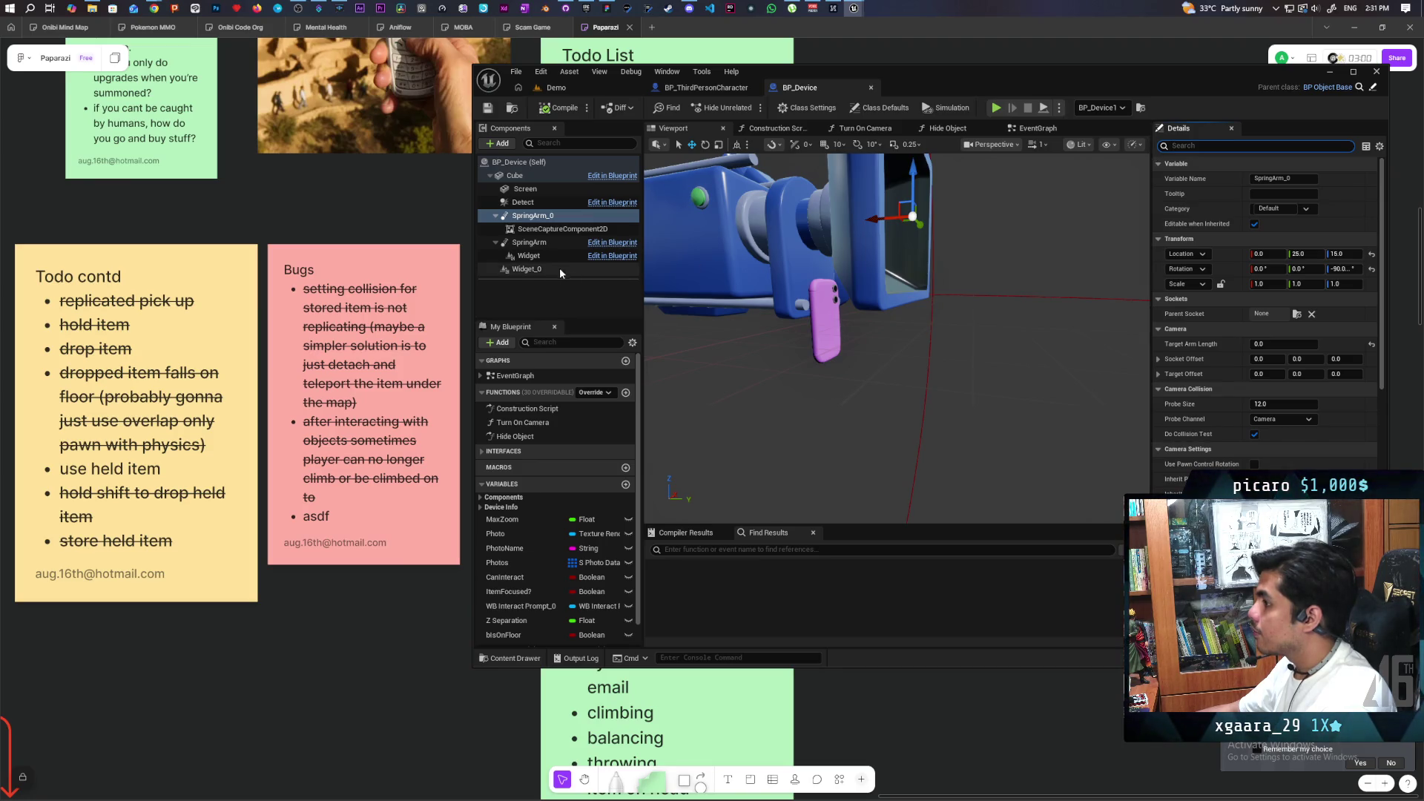
Set SceneCaptureComponent2D's Parent Socket to SpringEndpoint and go back to the Demo level.
{"action": "left_click", "coordinate": [548, 231]}
{"action": "left_click", "coordinate": [1297, 314]}
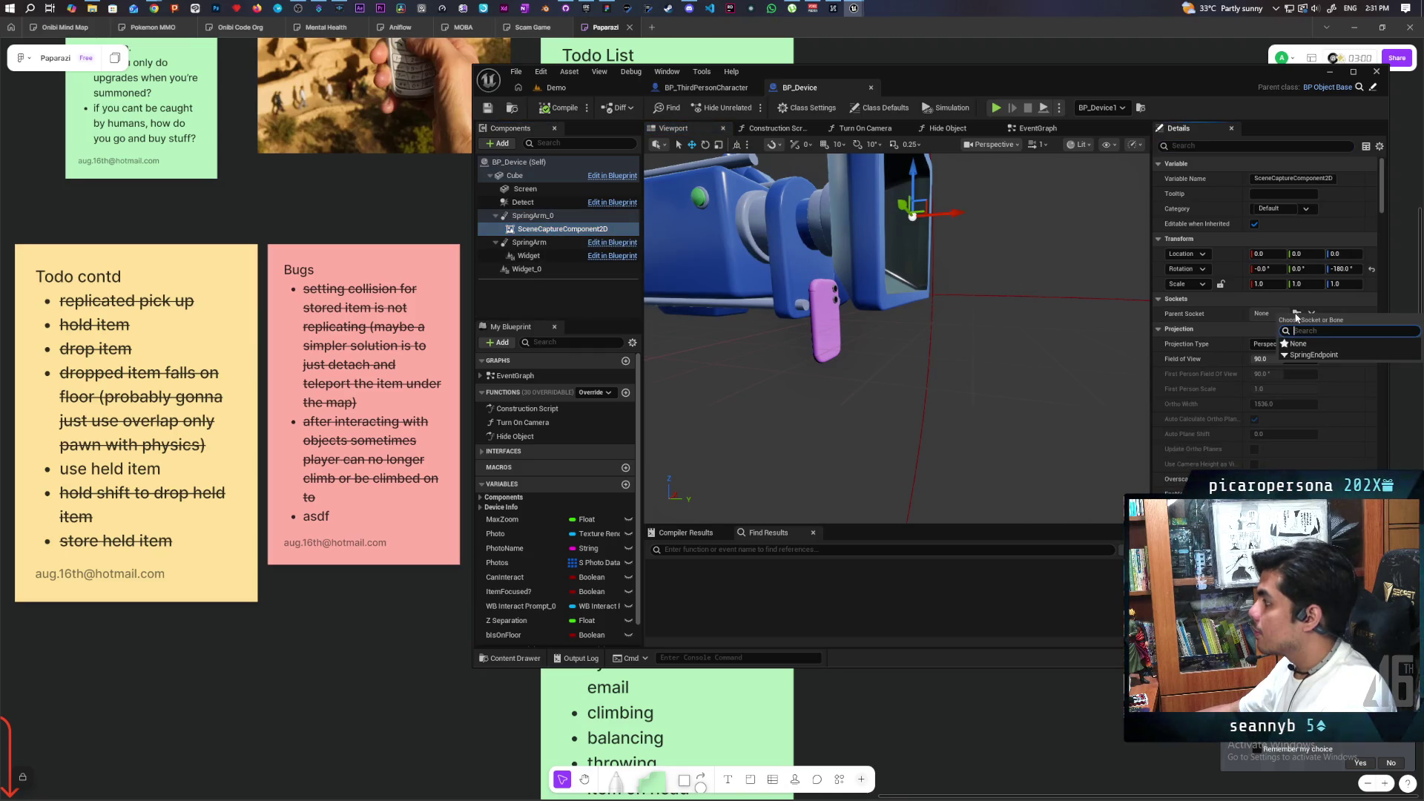
{"action": "left_click", "coordinate": [1314, 355]}
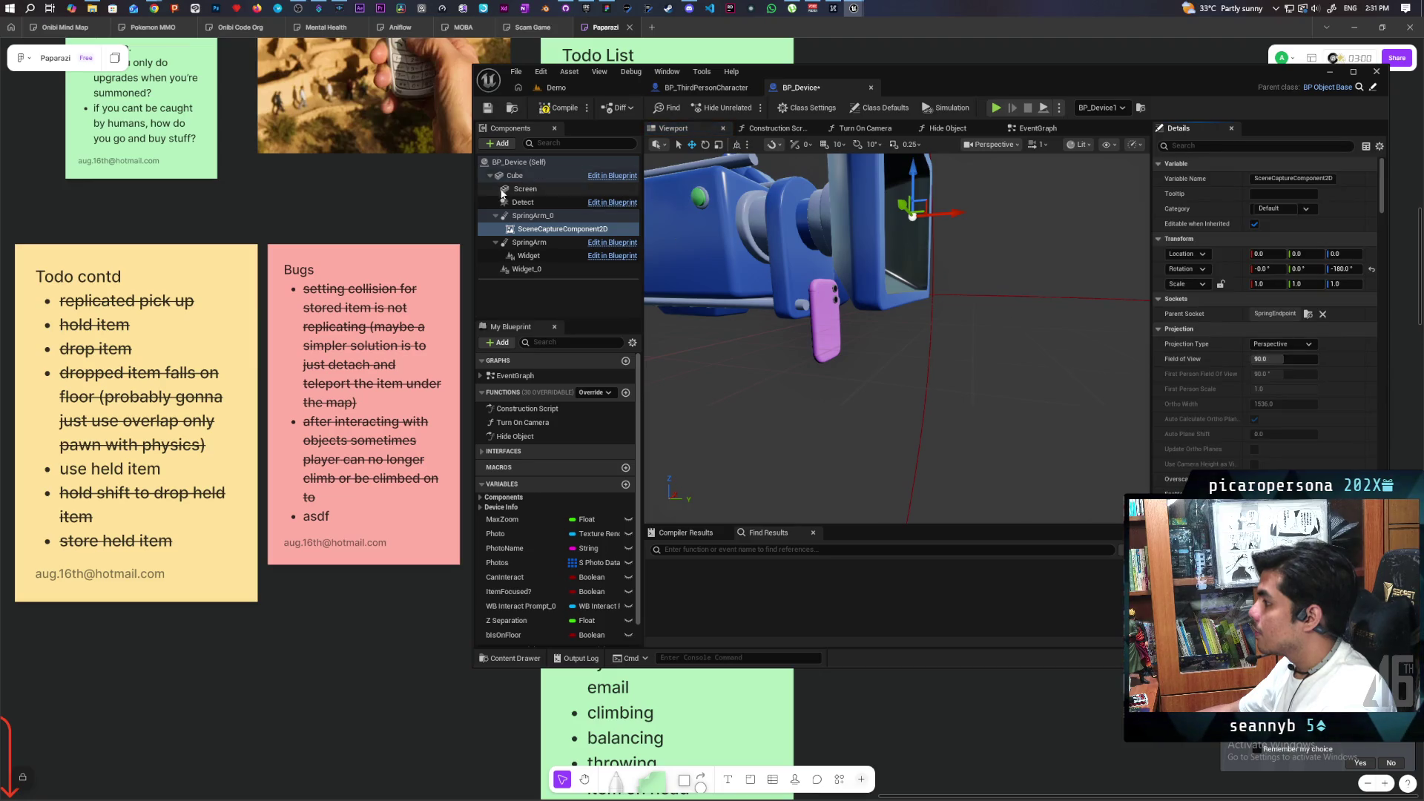
{"action": "left_click", "coordinate": [556, 87]}
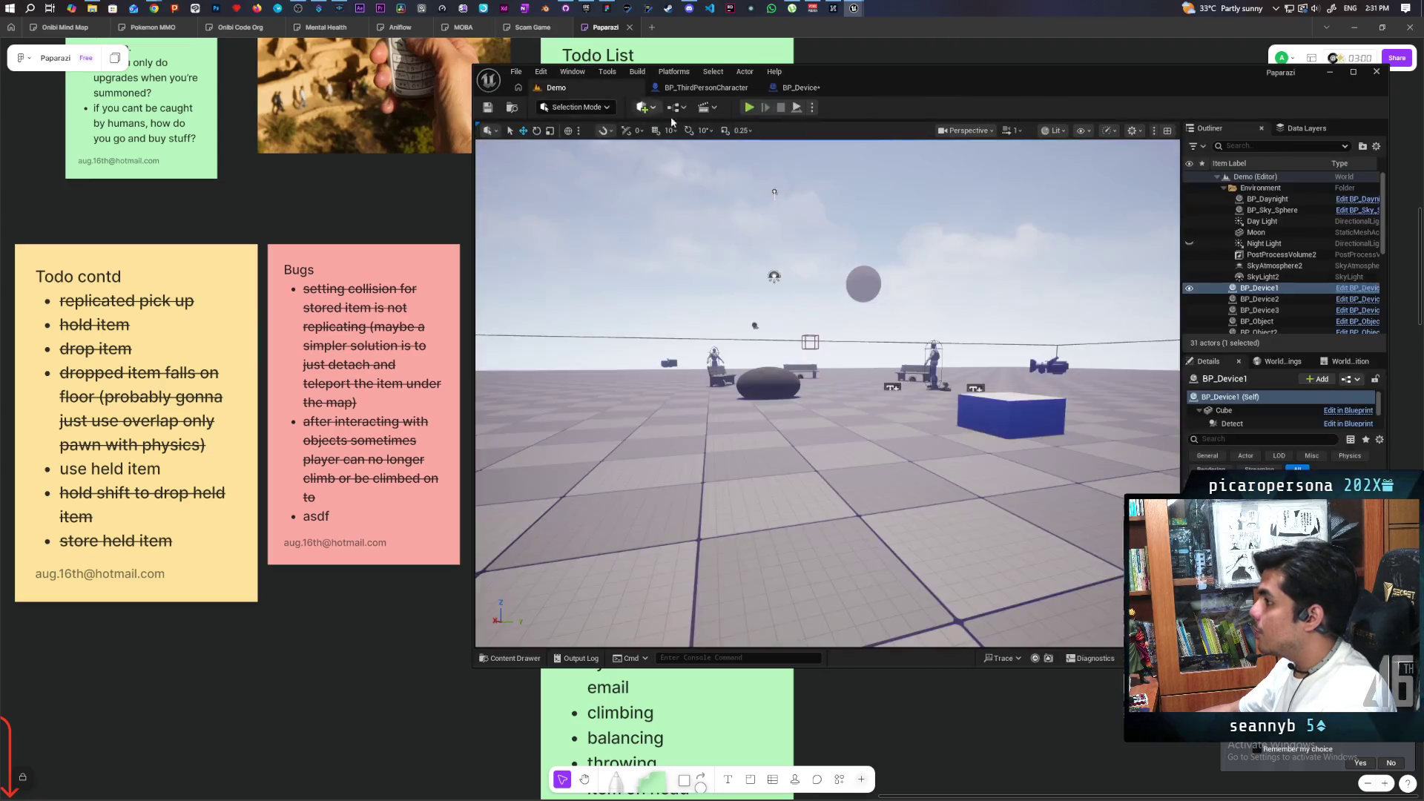
Start a multi-client play session and bring the green character in Client 3 over to the group.
{"action": "left_click", "coordinate": [749, 108]}
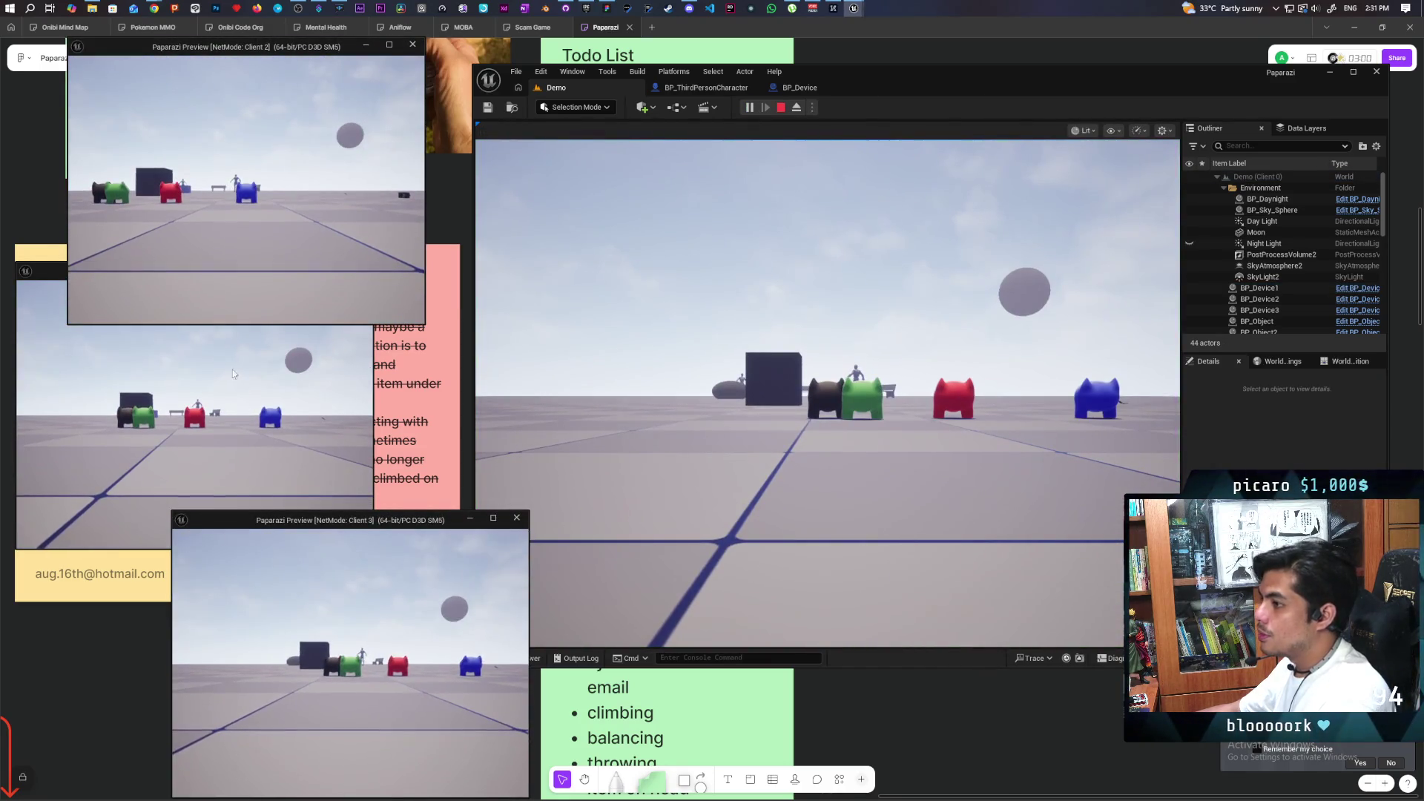
{"action": "left_click", "coordinate": [349, 660]}
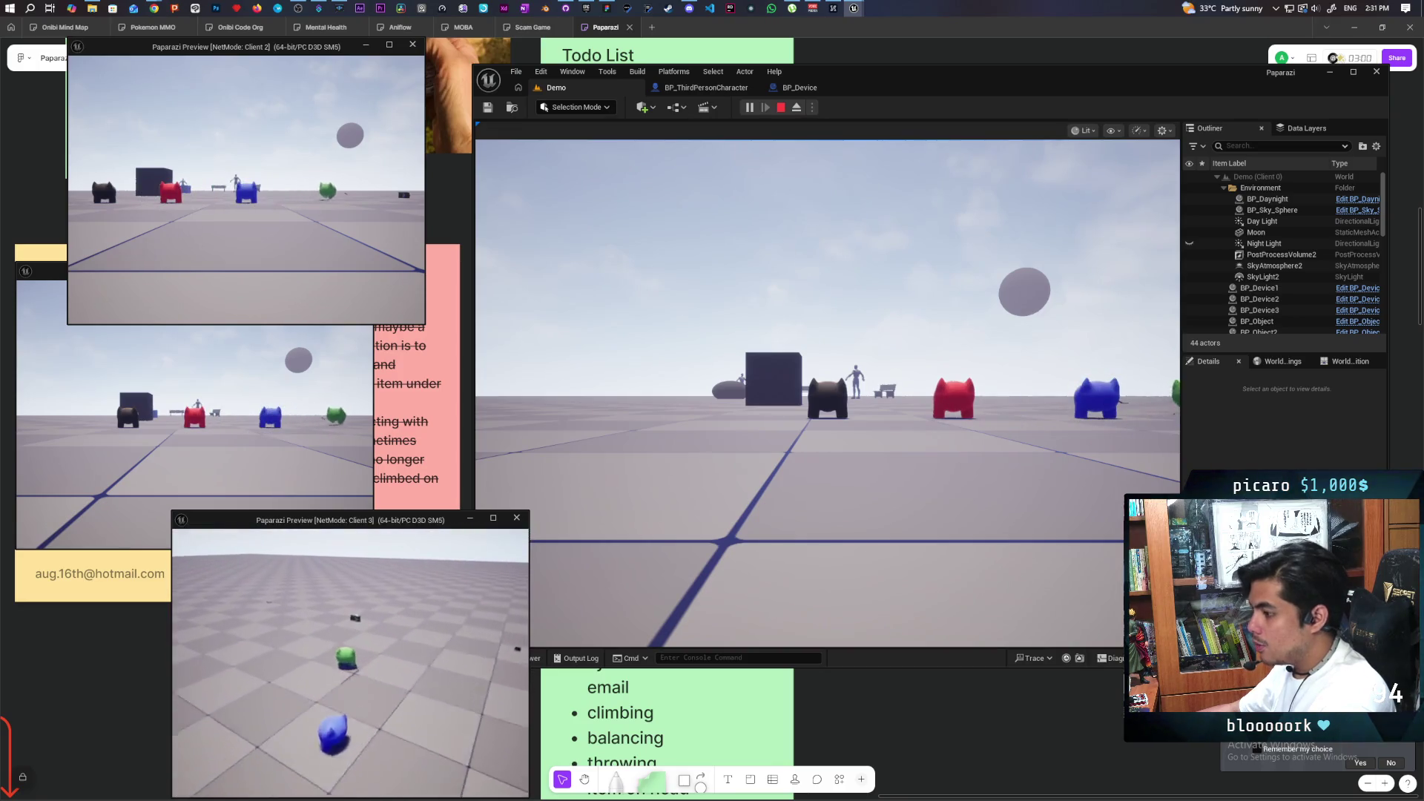
{"action": "key", "text": "w"}
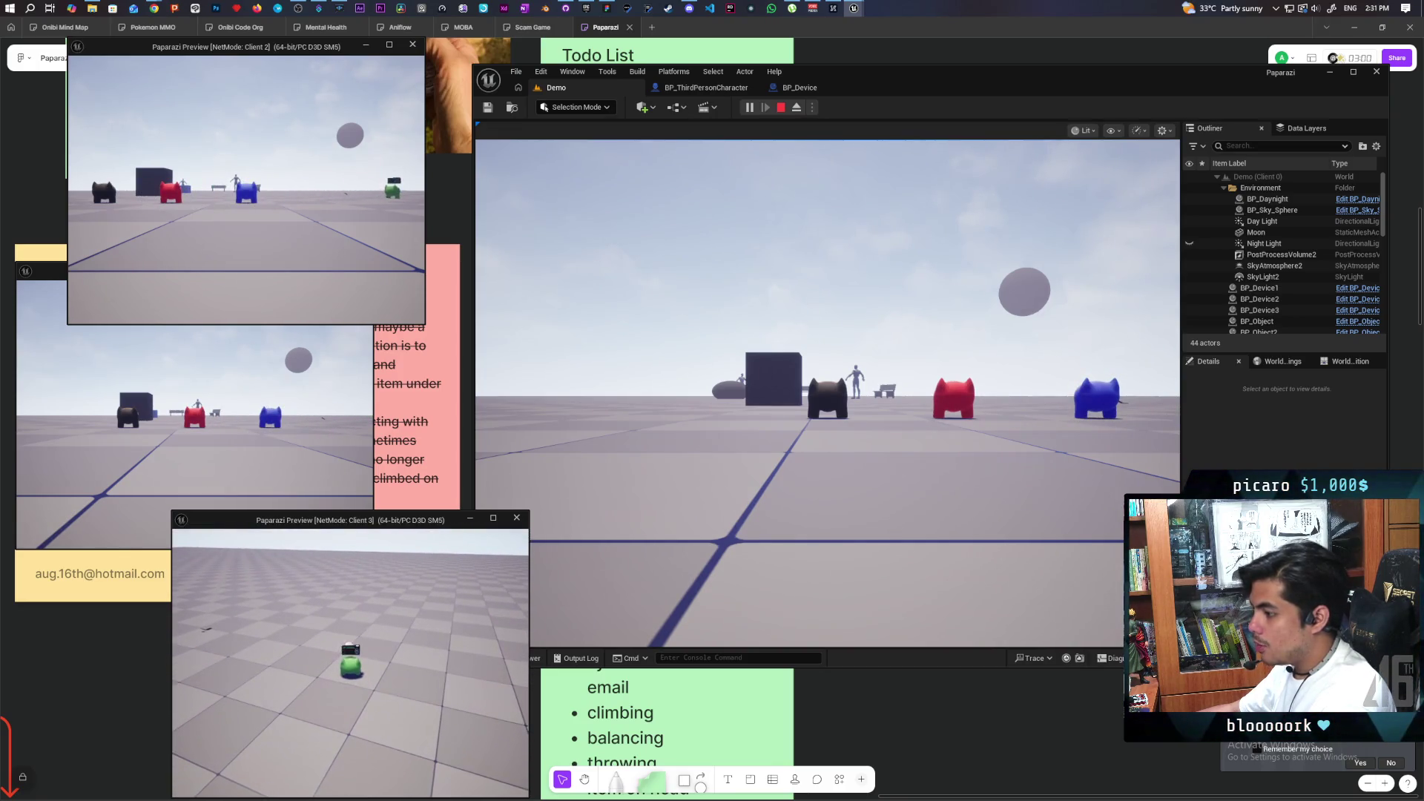
{"action": "key", "text": "w"}
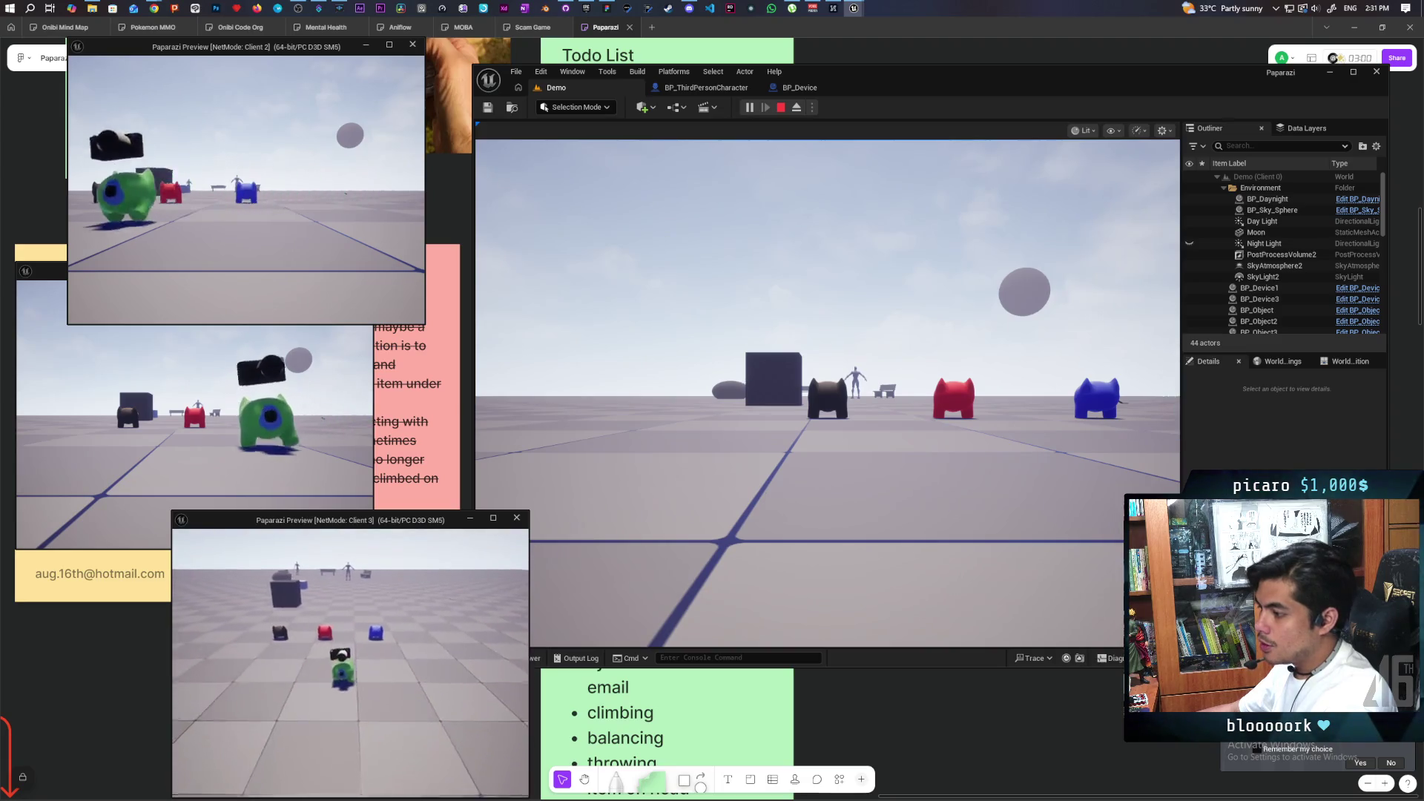
{"action": "key", "text": "shift+F1"}
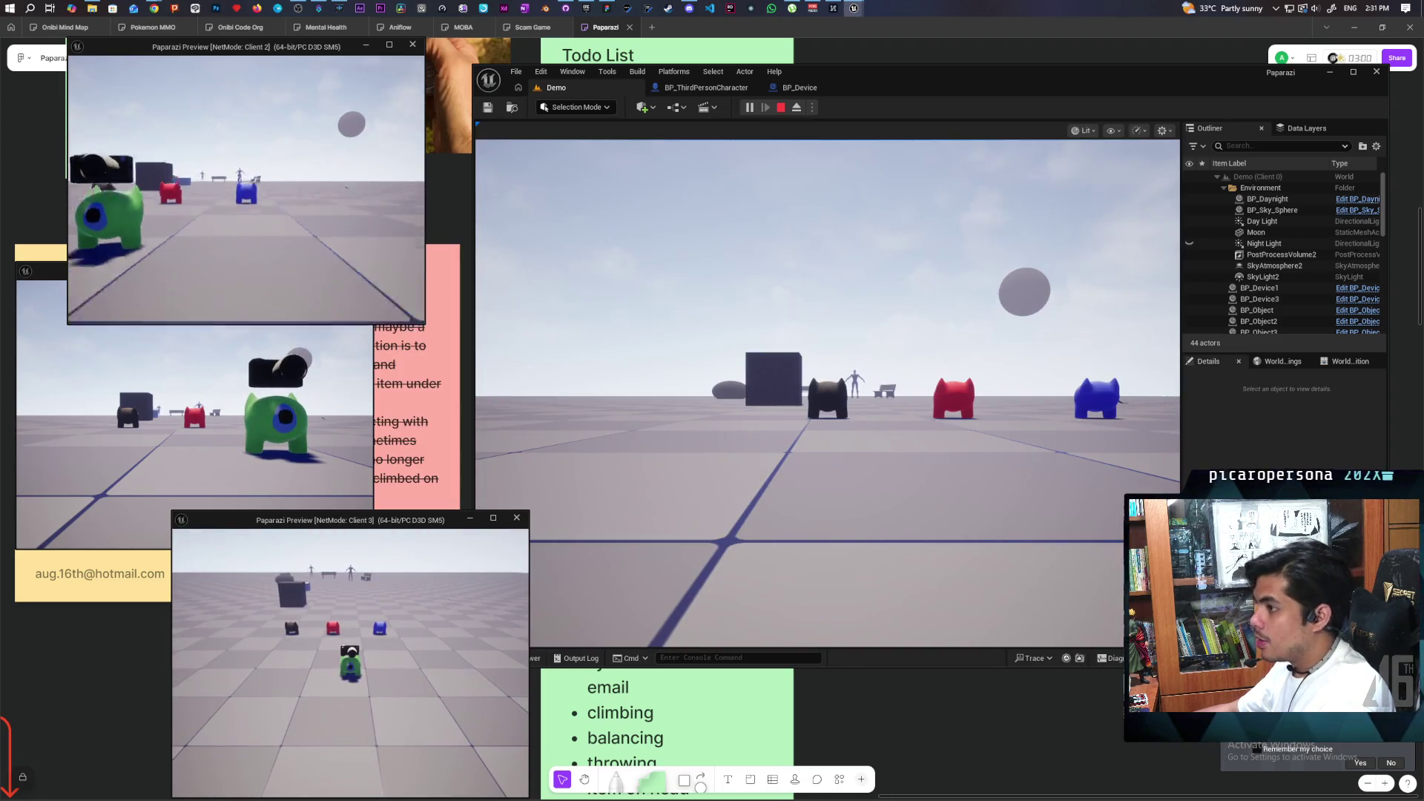
Climb the red character onto the blue one, then jump the green character on top.
{"action": "key", "text": "w"}
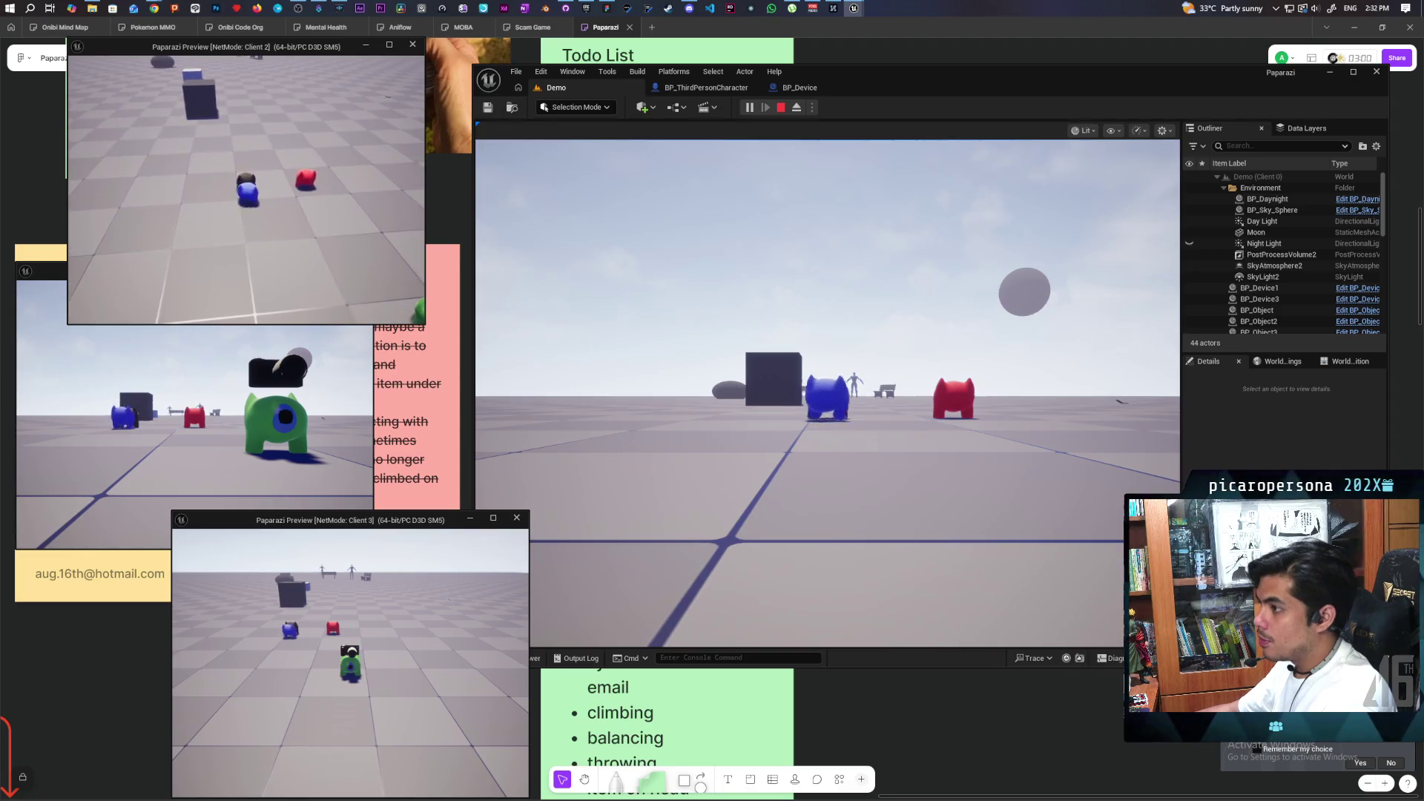
{"action": "key", "text": "alt+Tab"}
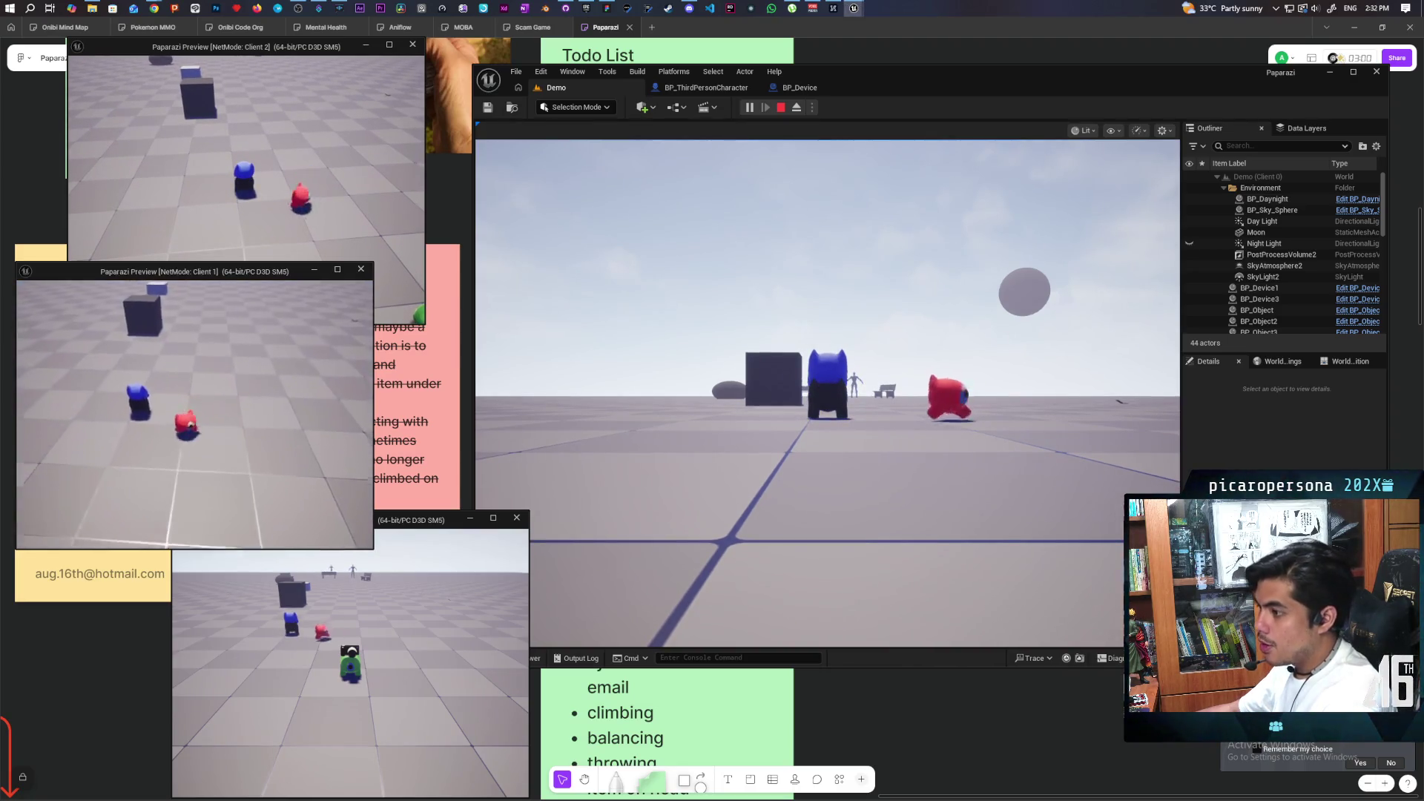
{"action": "key", "text": "space"}
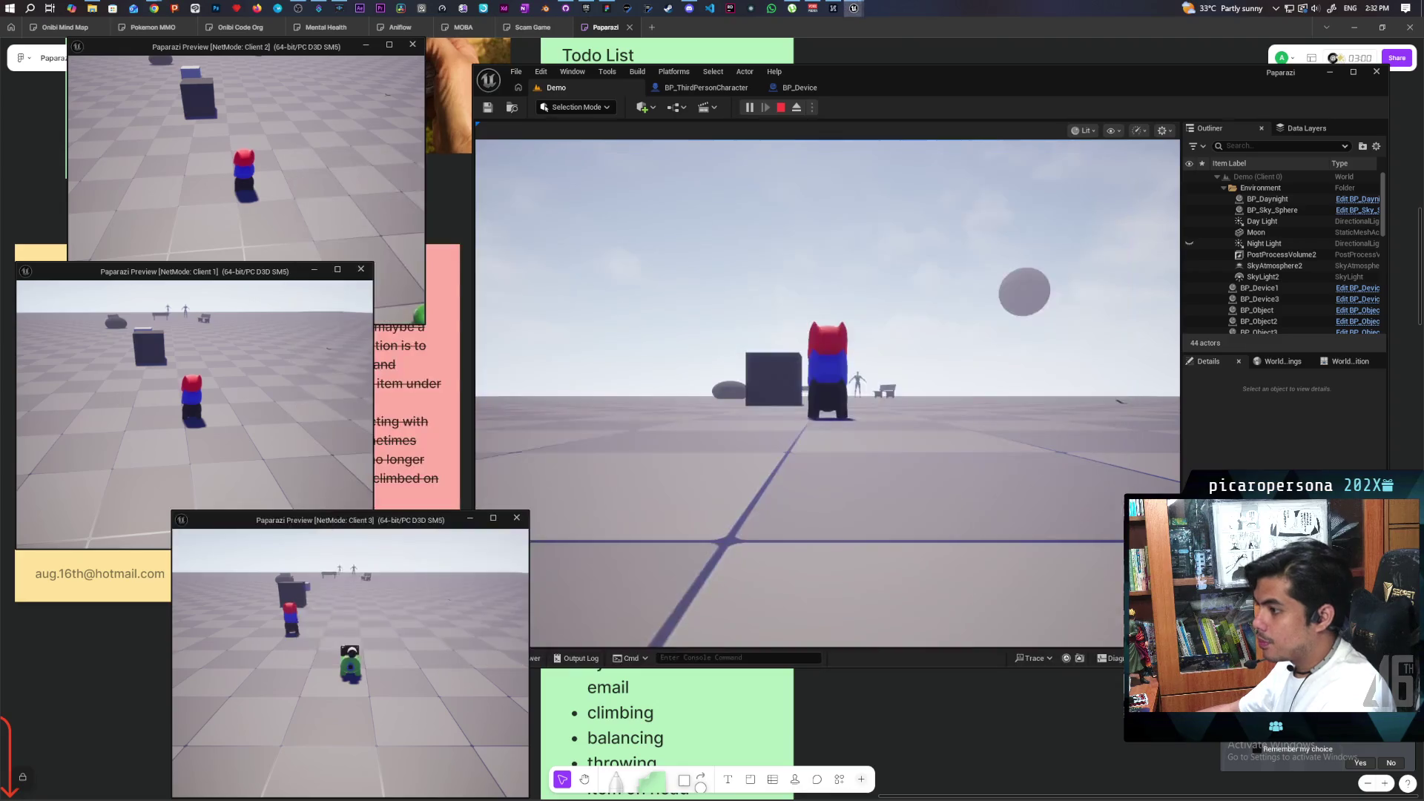
{"action": "key", "text": "w"}
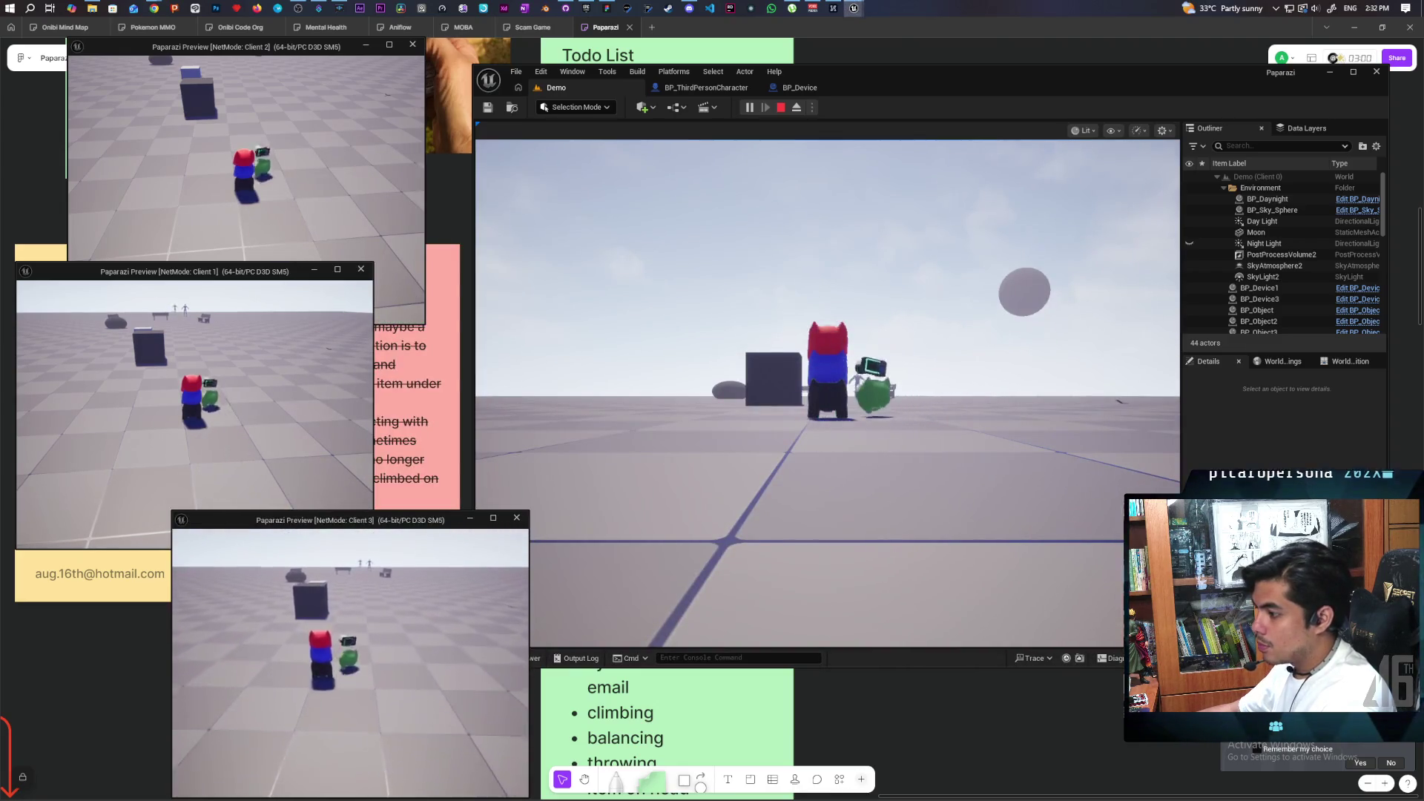
{"action": "key", "text": "space"}
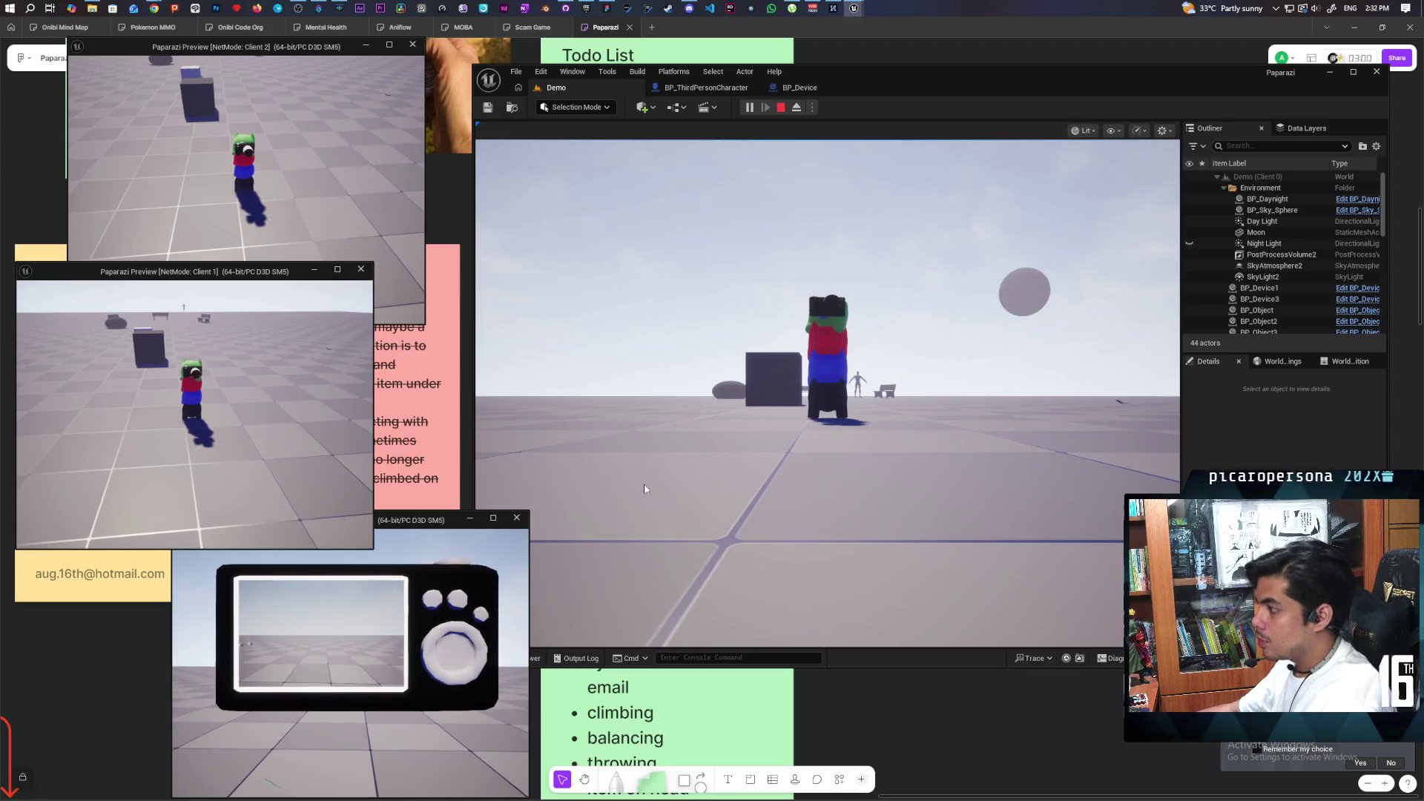
Walk the player toward the benches and mannequins, then cycle through Clients 3, 1 and 2.
{"action": "left_click", "coordinate": [645, 487]}
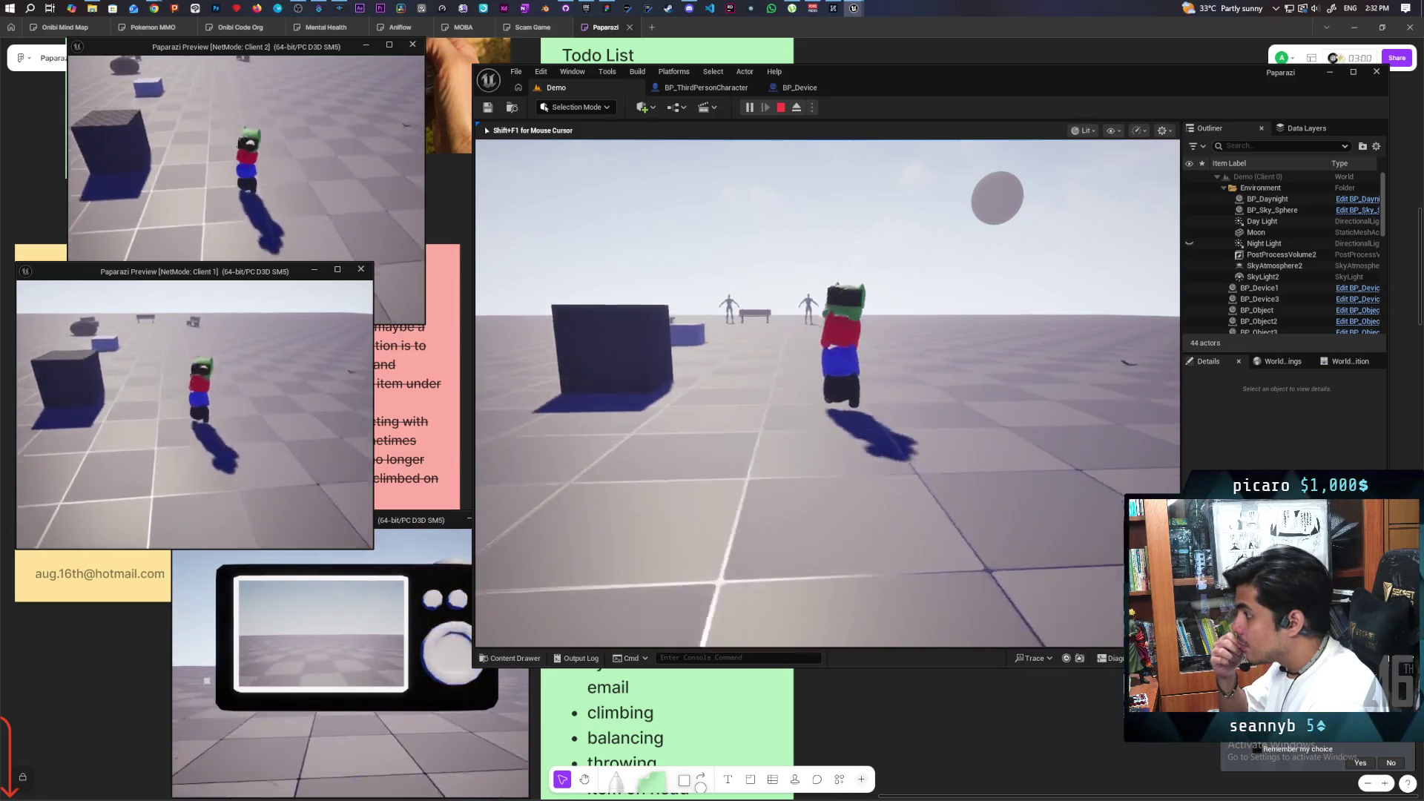
{"action": "key", "text": "w"}
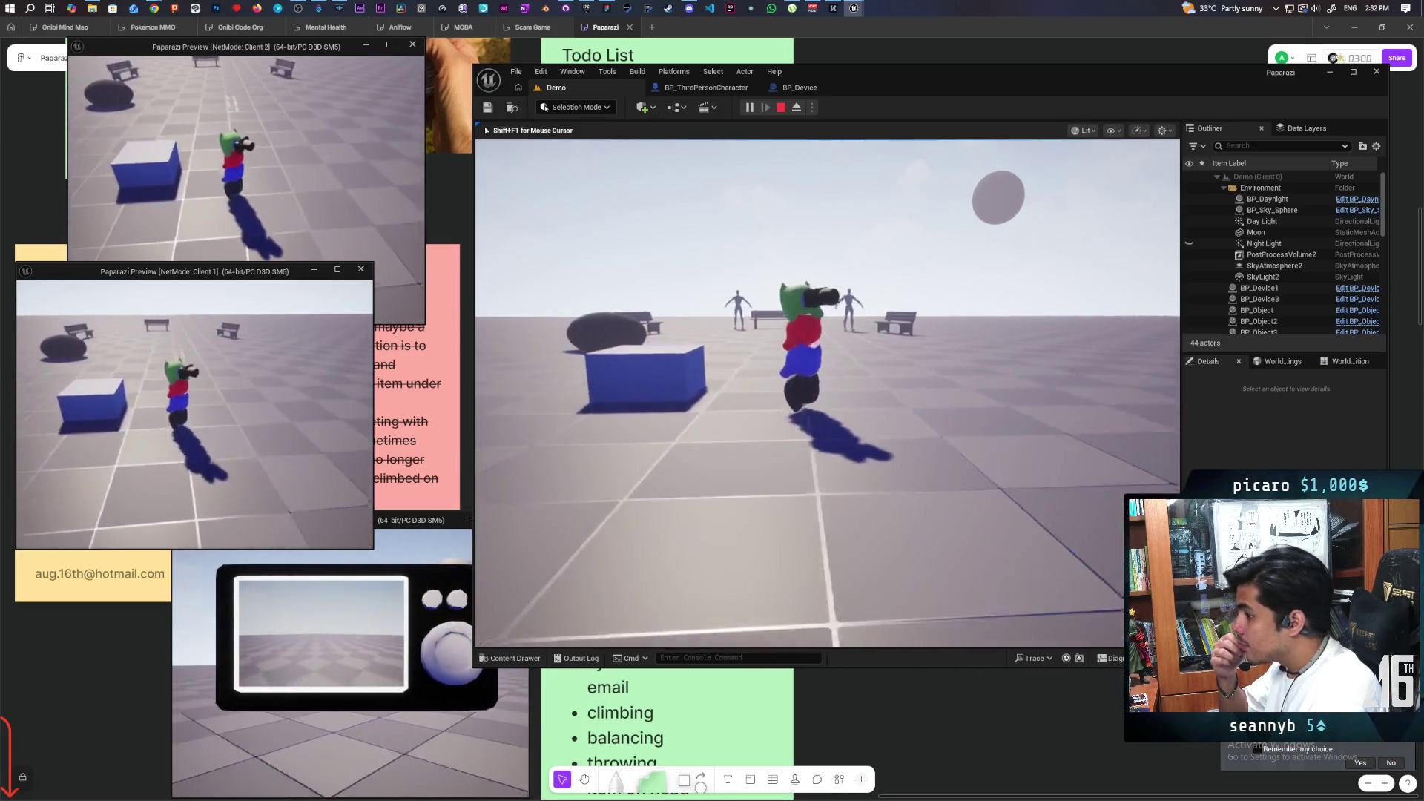
{"action": "key", "text": "w"}
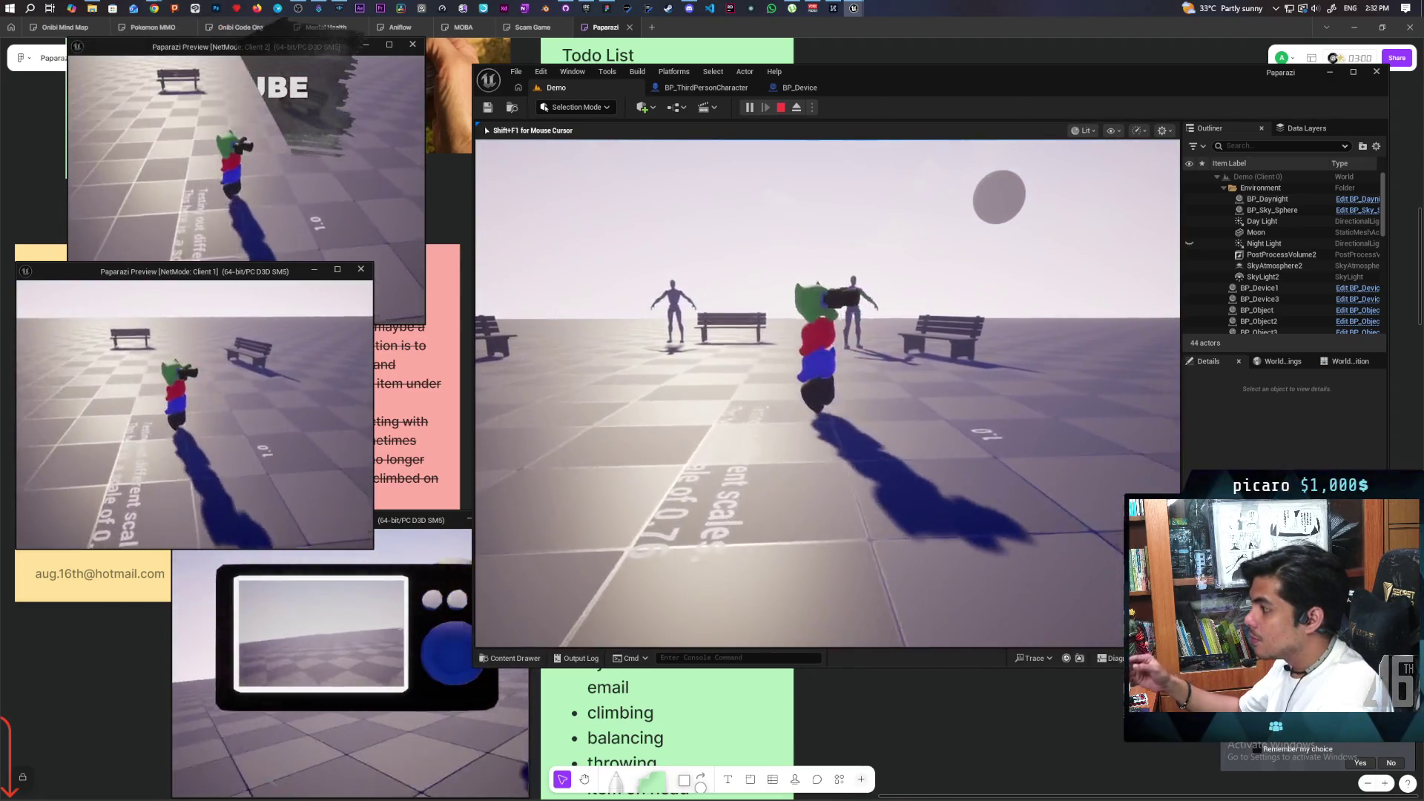
{"action": "key", "text": "alt+Tab"}
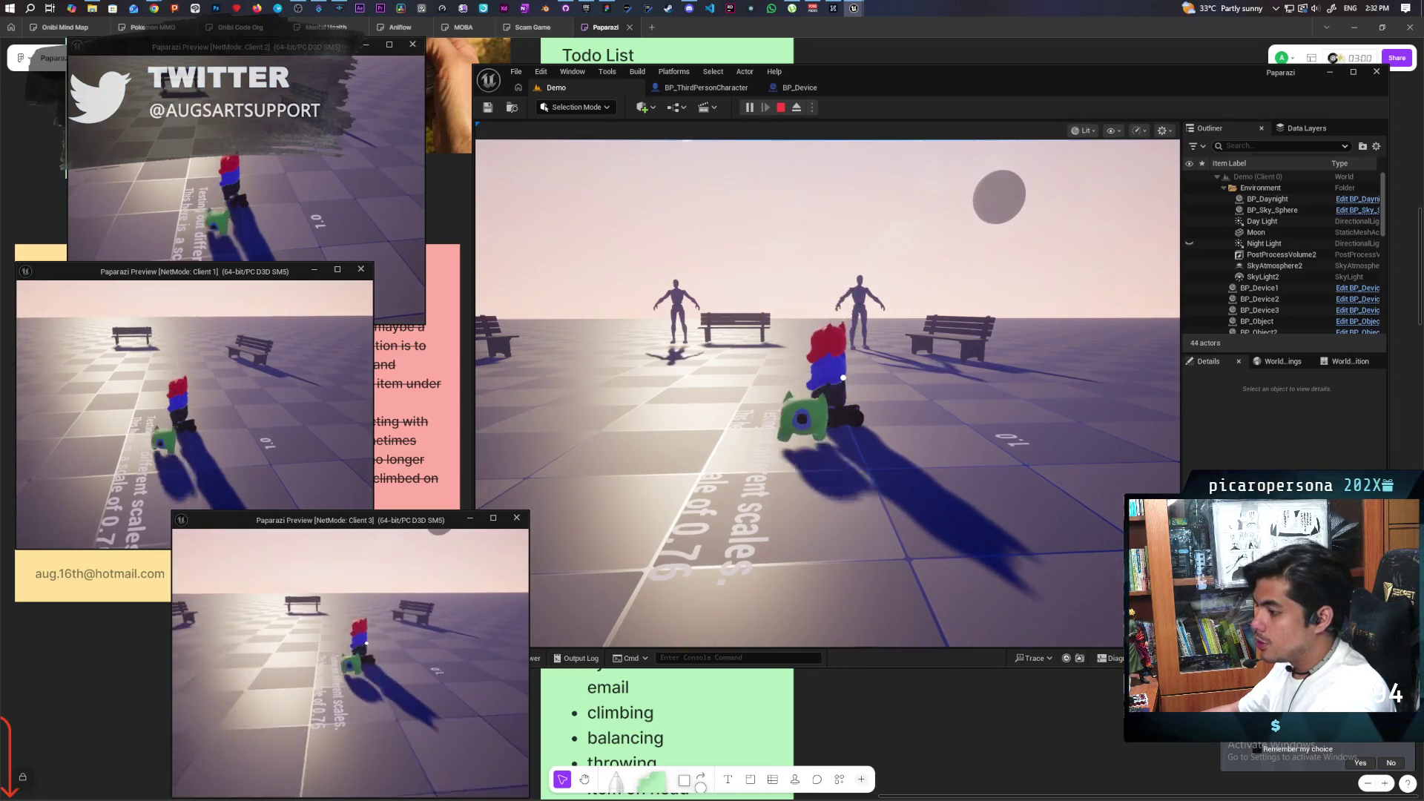
{"action": "key", "text": "alt+Tab"}
{"action": "left_click", "coordinate": [295, 255]}
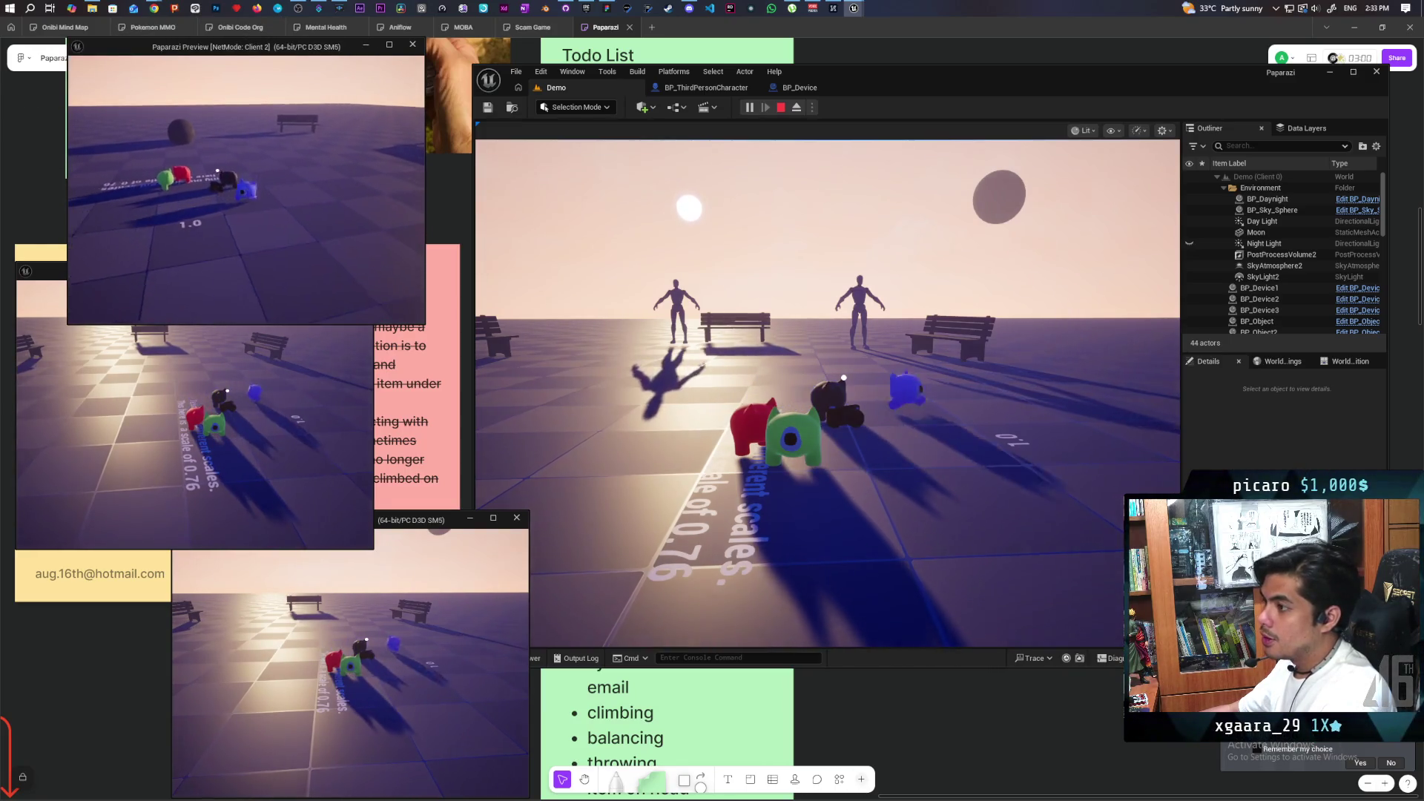
Alternate between the Client 1 window and the main play view as night falls.
{"action": "key", "text": "alt+Tab"}
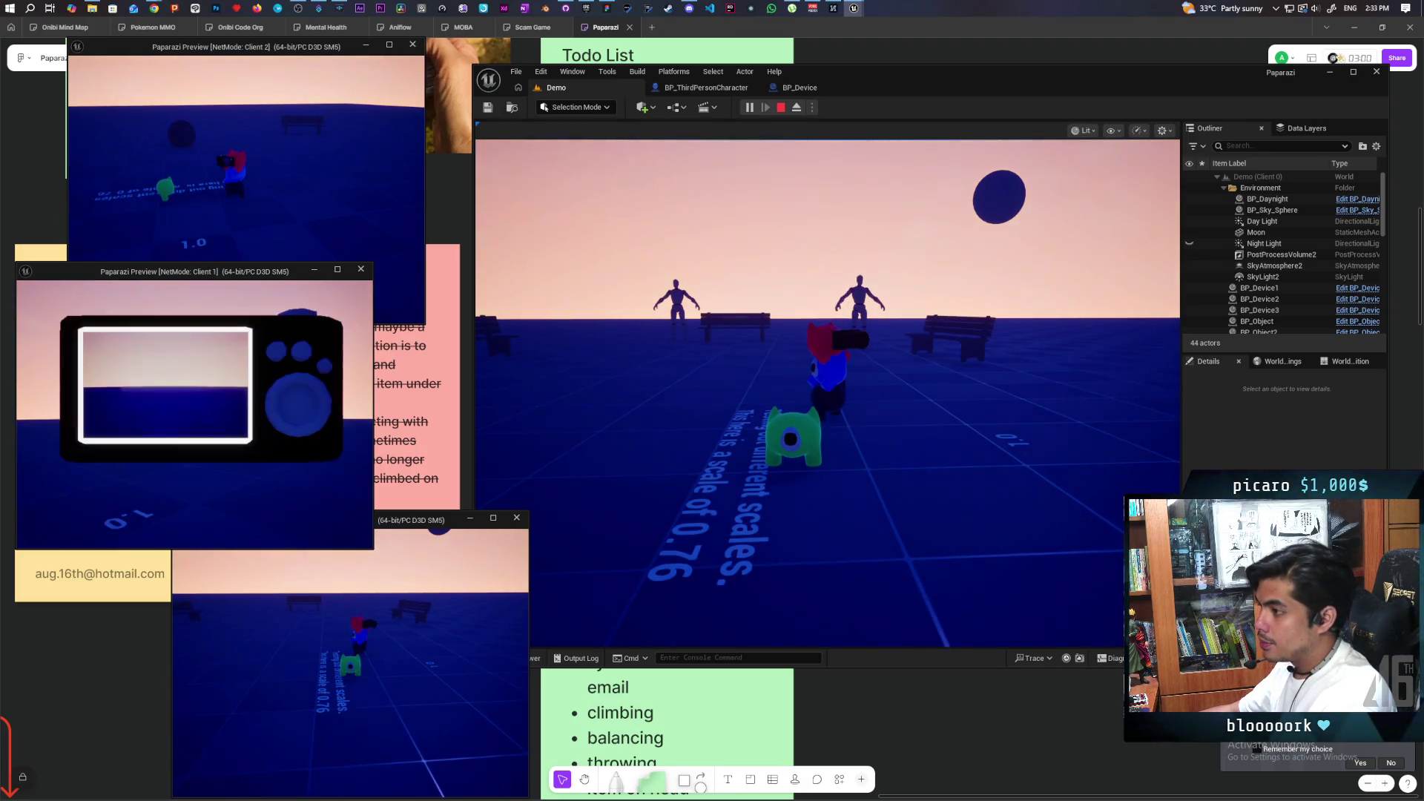
{"action": "key", "text": "alt+Tab"}
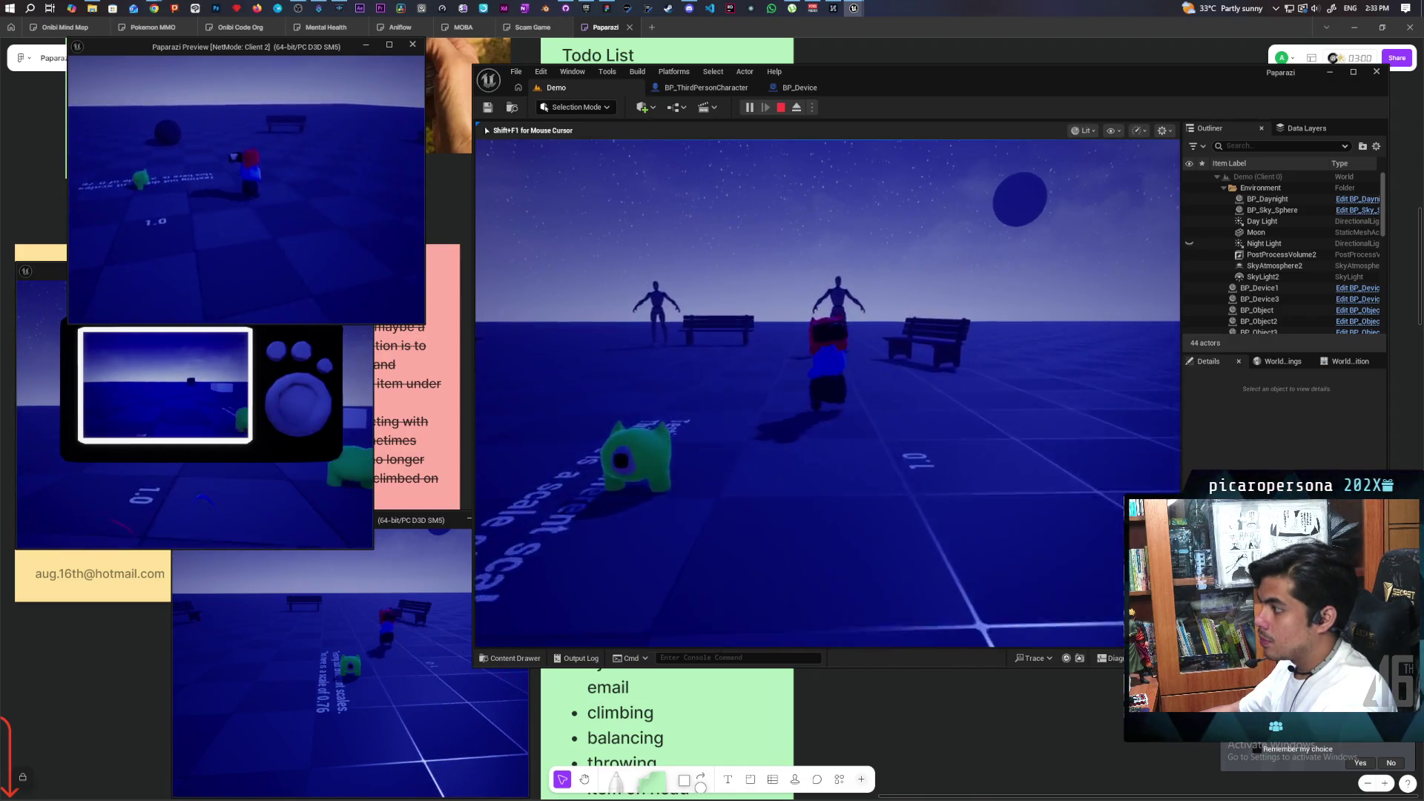
{"action": "key", "text": "shift+F1"}
{"action": "key", "text": "alt+Tab"}
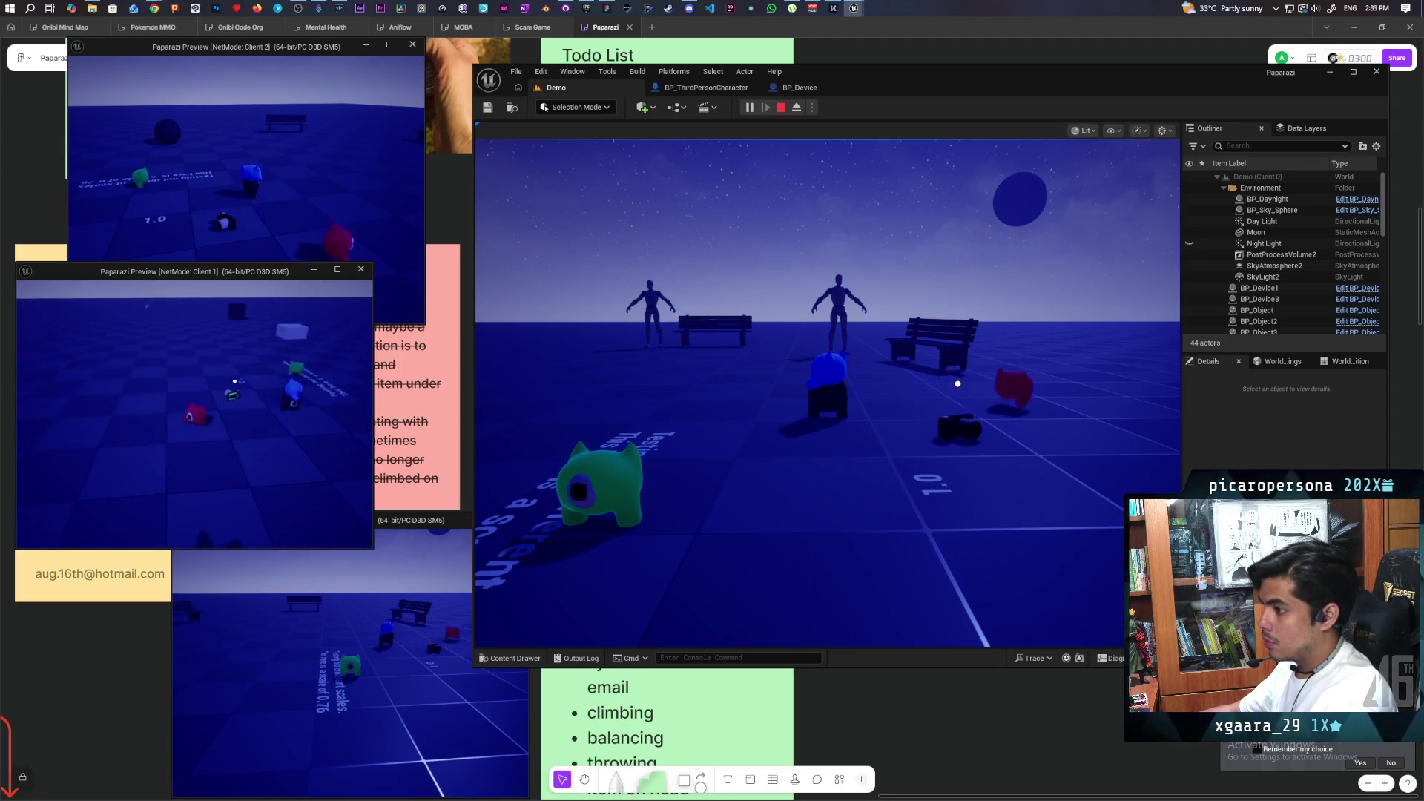
As the blue character in Client 2, pick up and raise the camera device.
{"action": "left_click", "coordinate": [222, 222]}
{"action": "key", "text": "w"}
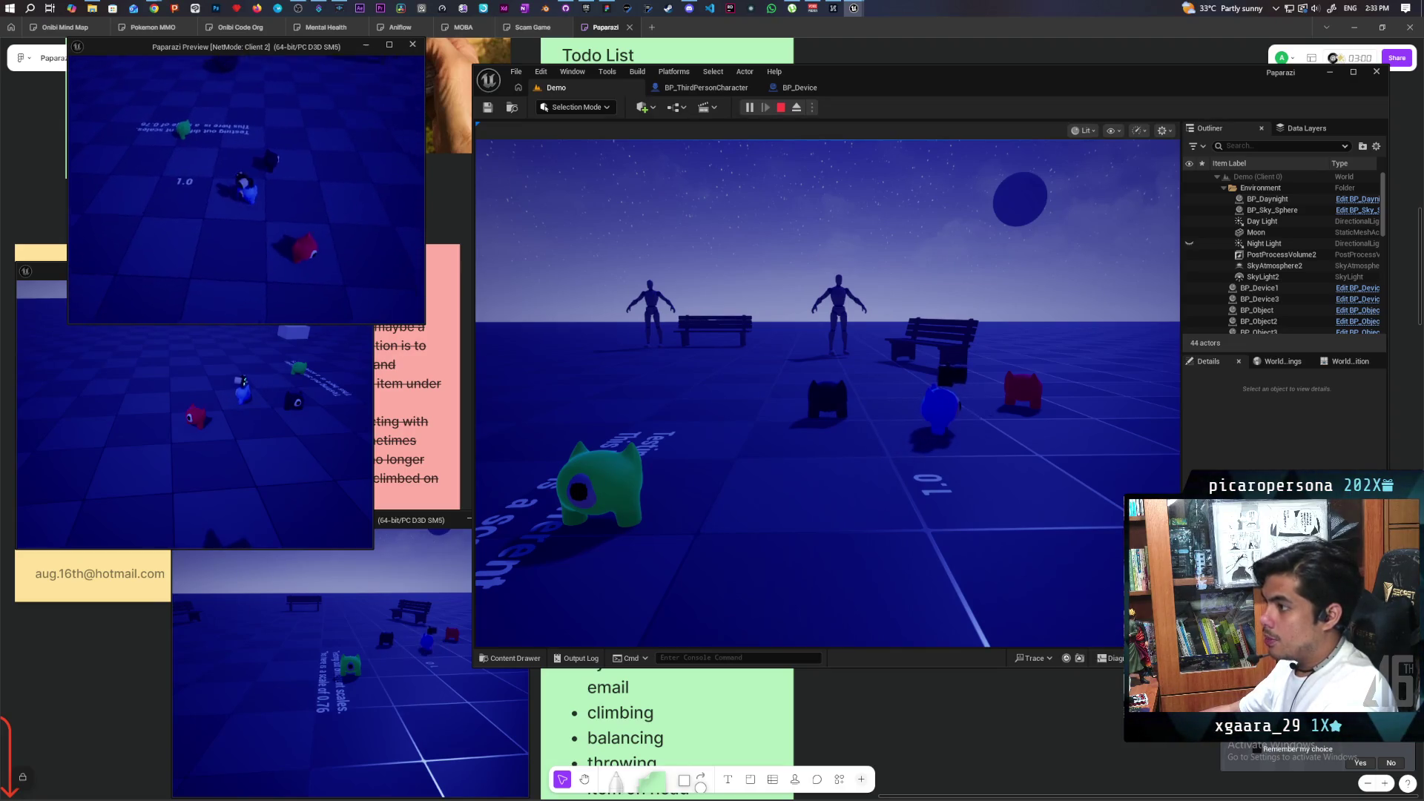
{"action": "key", "text": "f"}
{"action": "key", "text": "w"}
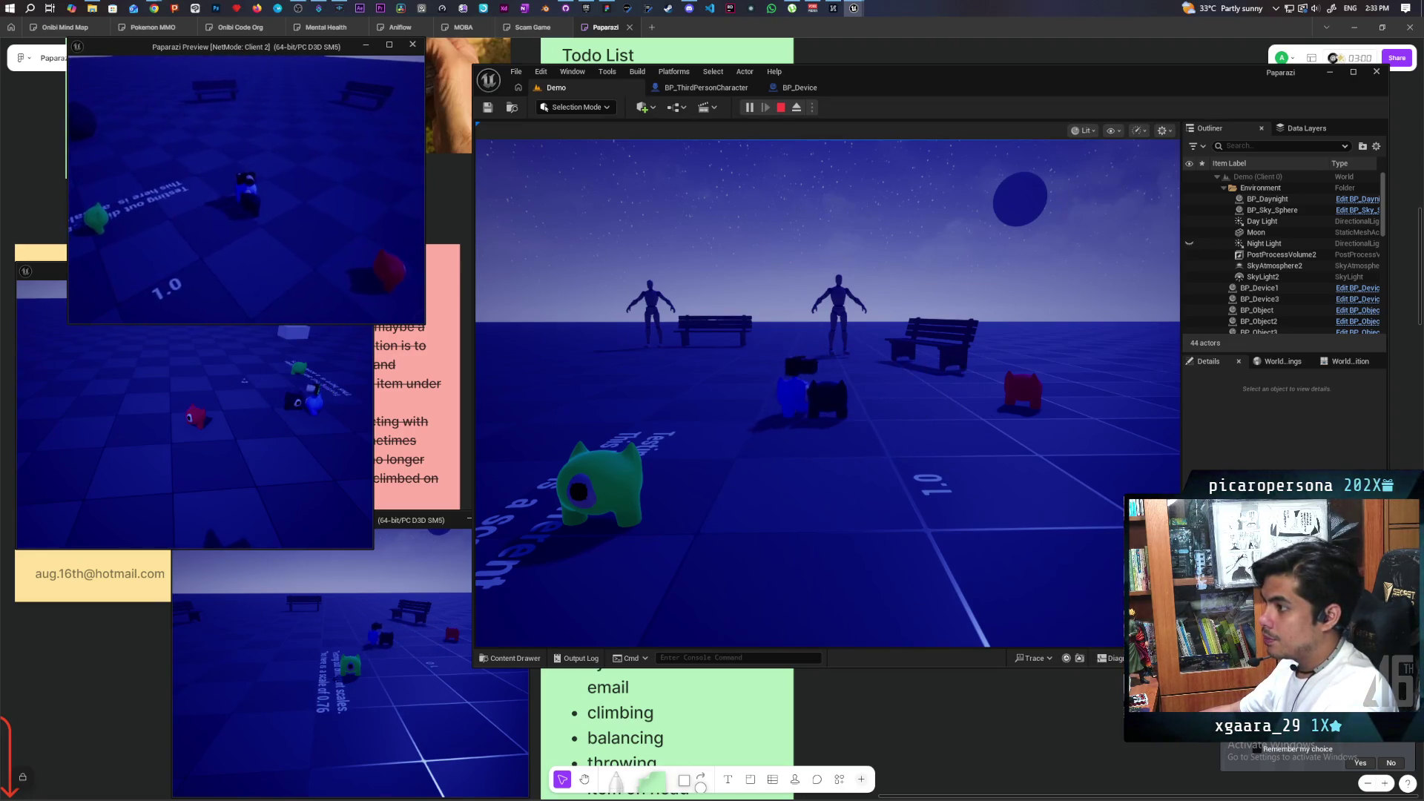
{"action": "key", "text": "s"}
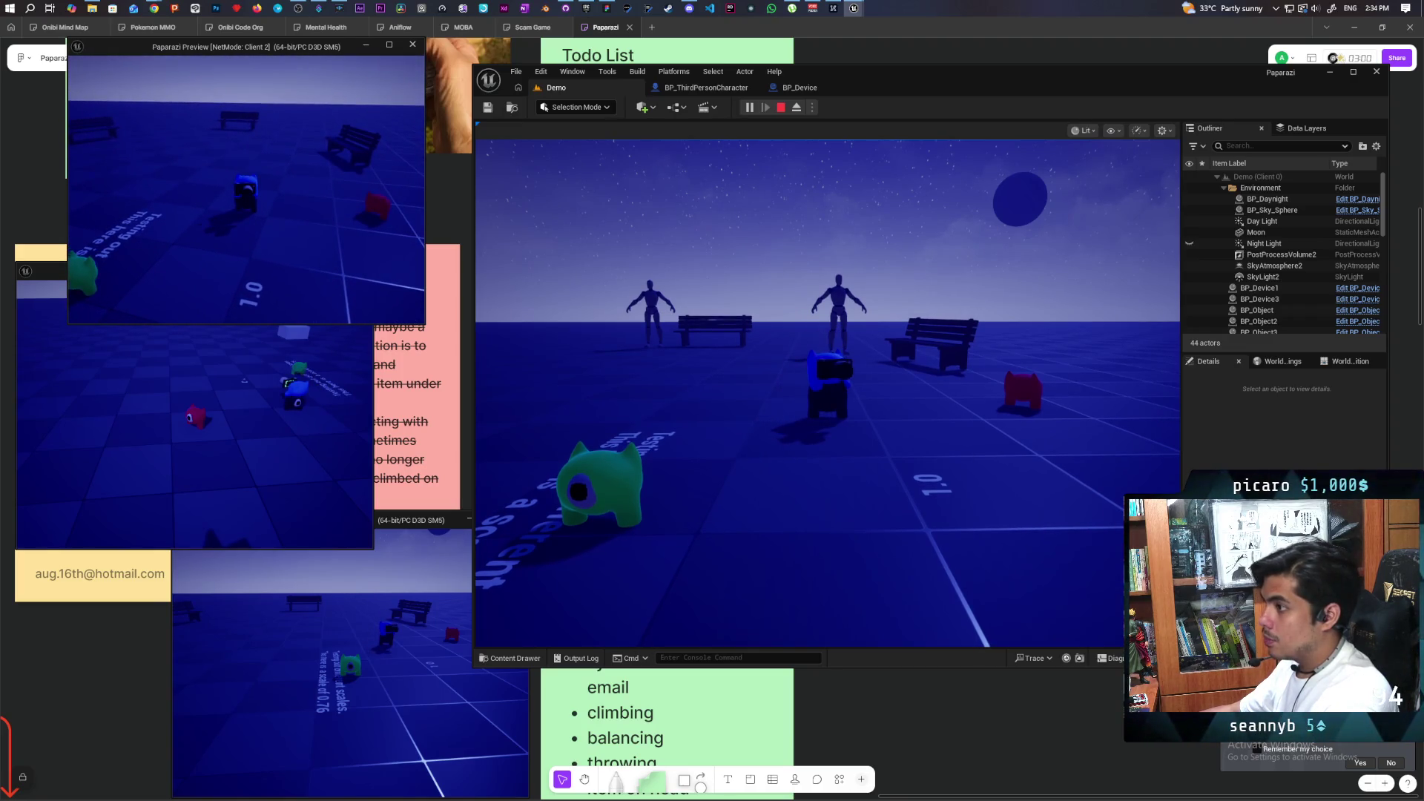
{"action": "key", "text": "alt+Tab"}
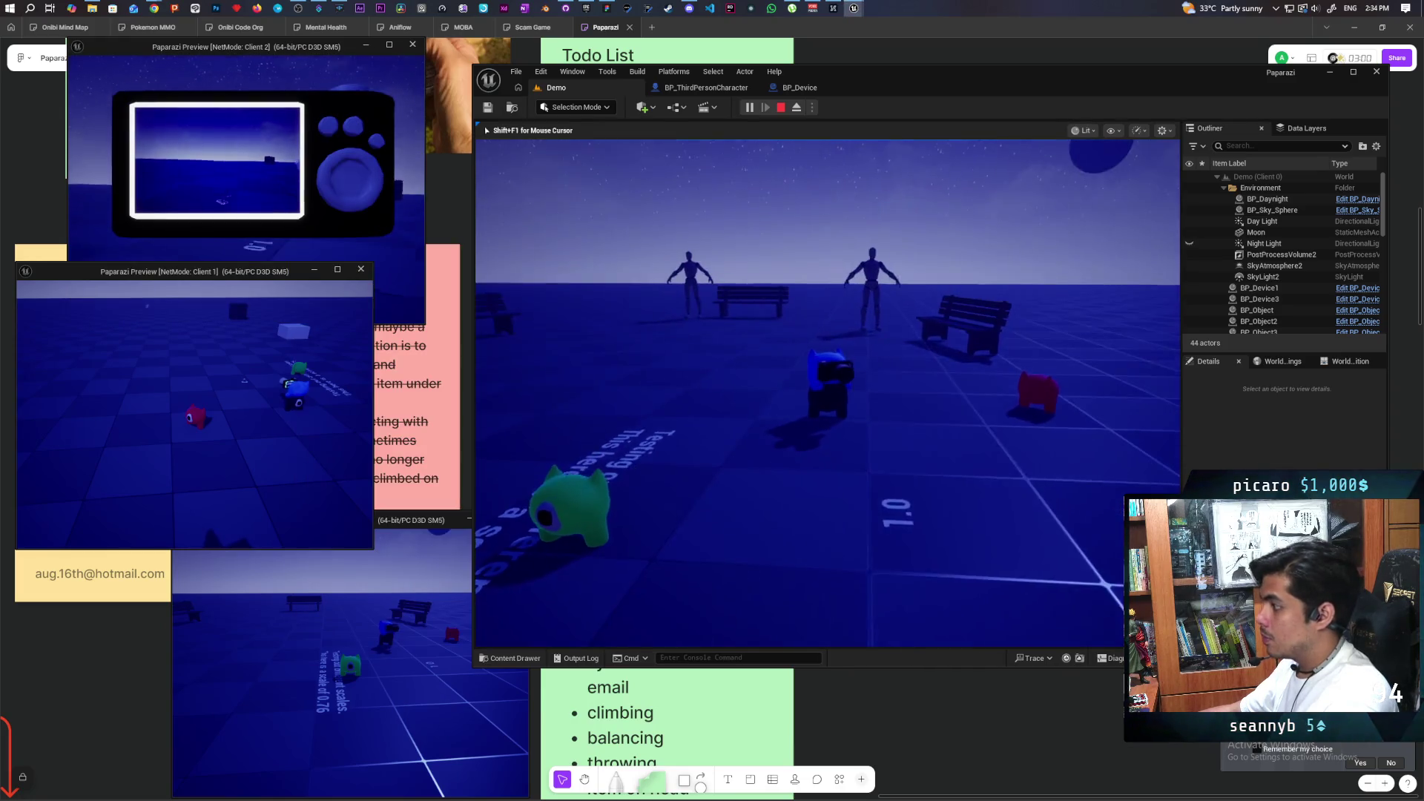
{"action": "key", "text": "w"}
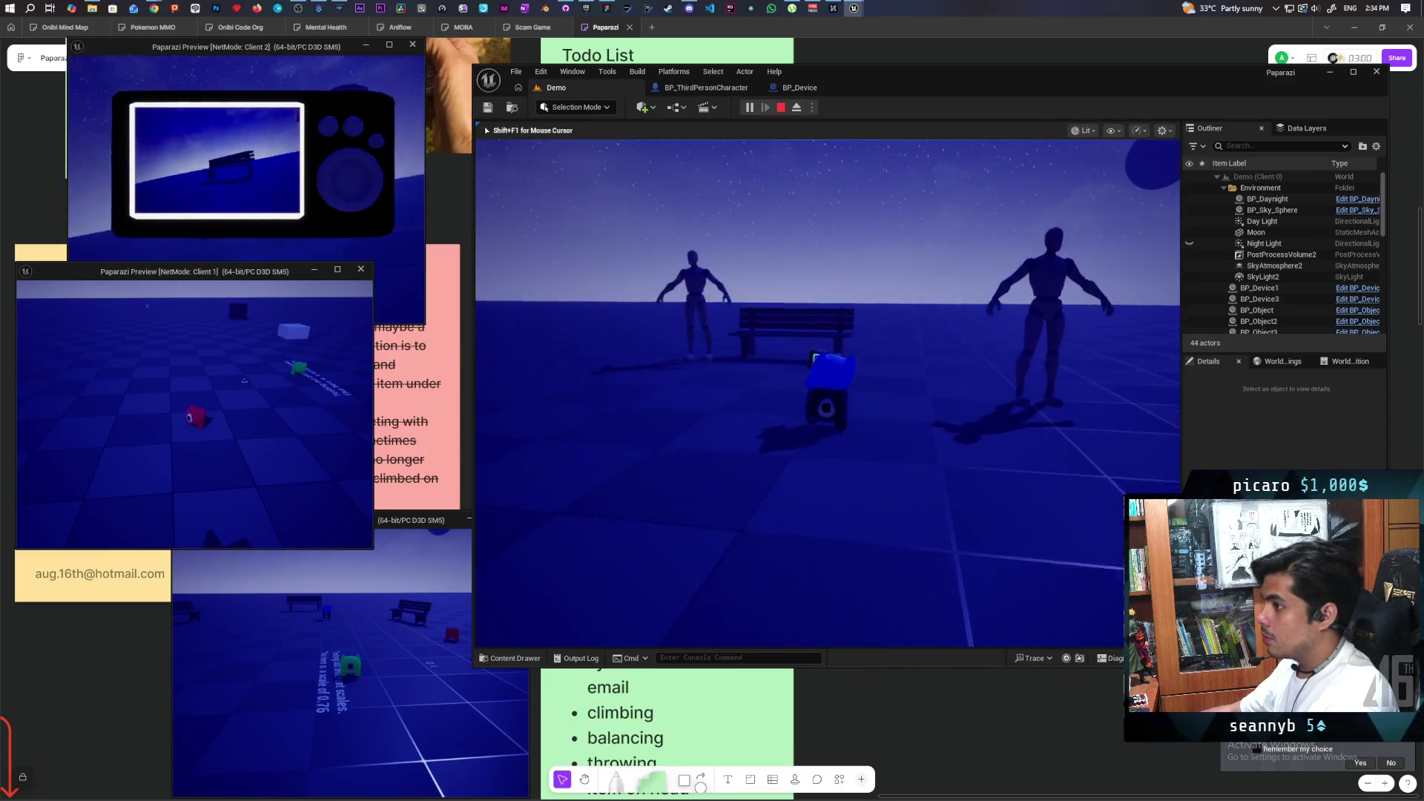
Walk the blue character toward the benches, then stop playing and open BP_ThirdPersonCharacter.
{"action": "mouse_move", "coordinate": [827, 393]}
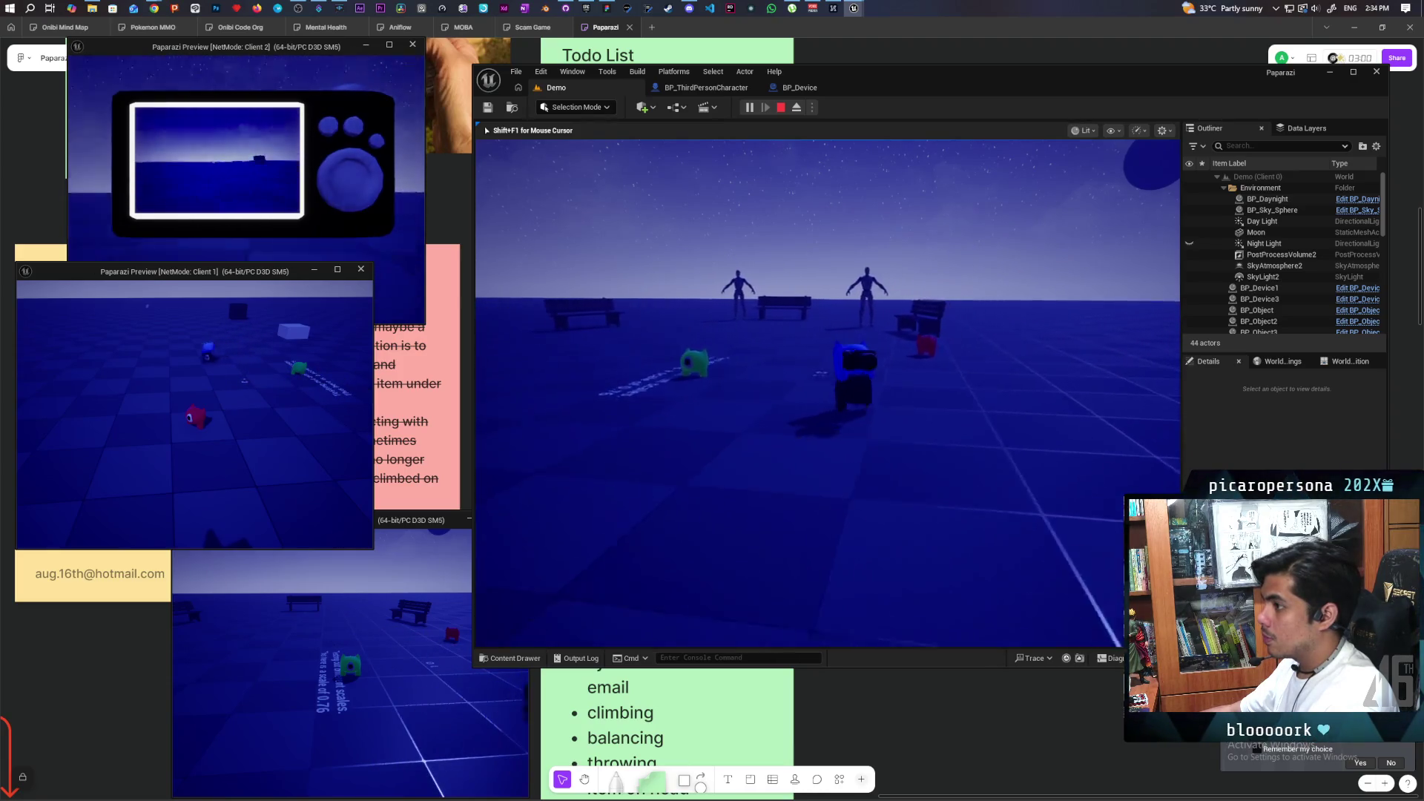
{"action": "key", "text": "w"}
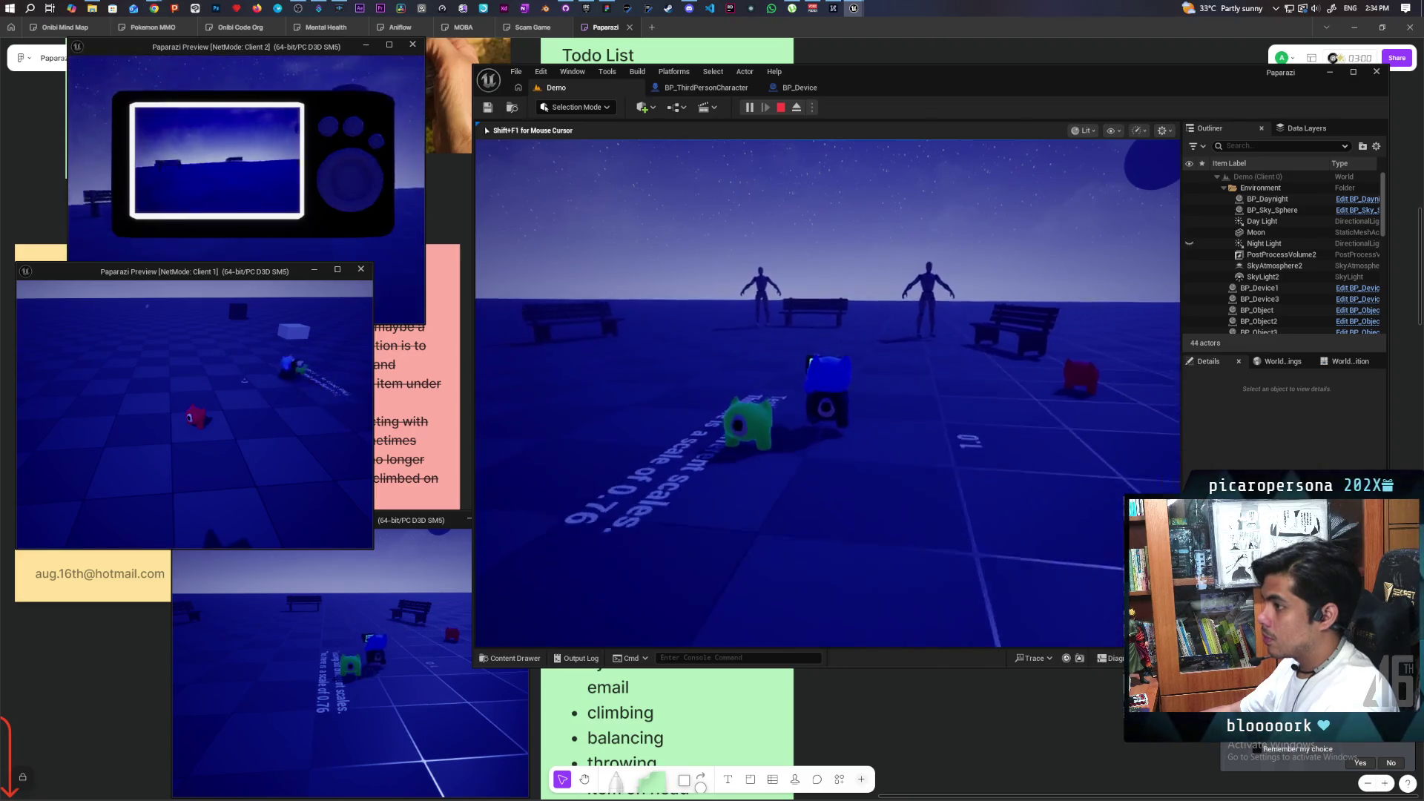
{"action": "key", "text": "w"}
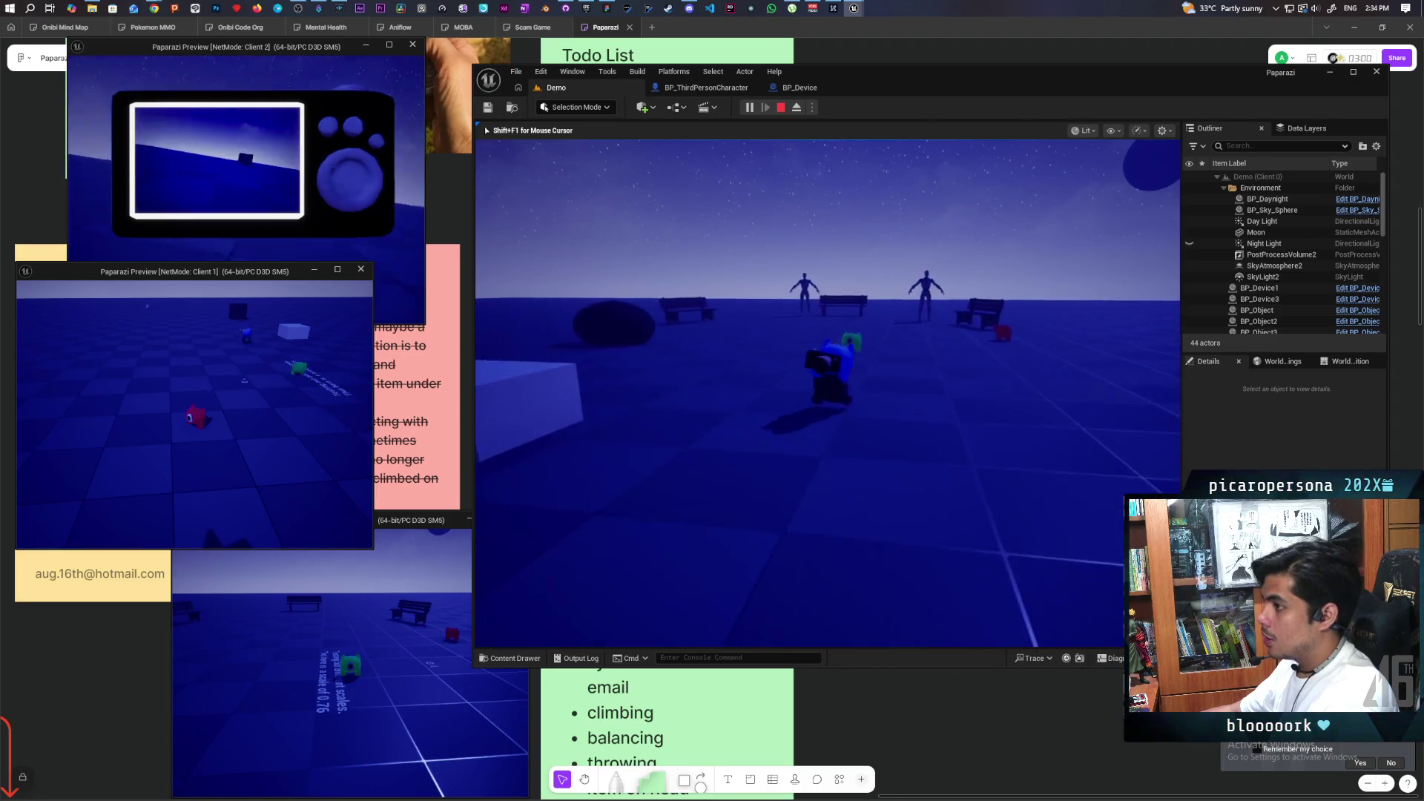
{"action": "key", "text": "w"}
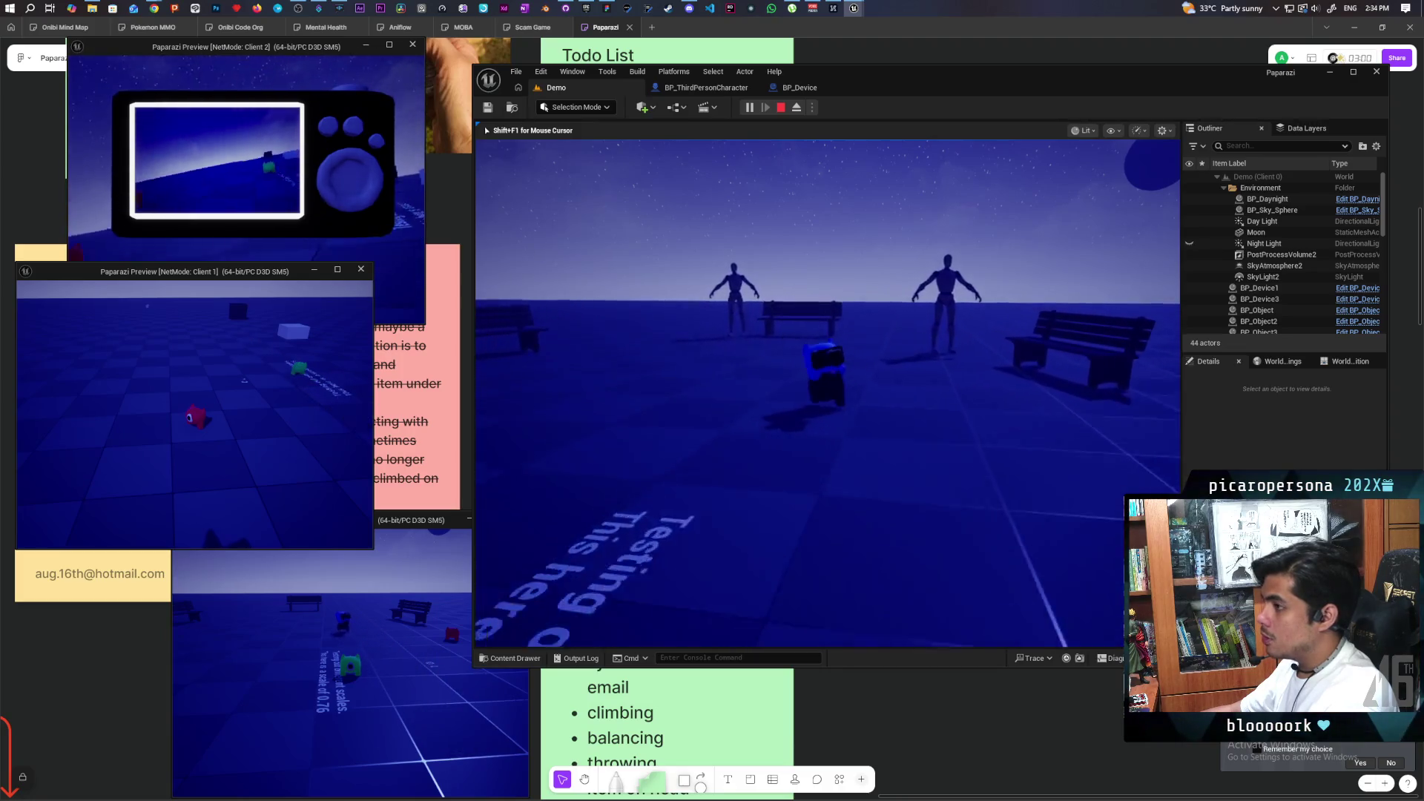
{"action": "key", "text": "w"}
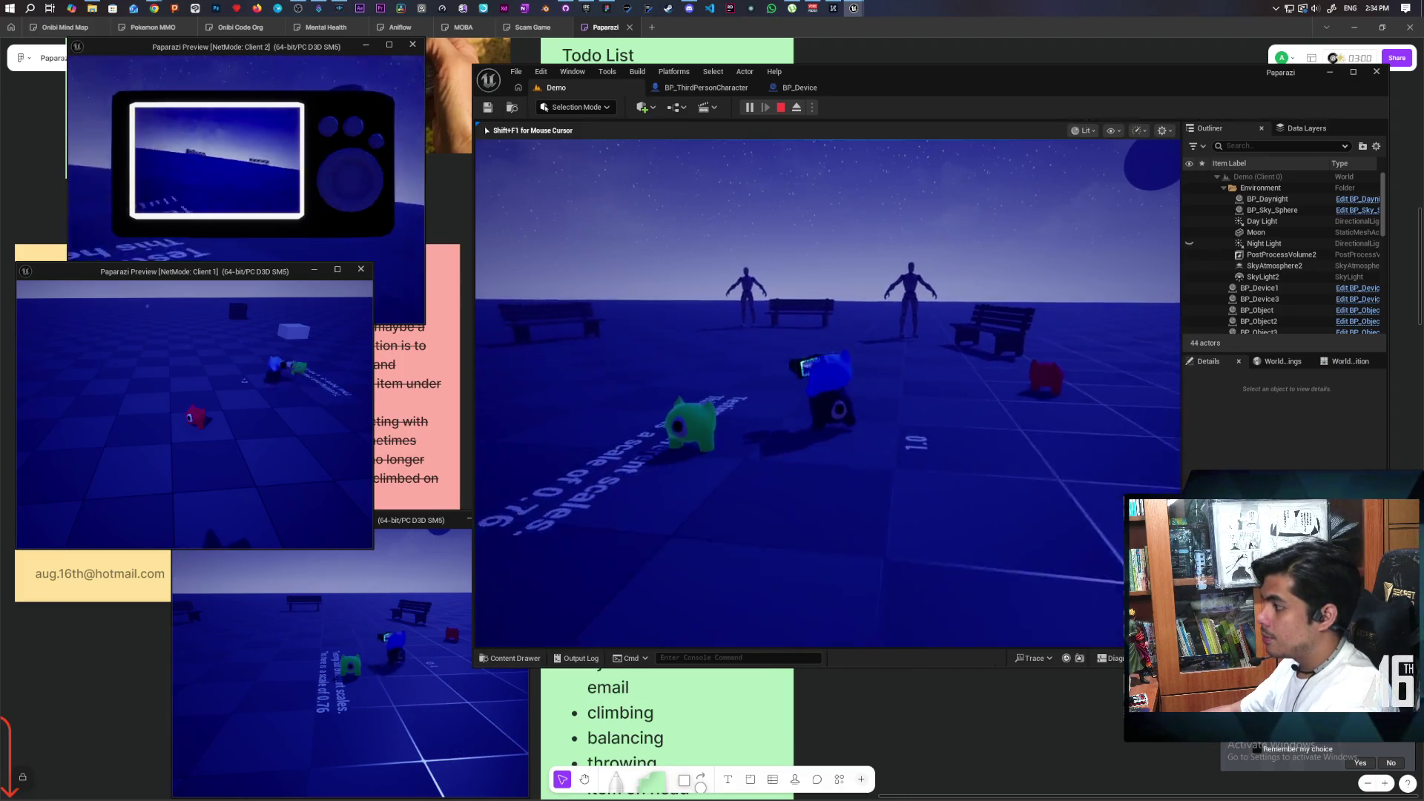
{"action": "key", "text": "w"}
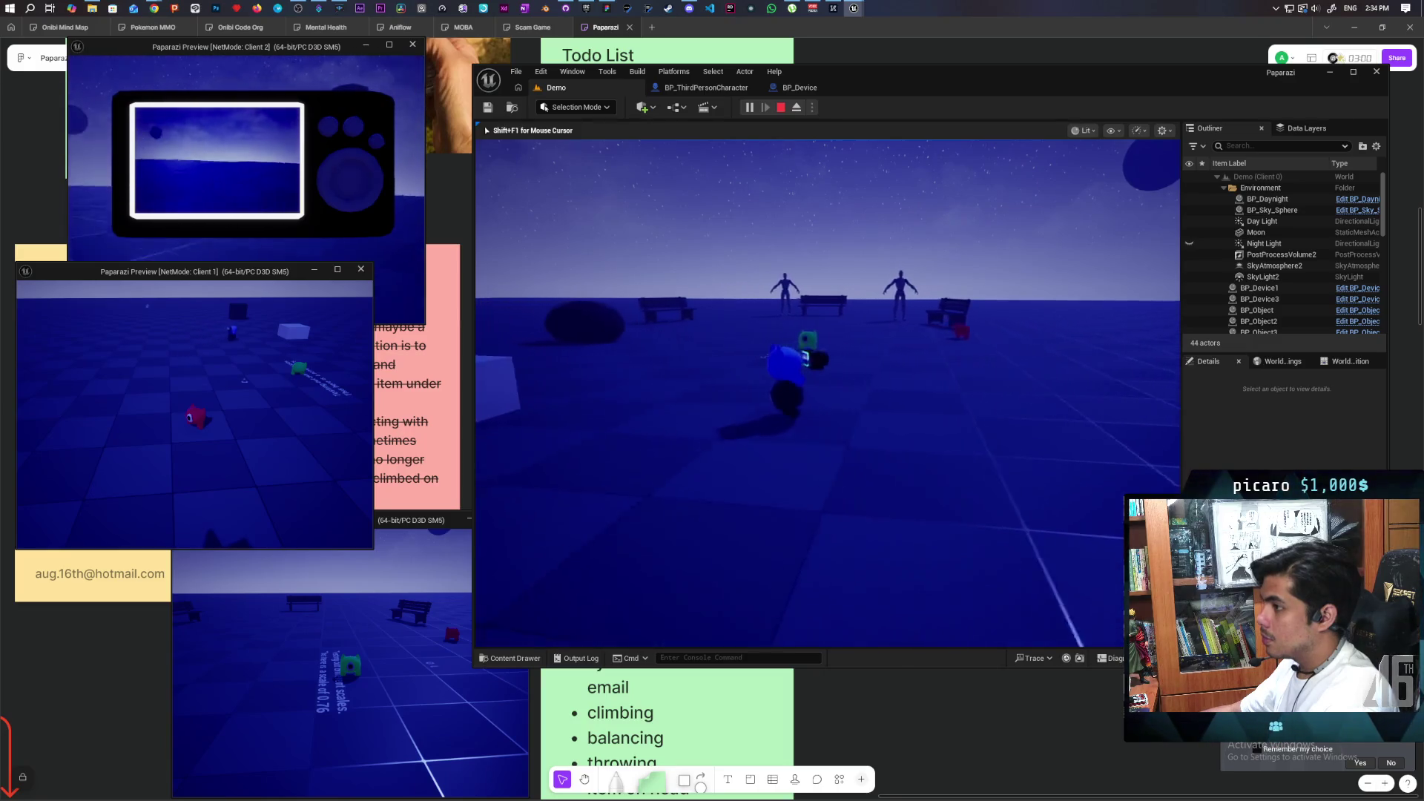
{"action": "key", "text": "w"}
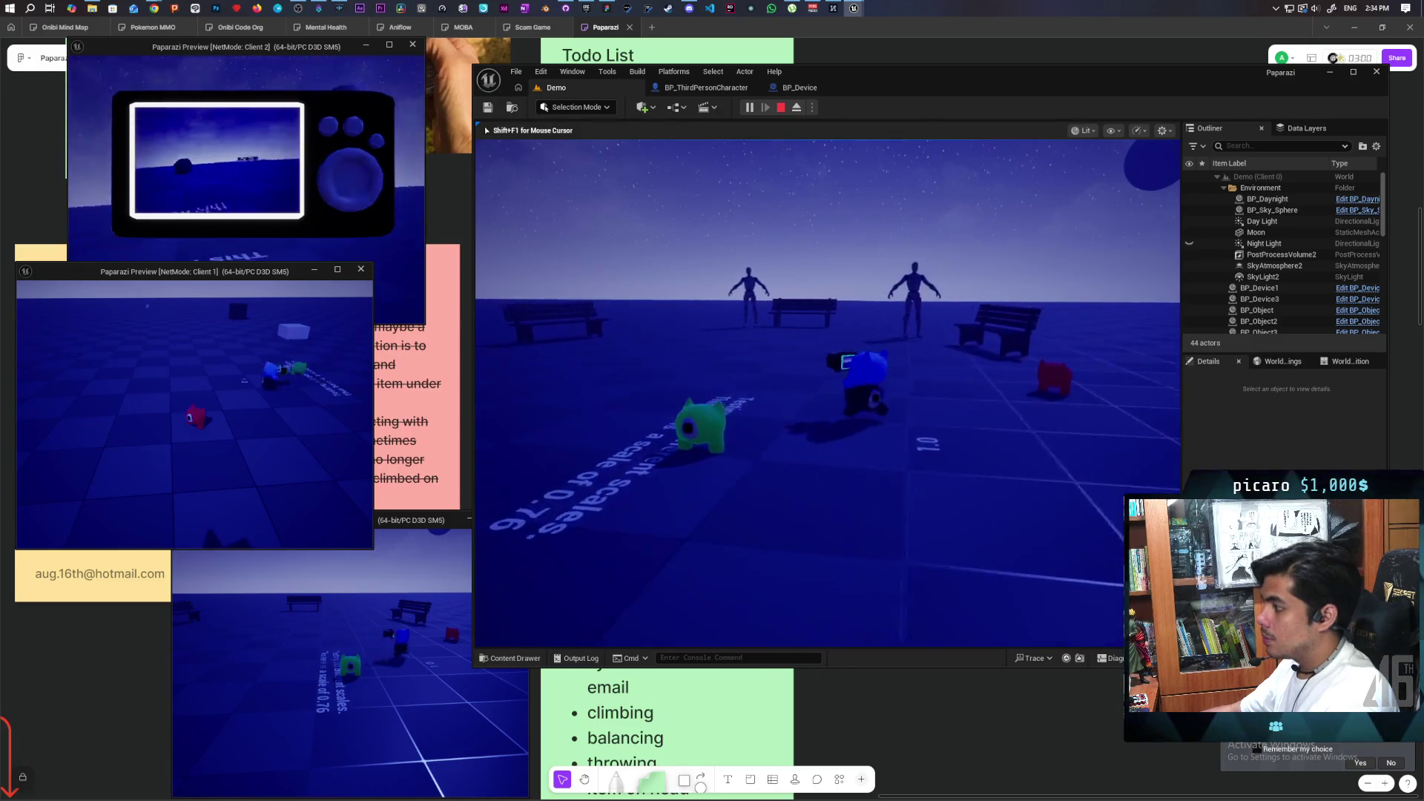
{"action": "key", "text": "w"}
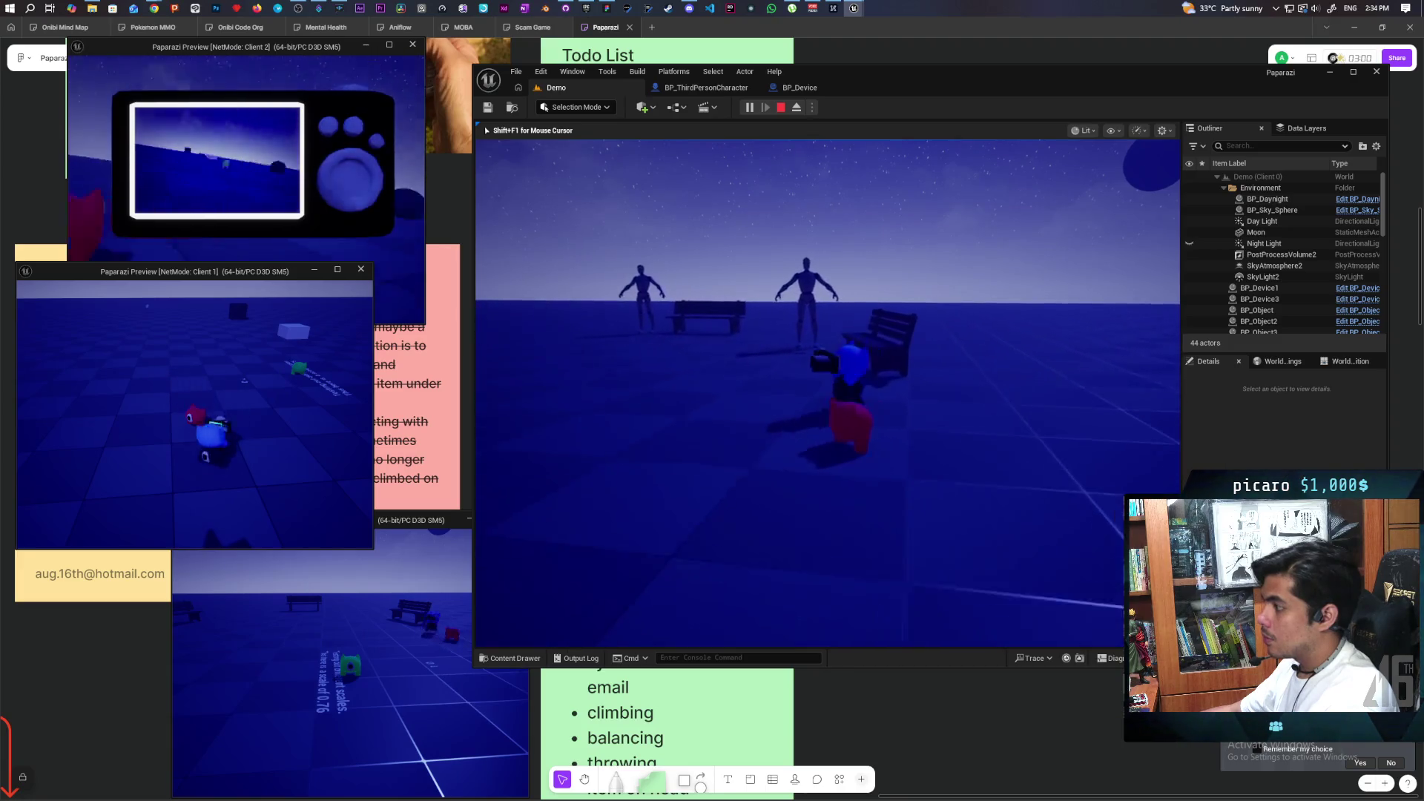
{"action": "key", "text": "w"}
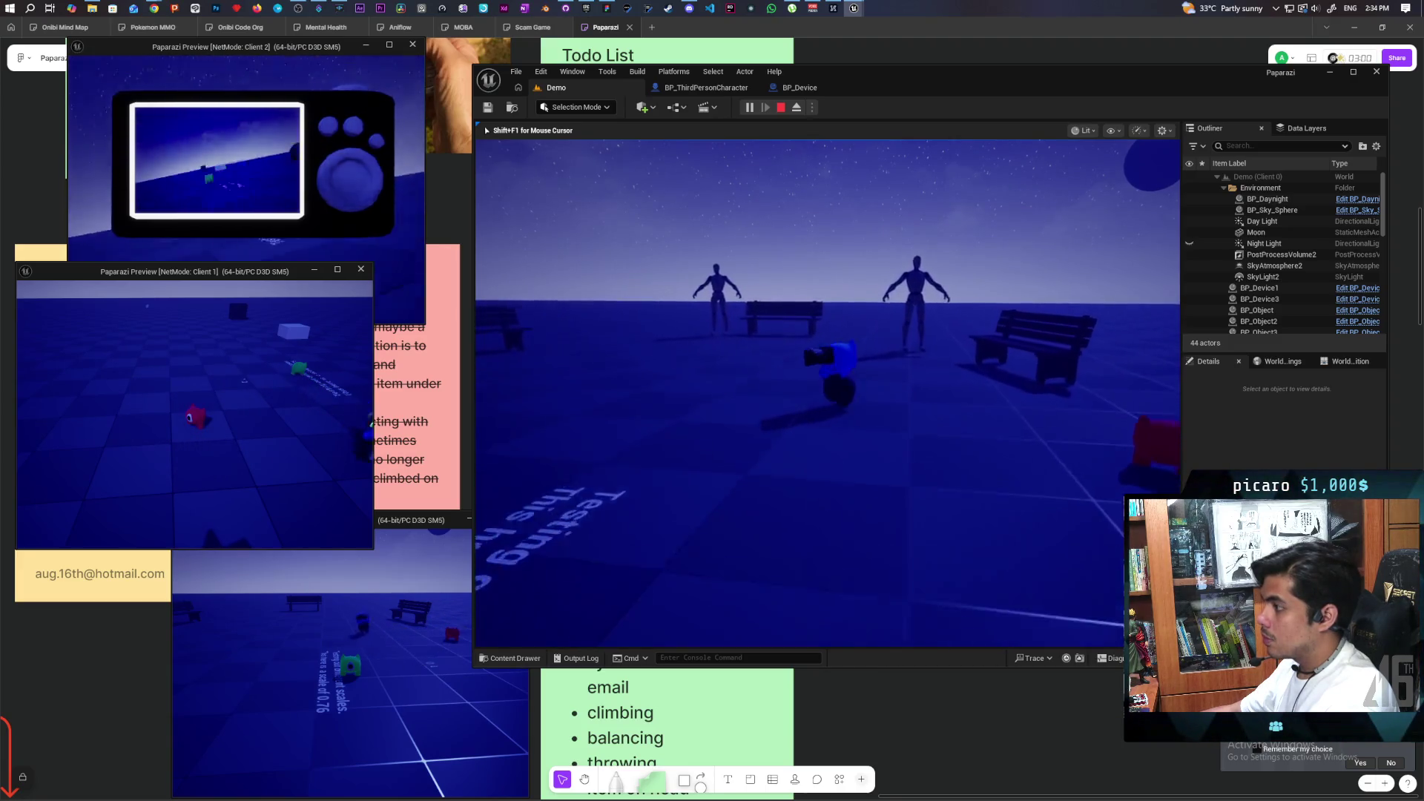
{"action": "key", "text": "w"}
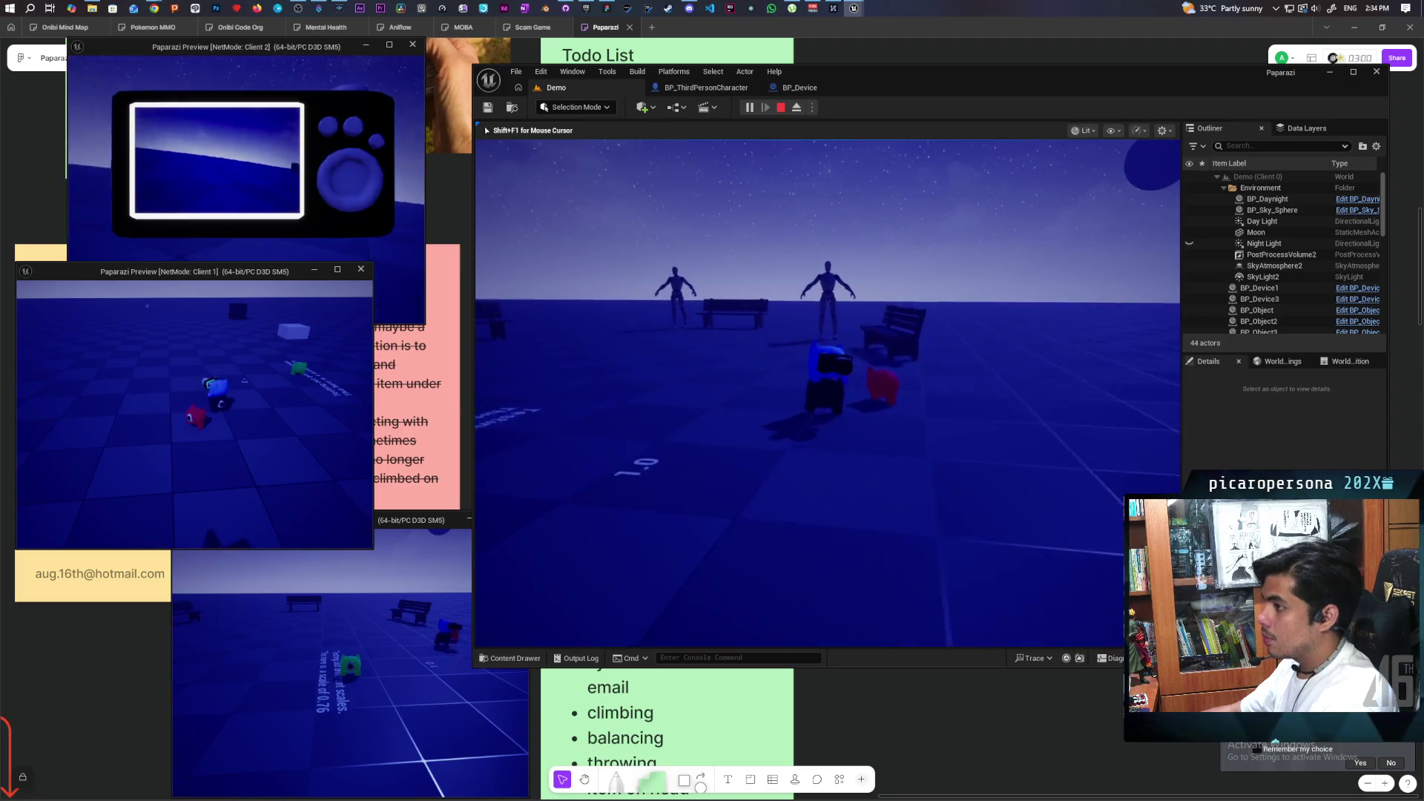
{"action": "key", "text": "w"}
{"action": "key", "text": "Escape"}
{"action": "left_click", "coordinate": [705, 88]}
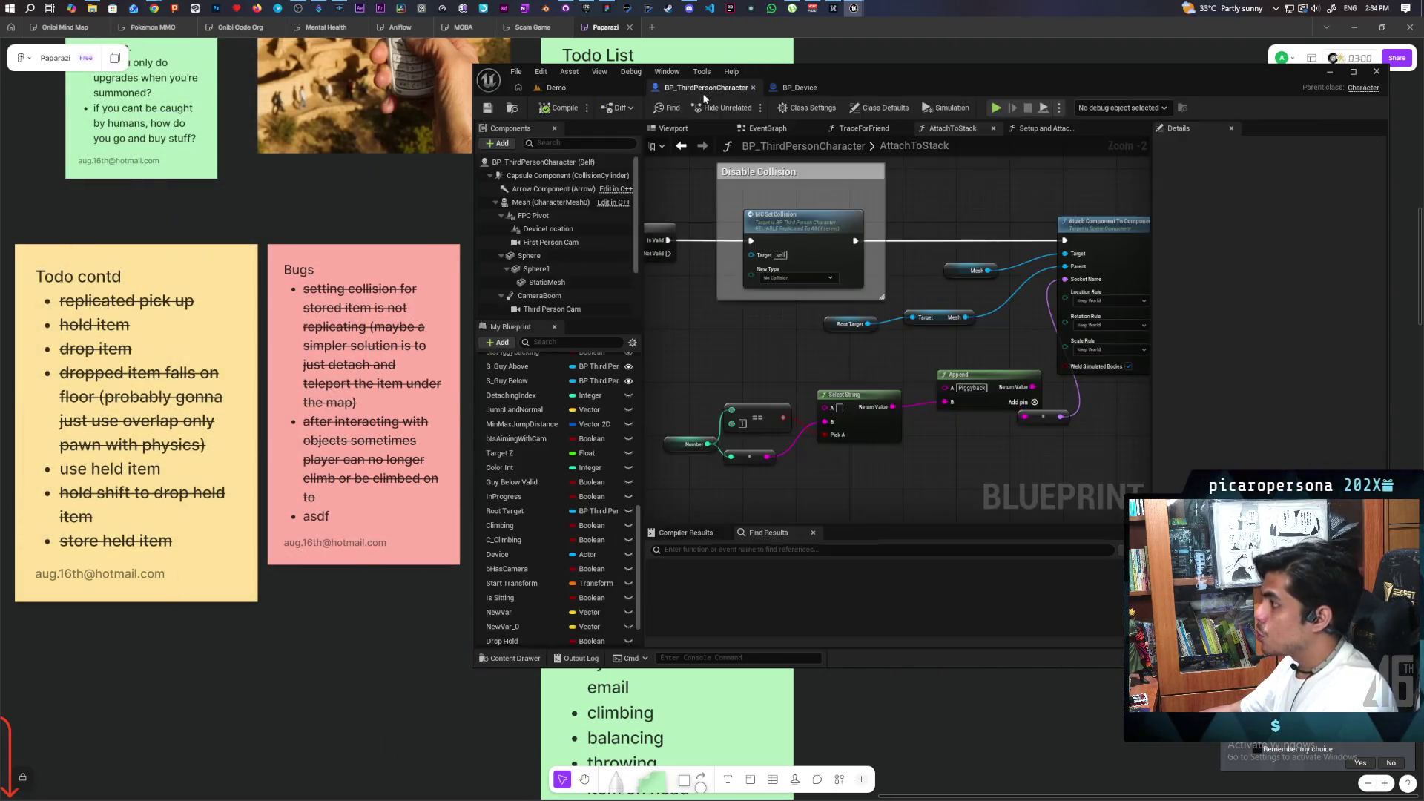
Select the FPC Pivot component and preview it in the blueprint's Viewport.
{"action": "left_click", "coordinate": [544, 217]}
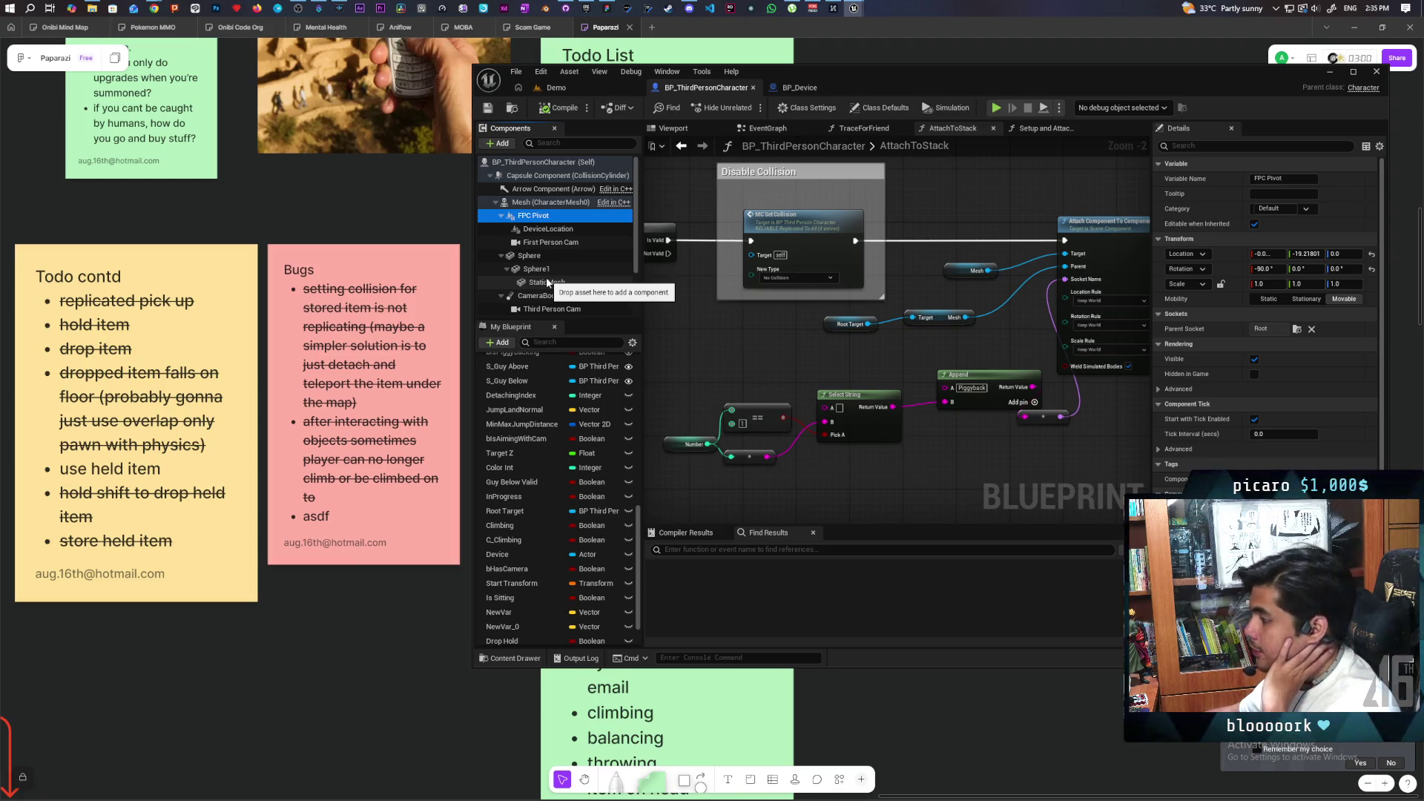
{"action": "left_click", "coordinate": [660, 130]}
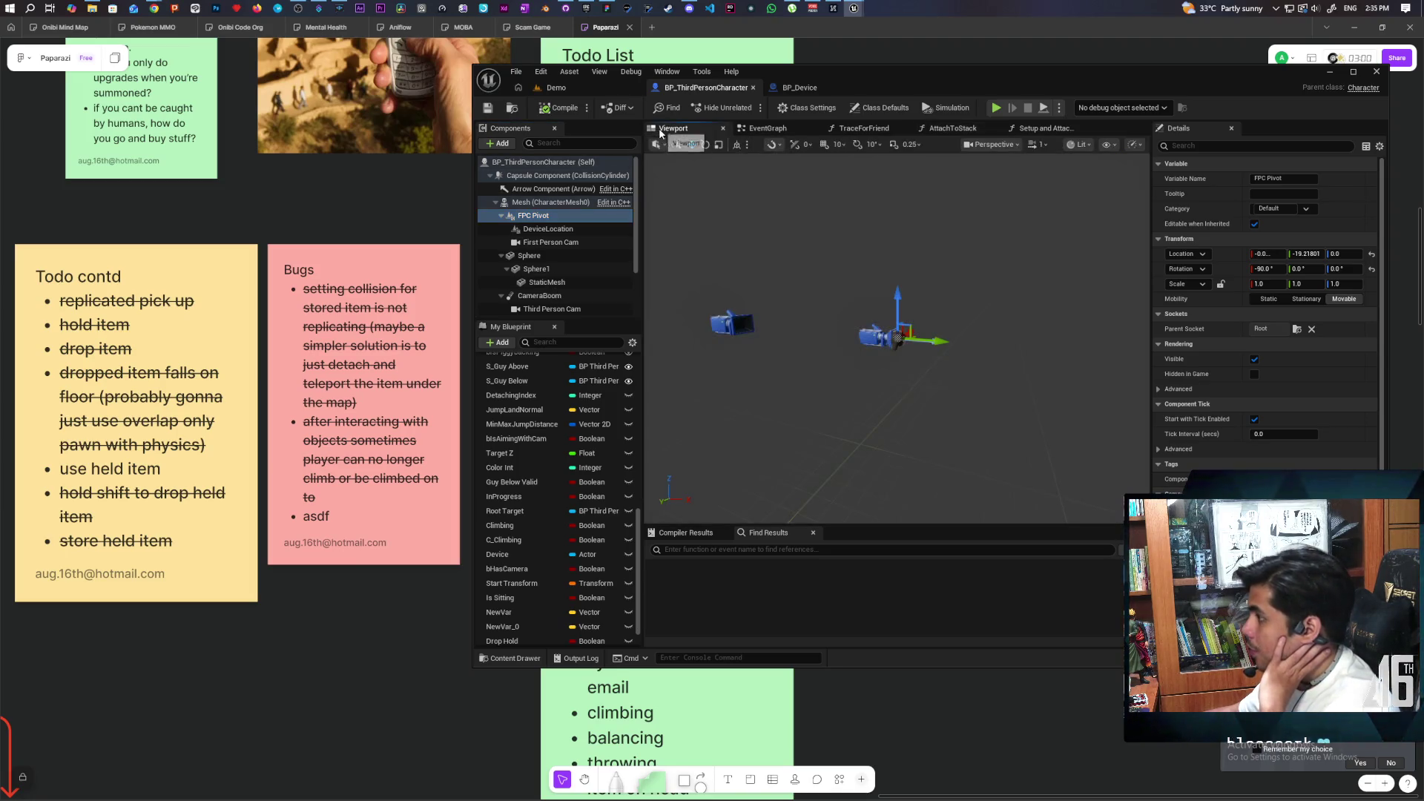
Set FPC Pivot's Parent Socket to Body, then select First Person Cam to inspect it.
{"action": "scroll", "coordinate": [929, 369], "scroll_direction": "up", "scroll_amount": 4}
{"action": "scroll", "coordinate": [929, 369], "scroll_direction": "down", "scroll_amount": 2}
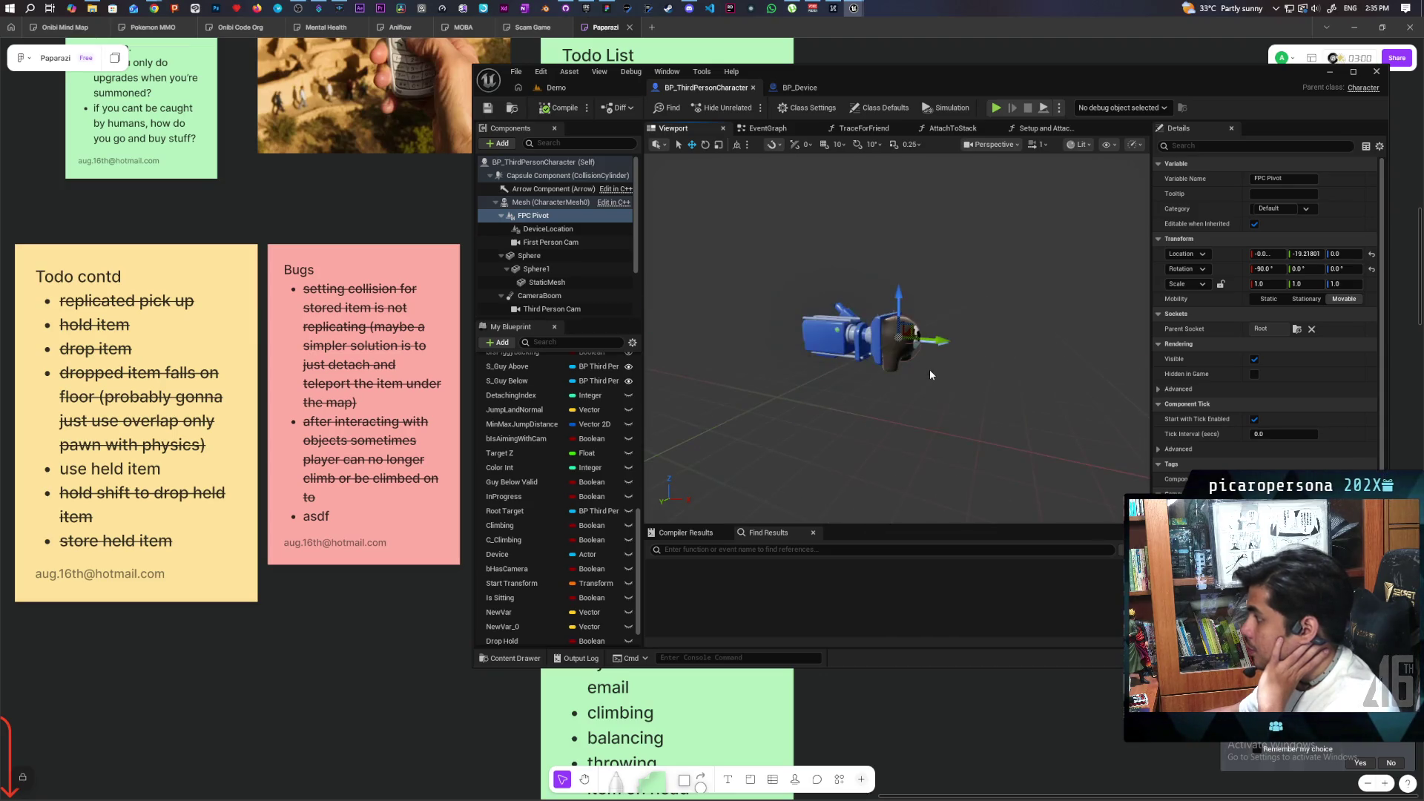
{"action": "scroll", "coordinate": [930, 375], "scroll_direction": "down", "scroll_amount": 2}
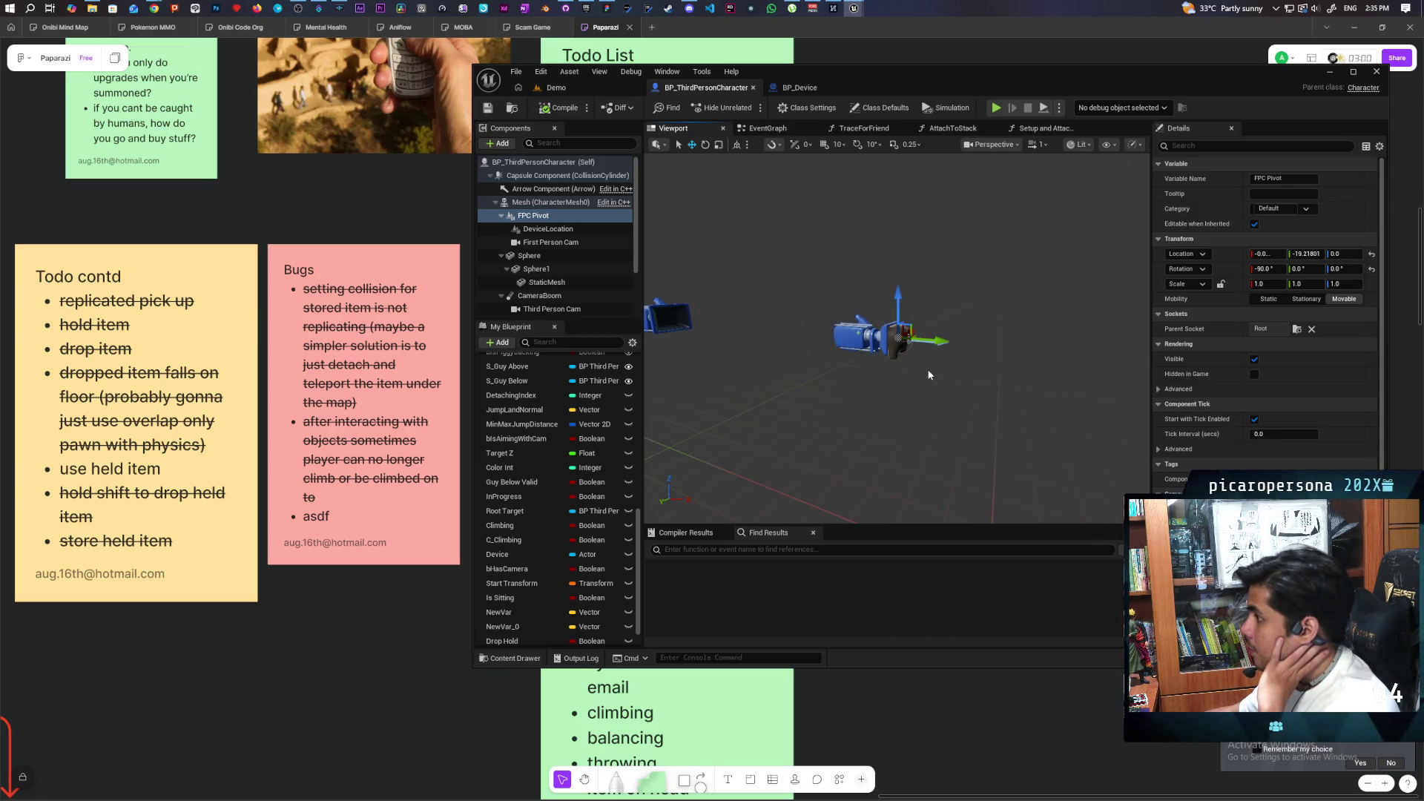
{"action": "left_click", "coordinate": [1297, 330]}
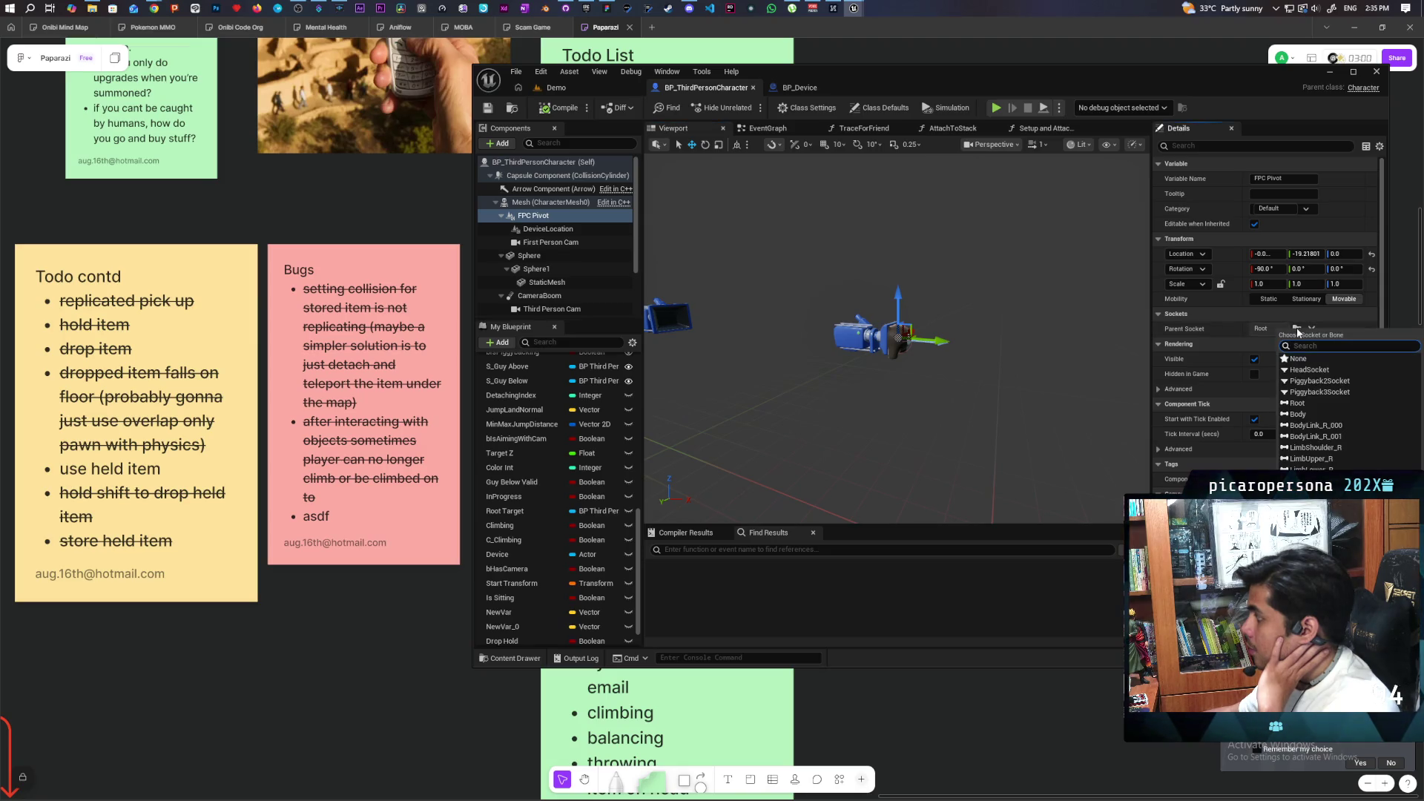
{"action": "left_click", "coordinate": [1309, 414]}
{"action": "left_click_drag", "start_coordinate": [964, 365], "coordinate": [952, 362]}
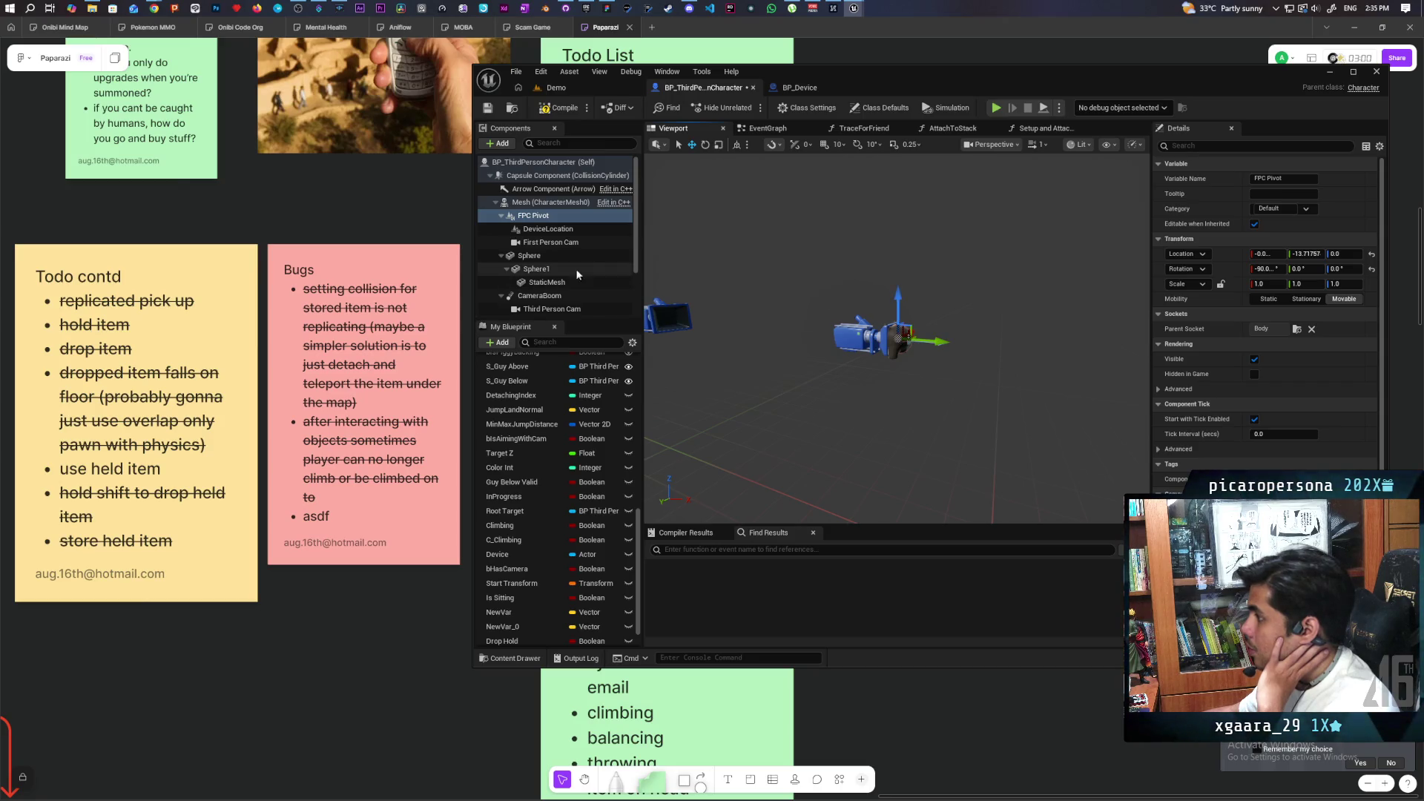
{"action": "left_click", "coordinate": [565, 245]}
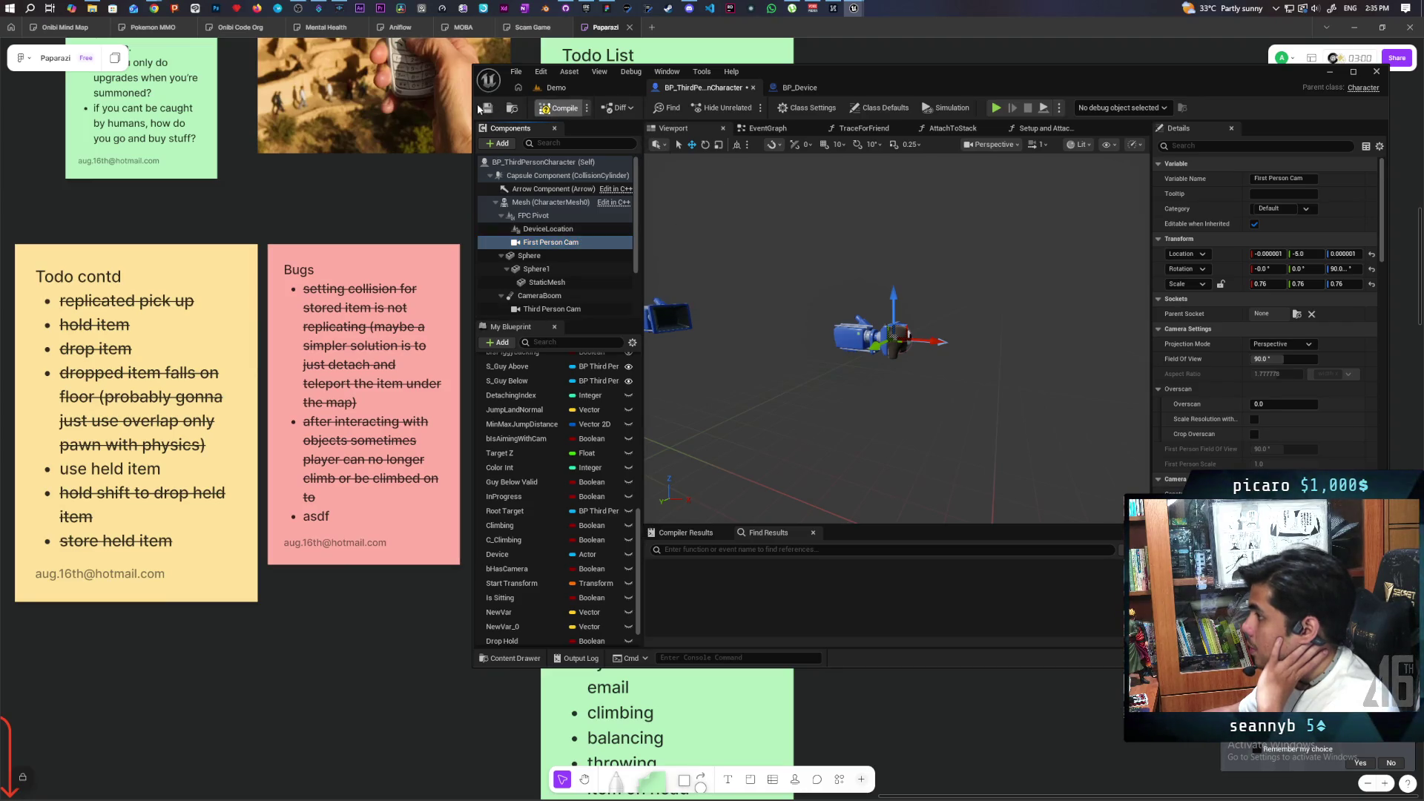
Switch back to the Demo level tab.
{"action": "left_click", "coordinate": [555, 87]}
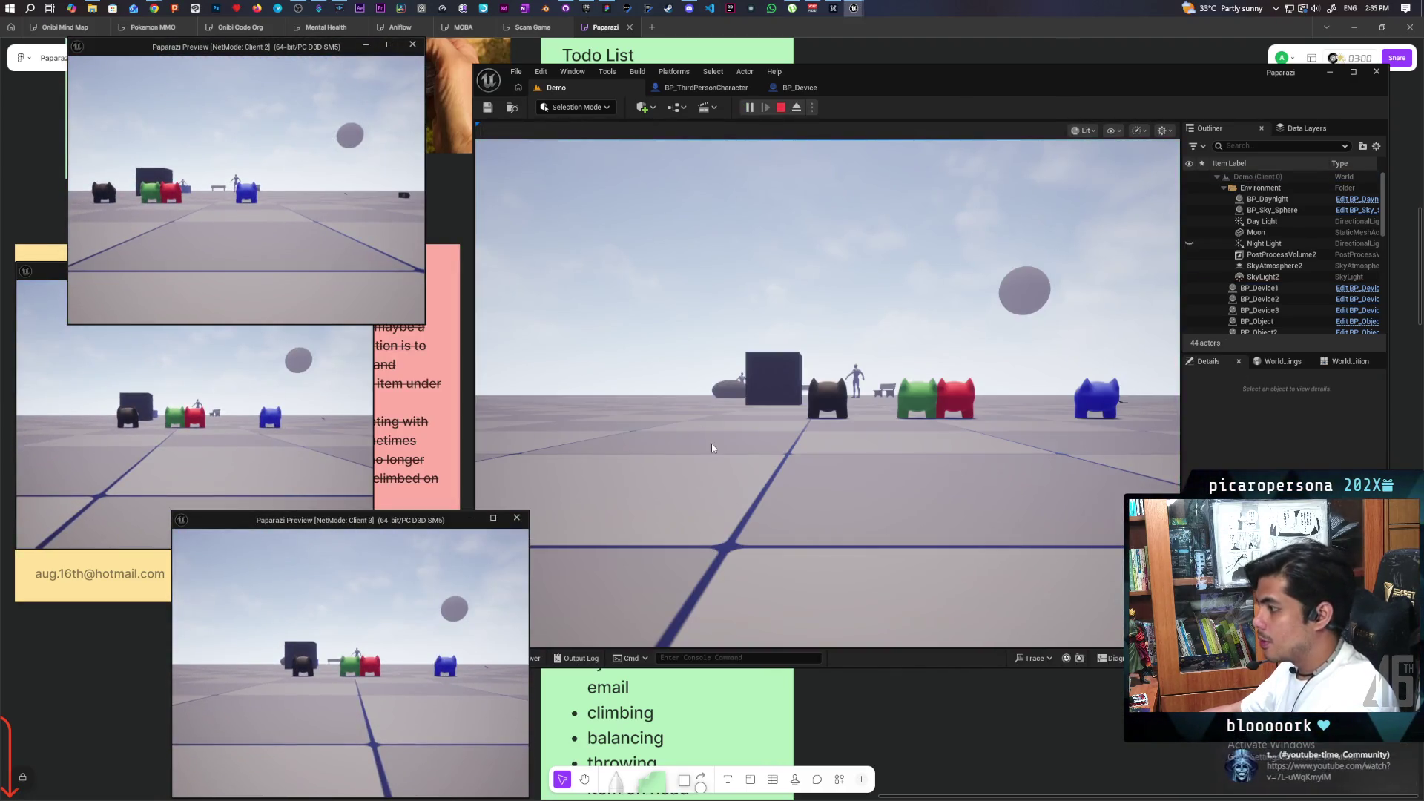
{"action": "left_click", "coordinate": [1335, 776]}
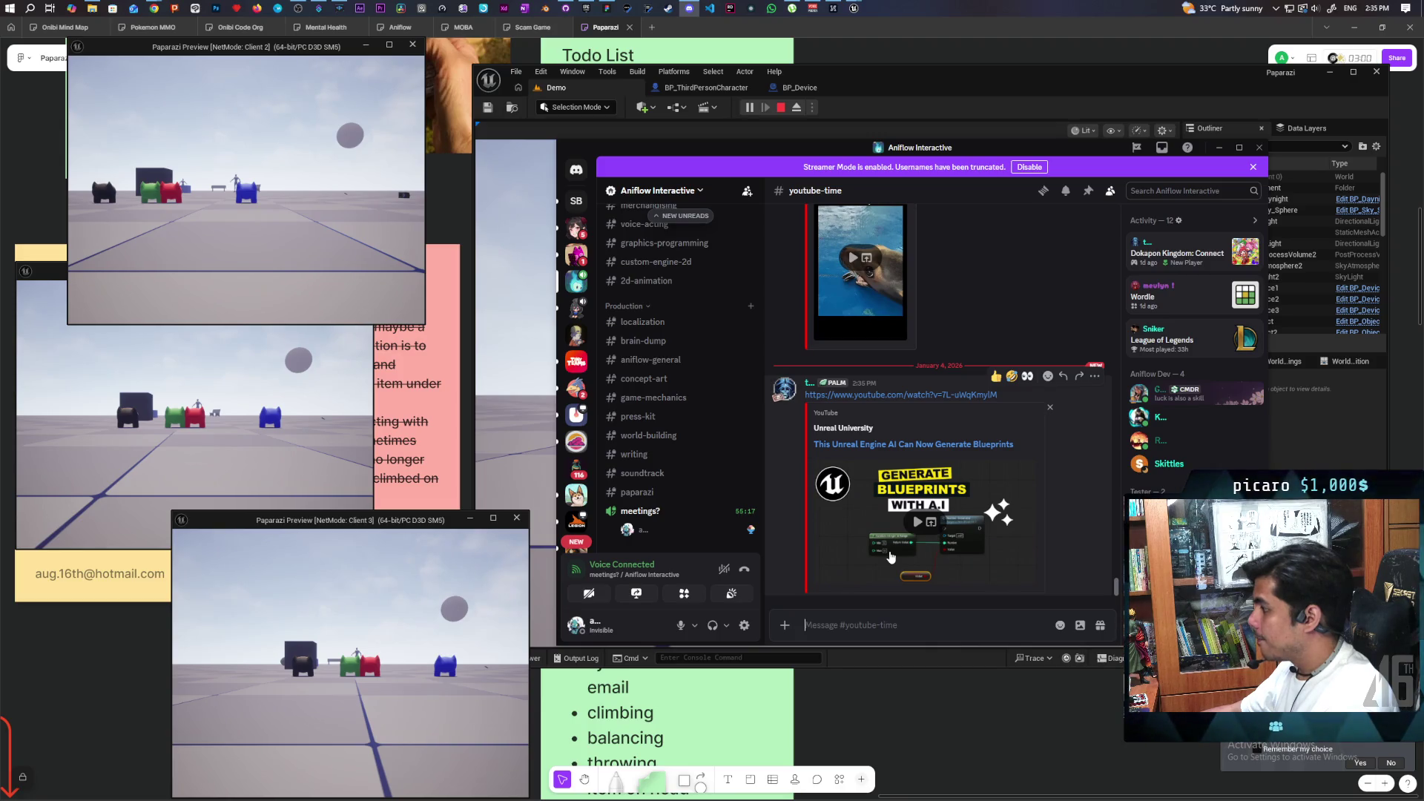
{"action": "left_click", "coordinate": [1218, 148]}
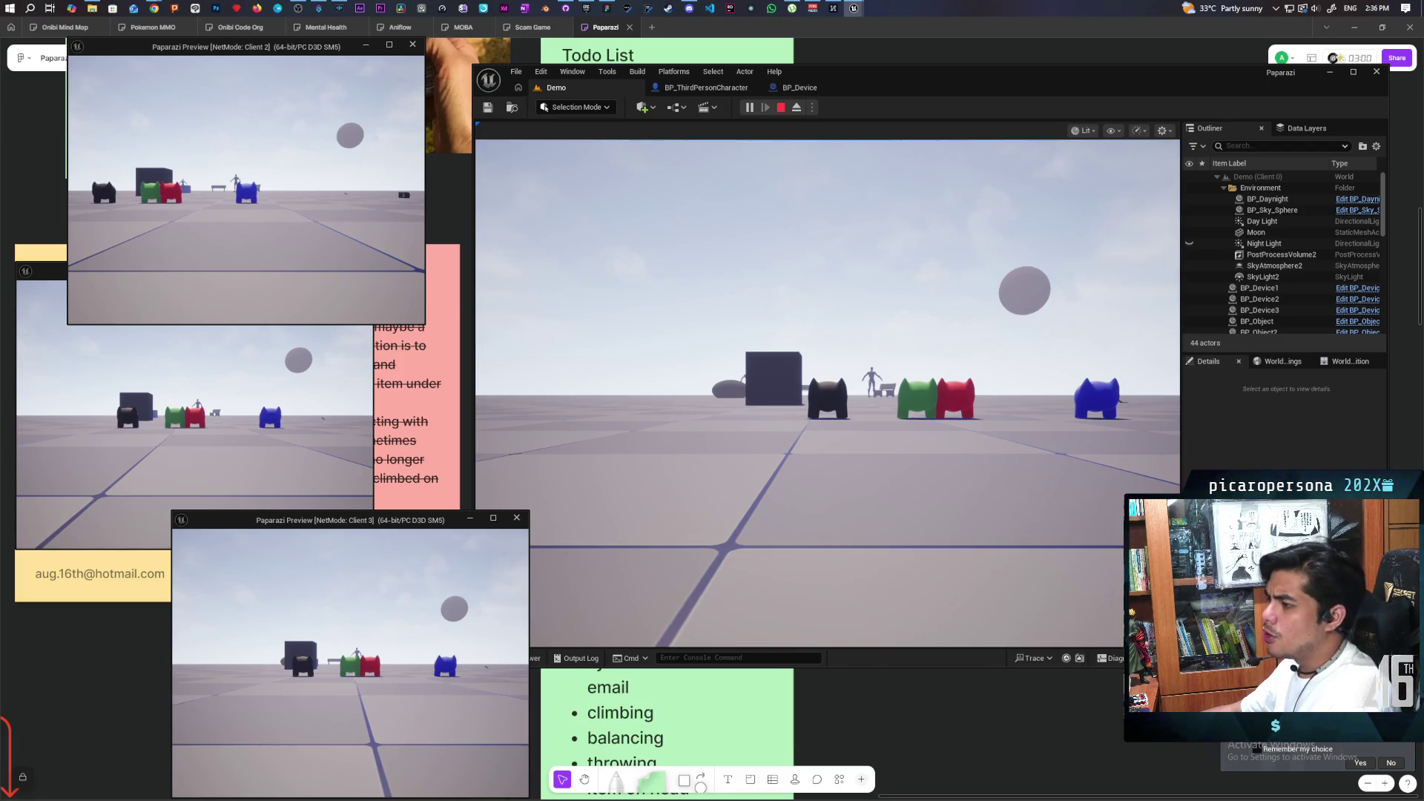
{"action": "key", "text": "alt+Tab"}
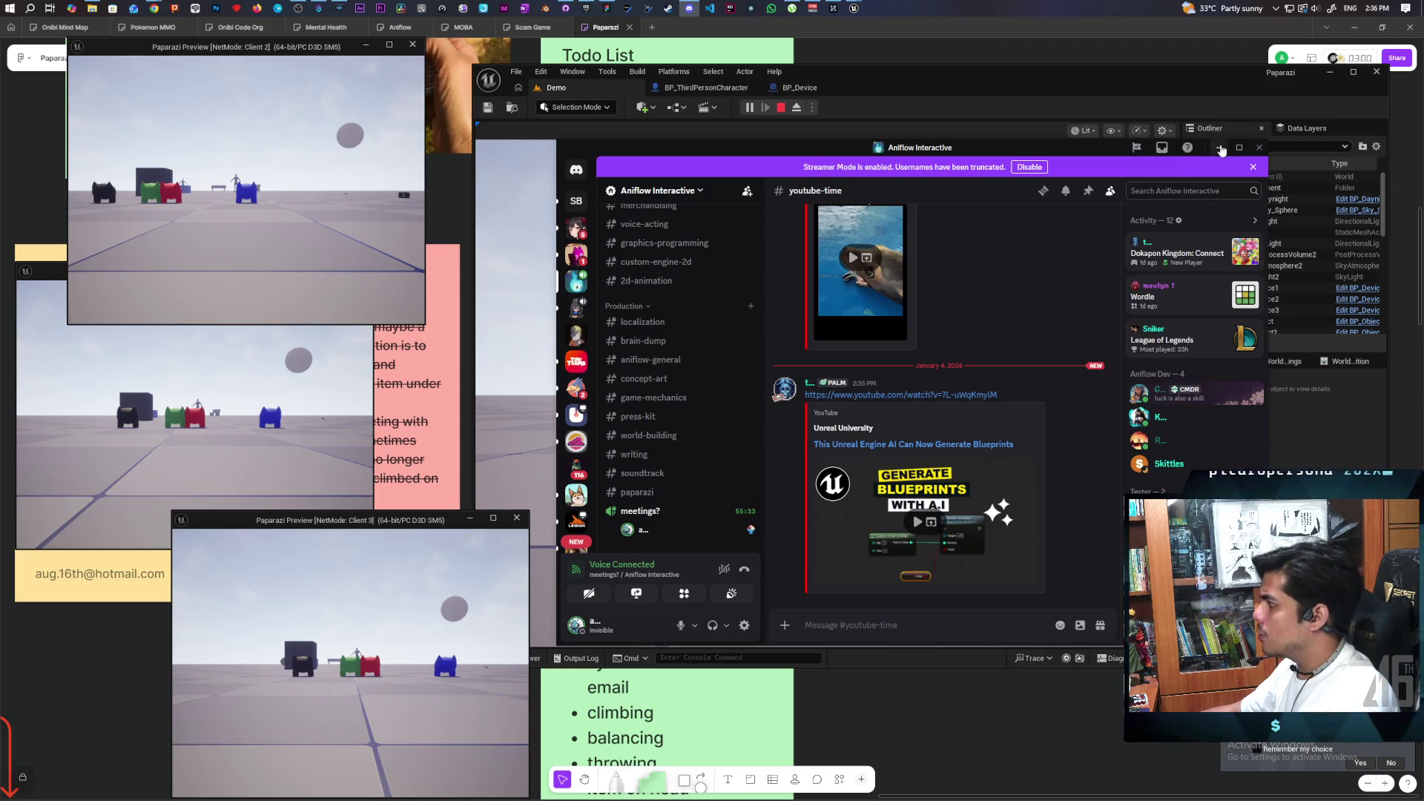
{"action": "left_click", "coordinate": [1220, 148]}
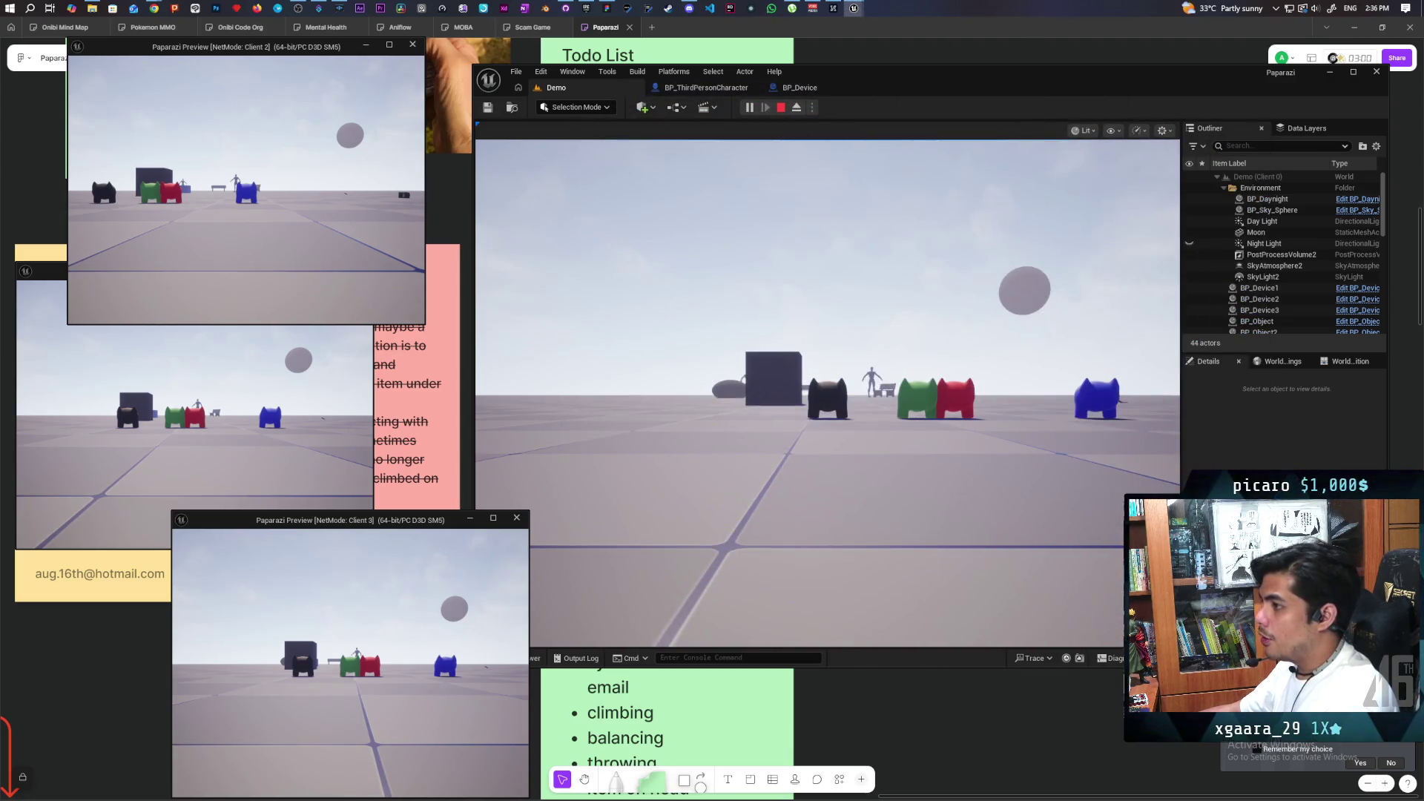
Move the blue character into the group, stack green onto red, and raise Client 3's camera.
{"action": "key", "text": "w"}
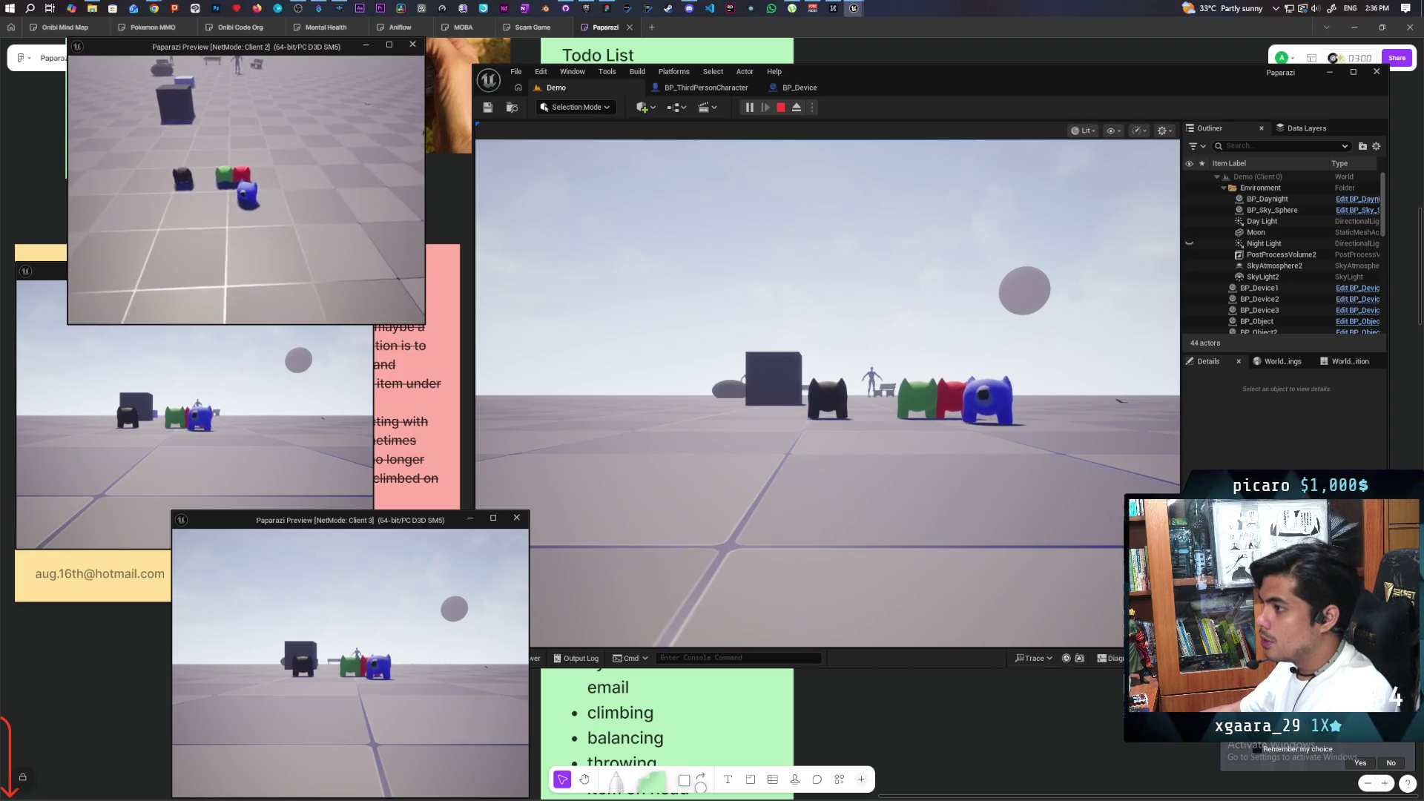
{"action": "key", "text": "w"}
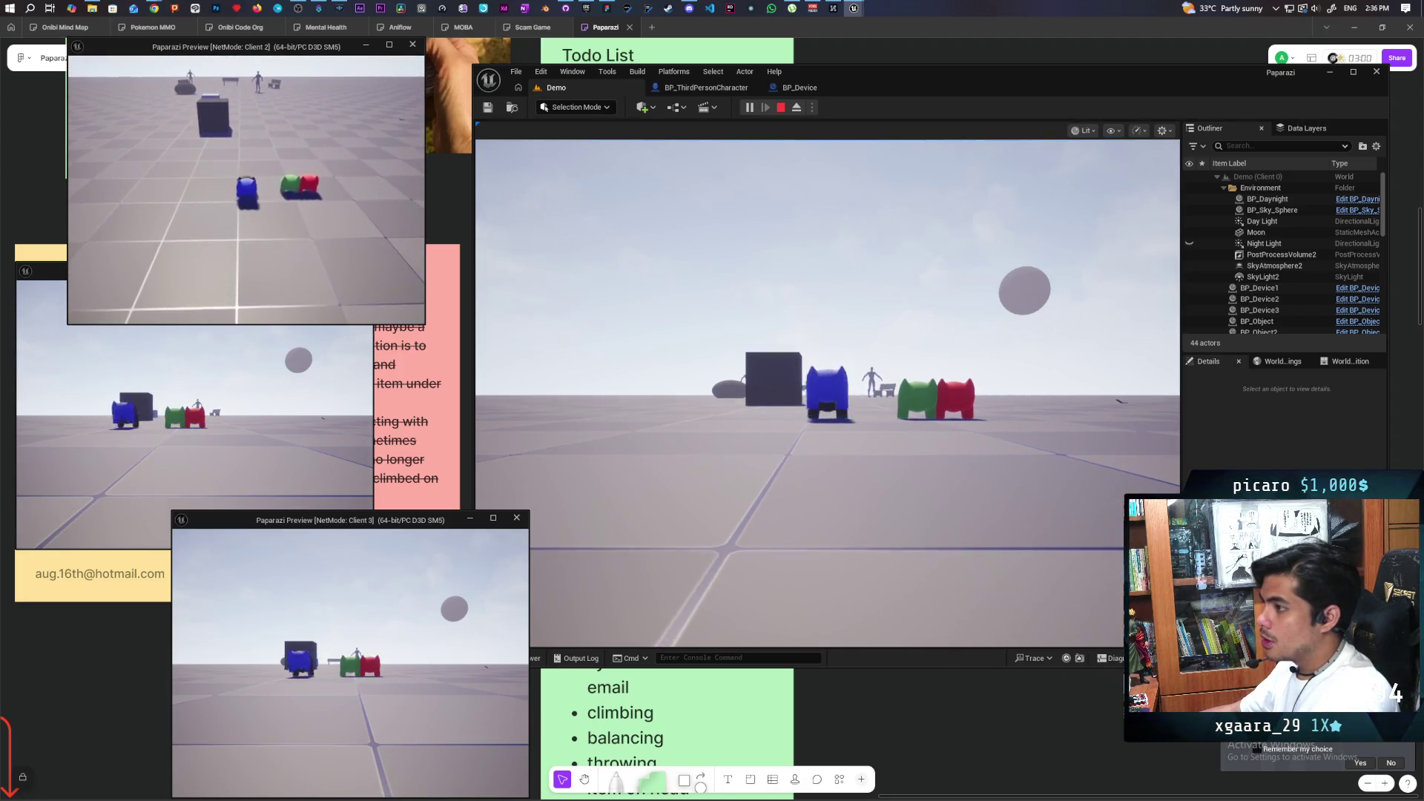
{"action": "key", "text": "alt+Tab"}
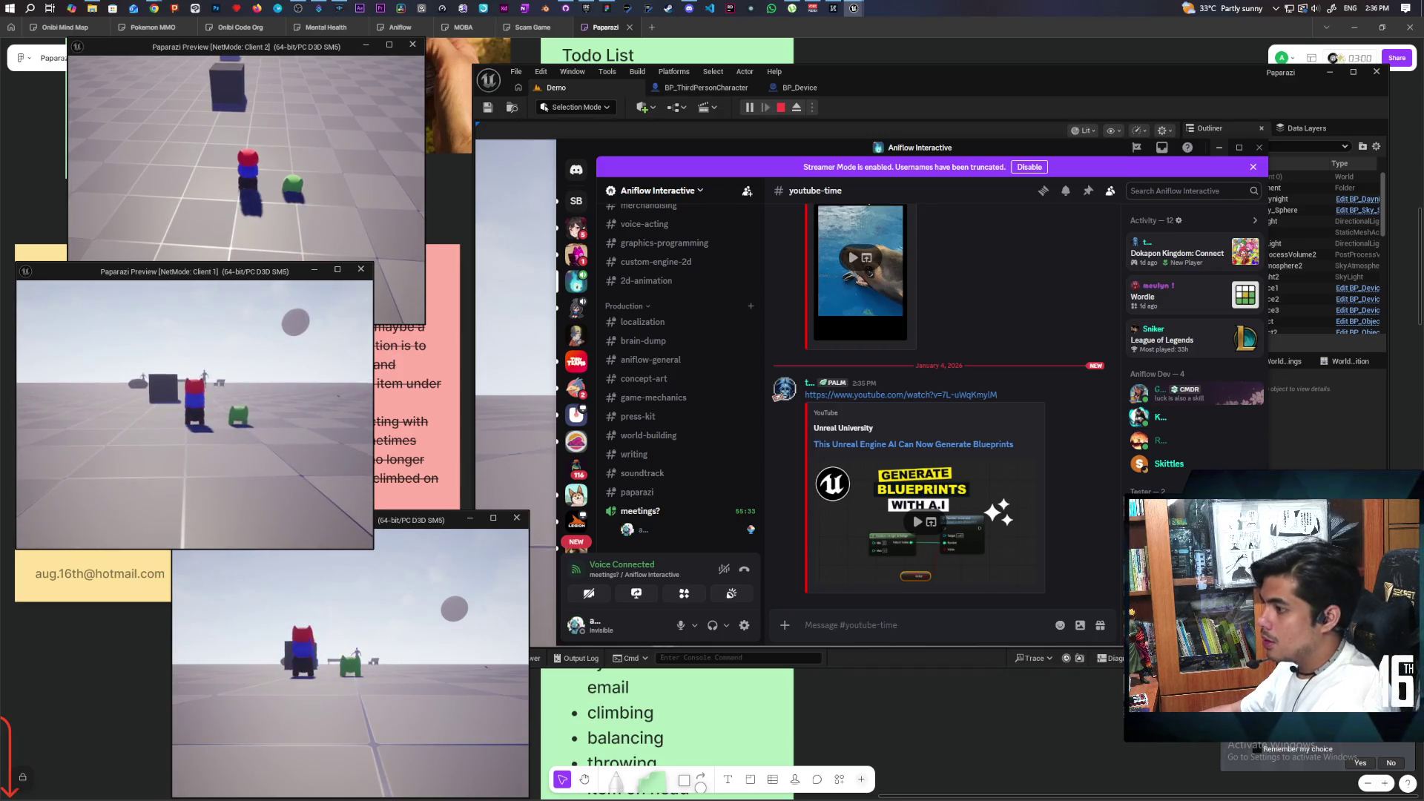
{"action": "left_click", "coordinate": [309, 610]}
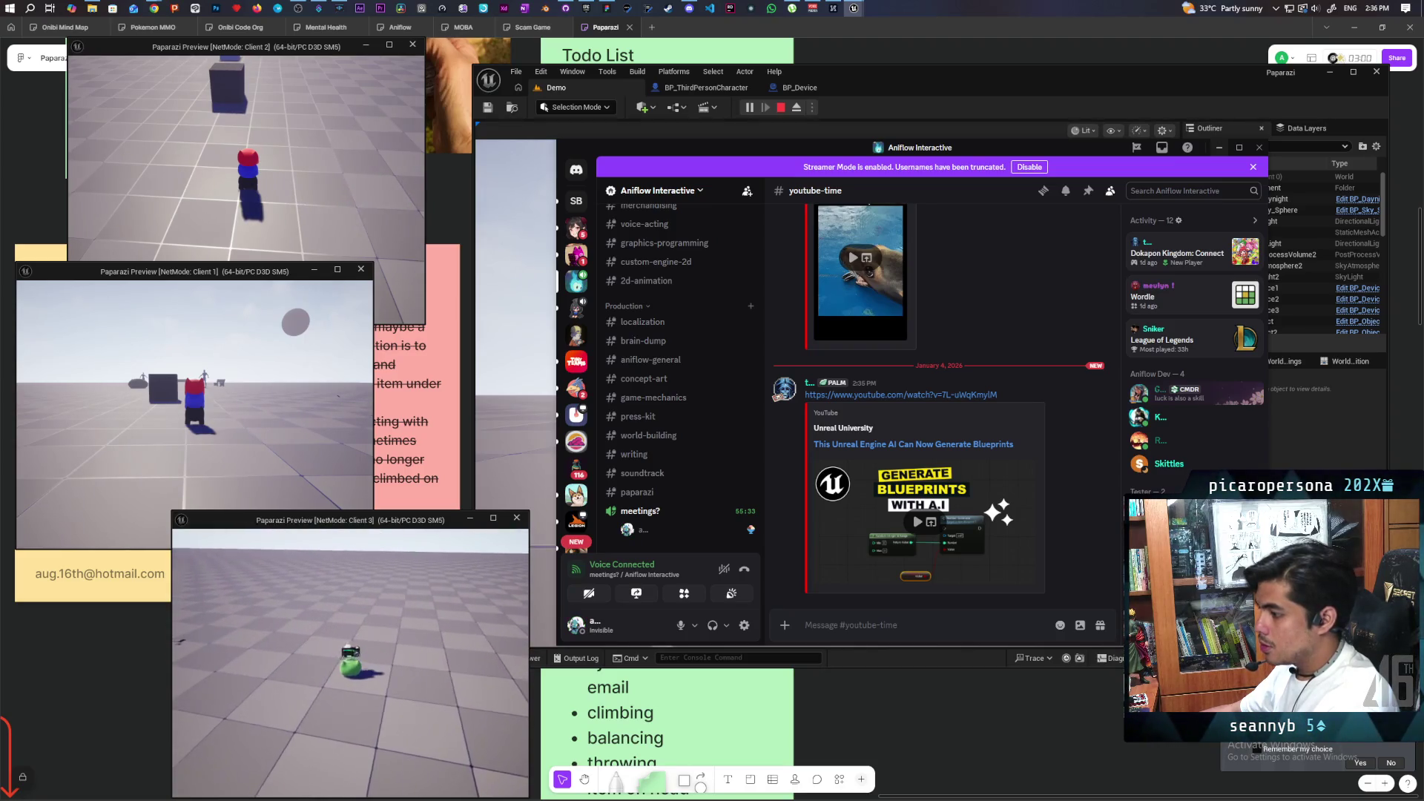
{"action": "key", "text": "w"}
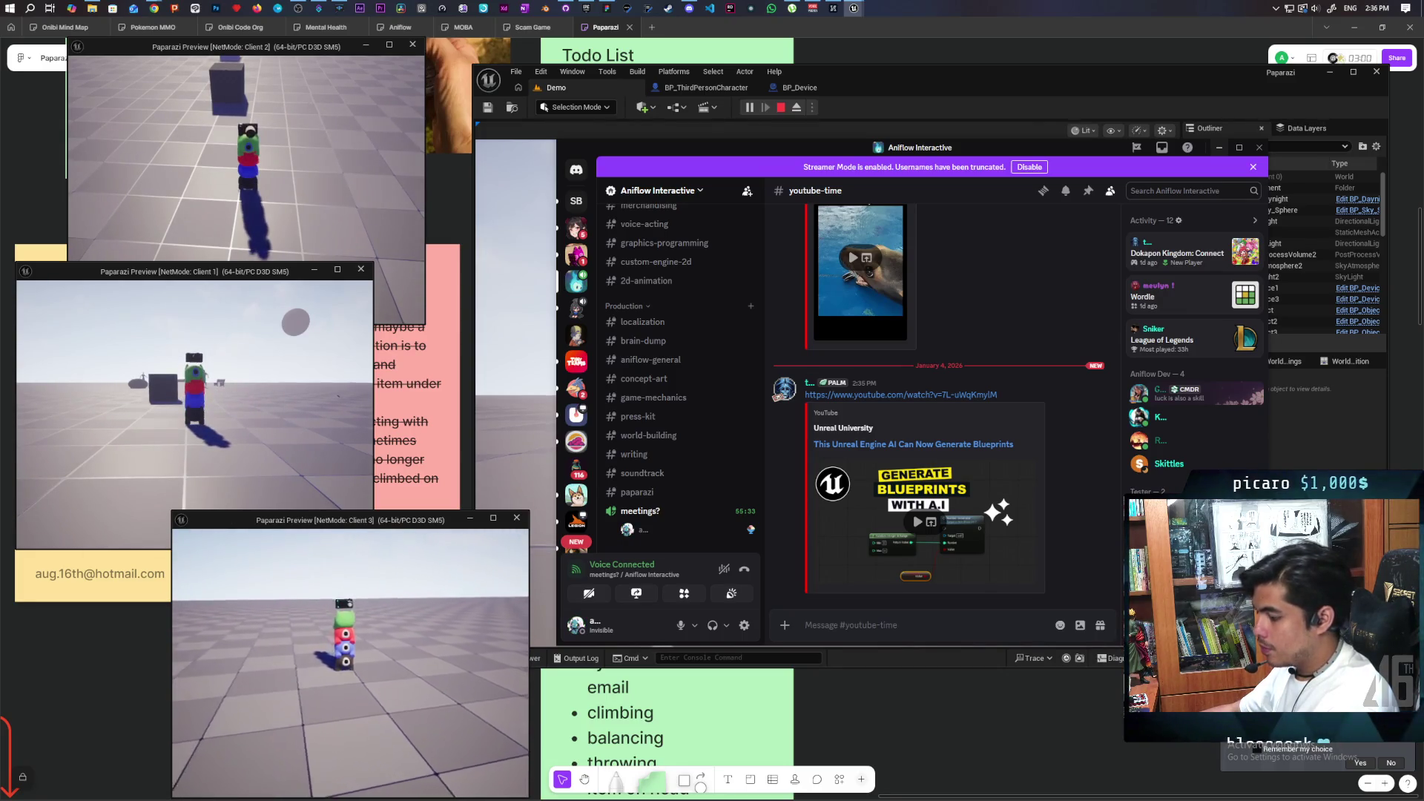
{"action": "key", "text": "c"}
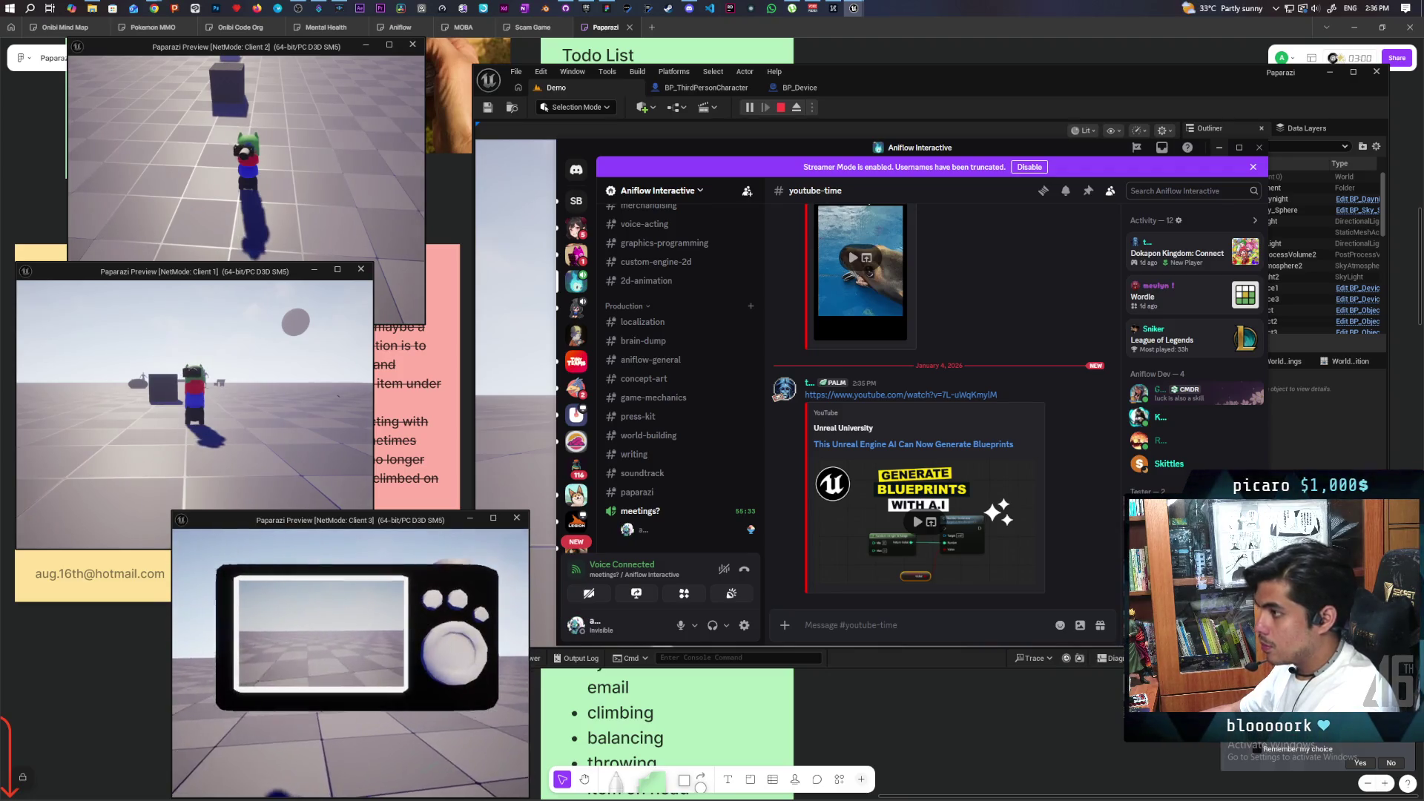
{"action": "left_click", "coordinate": [898, 99]}
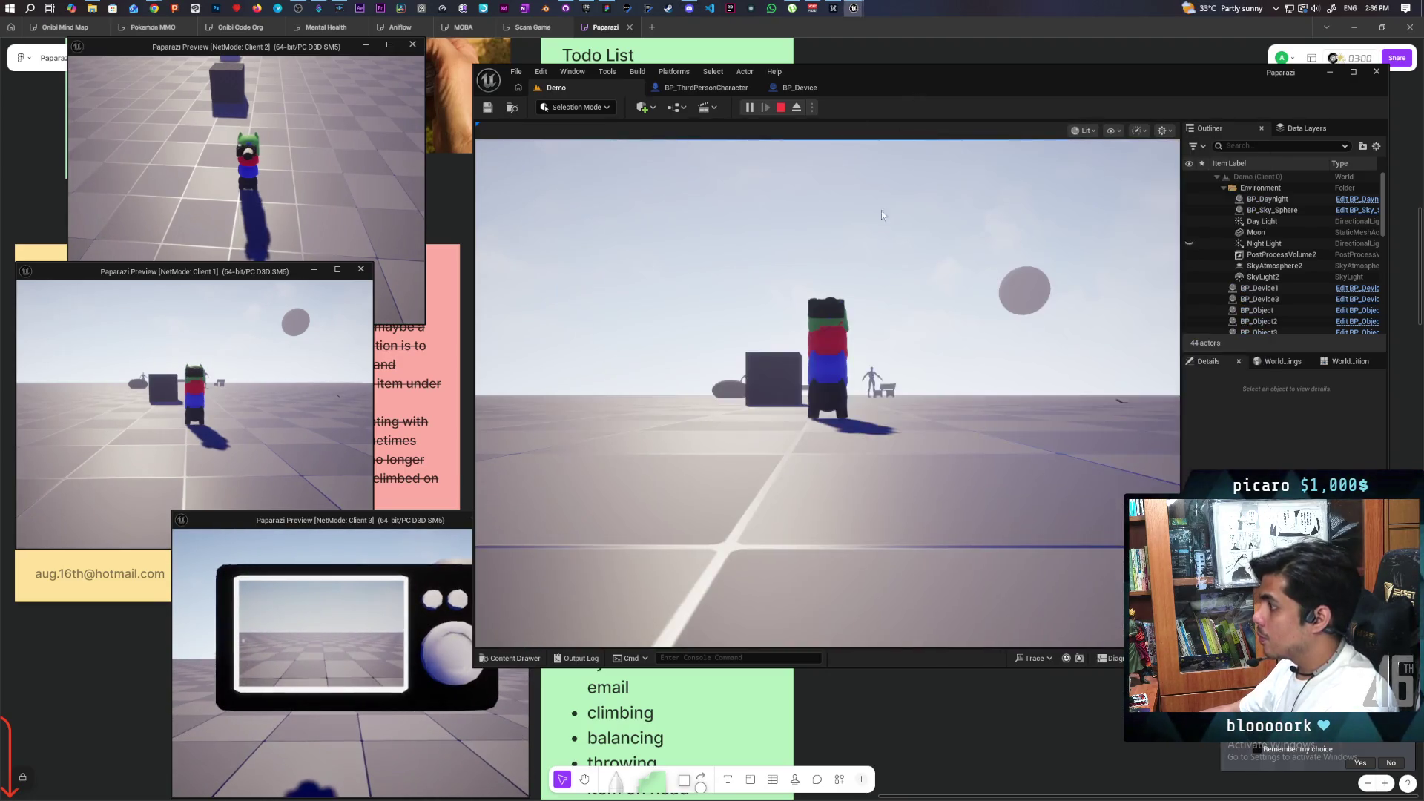
Walk the character around the dark box and onto the blue box.
{"action": "key", "text": "w"}
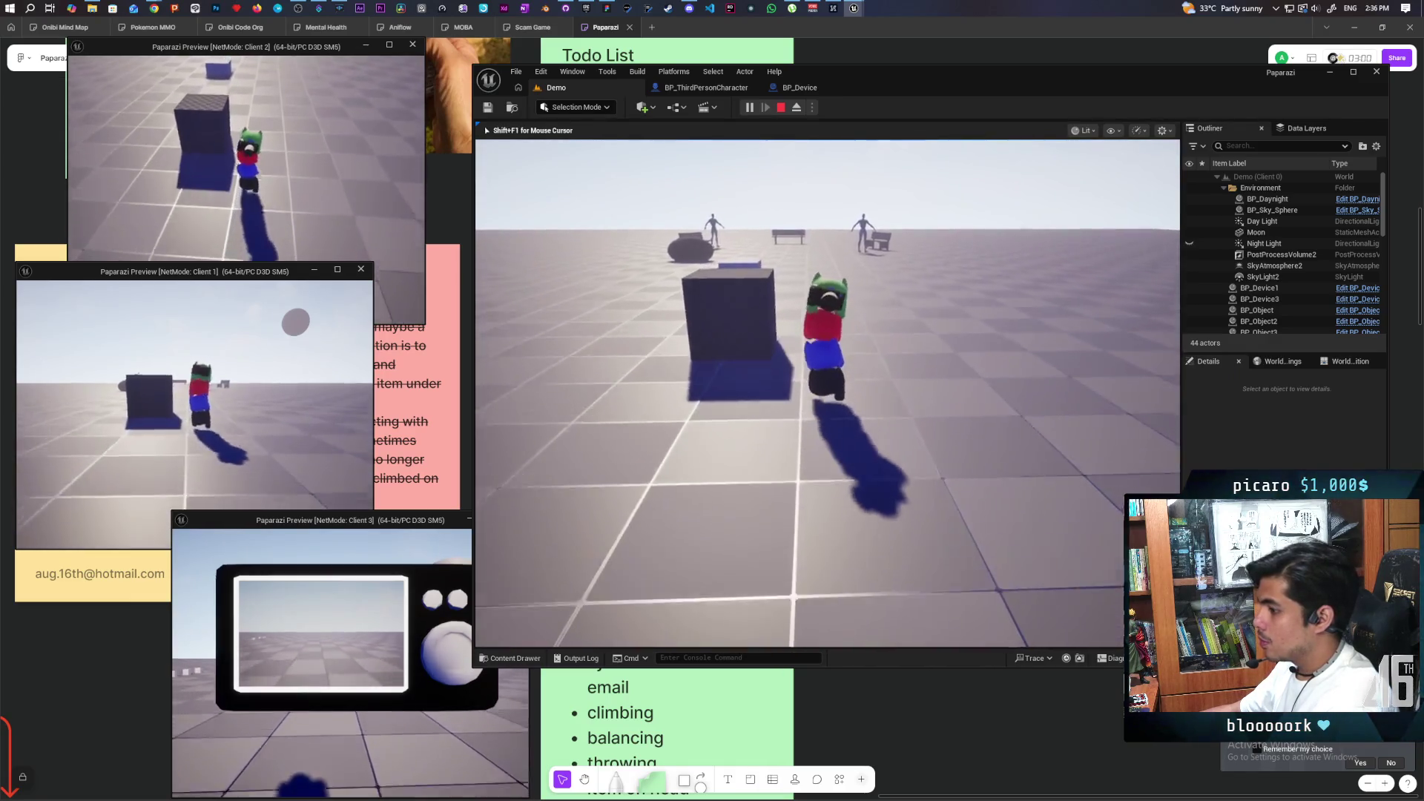
{"action": "key", "text": "w"}
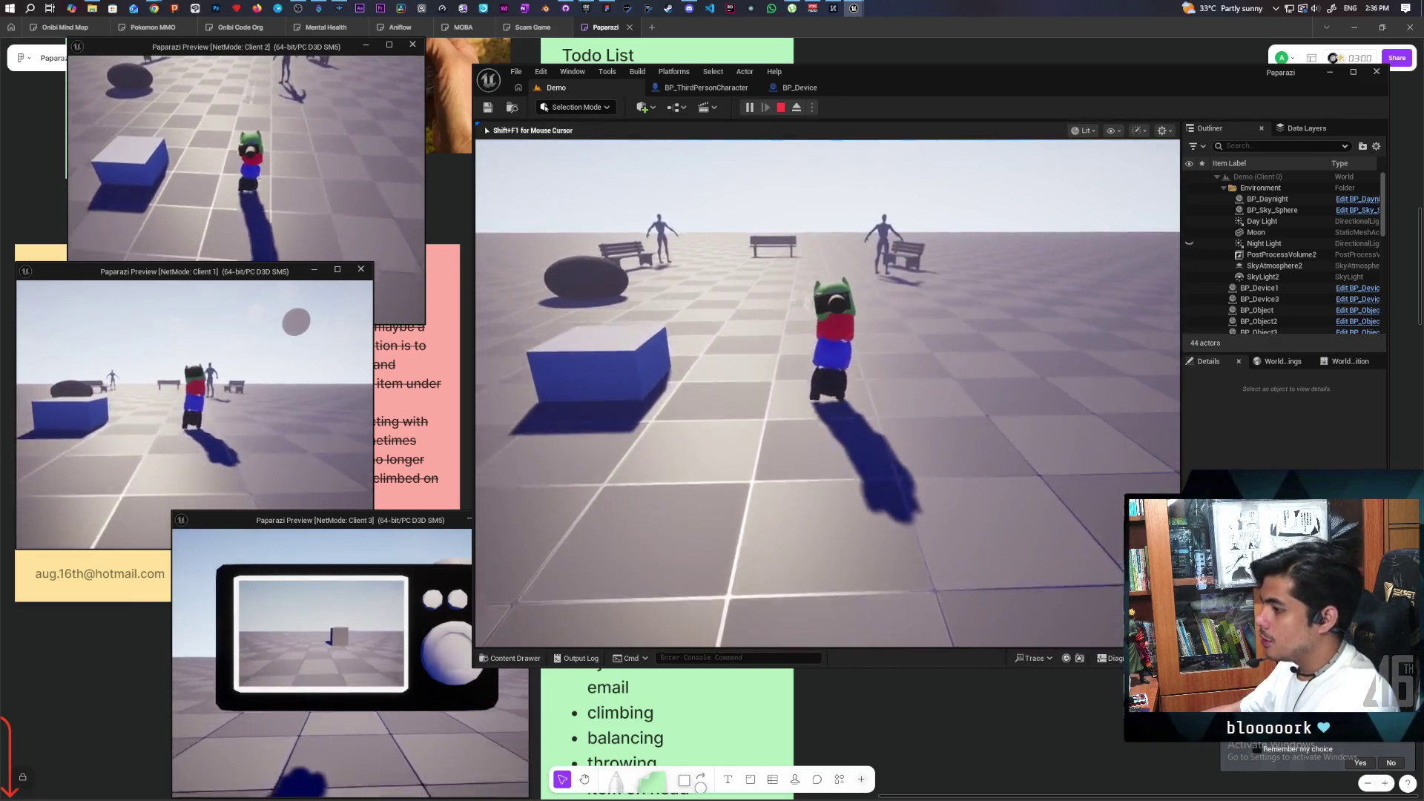
{"action": "key", "text": "s"}
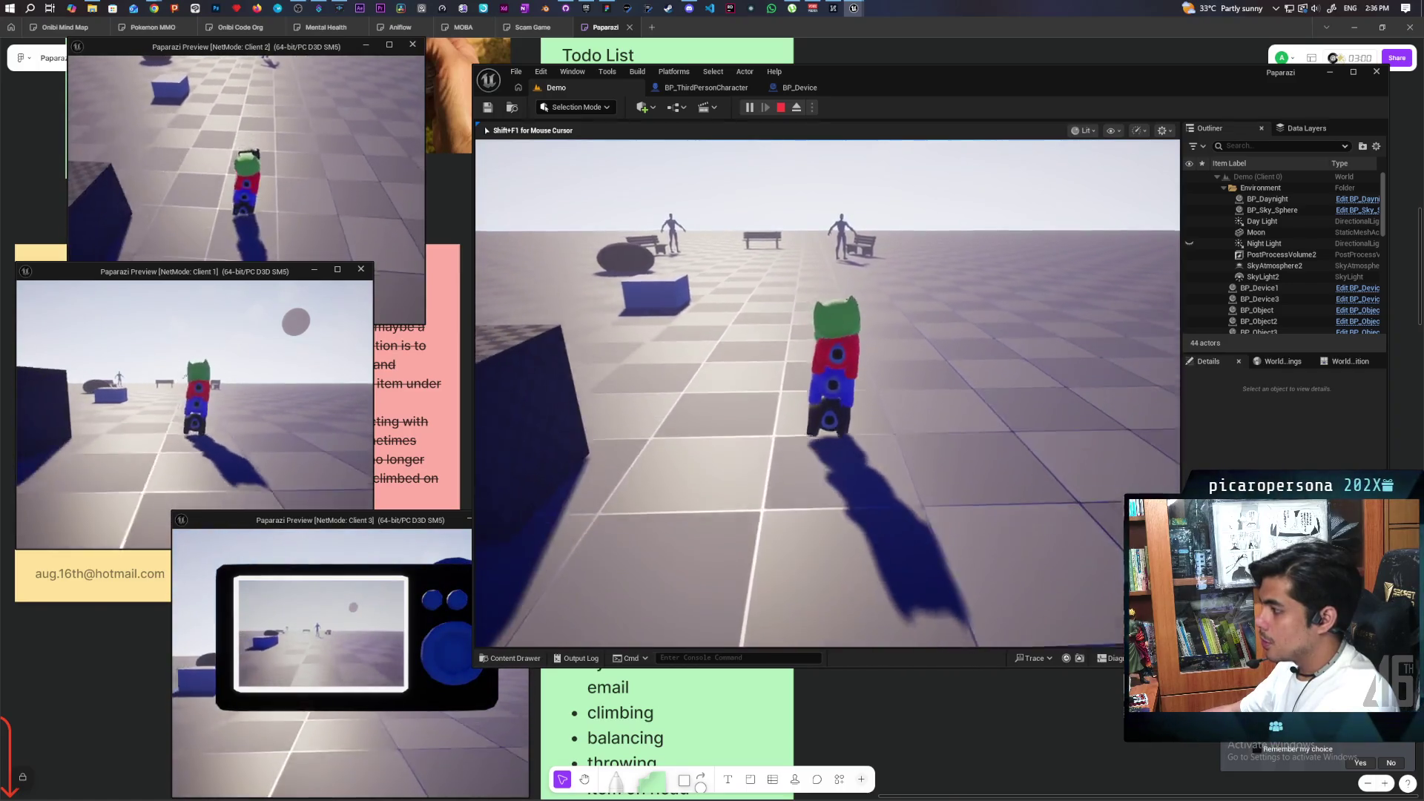
{"action": "key", "text": "a"}
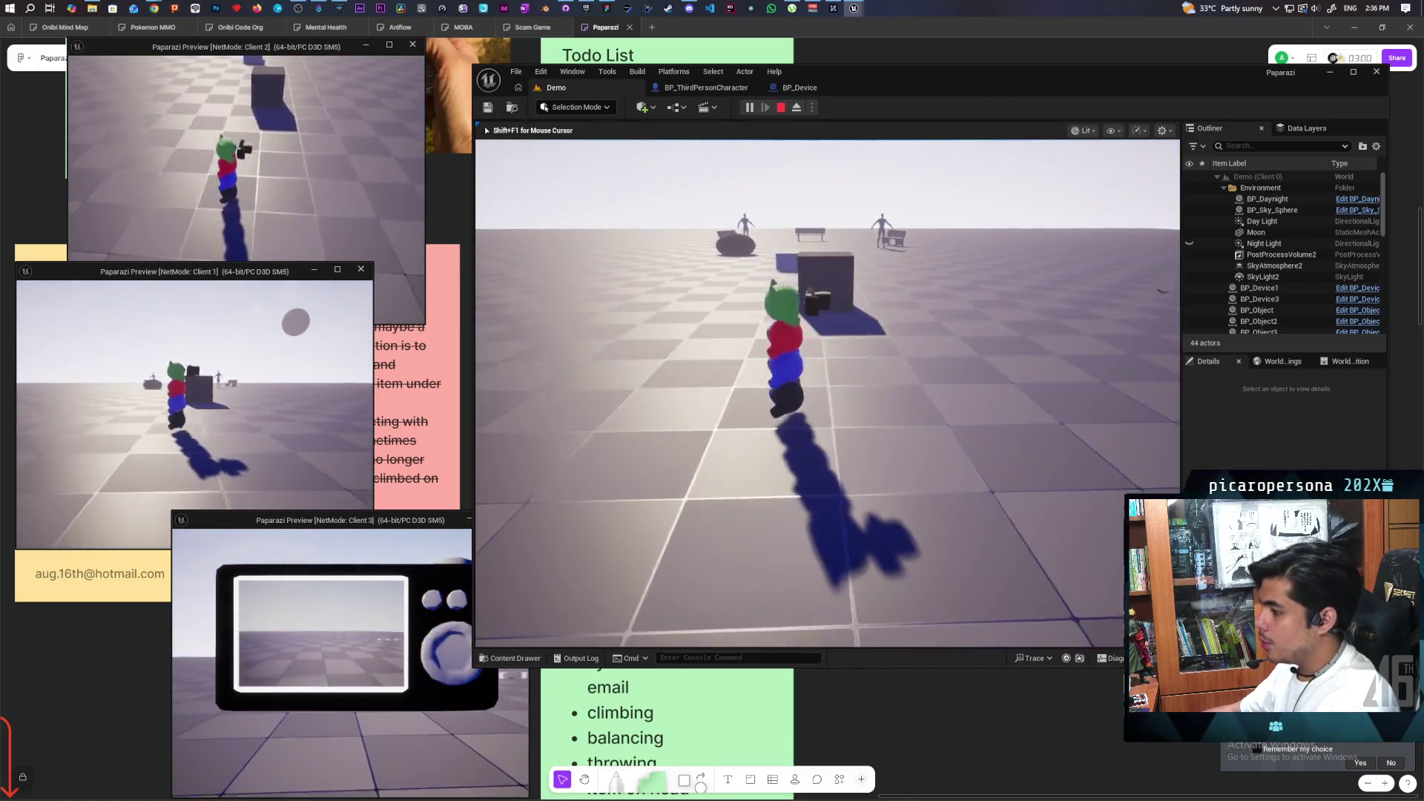
{"action": "key", "text": "d"}
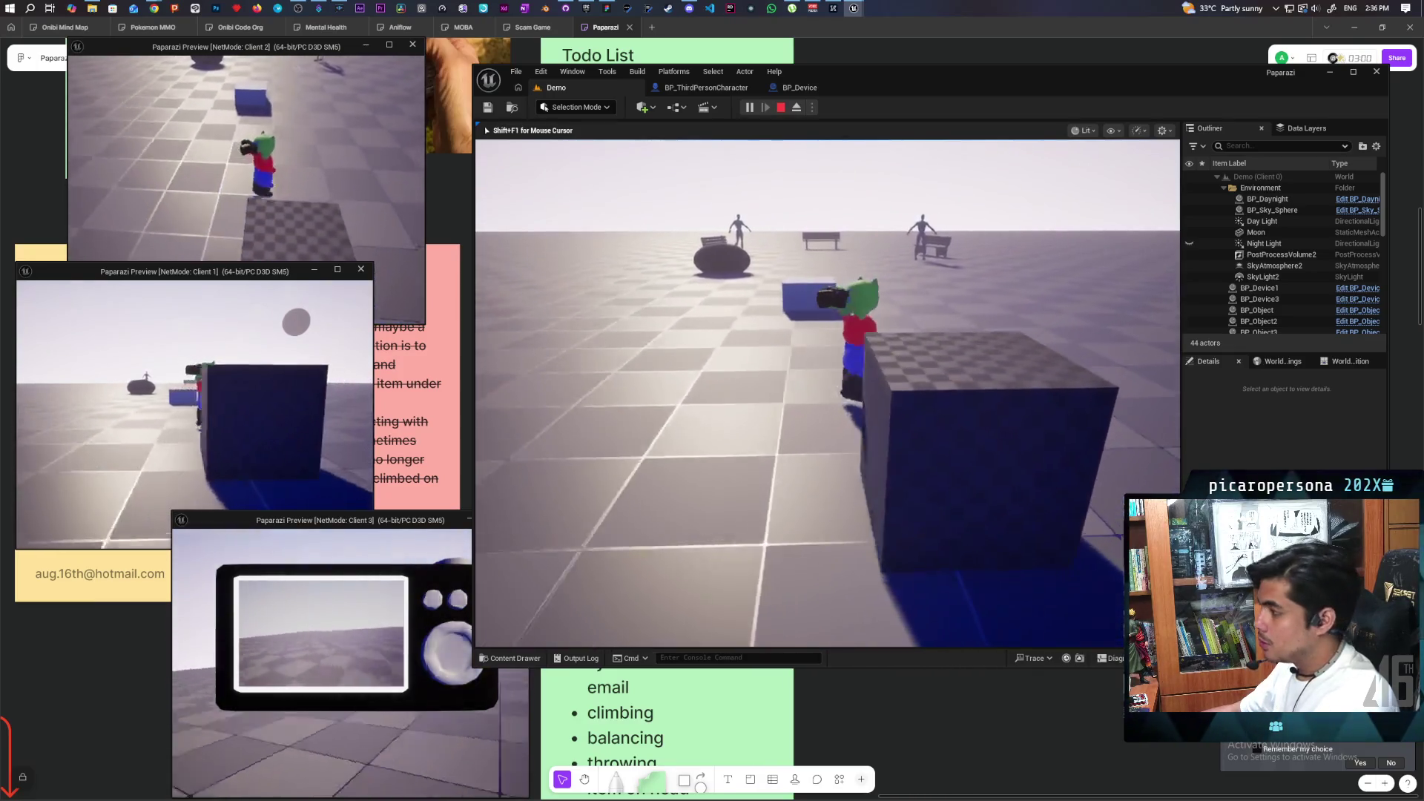
{"action": "key", "text": "w"}
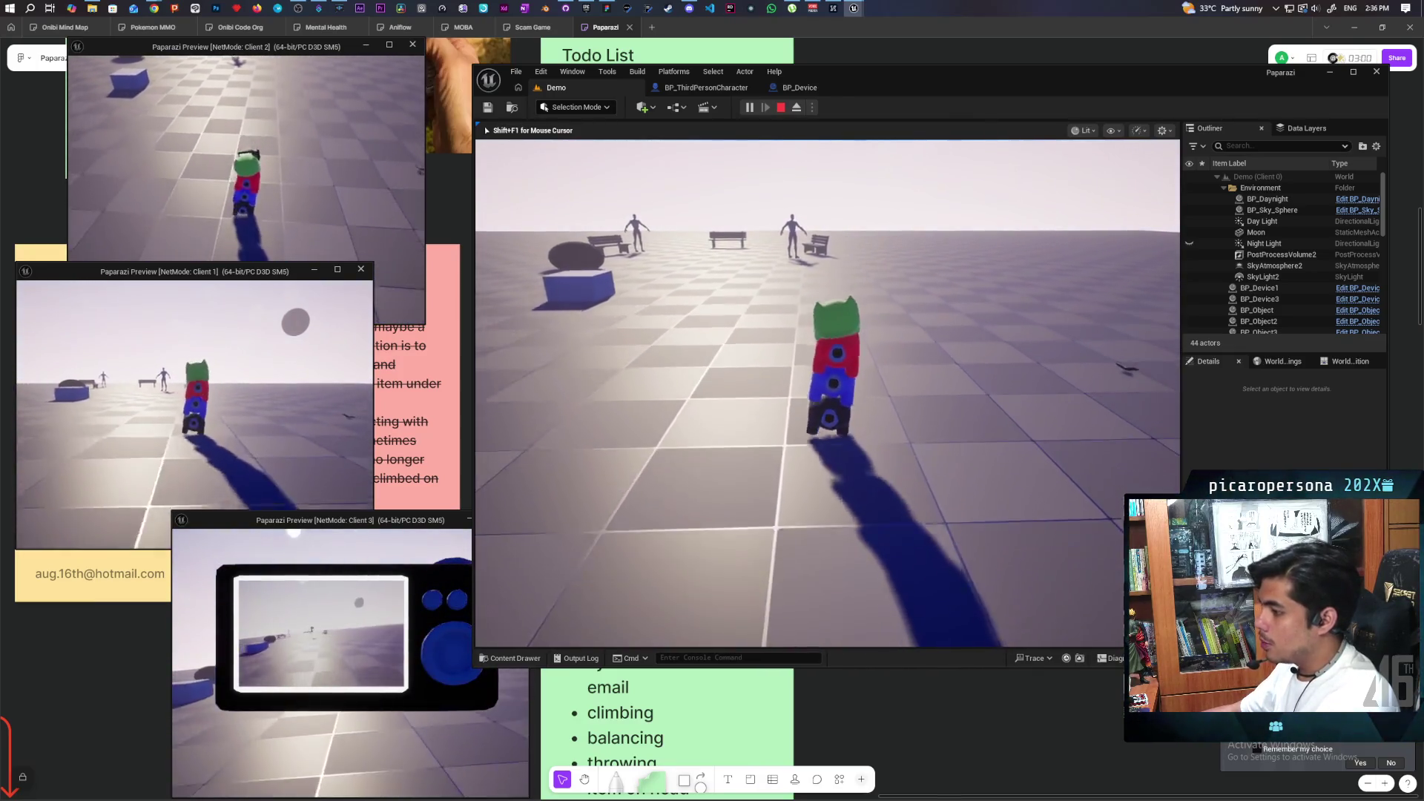
{"action": "key", "text": "a"}
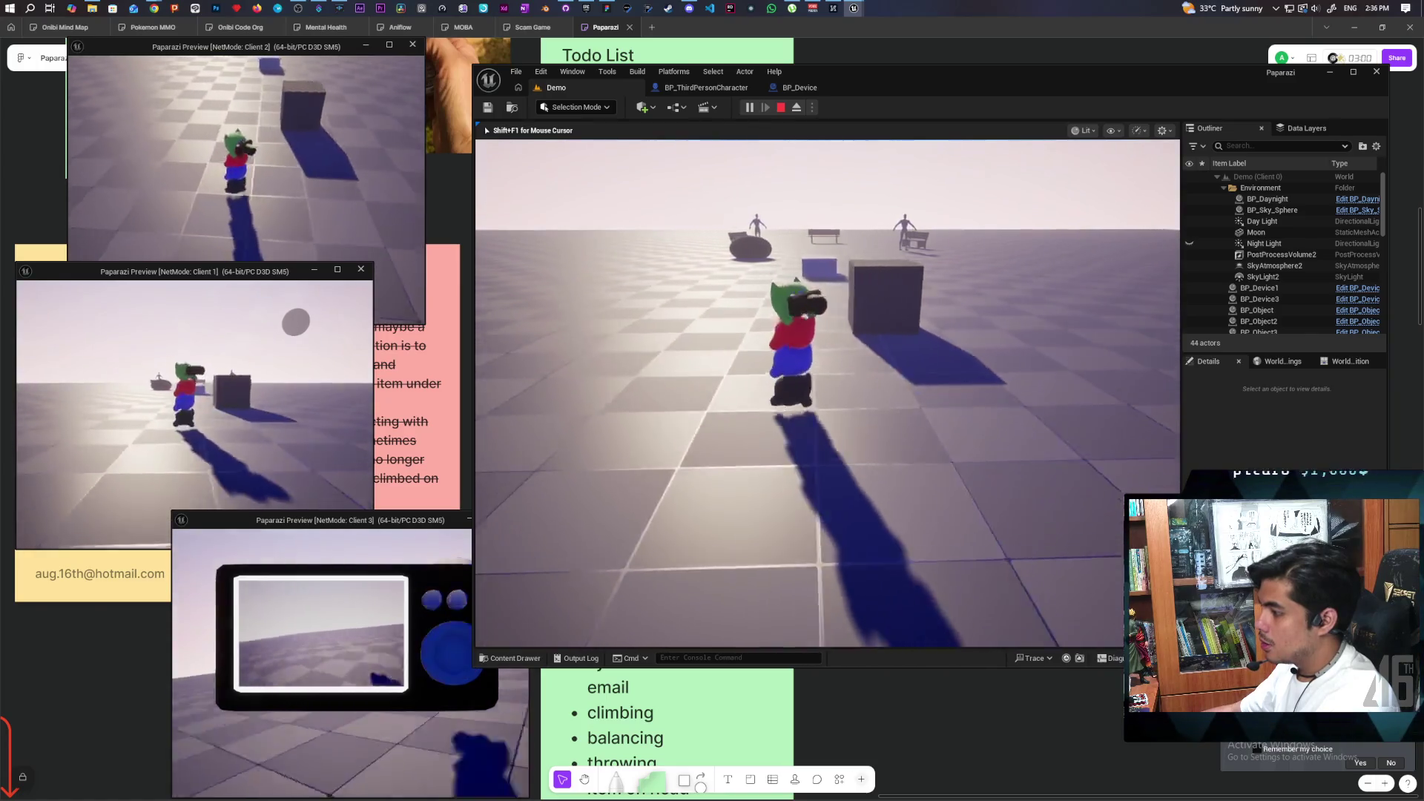
{"action": "key", "text": "w"}
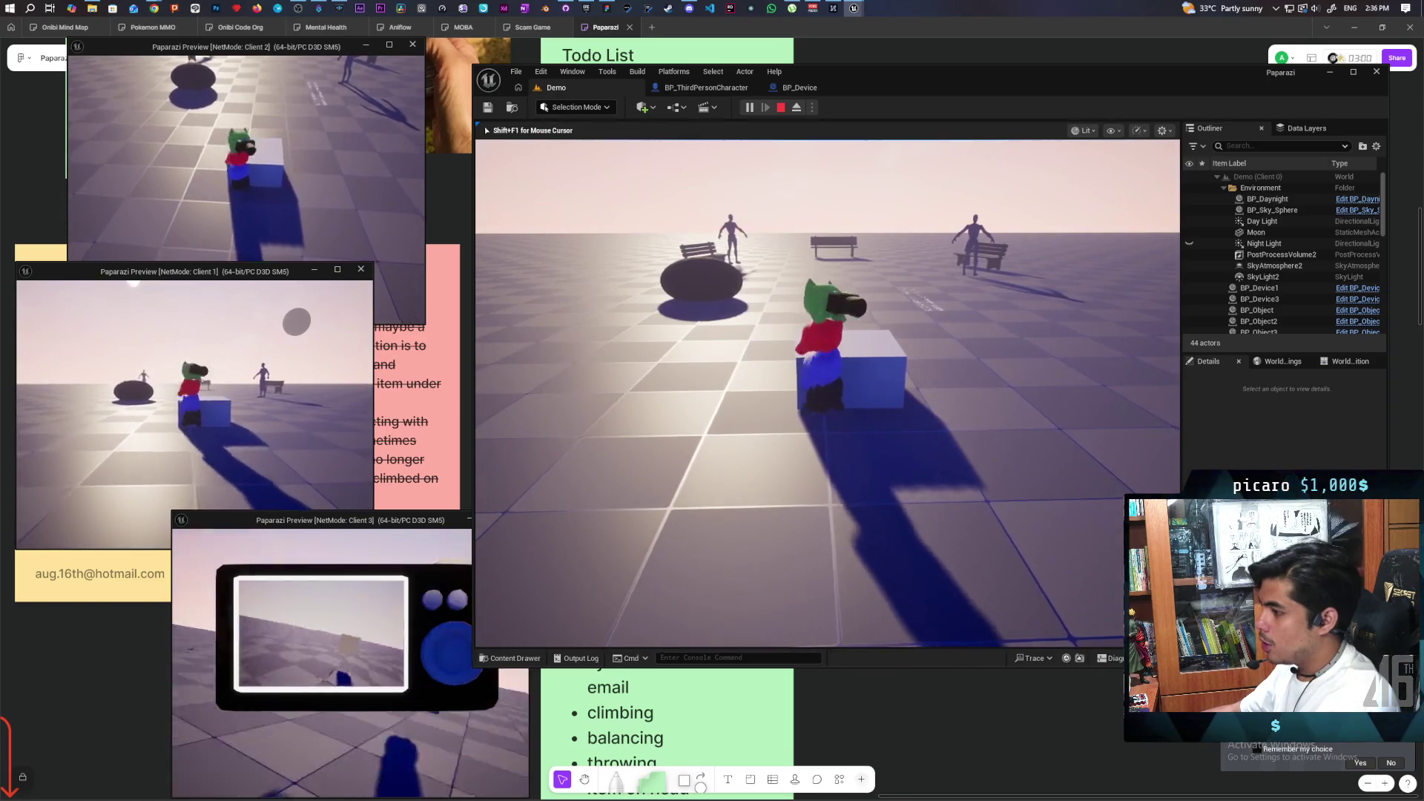
Walk the character past the benches, aiming its camera left and right.
{"action": "key", "text": "w"}
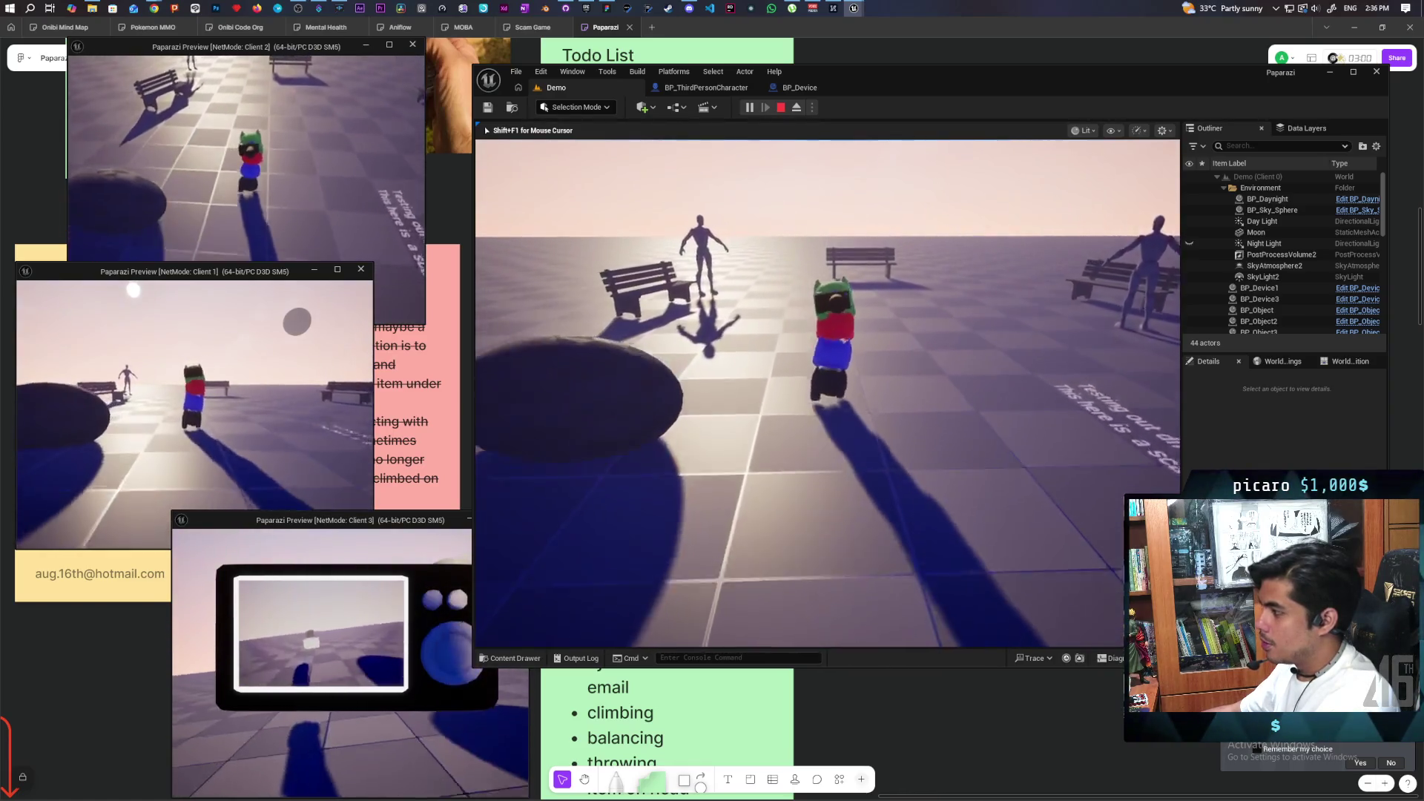
{"action": "key", "text": "w"}
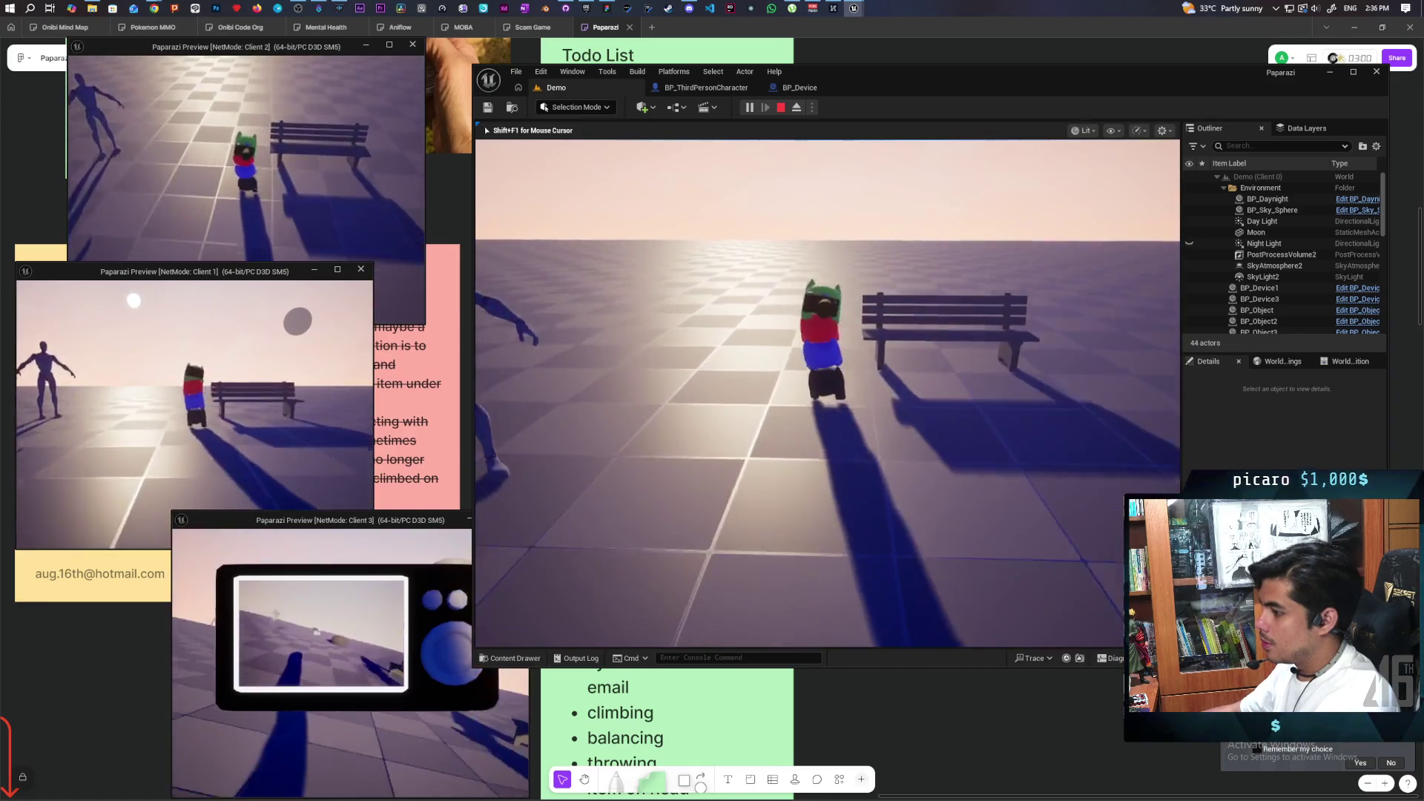
{"action": "key", "text": "w"}
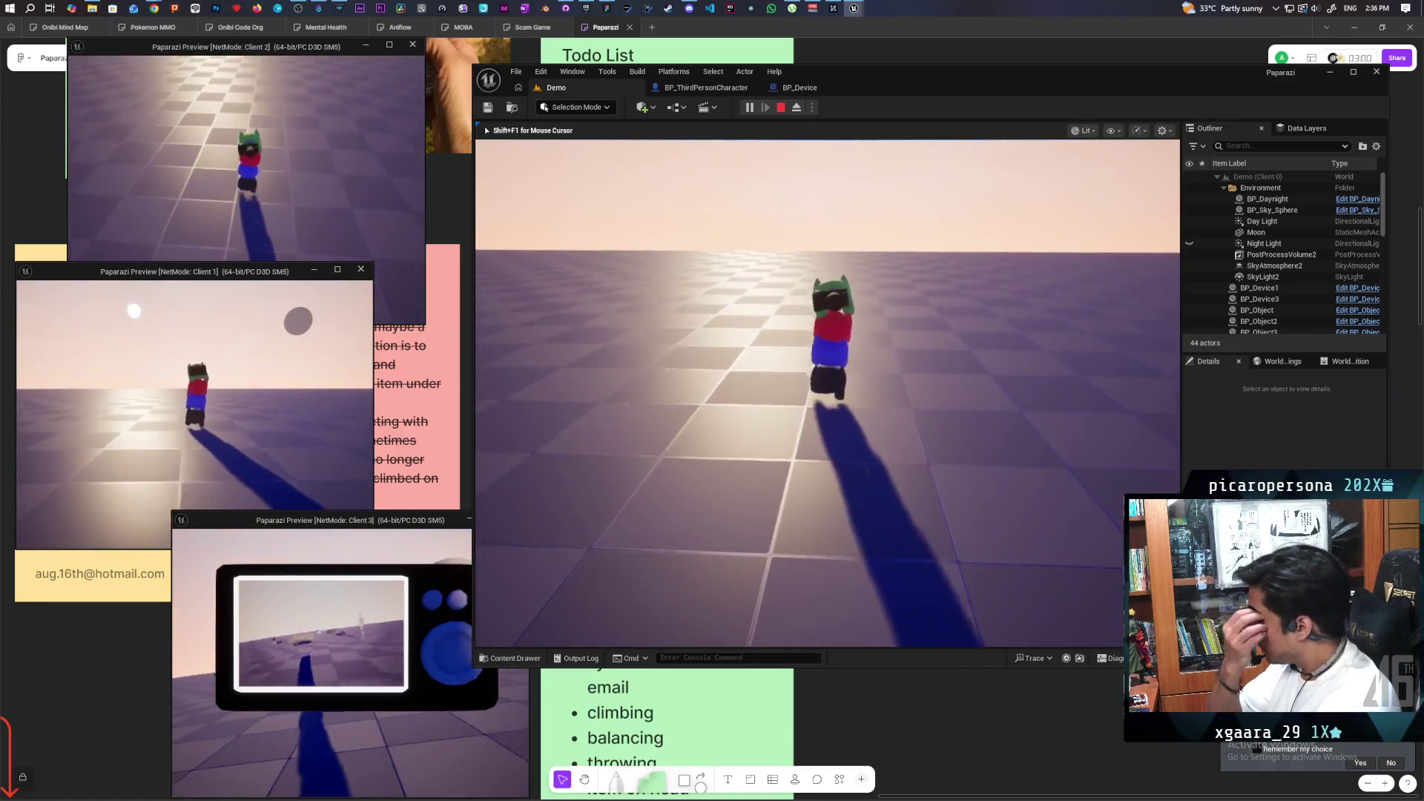
{"action": "key", "text": "w"}
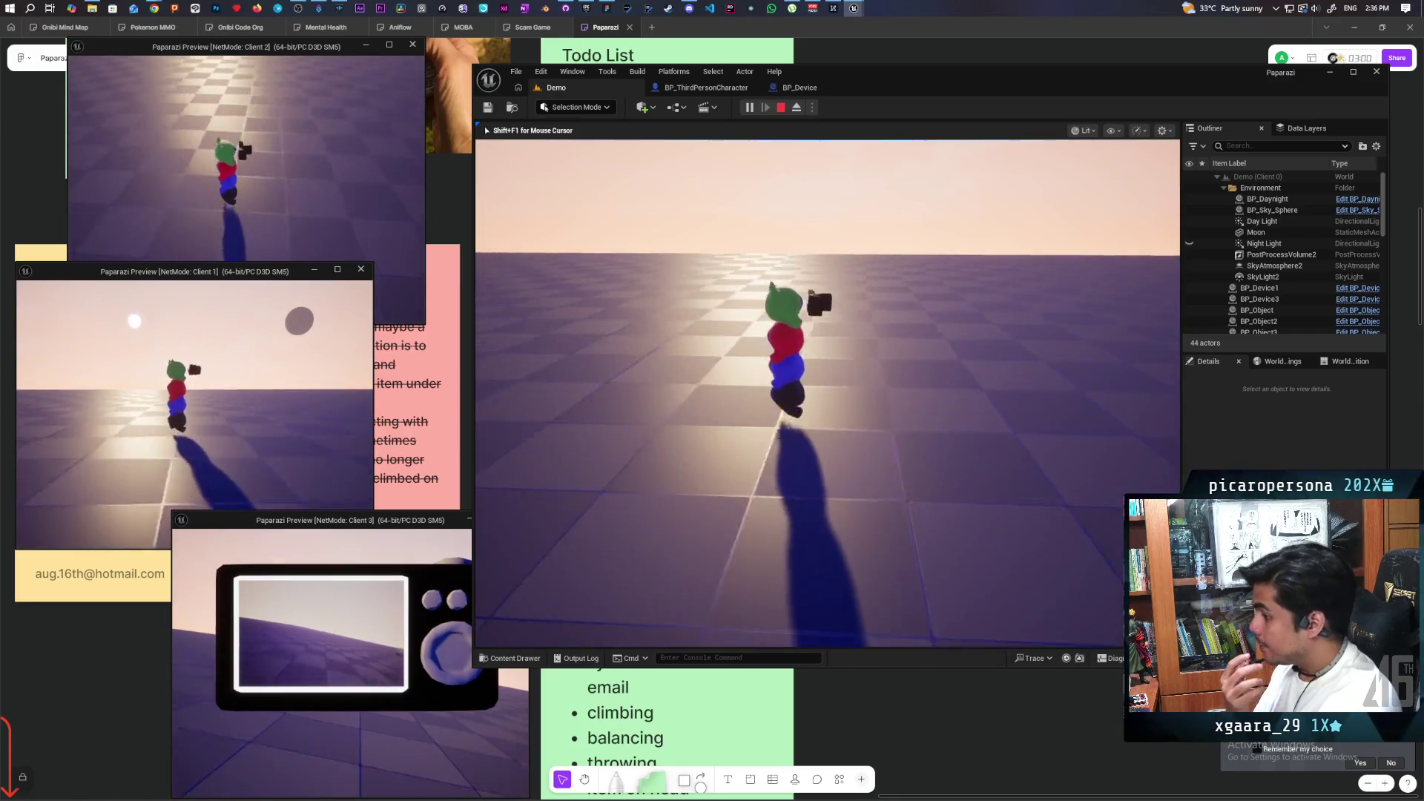
{"action": "key", "text": "w"}
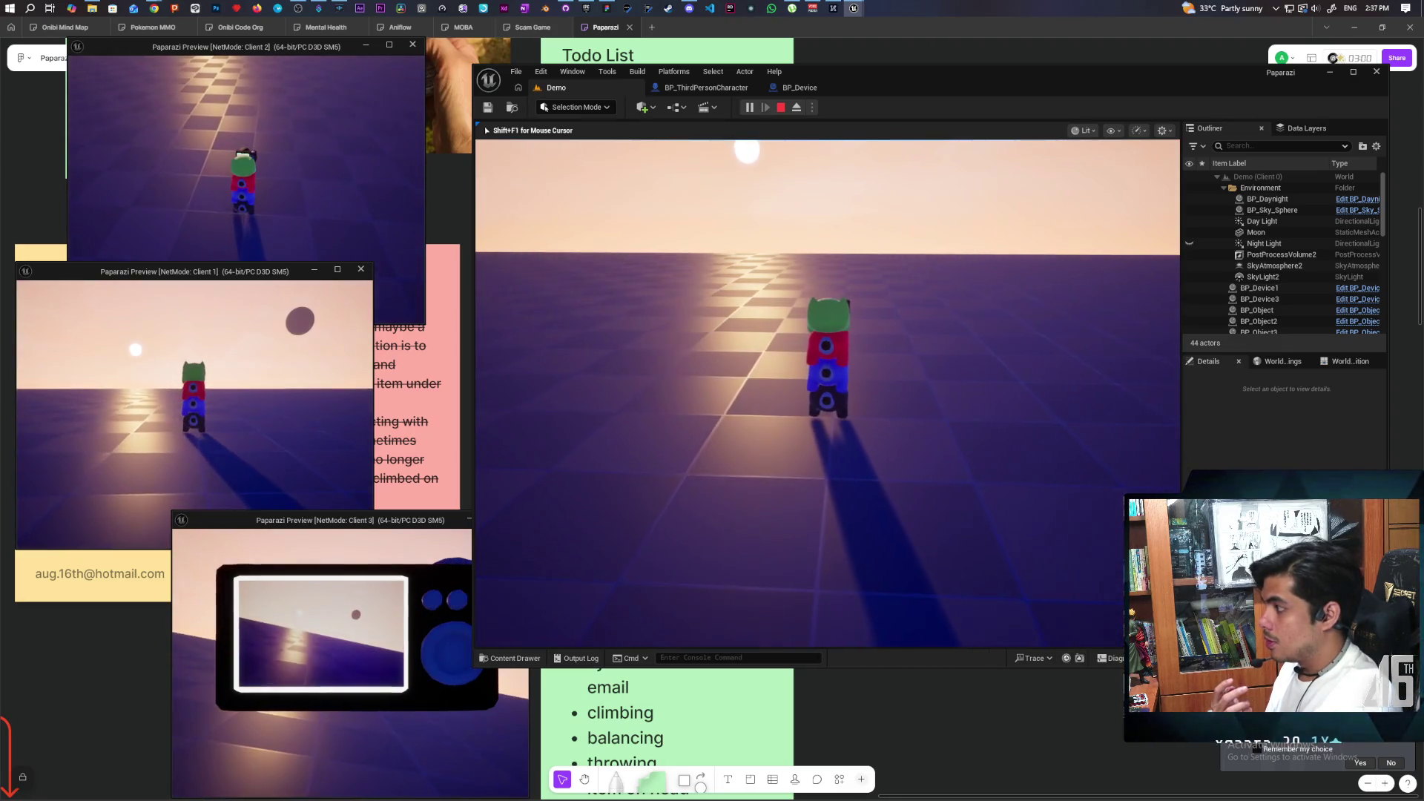
{"action": "key", "text": "d"}
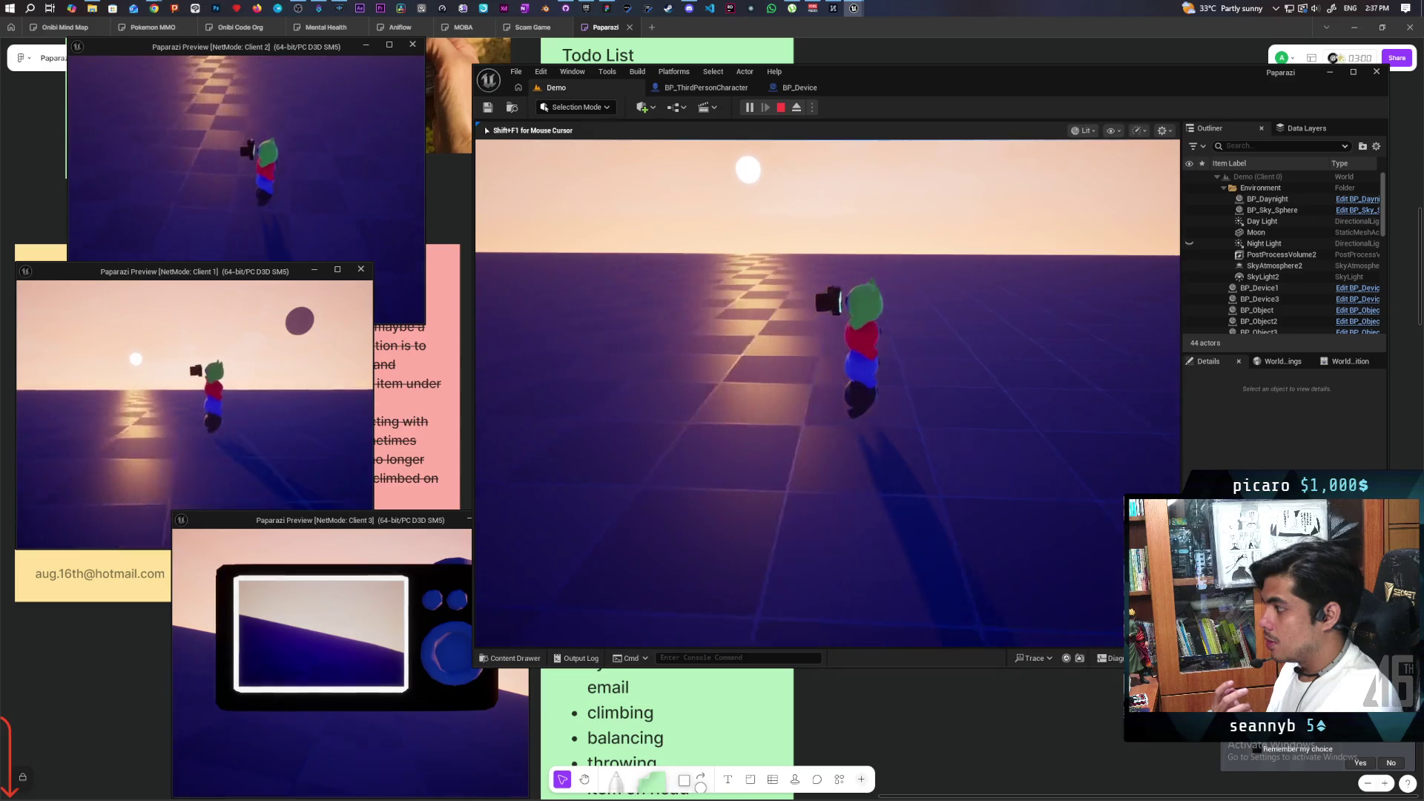
{"action": "key", "text": "a"}
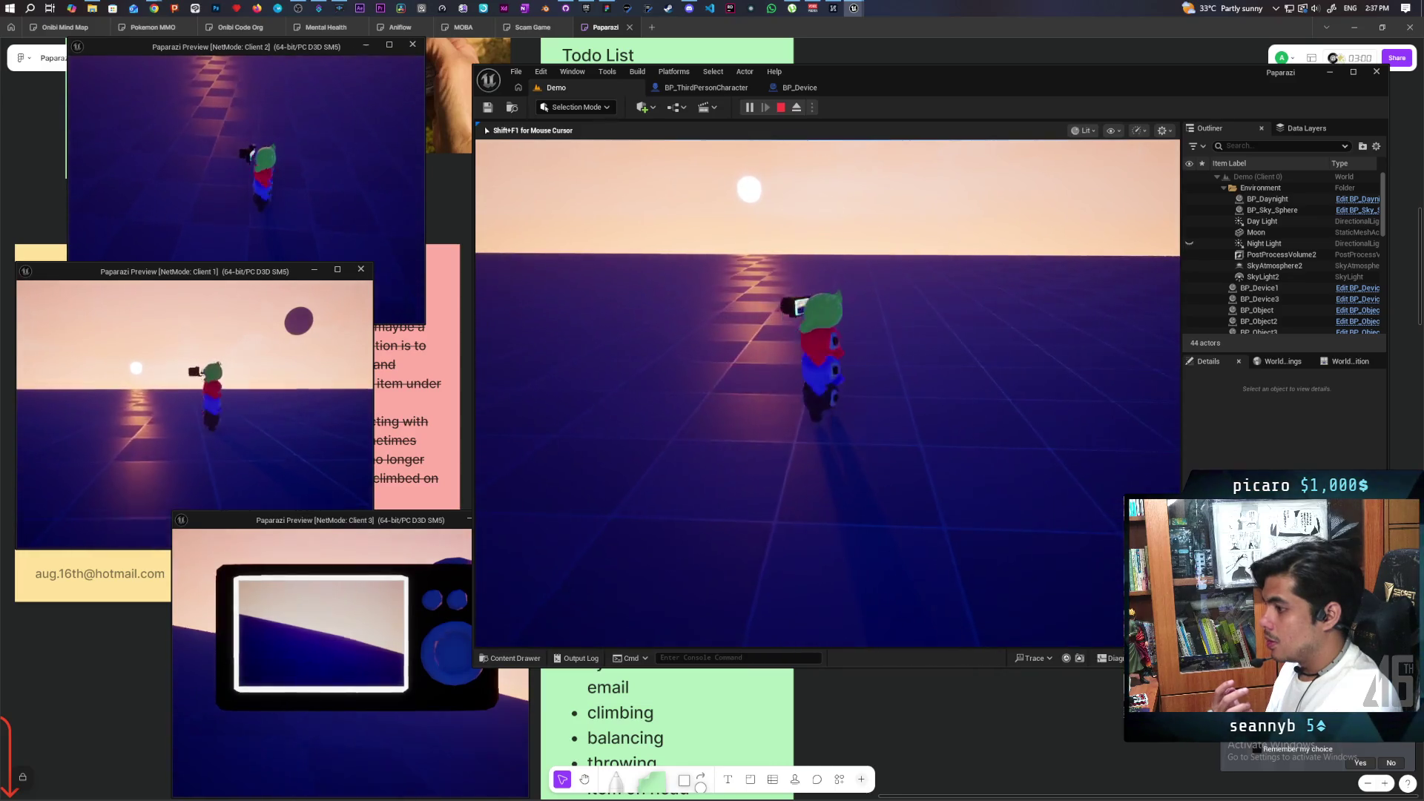
{"action": "key", "text": "w"}
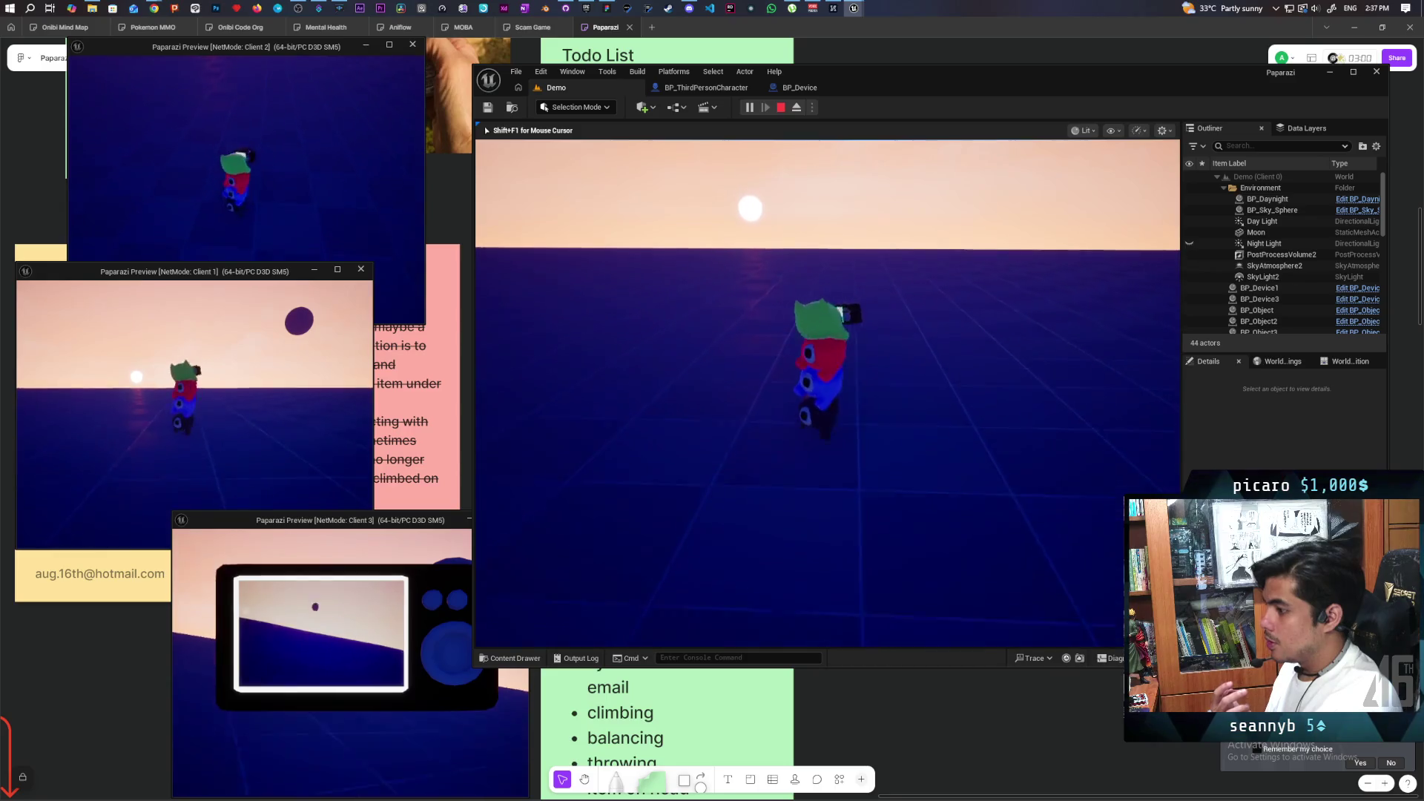
{"action": "key", "text": "w"}
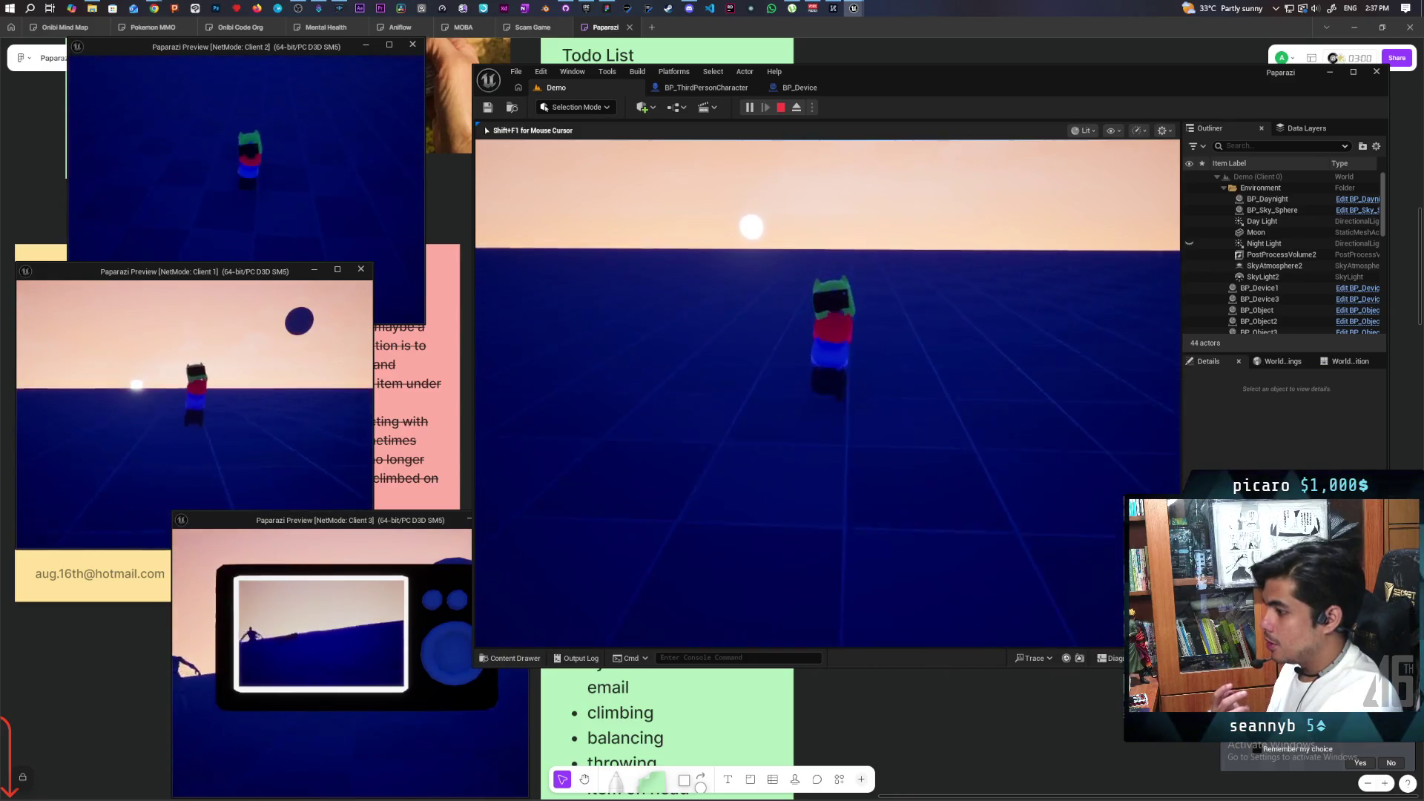
{"action": "key", "text": "s"}
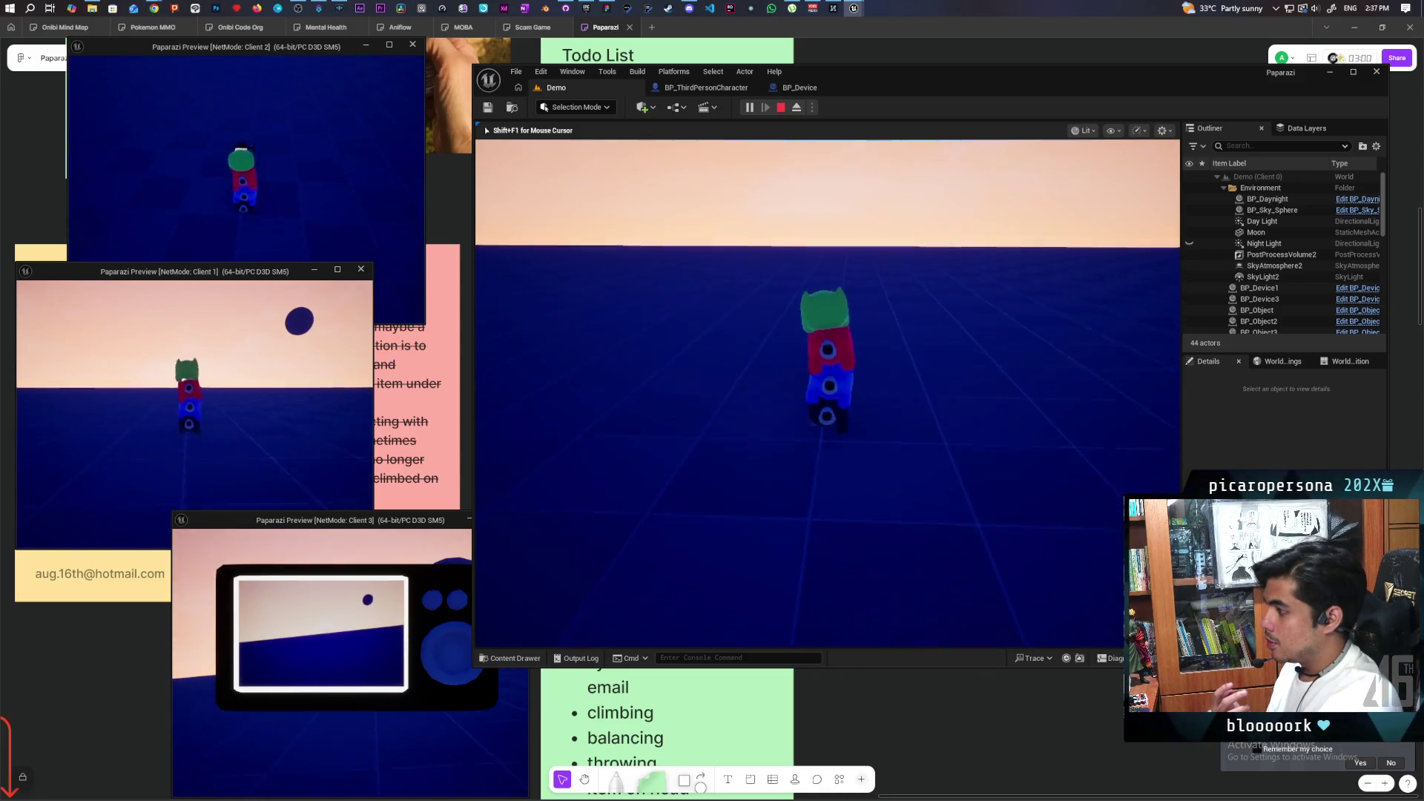
Turn the character back and forth, then end the play session.
{"action": "key", "text": "w"}
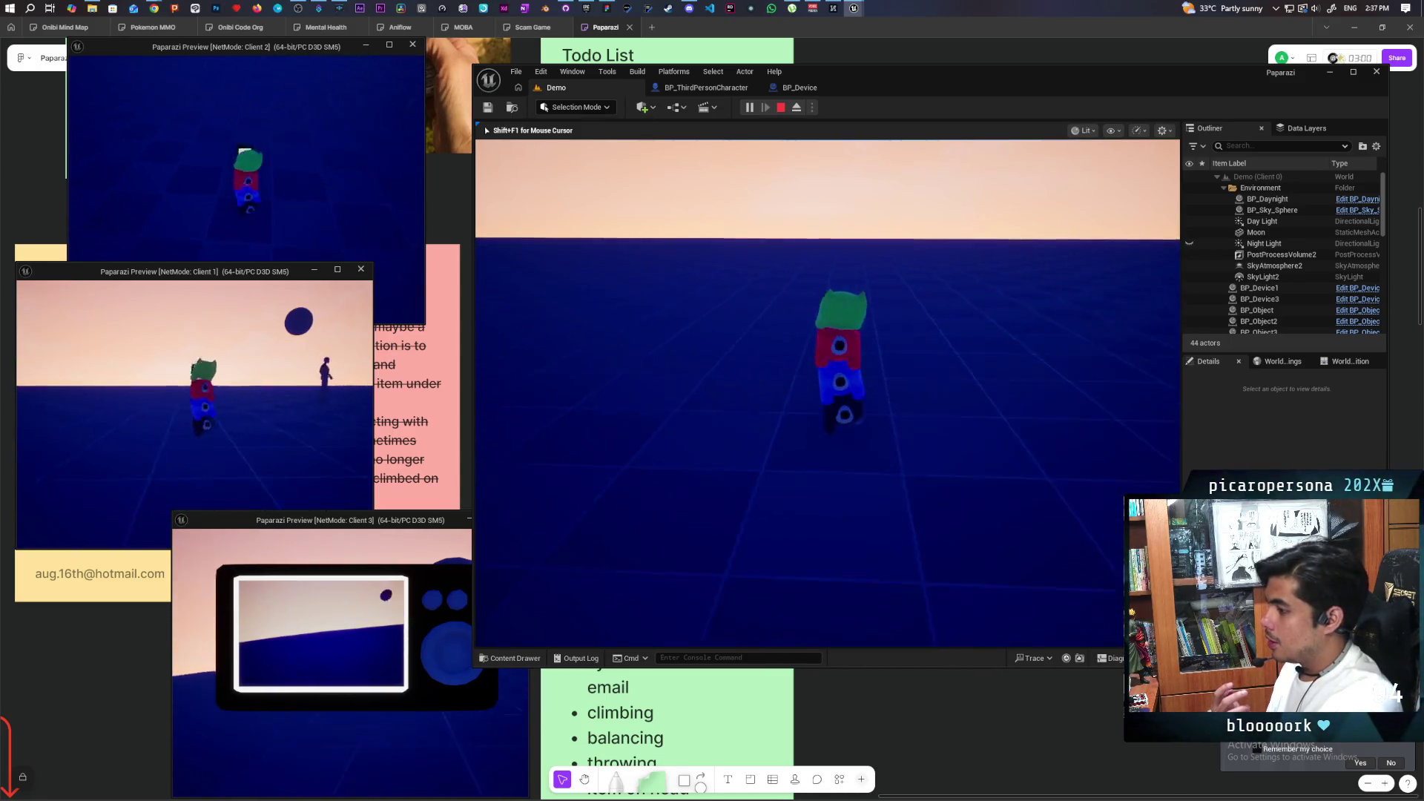
{"action": "key", "text": "s"}
{"action": "key", "text": "w"}
{"action": "key", "text": "s"}
{"action": "key", "text": "w"}
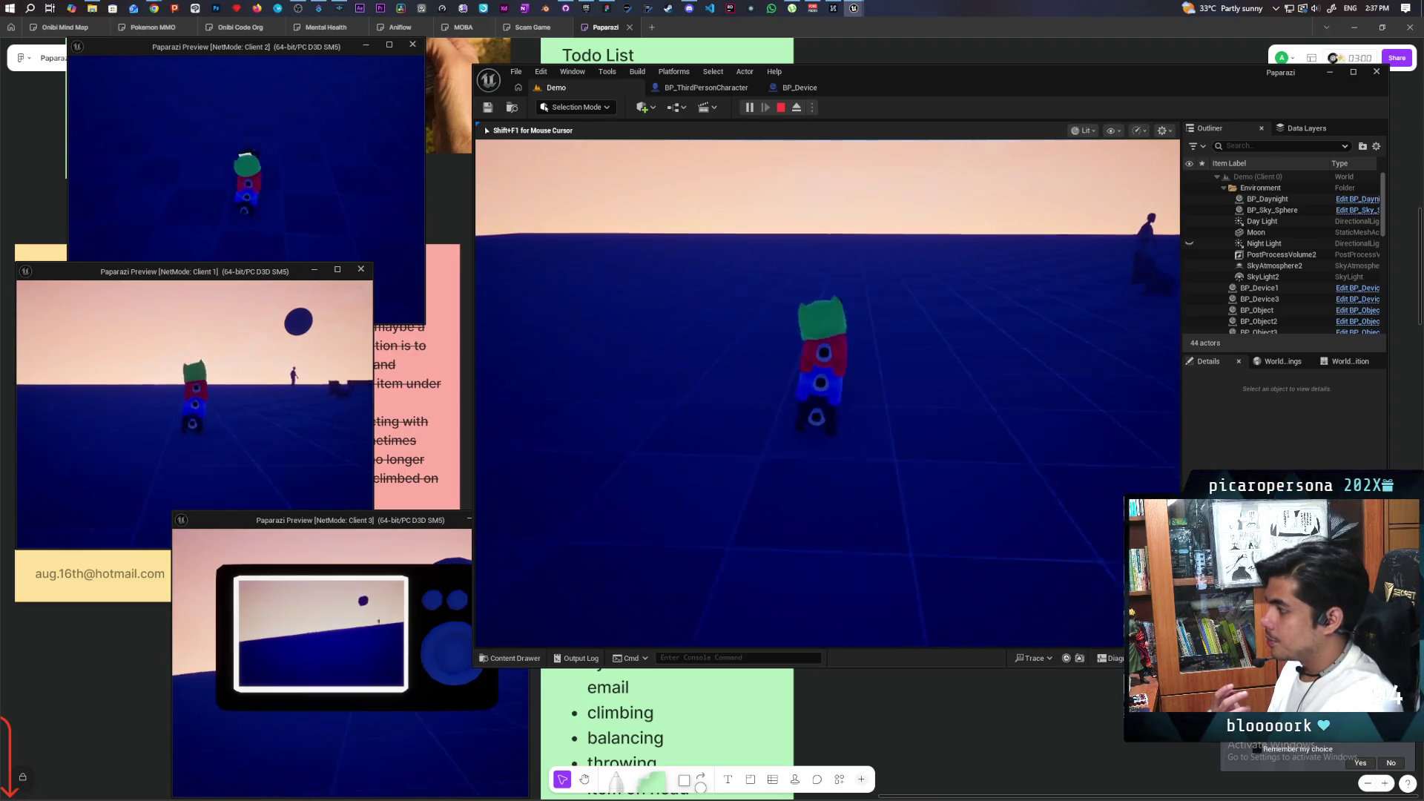
{"action": "key", "text": "a"}
{"action": "key", "text": "w"}
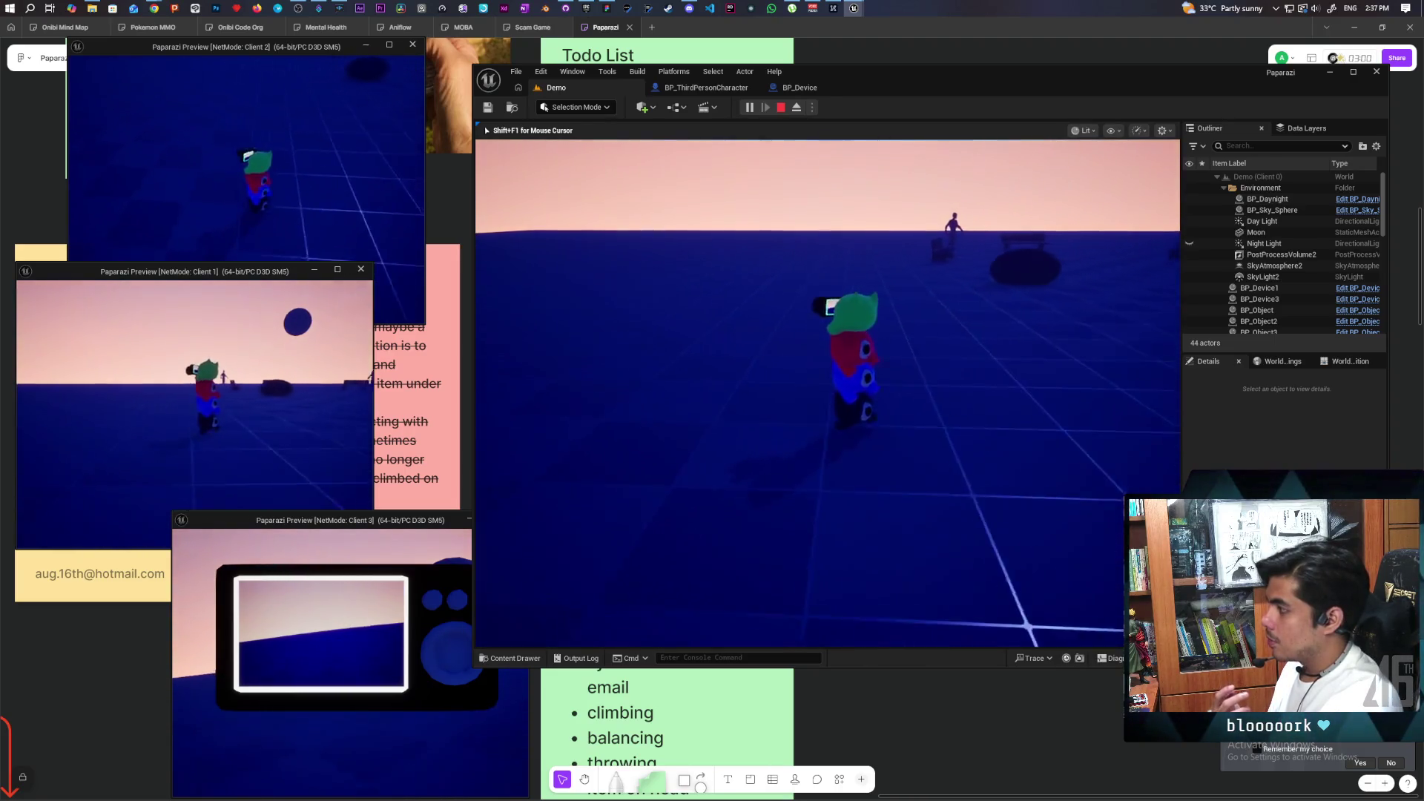
{"action": "key", "text": "w"}
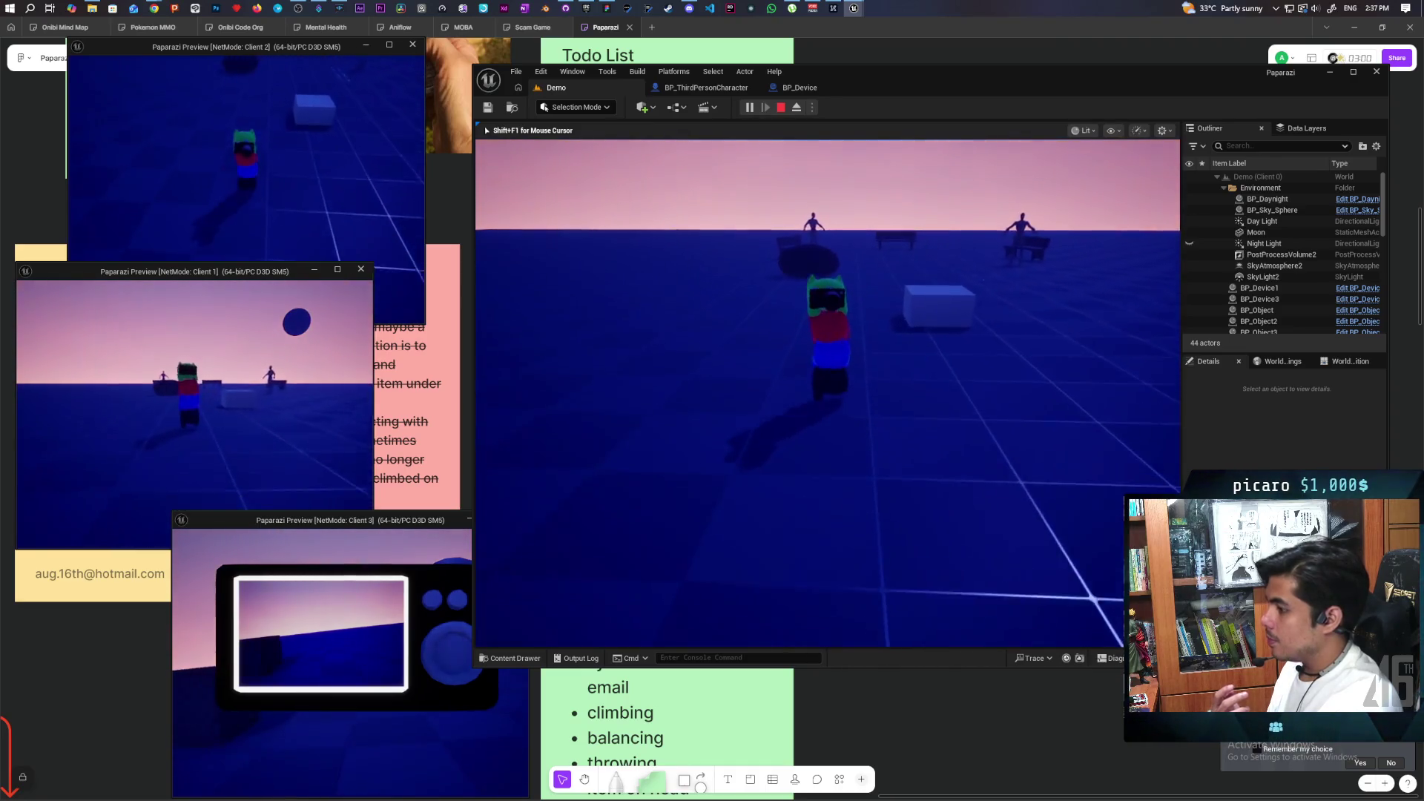
{"action": "key", "text": "Escape"}
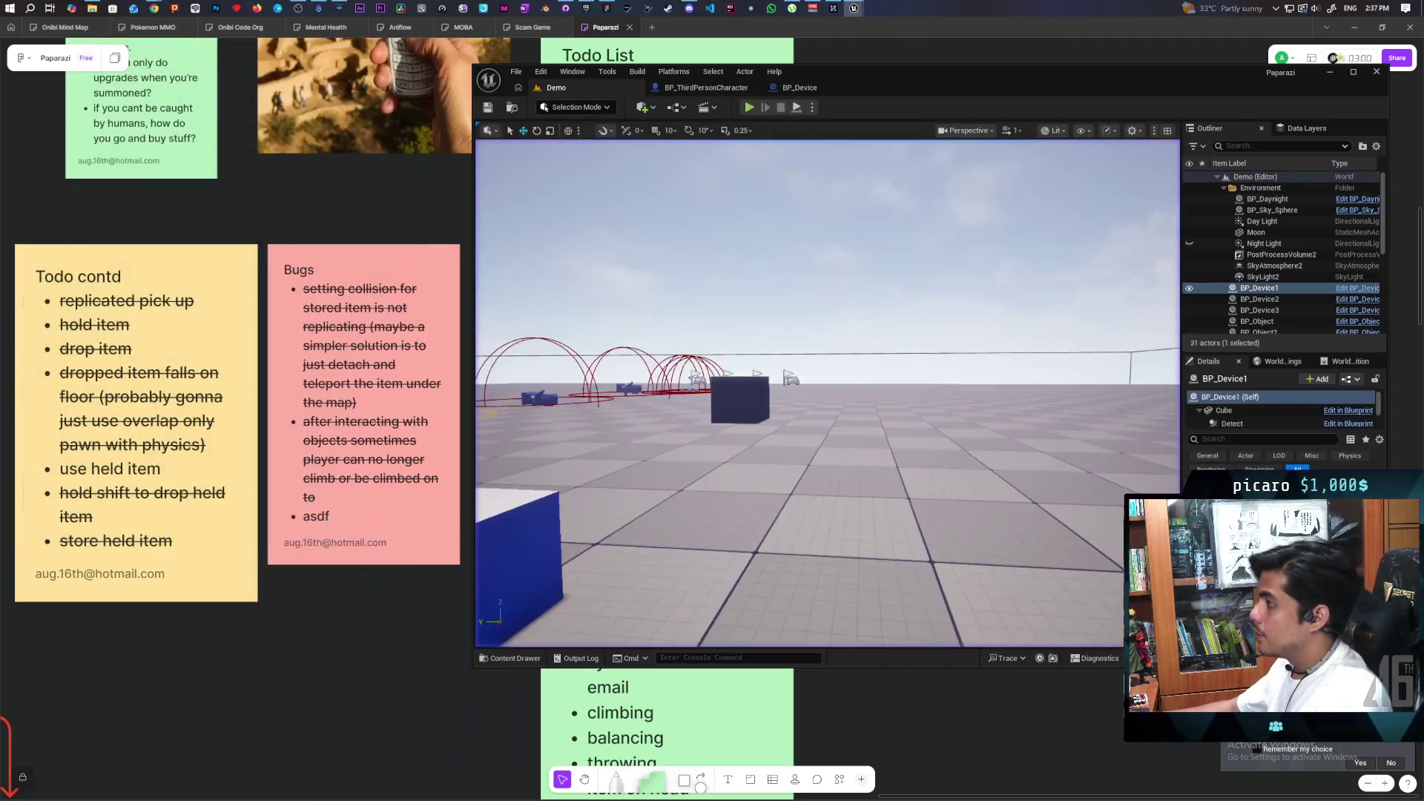
Reattach FPC Pivot to Root, nudge it along Y, then play the Demo level with multiple clients.
{"action": "left_click", "coordinate": [712, 88]}
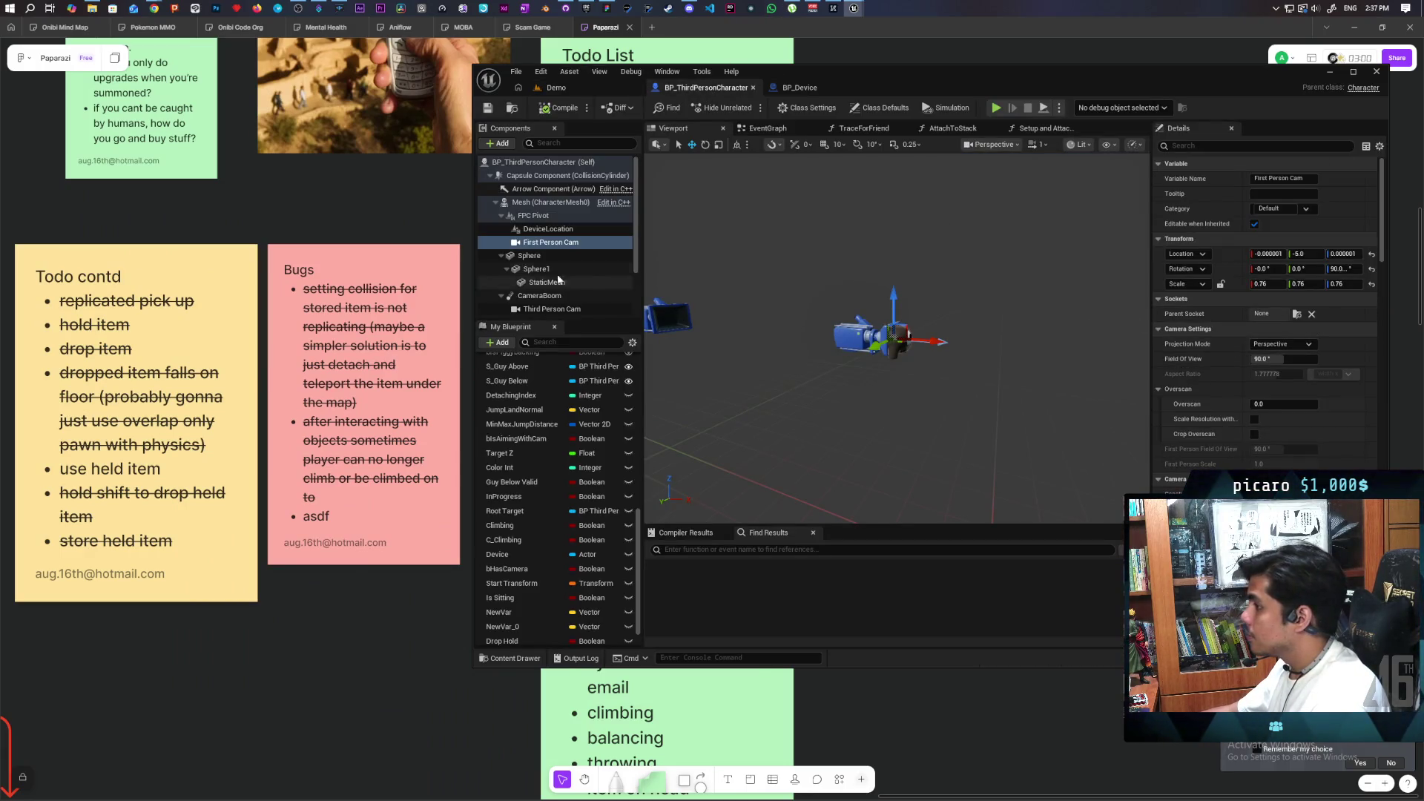
{"action": "left_click", "coordinate": [533, 215]}
{"action": "left_click", "coordinate": [1271, 330]}
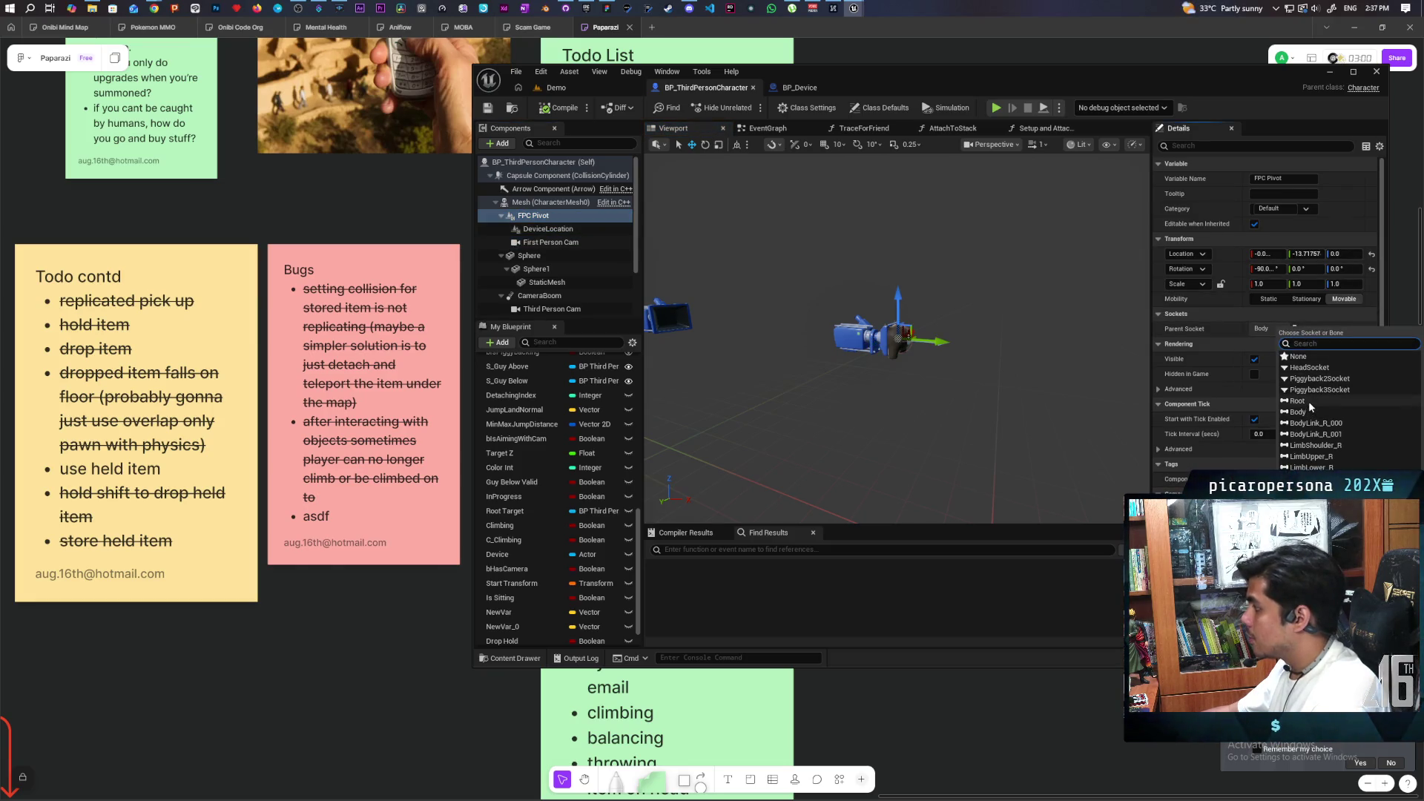
{"action": "left_click", "coordinate": [1307, 402]}
{"action": "scroll", "coordinate": [910, 305], "scroll_direction": "up", "scroll_amount": 2}
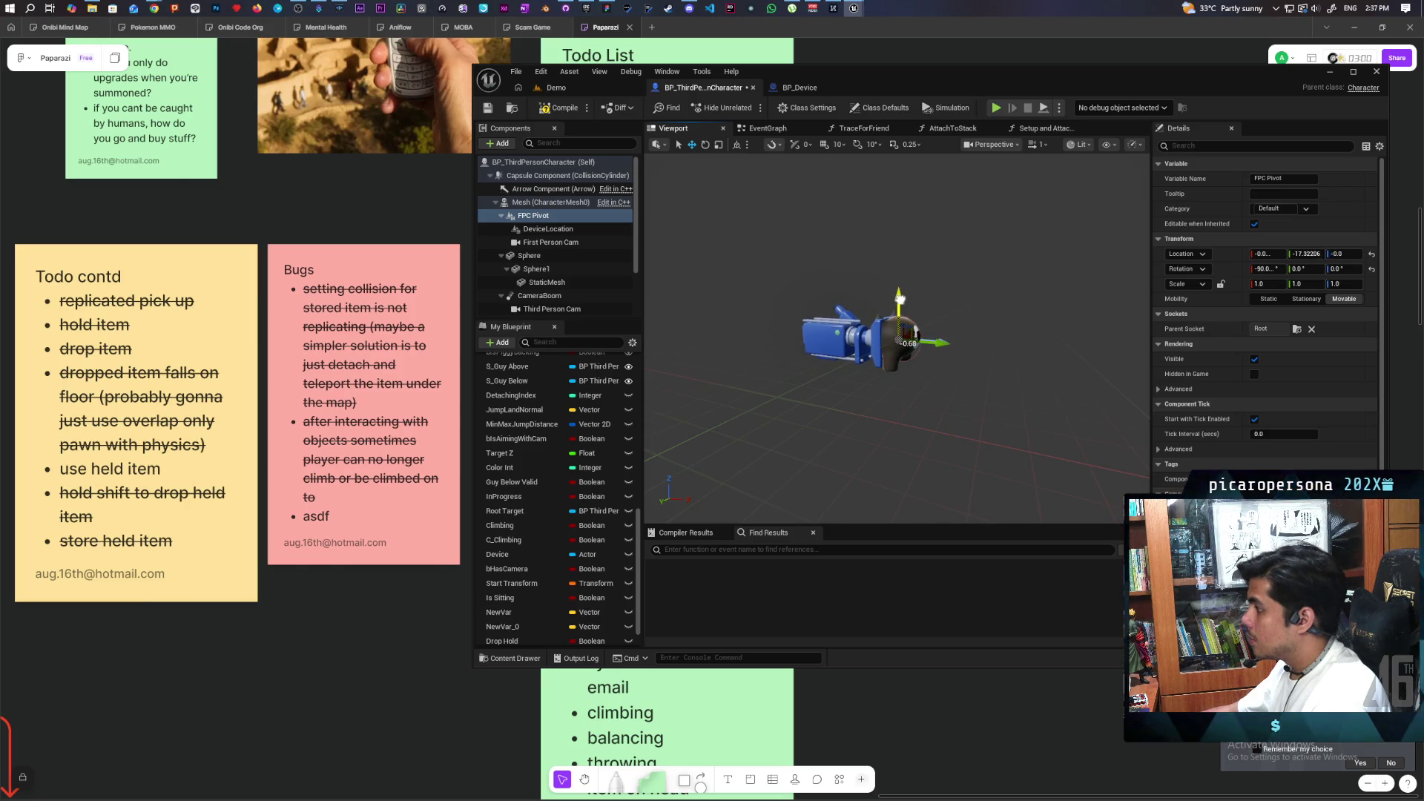
{"action": "left_click_drag", "start_coordinate": [901, 299], "coordinate": [900, 297]}
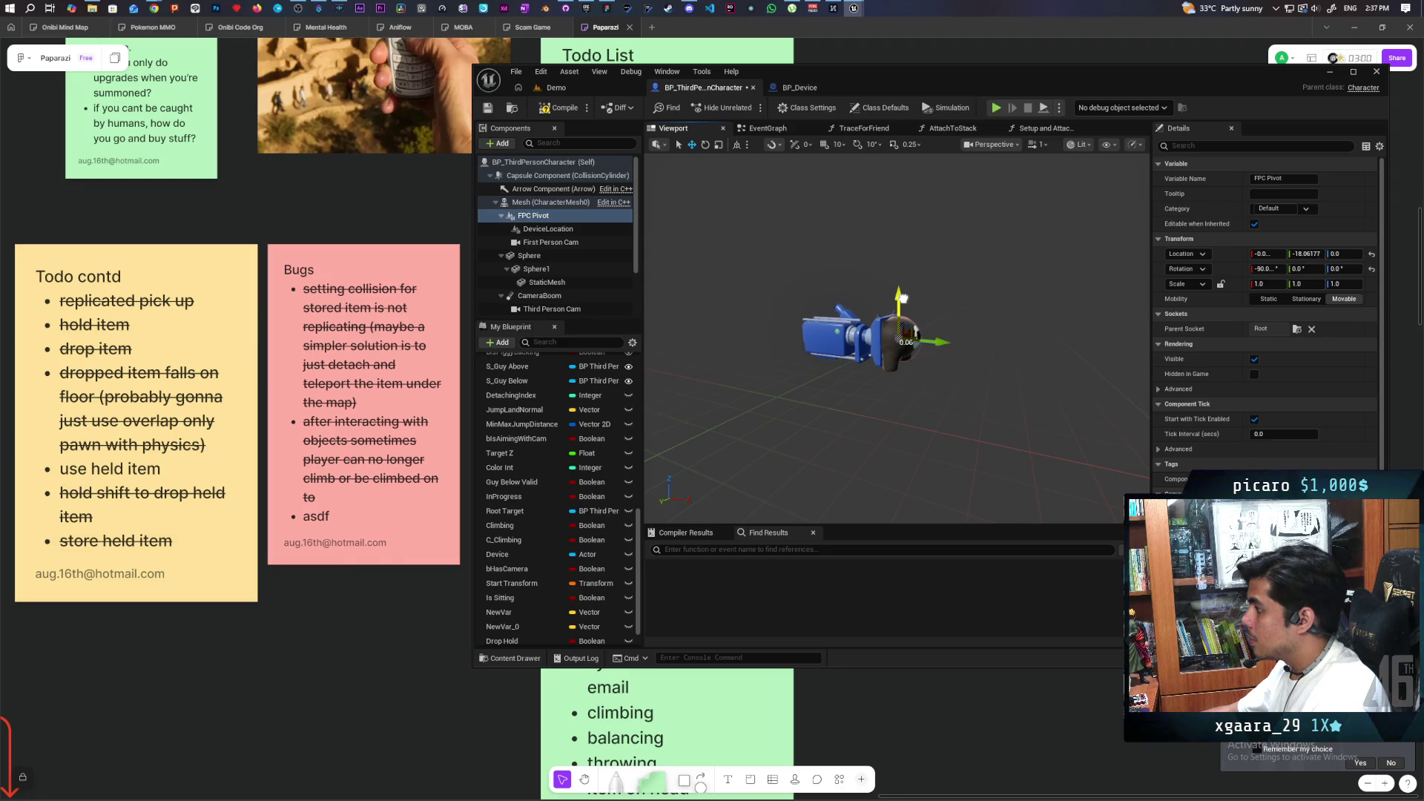
{"action": "left_click", "coordinate": [597, 87]}
{"action": "key", "text": "alt+p"}
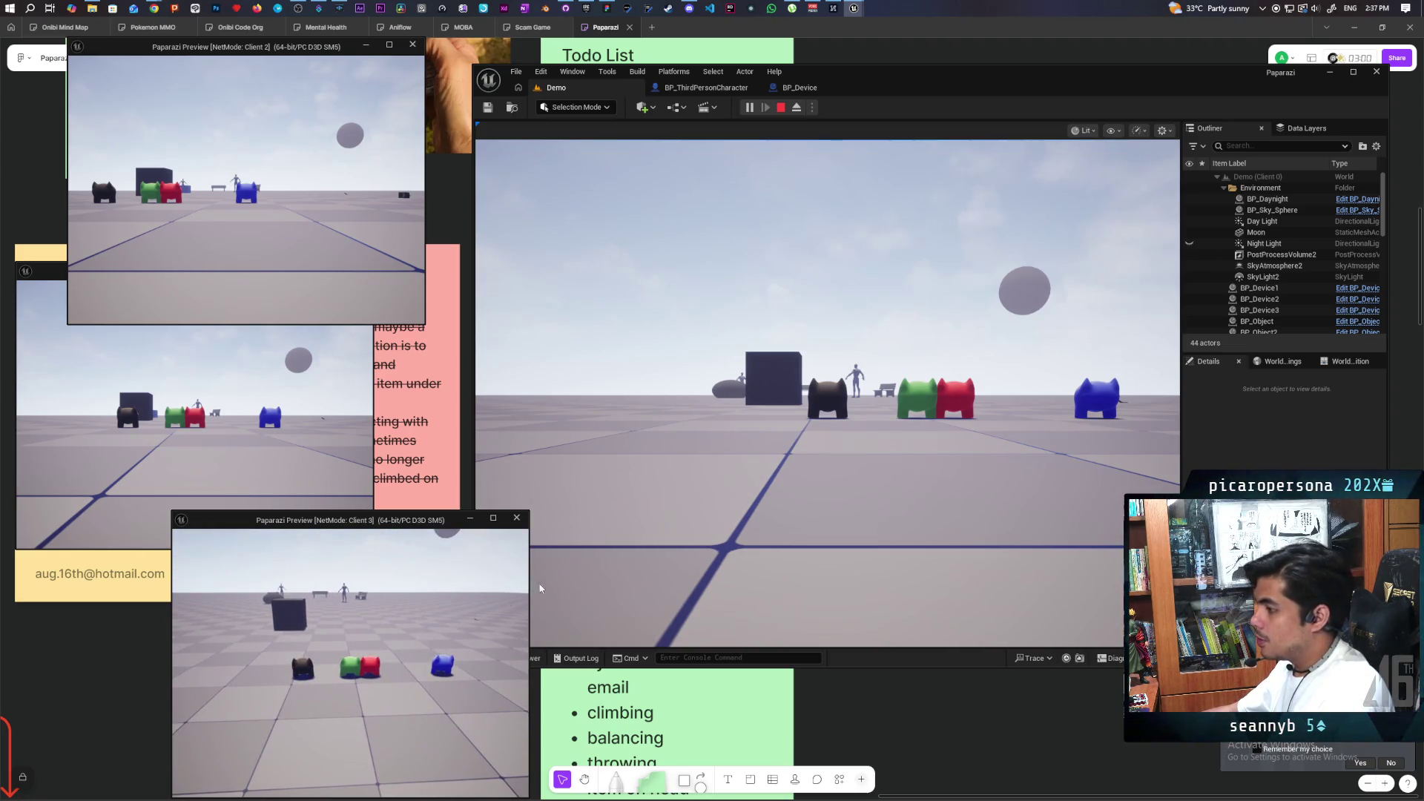
Walk the black cat up beside the blue character and raise its handheld camera with E.
{"action": "left_click", "coordinate": [827, 445]}
{"action": "key", "text": "w"}
{"action": "key", "text": "w"}
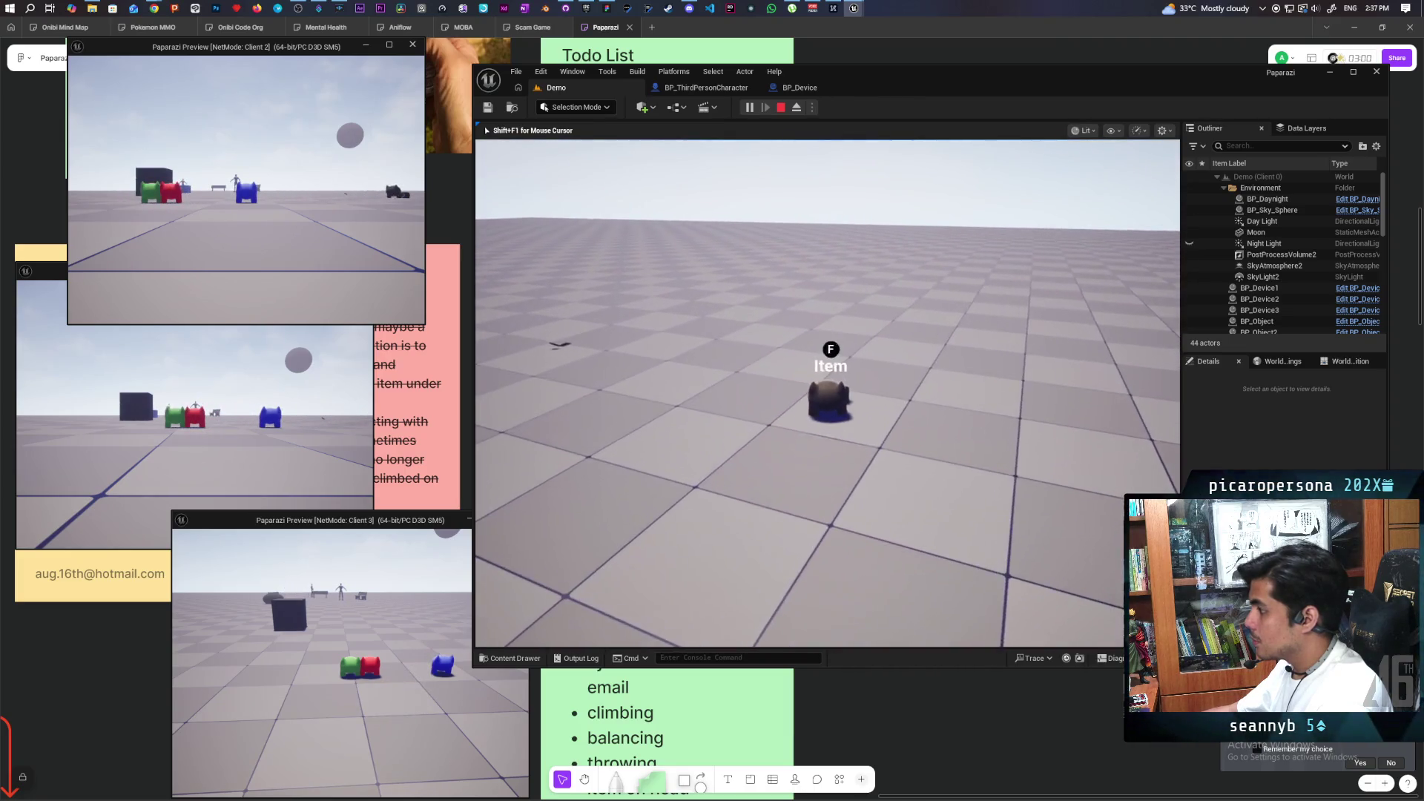
{"action": "key", "text": "w"}
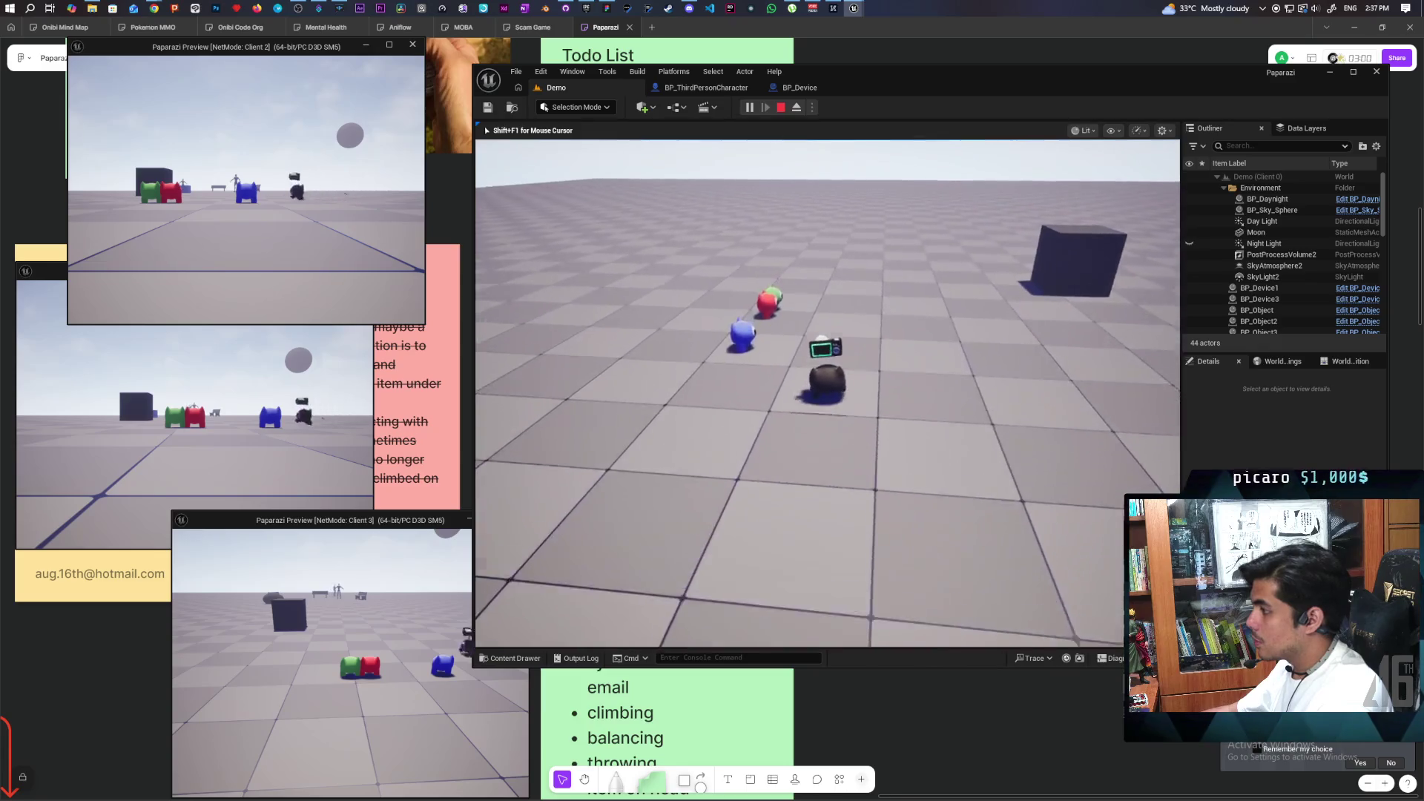
{"action": "key", "text": "s"}
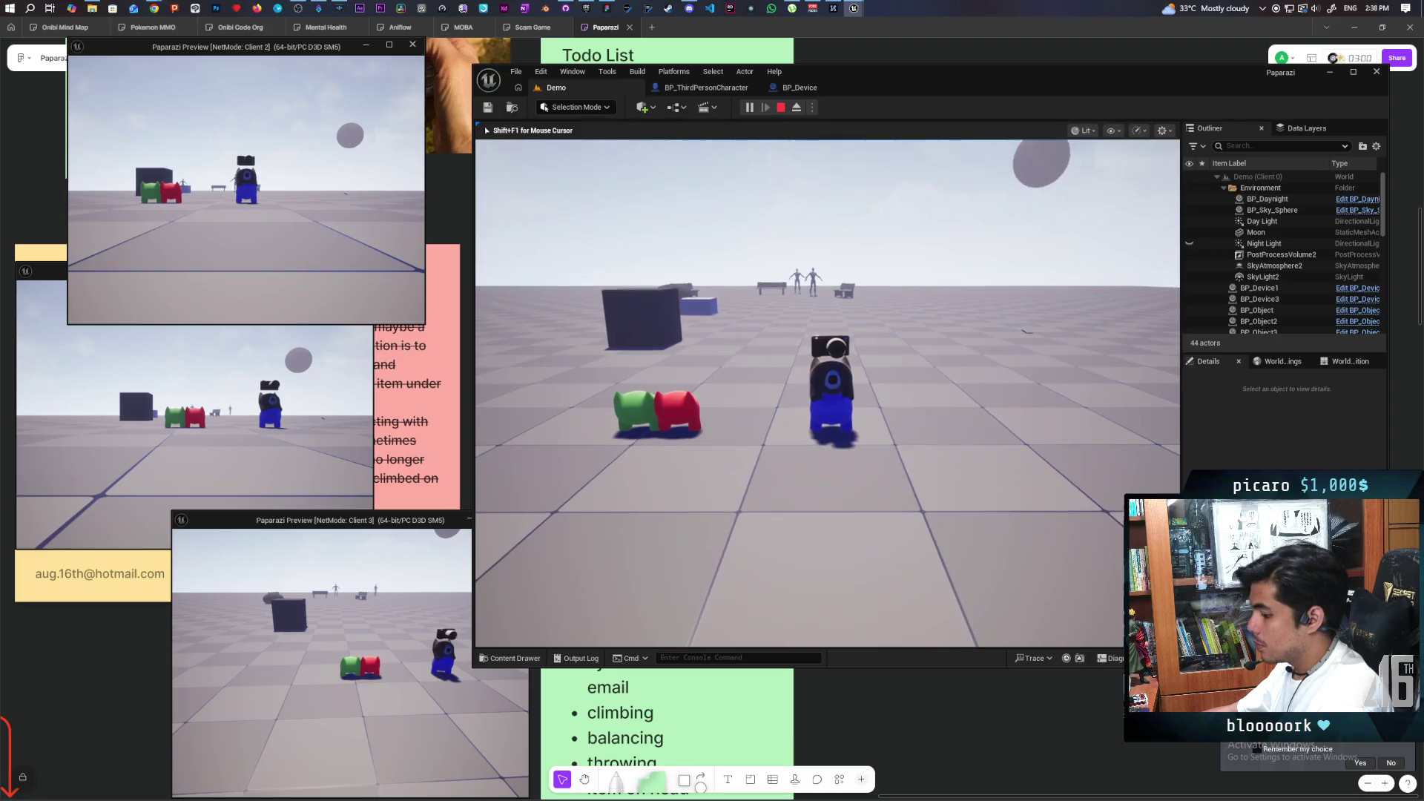
{"action": "key", "text": "e"}
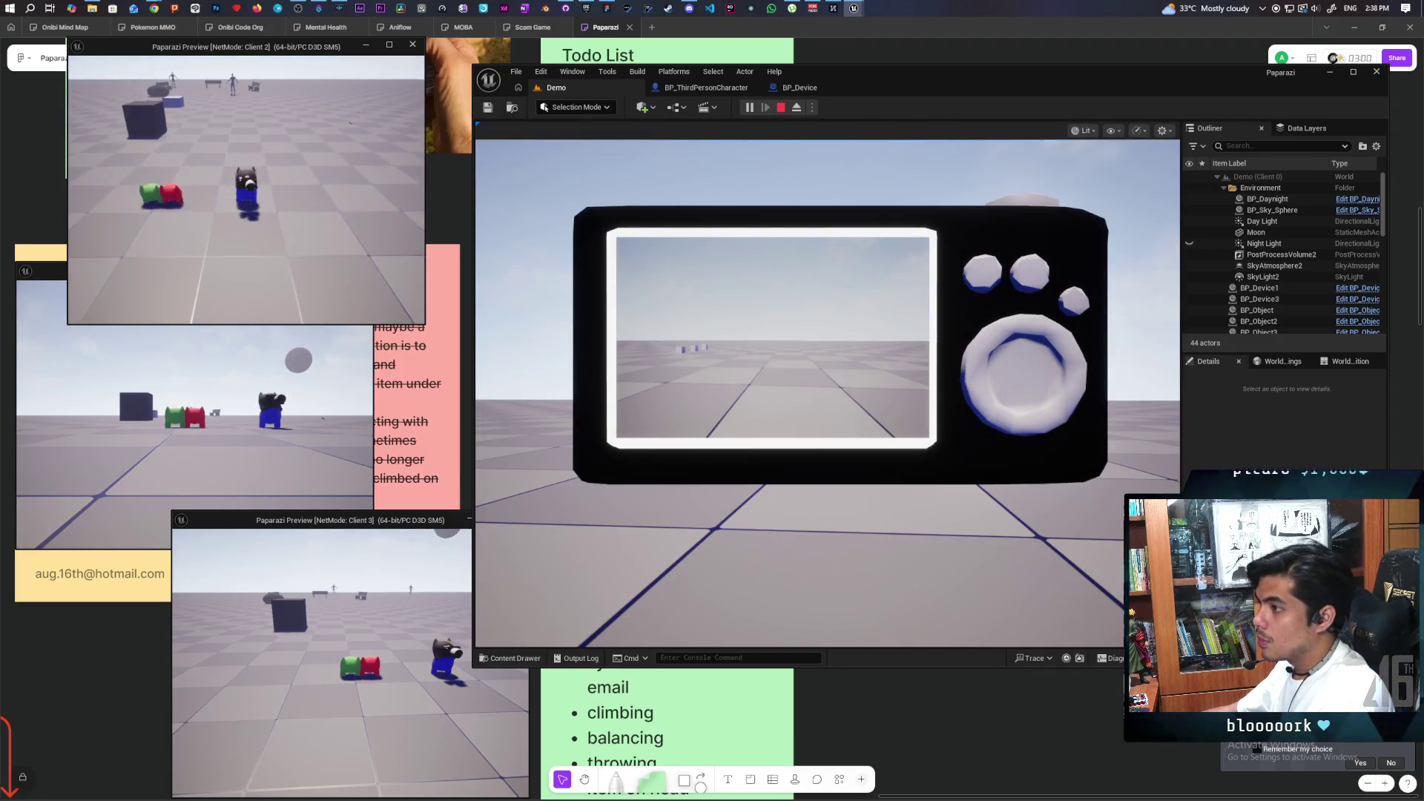
{"action": "key", "text": "w"}
{"action": "key", "text": "w"}
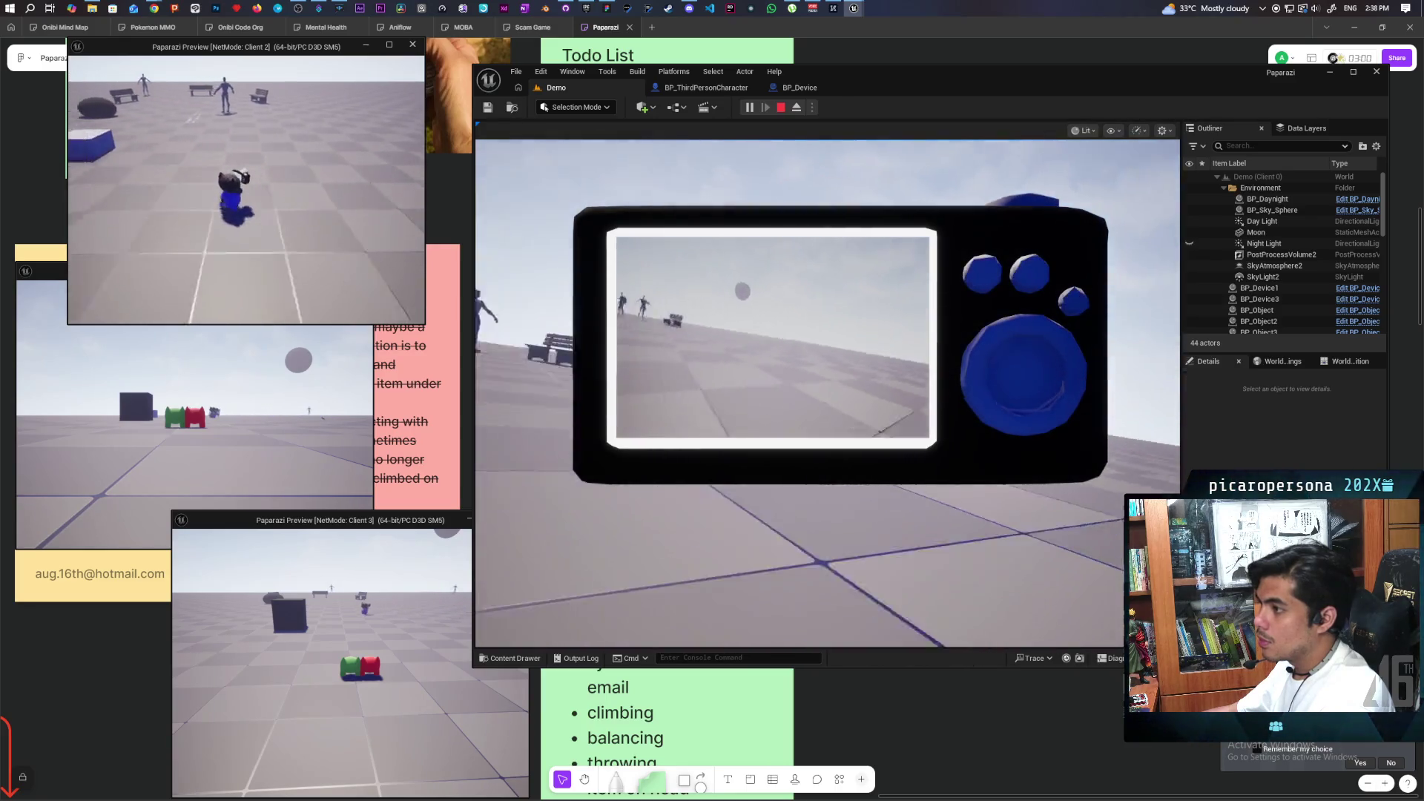
{"action": "key", "text": "w"}
{"action": "key", "text": "w"}
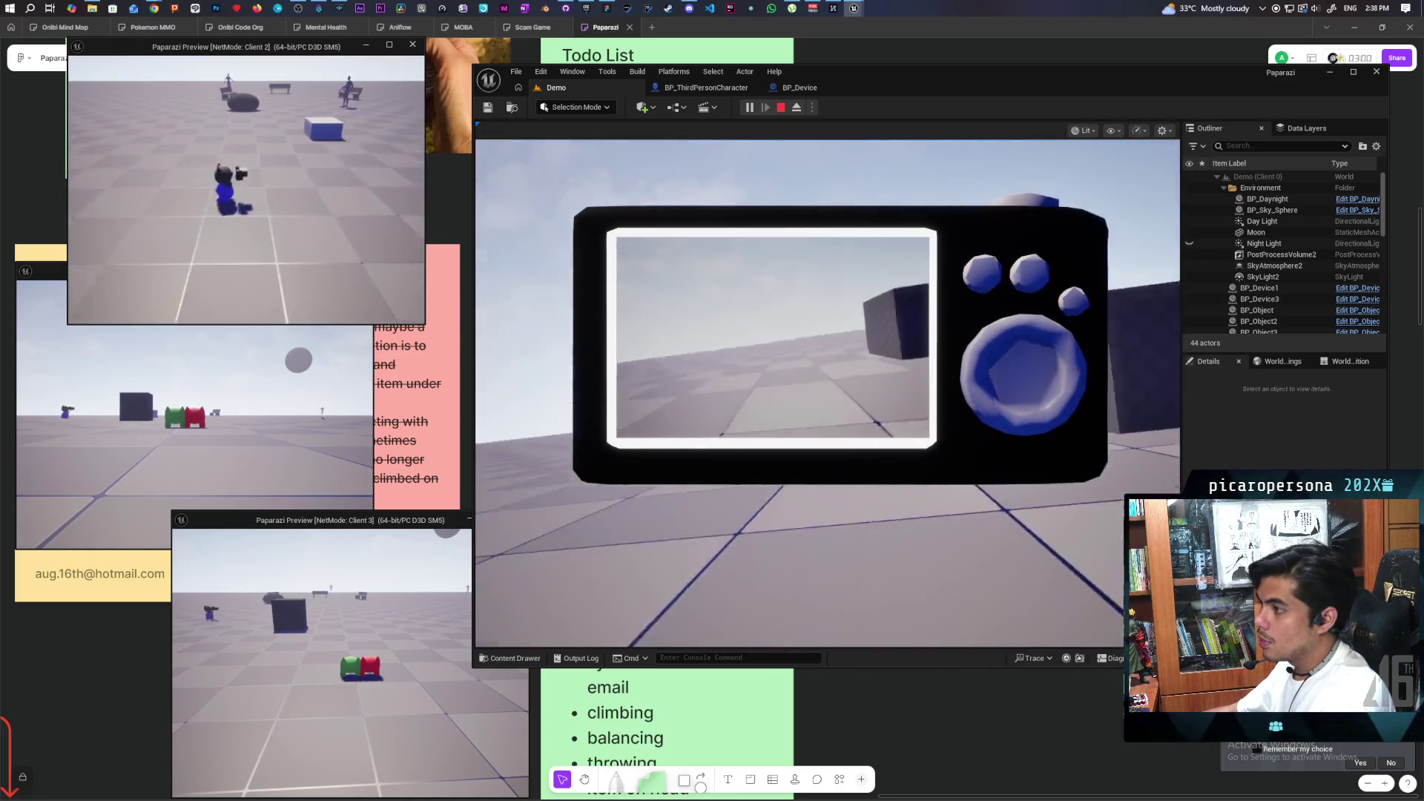
{"action": "key", "text": "w"}
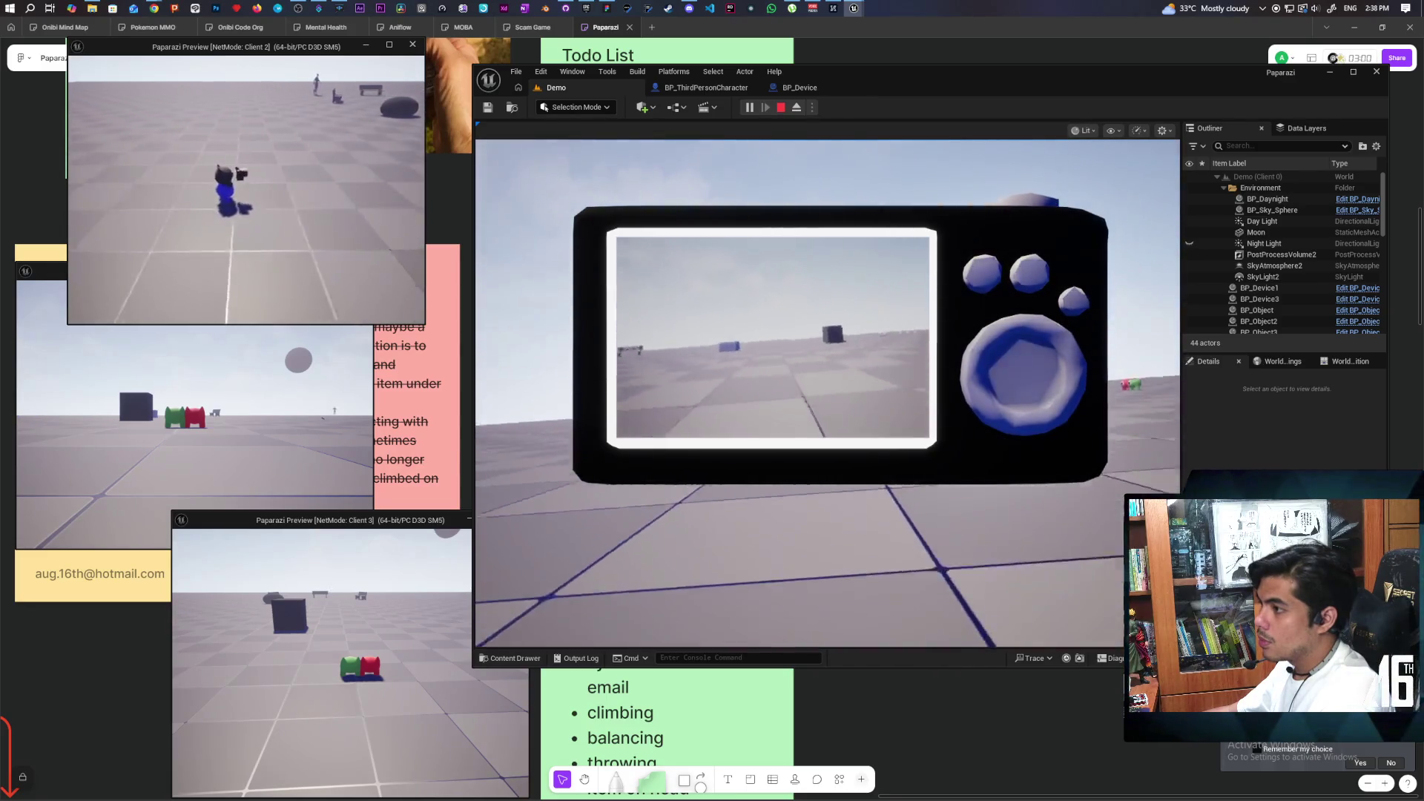
{"action": "key", "text": "w"}
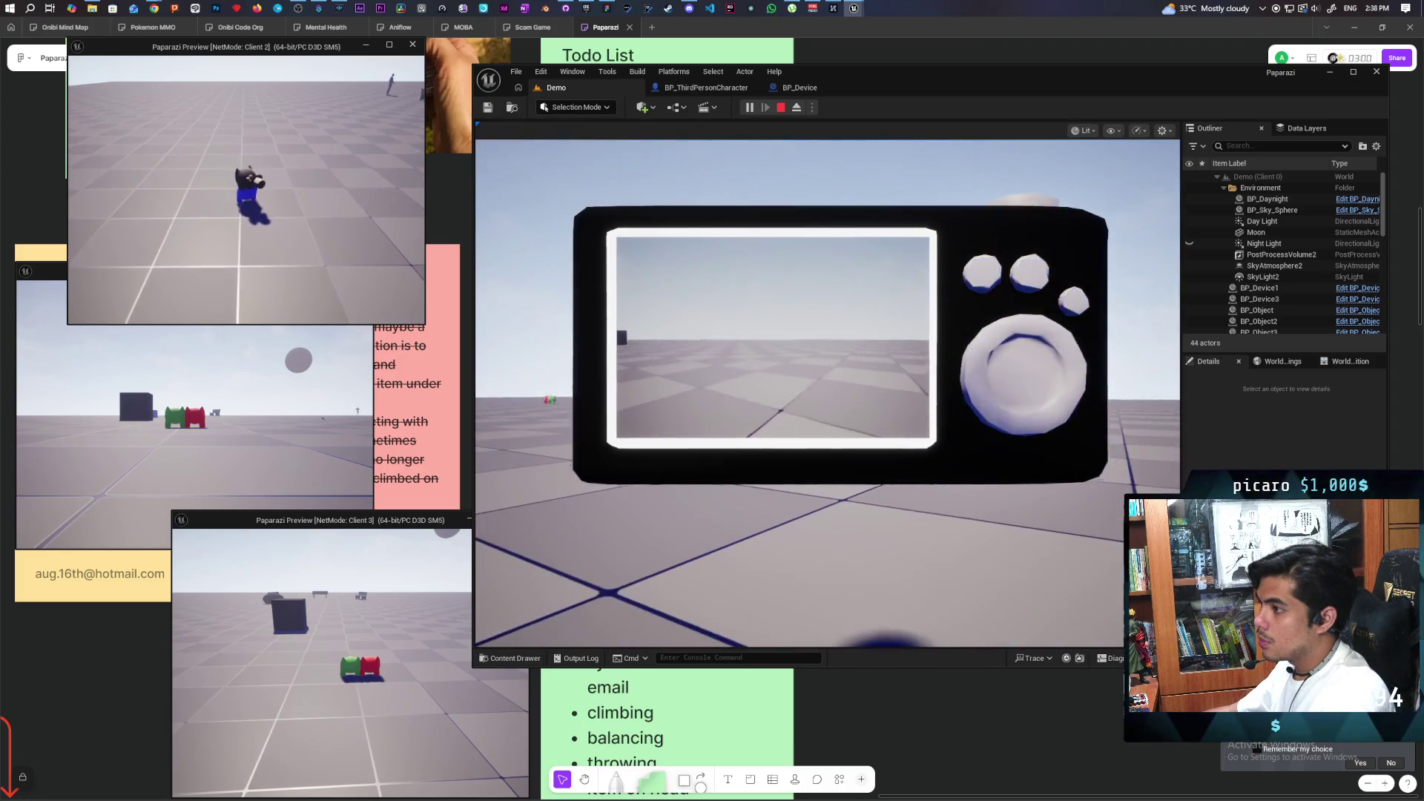
{"action": "key", "text": "w"}
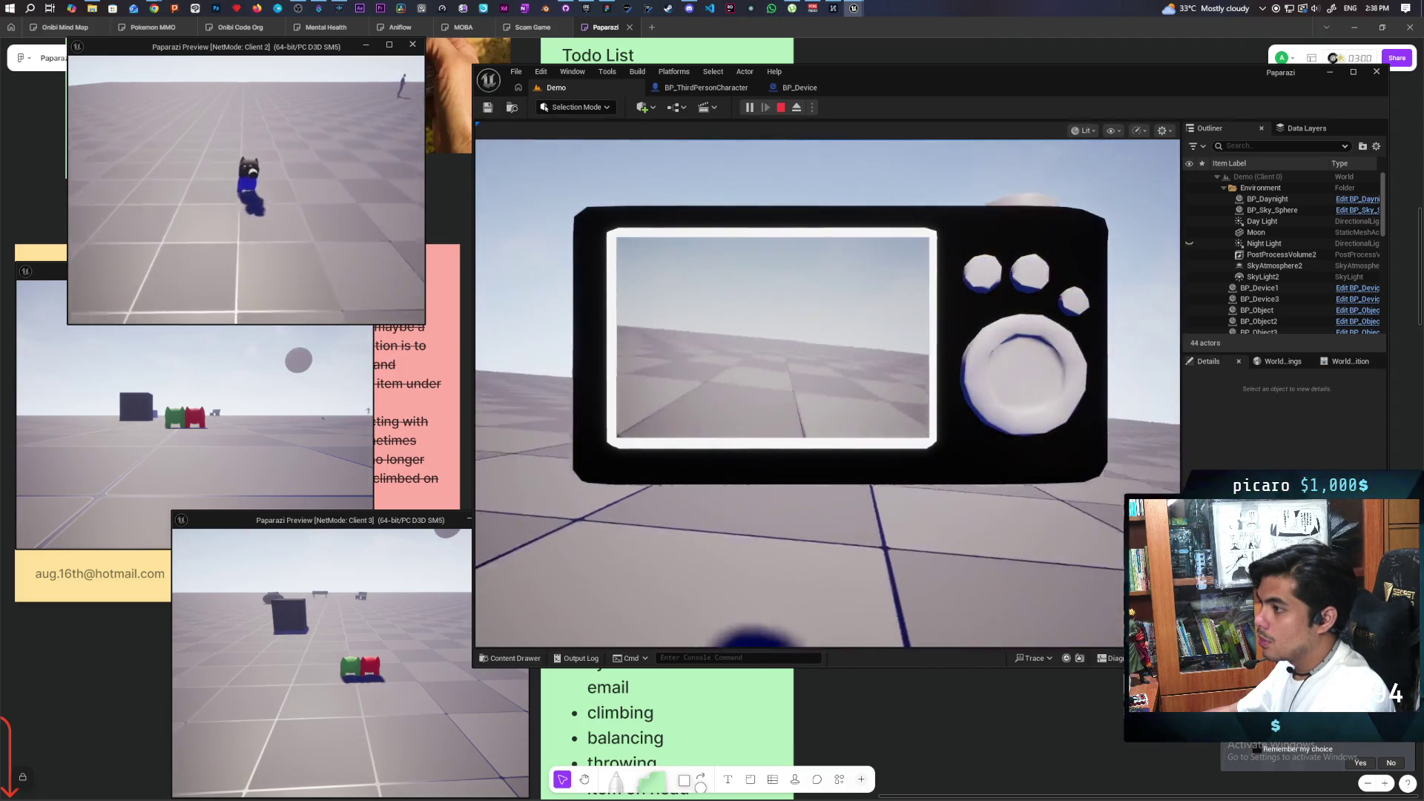
{"action": "key", "text": "w"}
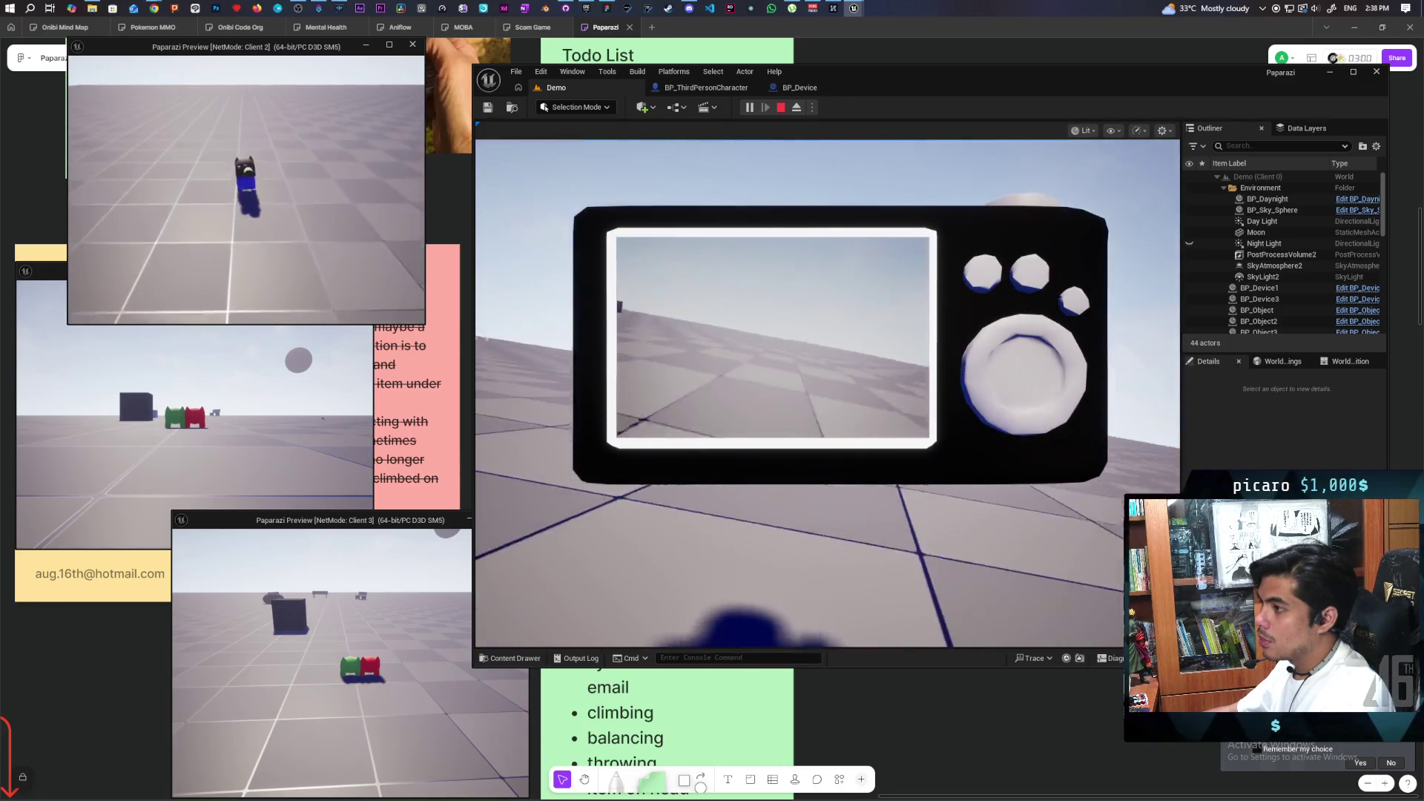
{"action": "key", "text": "w"}
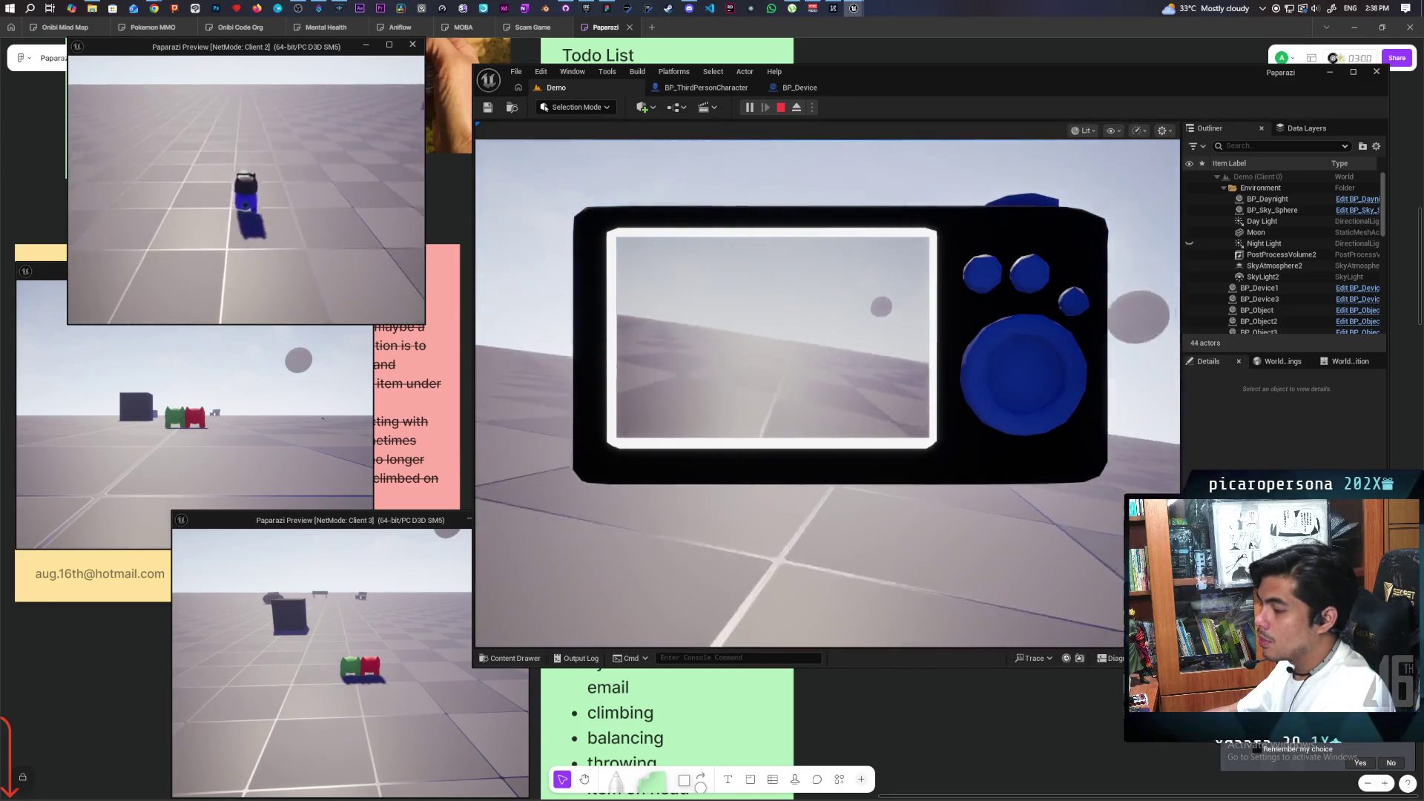
{"action": "key", "text": "w"}
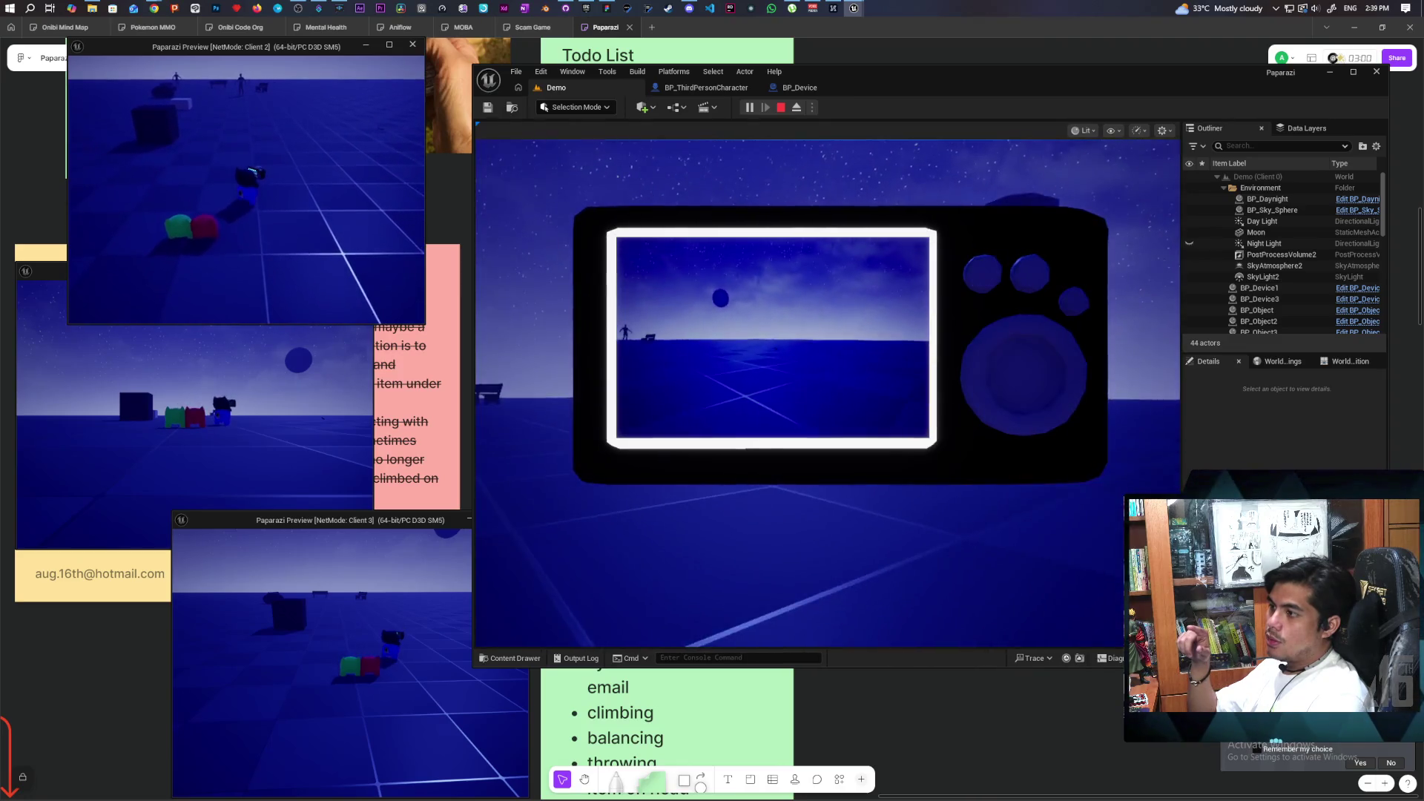
Let the play session run until the level turns to night, then Alt+Tab between windows.
{"action": "key", "text": "alt+Tab"}
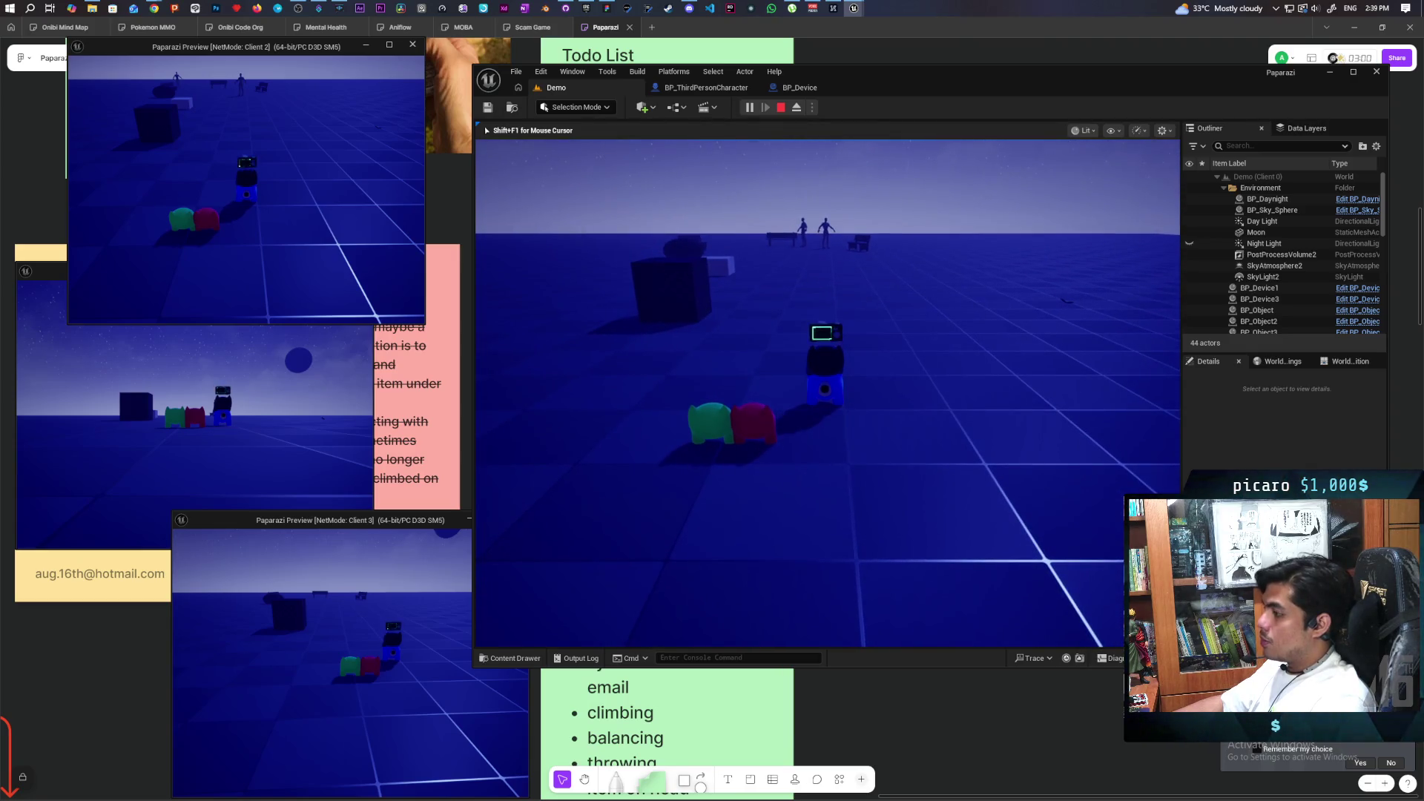
In the Client 1 window, walk the red character toward the blue one.
{"action": "key", "text": "alt+Tab"}
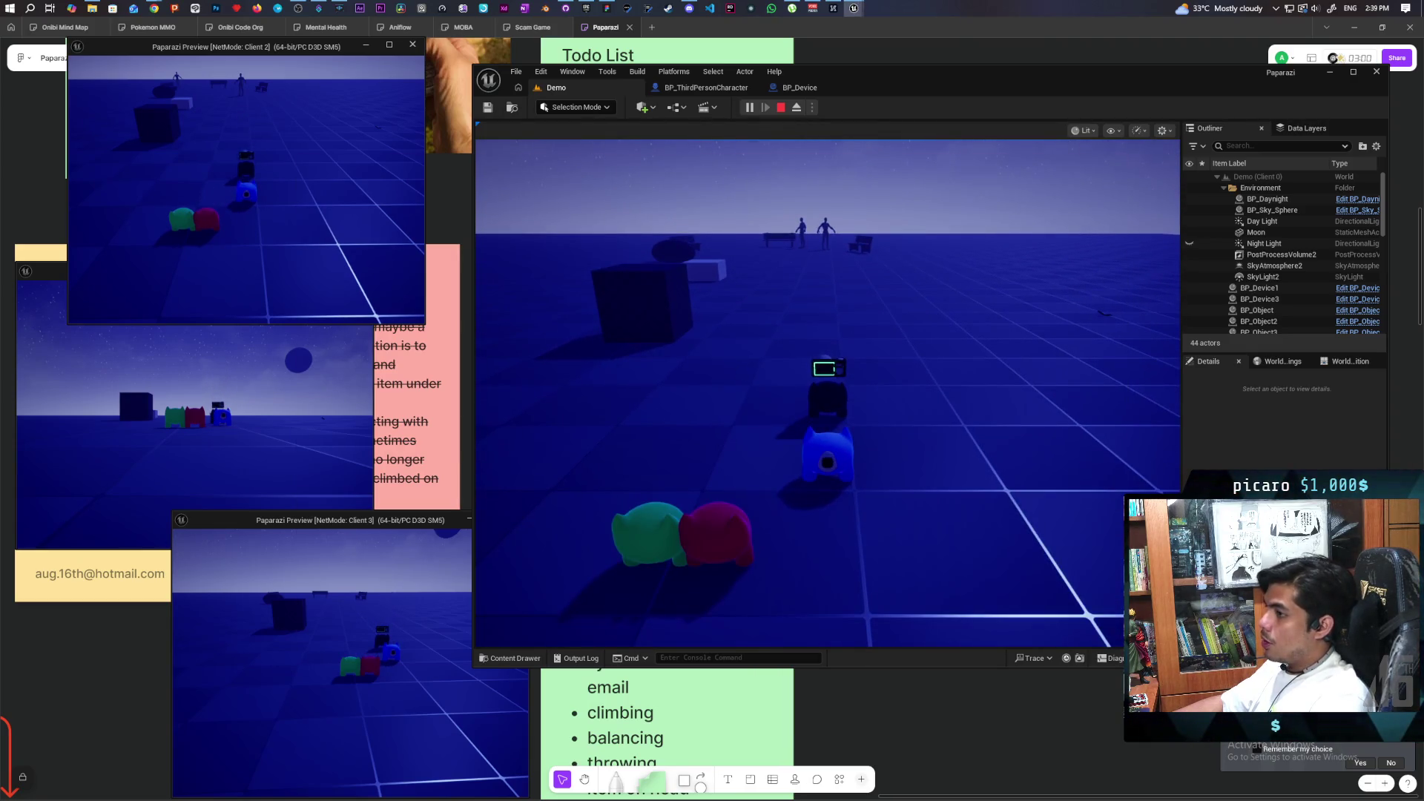
{"action": "left_click", "coordinate": [291, 334]}
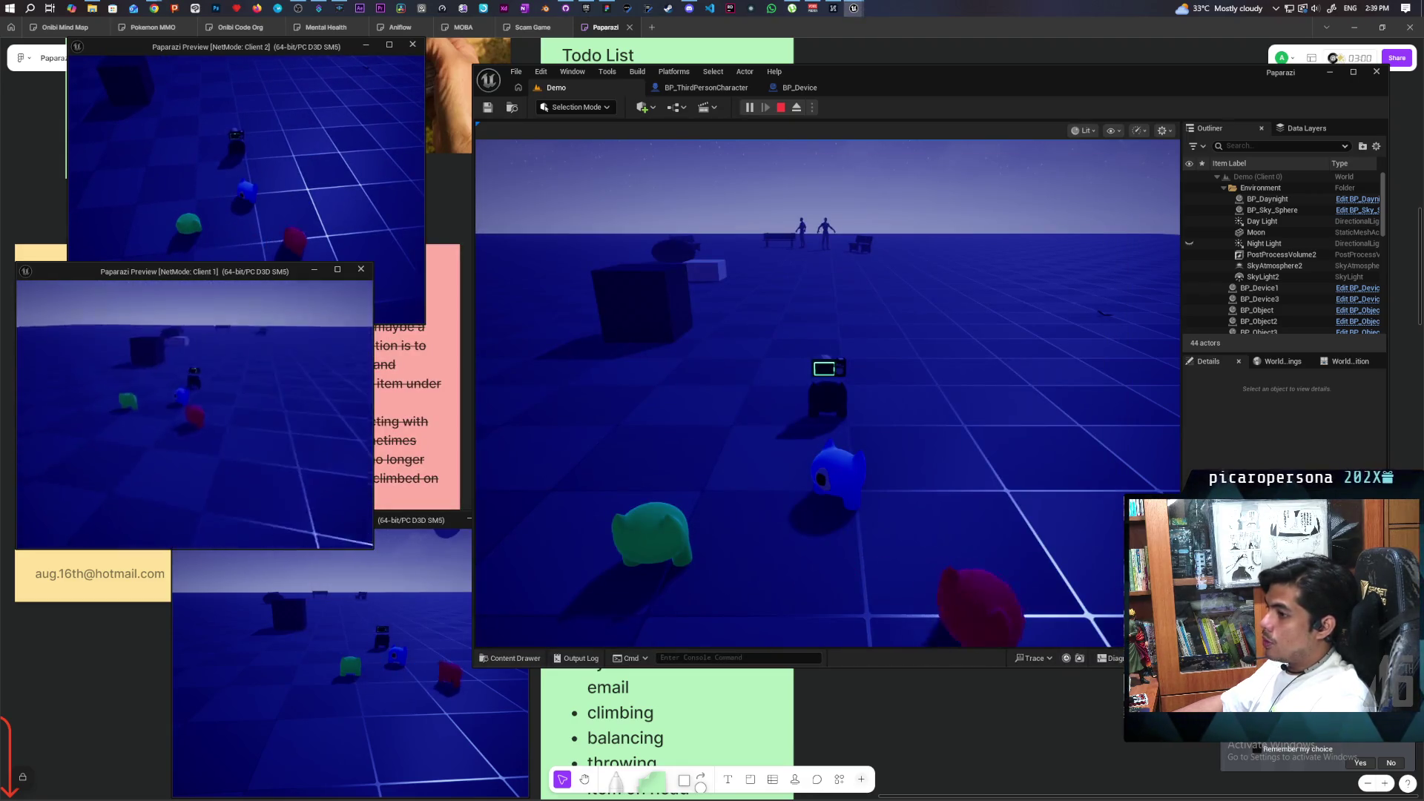
{"action": "key", "text": "w"}
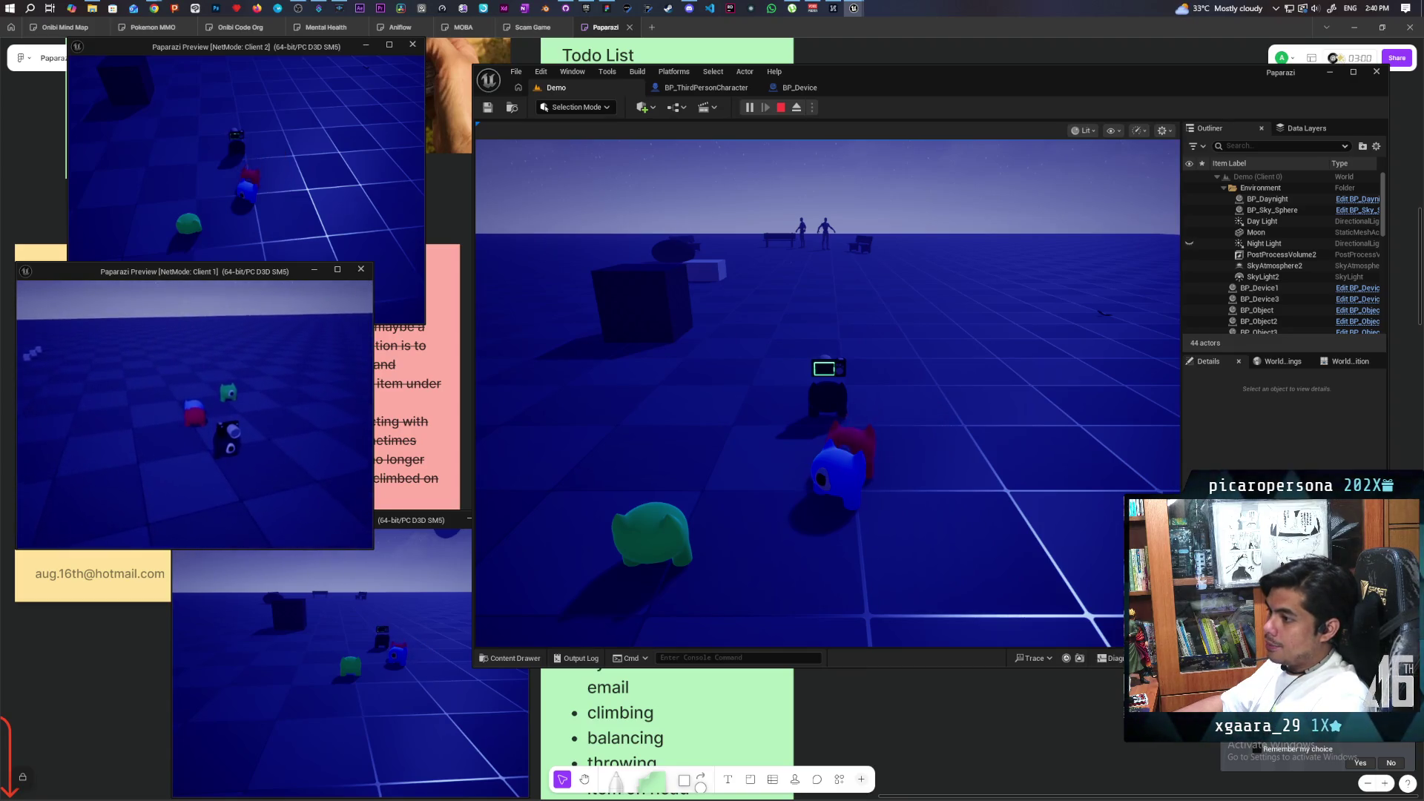
Walk the main player over to the red and blue cats and raise the camera to frame them.
{"action": "left_click", "coordinate": [827, 393]}
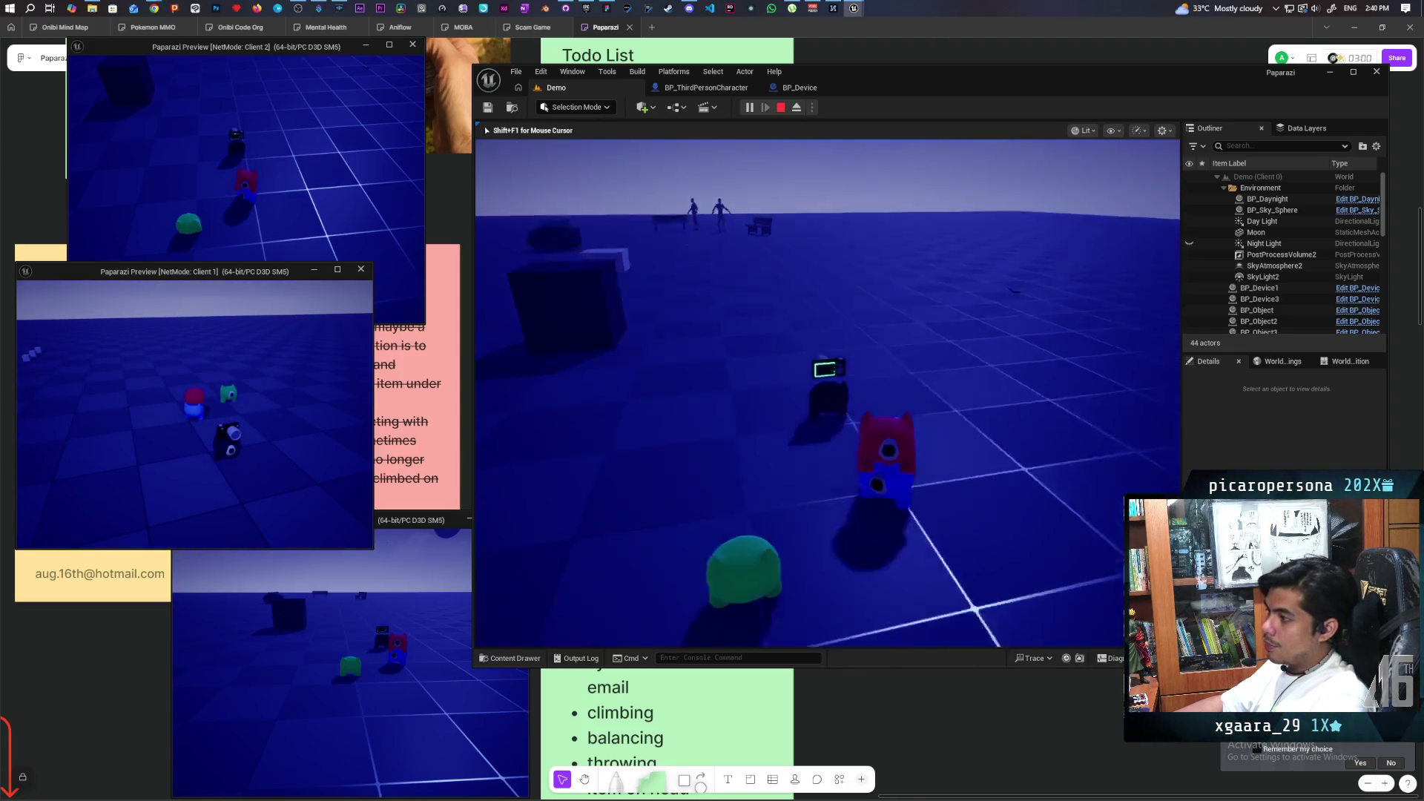
{"action": "key", "text": "w"}
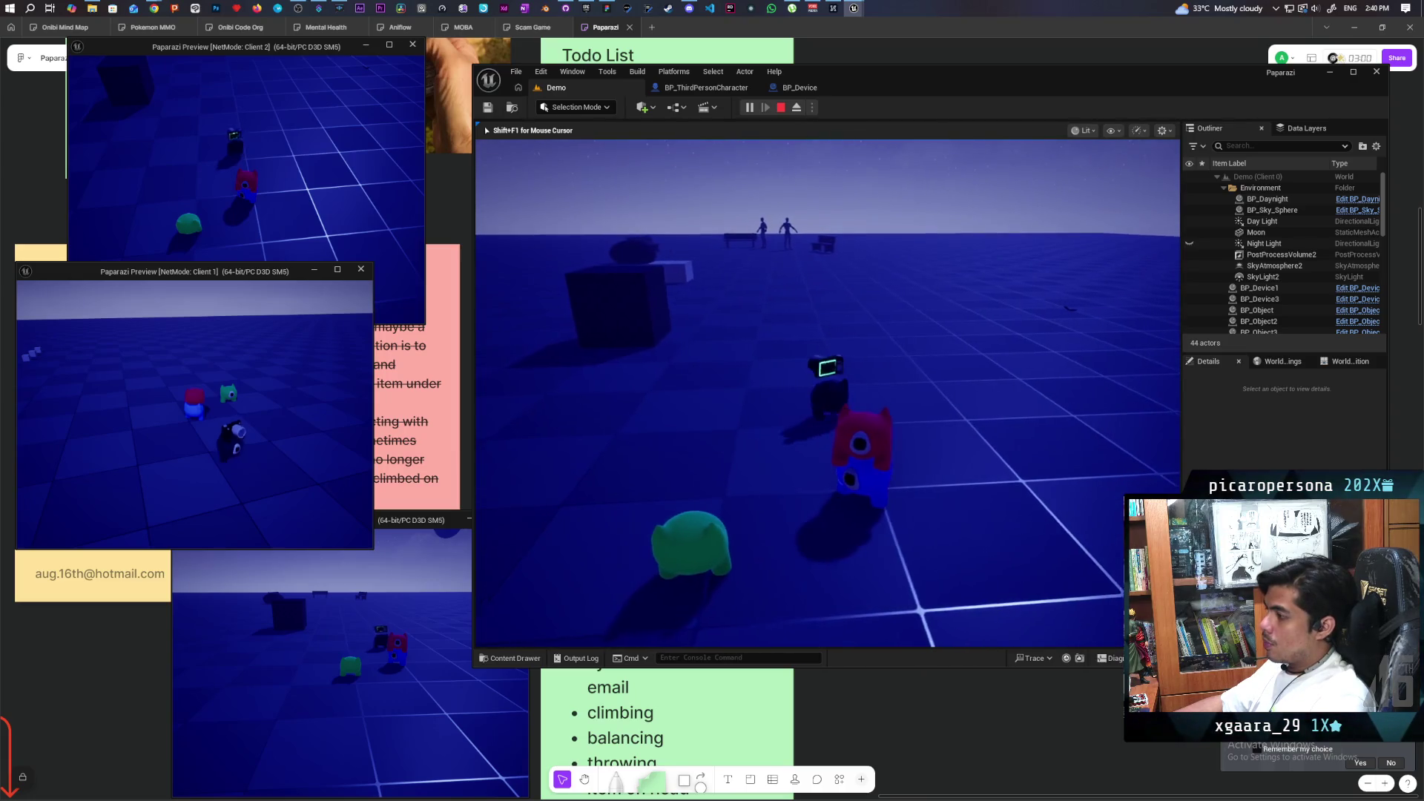
{"action": "key", "text": "w"}
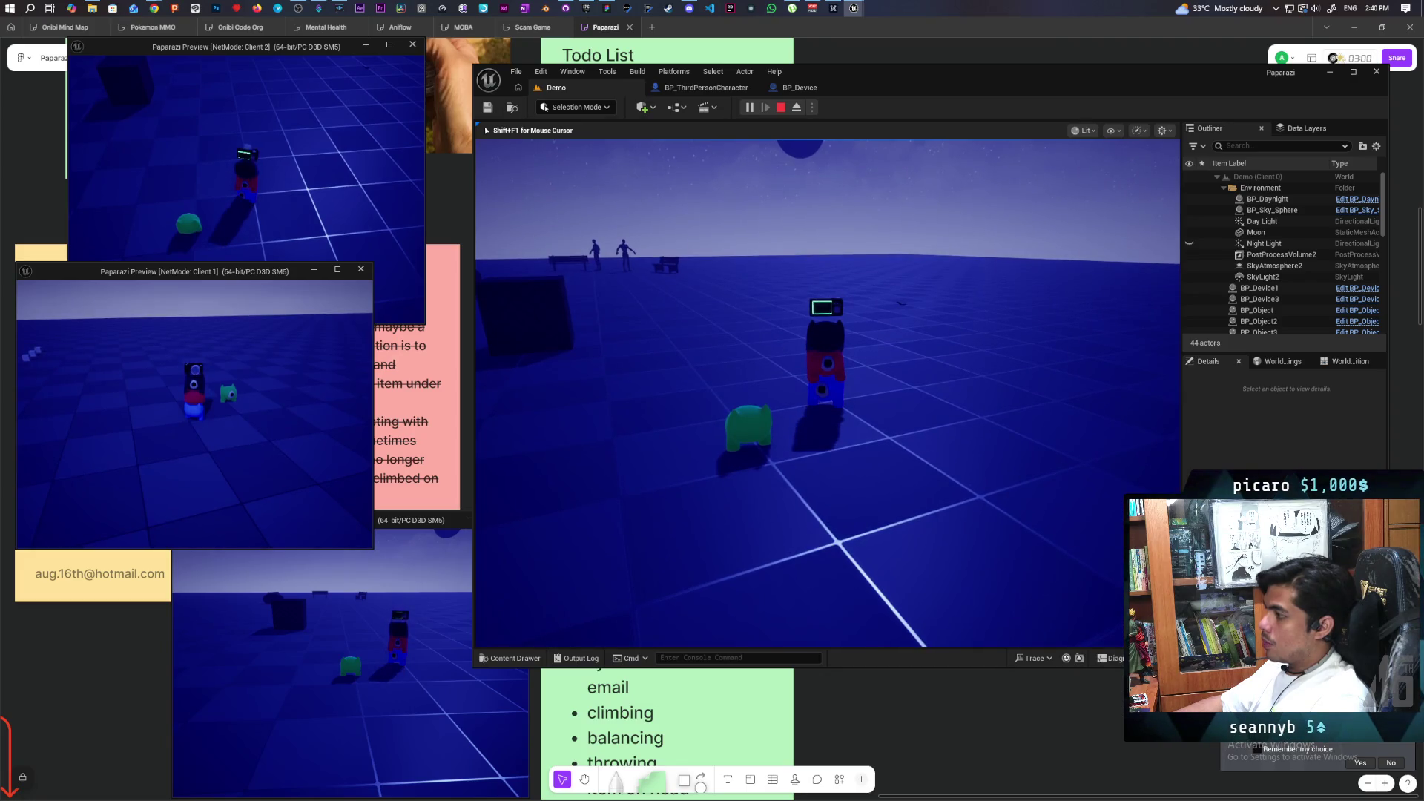
{"action": "key", "text": "e"}
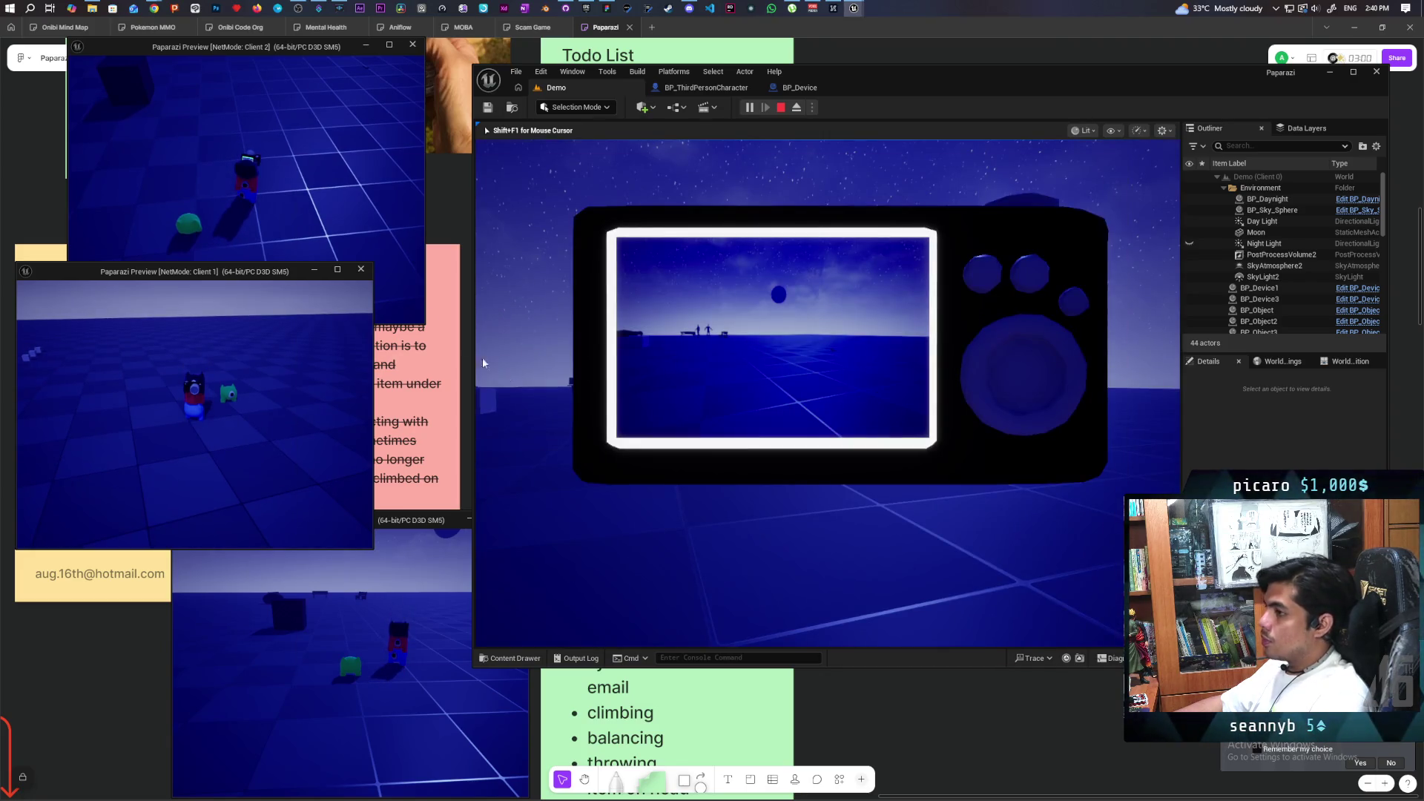
Bring the Client 2 window forward, then press Esc to stop the Play In Editor session.
{"action": "left_click", "coordinate": [335, 211]}
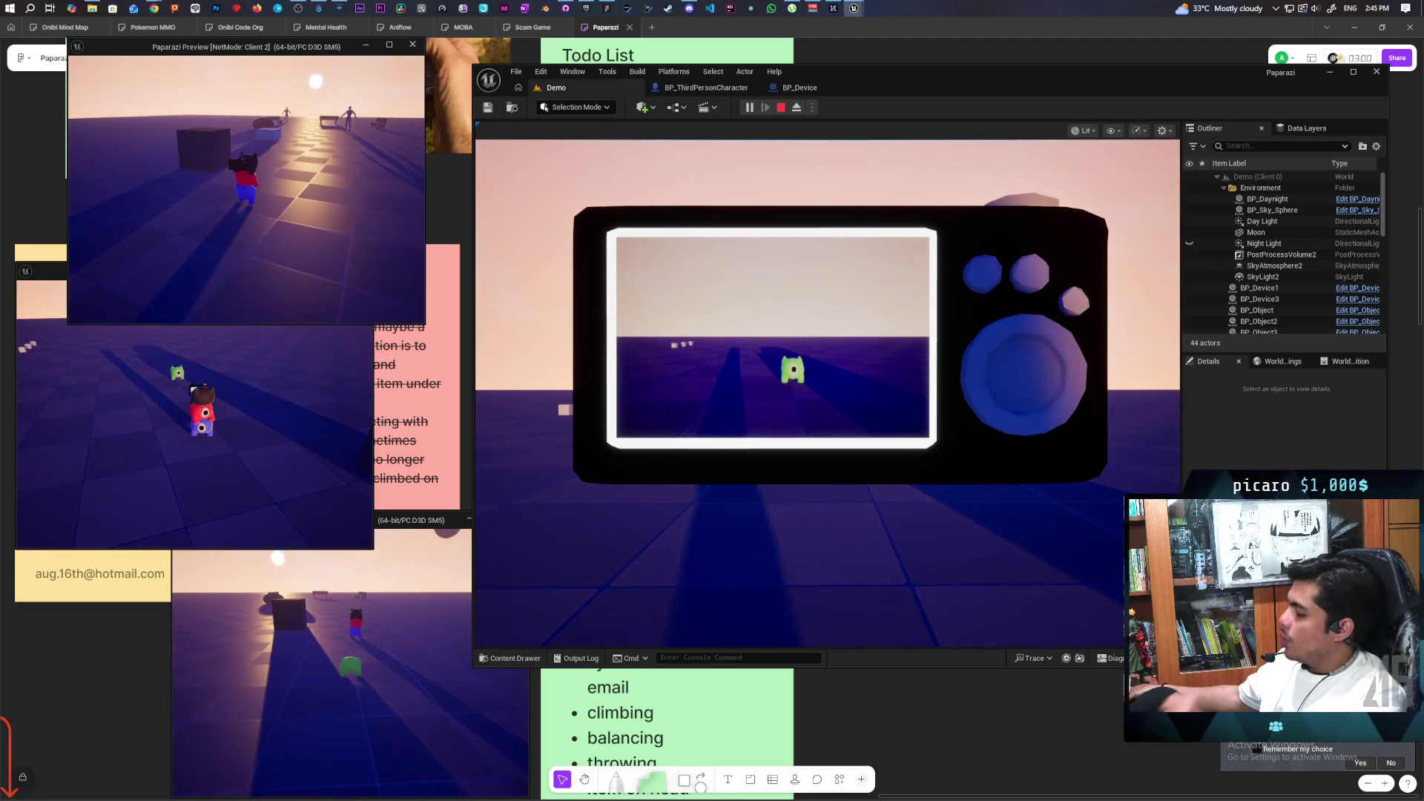
{"action": "key", "text": "Escape"}
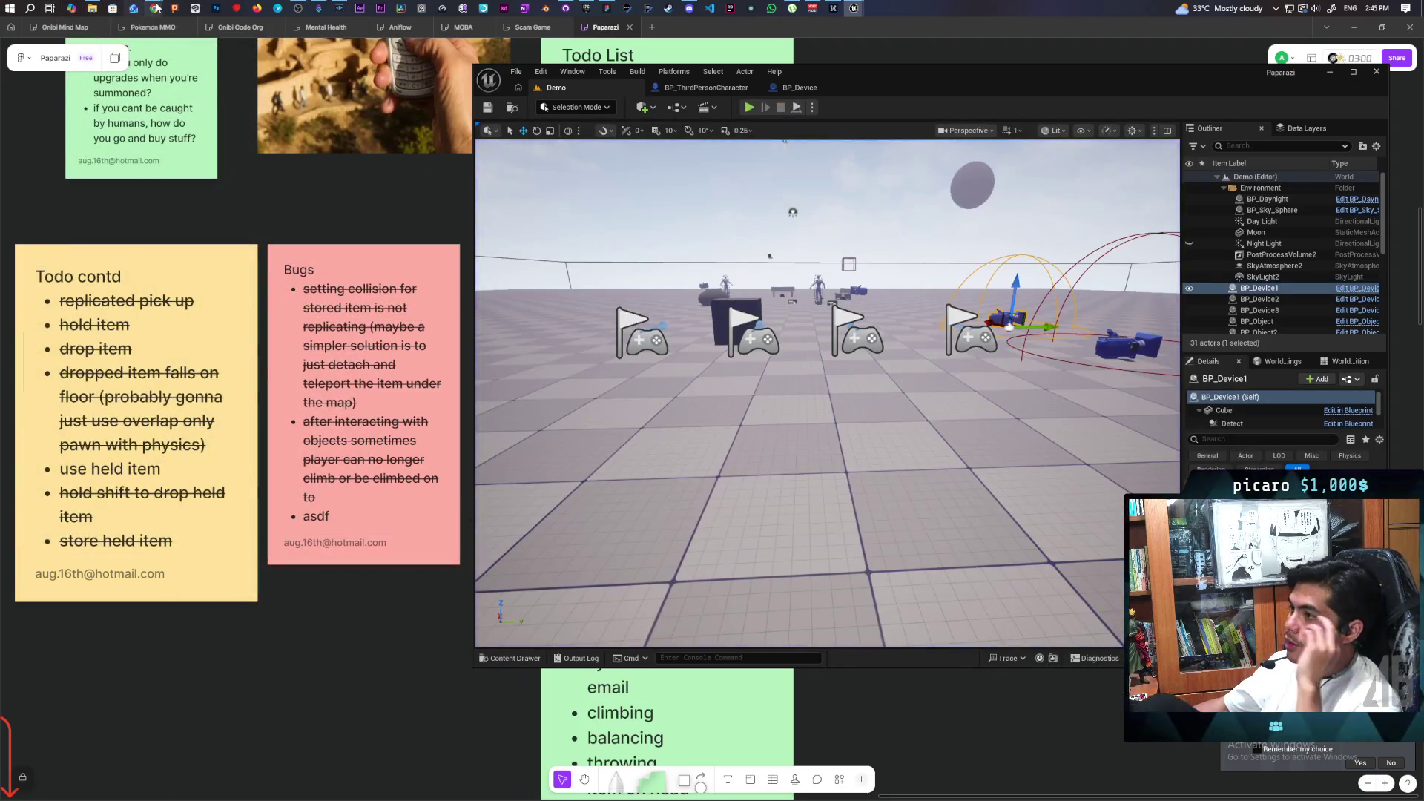
Switch to the browser's dodge roll tutorial search results and open a new blank tab.
{"action": "mouse_move", "coordinate": [154, 8]}
{"action": "left_click", "coordinate": [821, 67]}
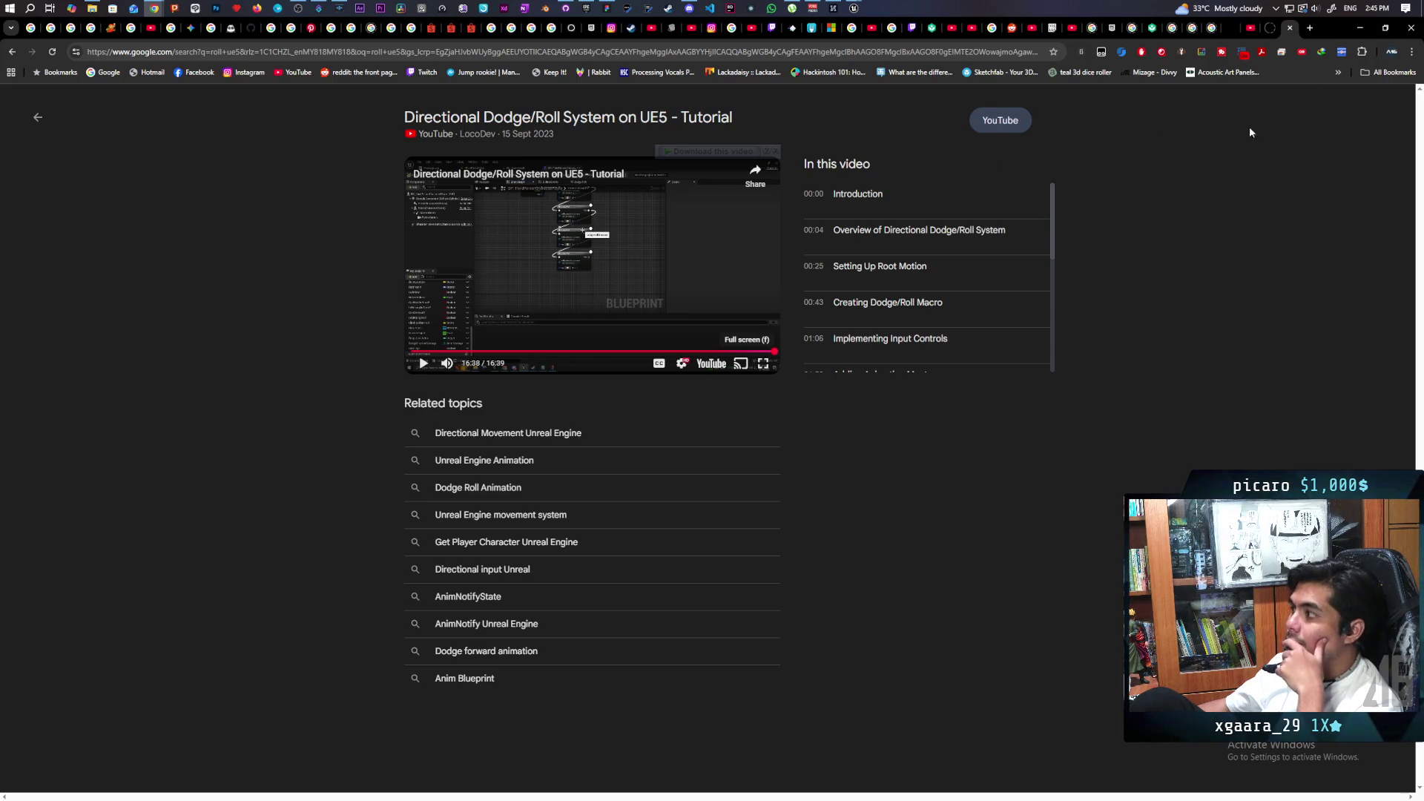
{"action": "left_click", "coordinate": [1312, 28]}
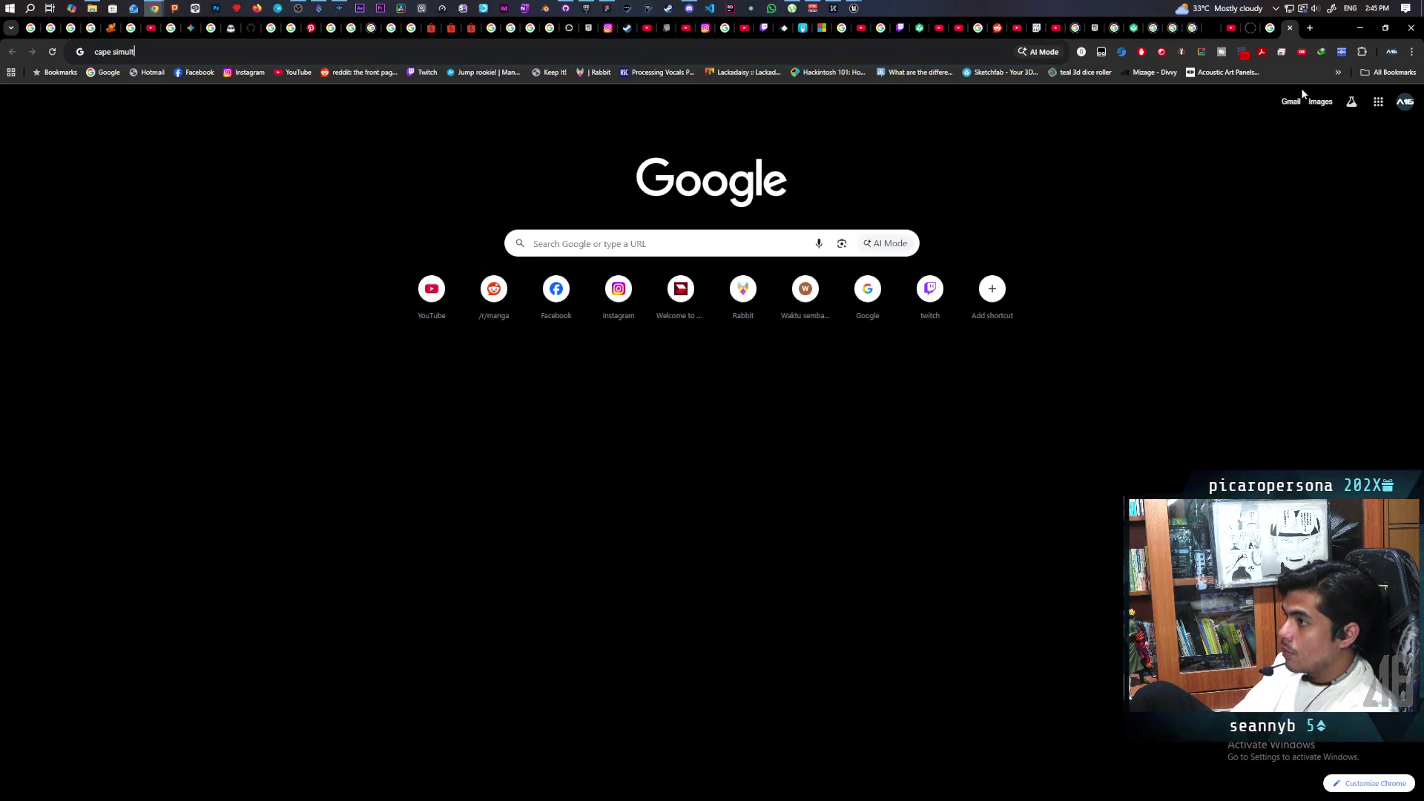
Search for 'cape simulation ue5' and open the 'Add a Cloak to your Character in Unreal Engine 5.5' video.
{"action": "type", "text": "5"}
{"action": "key", "text": "Return"}
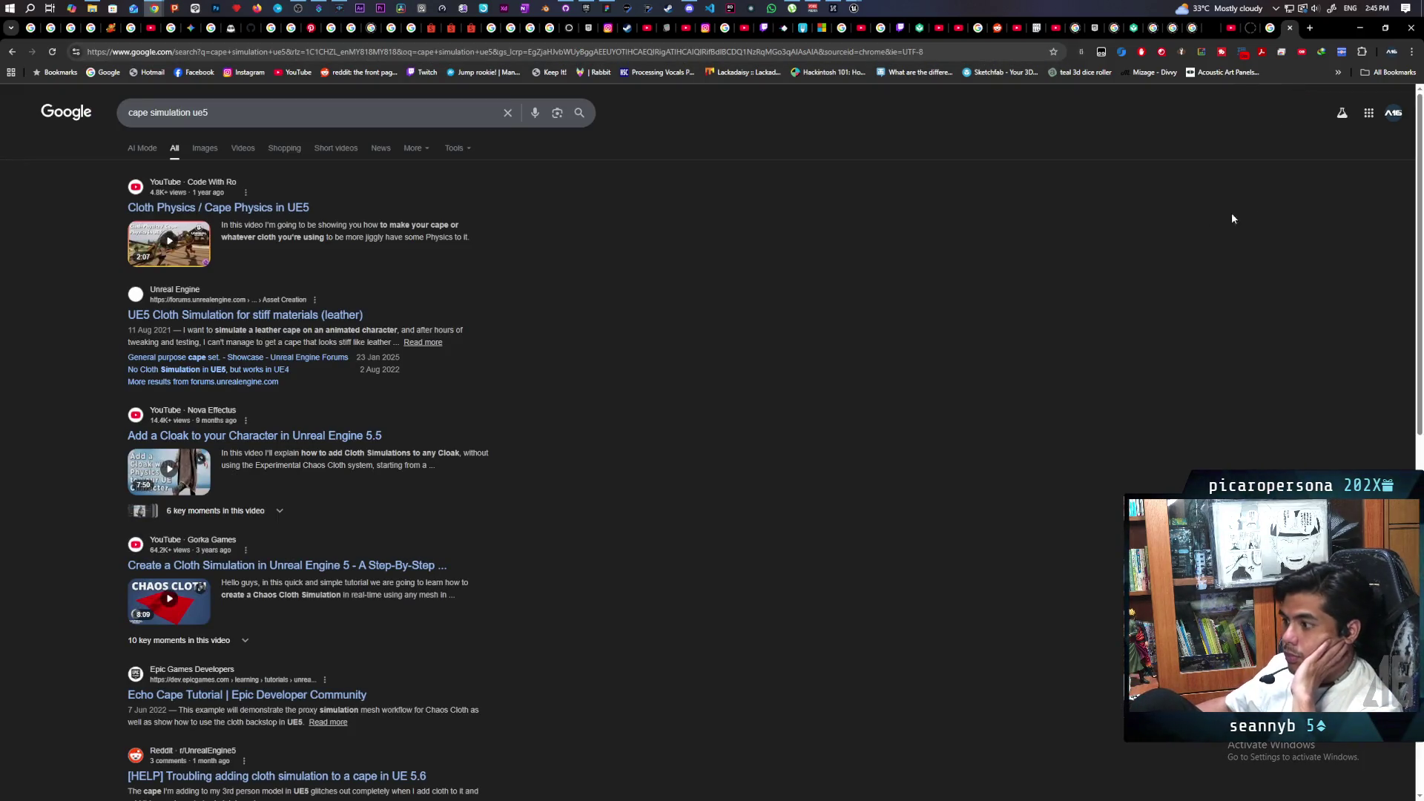
{"action": "left_click", "coordinate": [180, 461]}
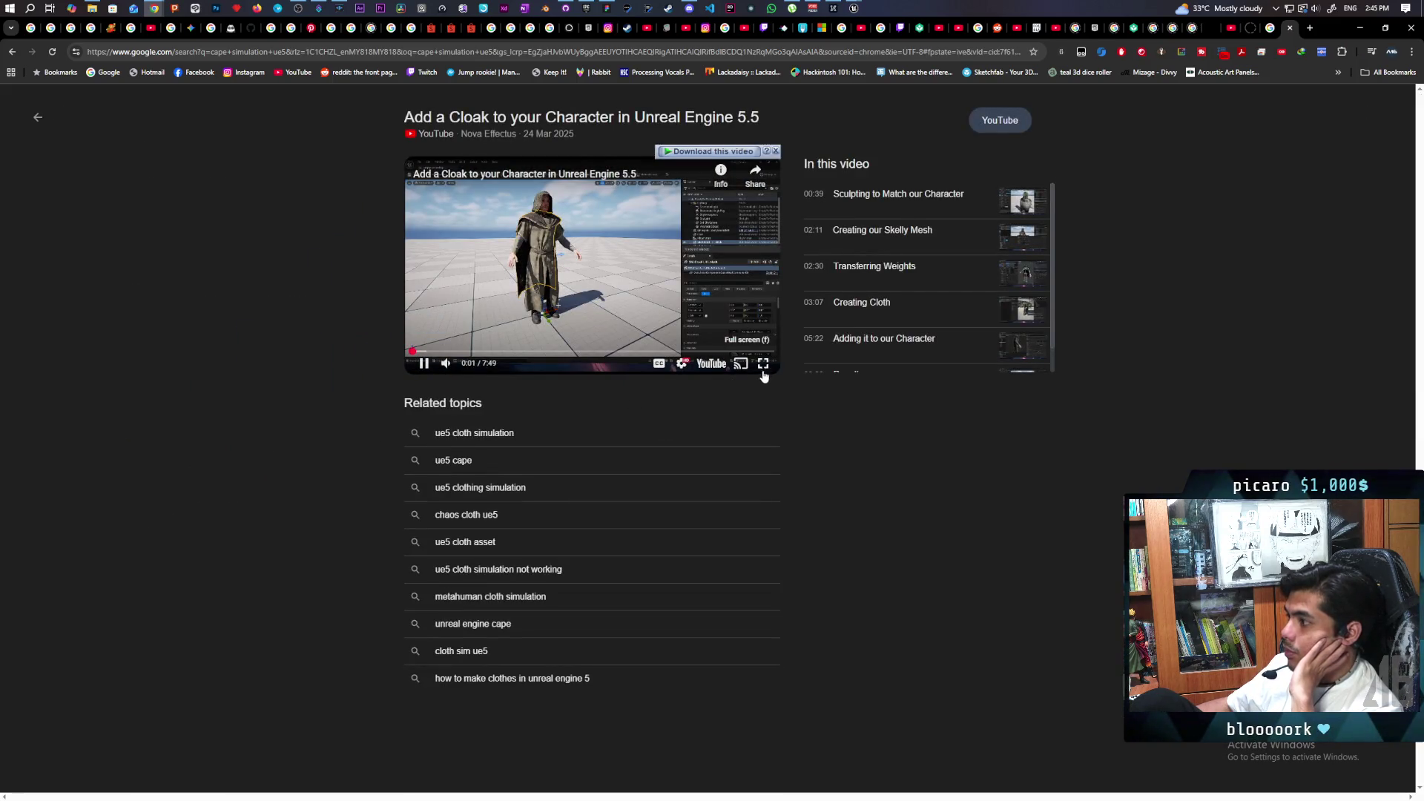
Watch the cloak tutorial full screen, then orbit the viewport around the cloaked character's front and back.
{"action": "left_click", "coordinate": [764, 370]}
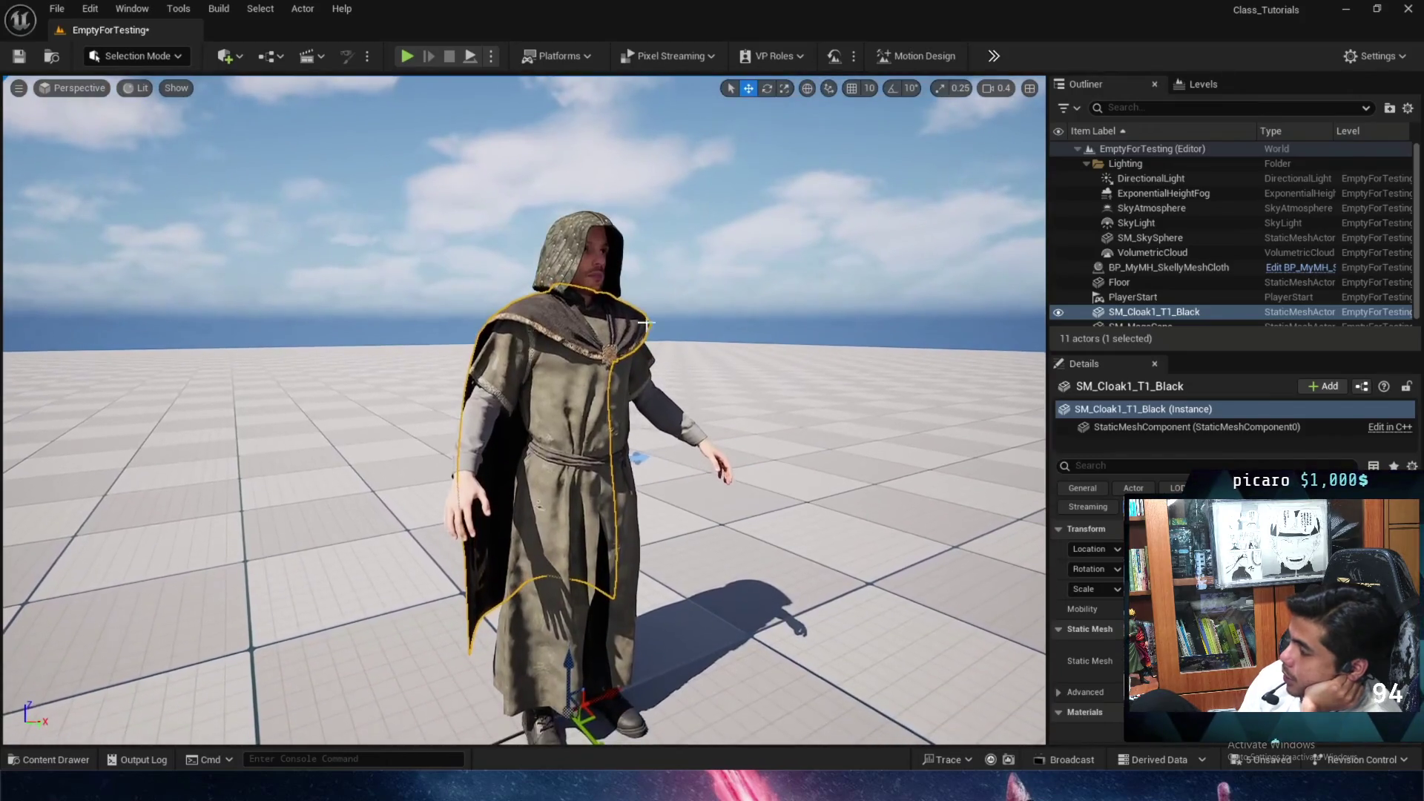
{"action": "left_click_drag", "start_coordinate": [456, 175], "coordinate": [677, 275]}
{"action": "left_click_drag", "start_coordinate": [496, 322], "coordinate": [653, 334]}
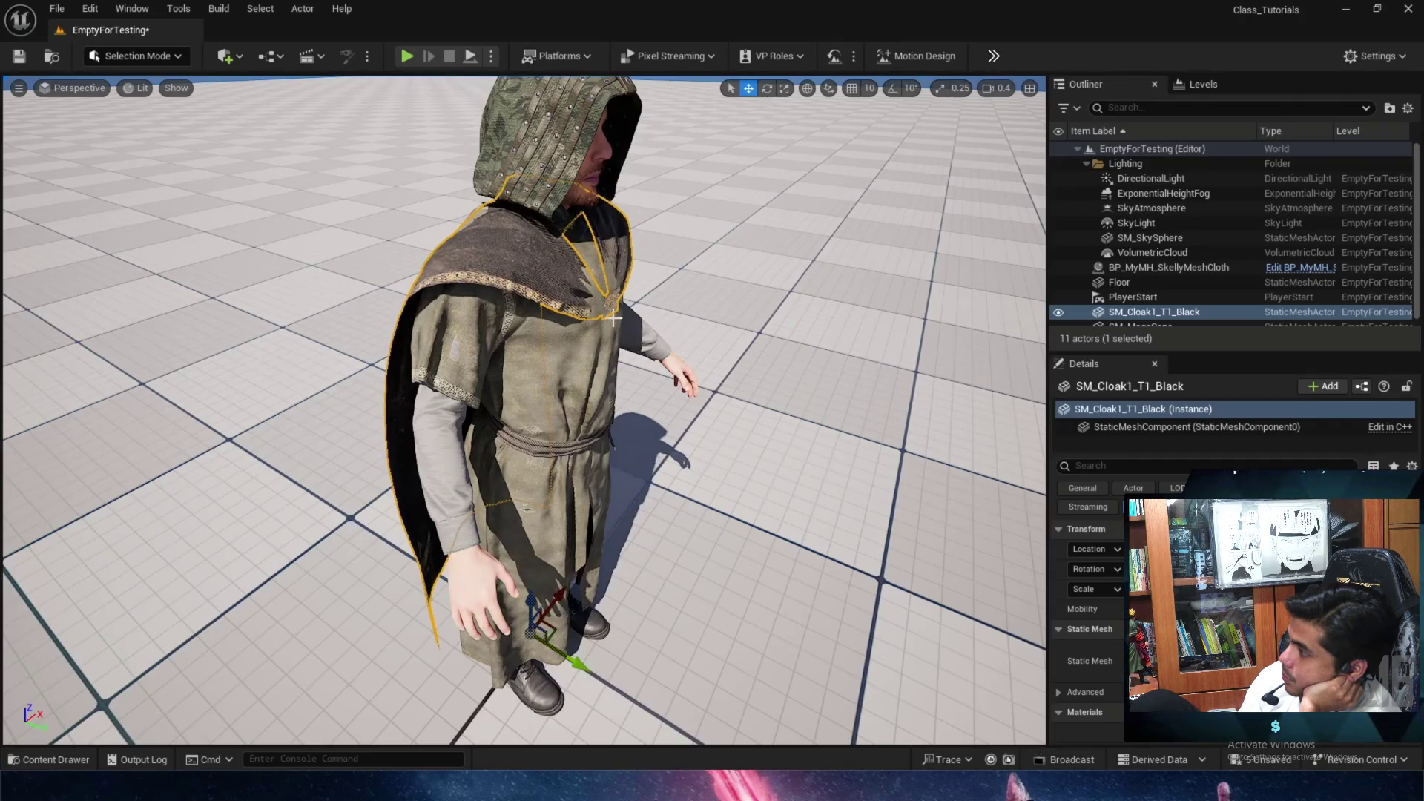
{"action": "left_click_drag", "start_coordinate": [626, 386], "coordinate": [579, 607]}
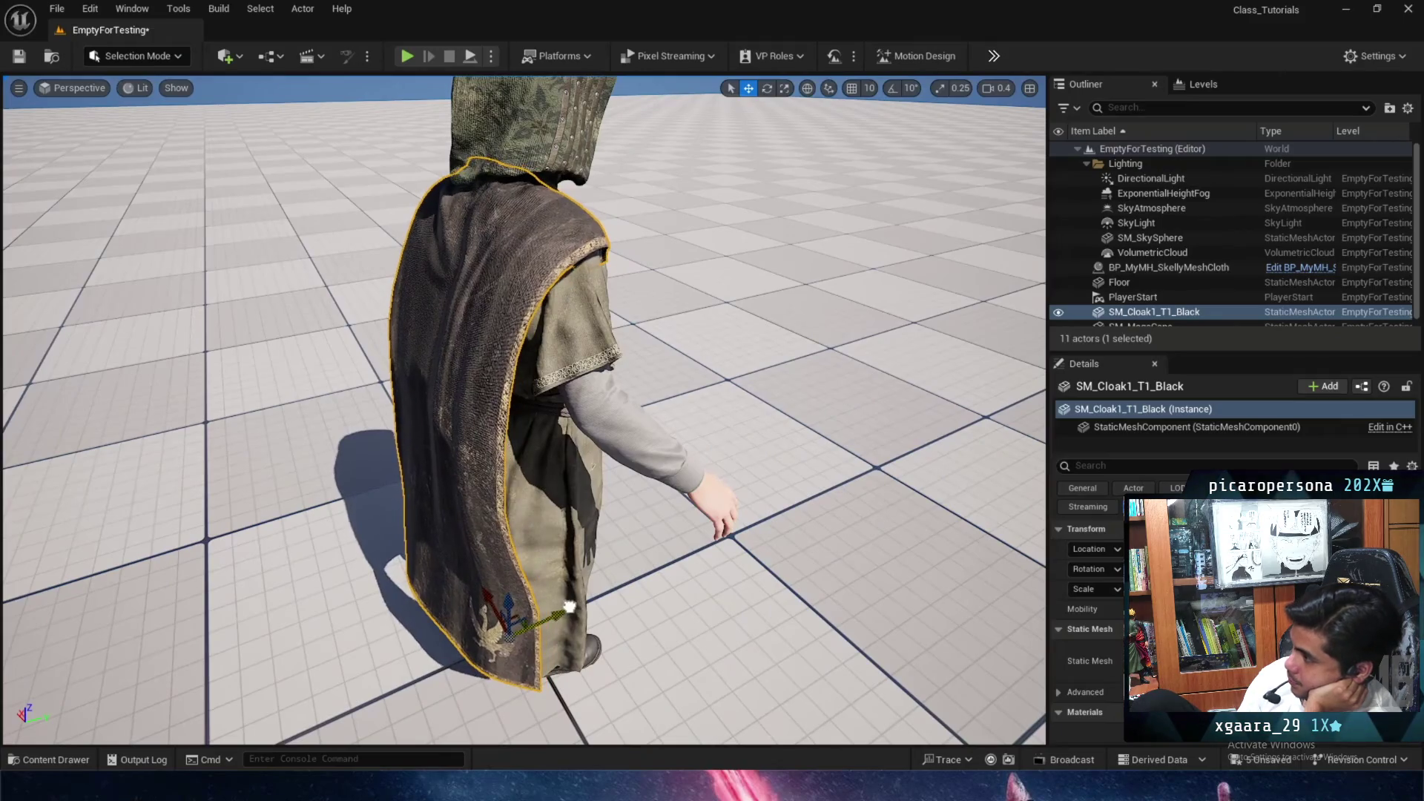
{"action": "left_click_drag", "start_coordinate": [576, 592], "coordinate": [609, 240]}
{"action": "mouse_move", "coordinate": [514, 376]}
{"action": "left_mouse_down"}
{"action": "mouse_move", "coordinate": [453, 376]}
{"action": "mouse_move", "coordinate": [534, 375]}
{"action": "left_mouse_up"}
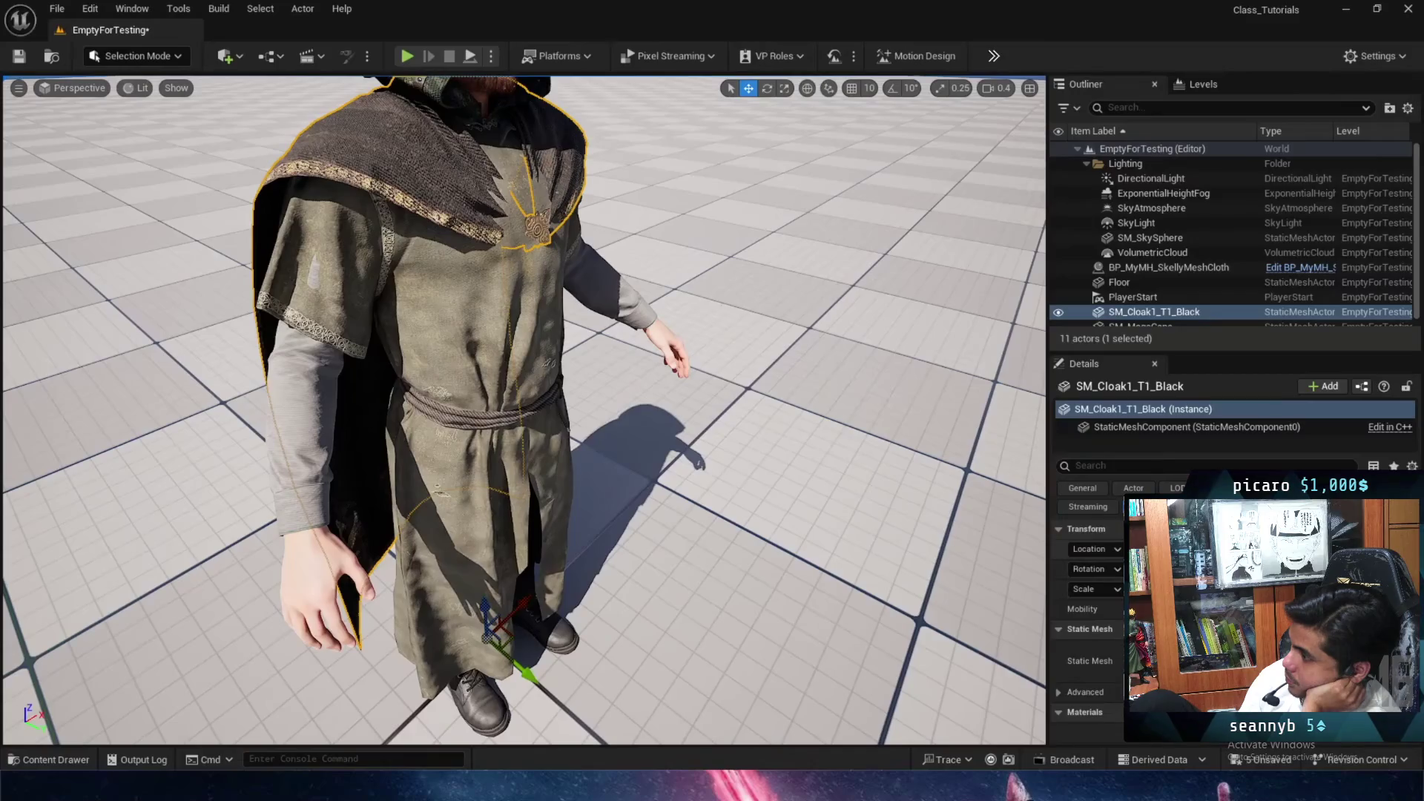
Swing the view behind the cloak and switch the editor into Modeling Mode.
{"action": "mouse_move", "coordinate": [519, 407]}
{"action": "left_mouse_down"}
{"action": "mouse_move", "coordinate": [593, 408]}
{"action": "mouse_move", "coordinate": [572, 408]}
{"action": "left_mouse_up"}
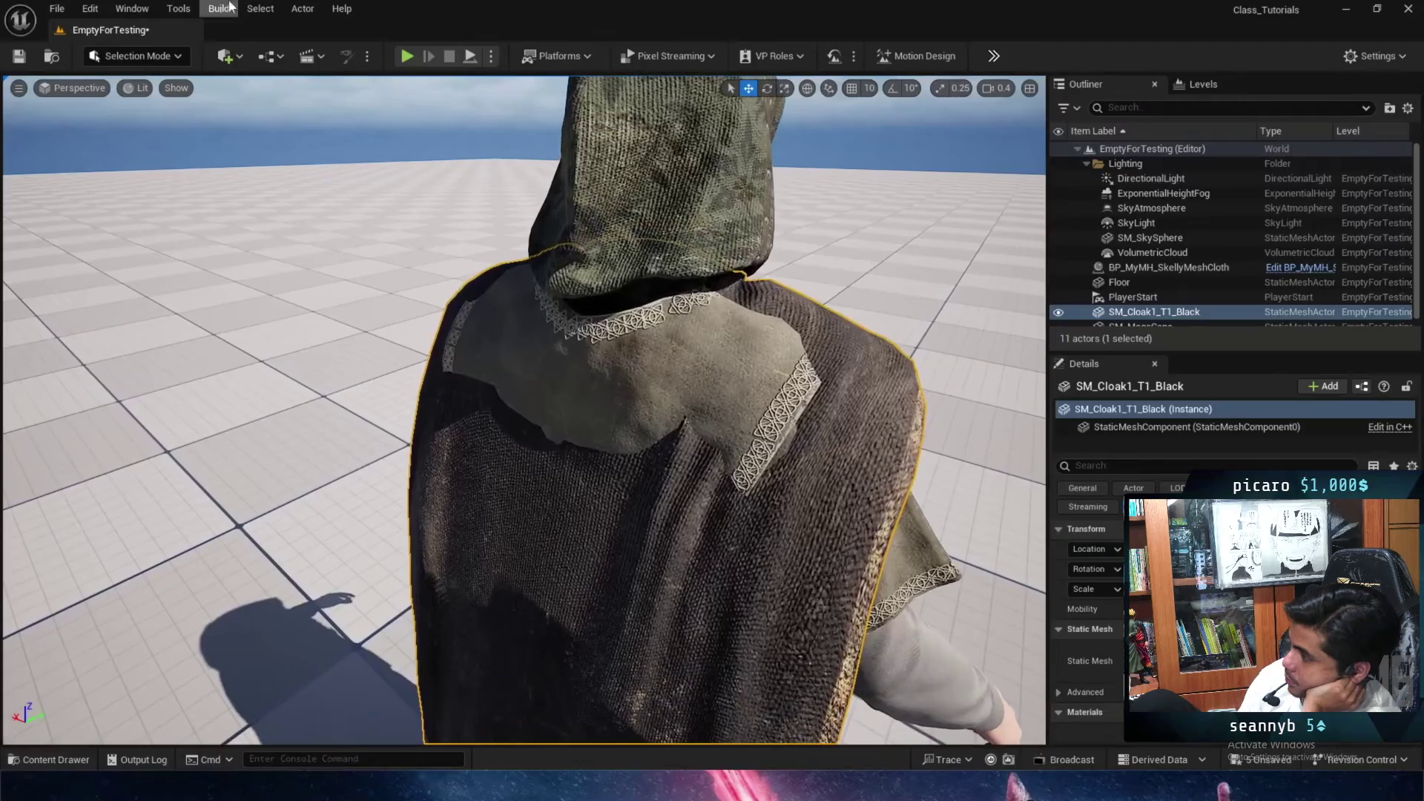
{"action": "left_click", "coordinate": [137, 55]}
{"action": "left_click", "coordinate": [141, 143]}
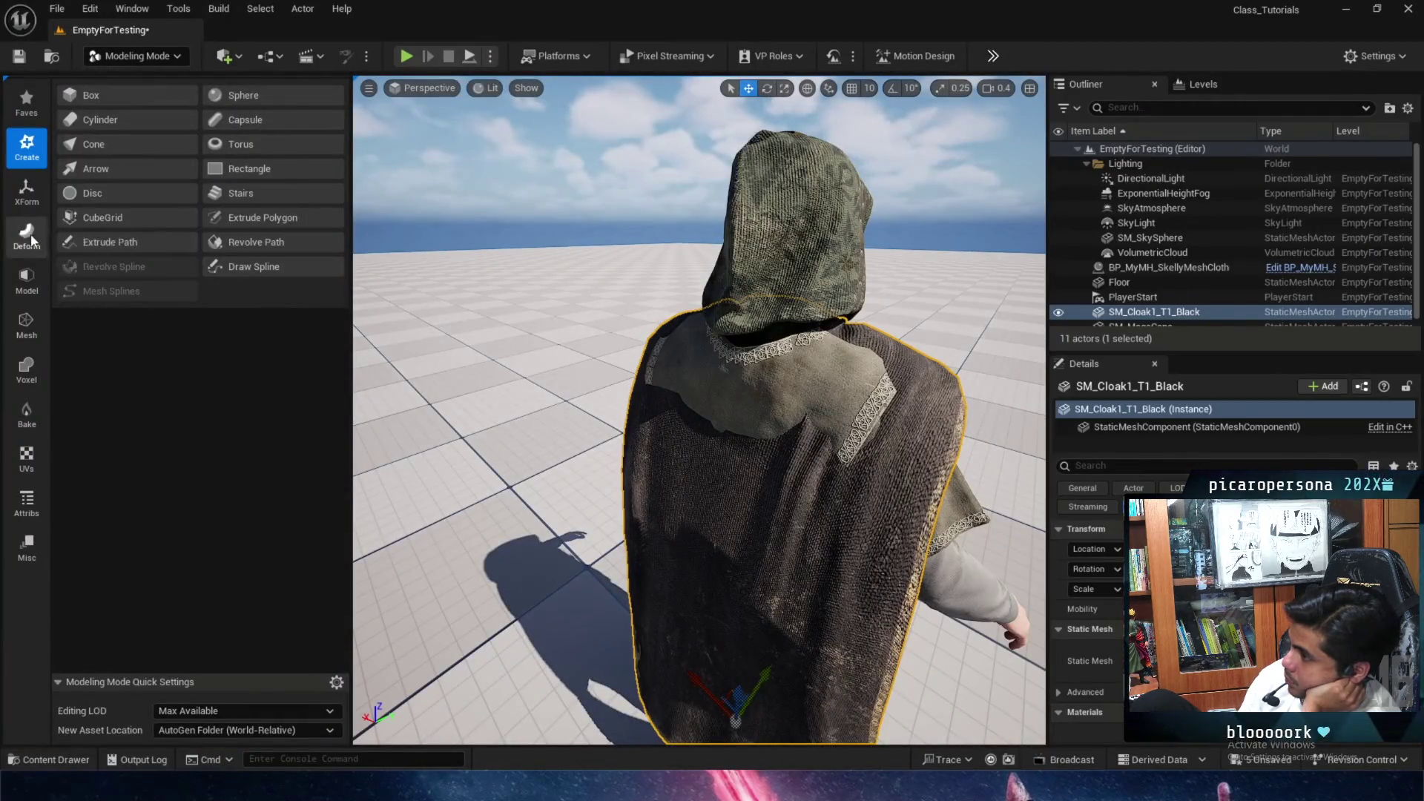
Start Deform > Vertex Sculpt on the cloak with the Move brush.
{"action": "left_click", "coordinate": [26, 236]}
{"action": "left_click", "coordinate": [152, 98]}
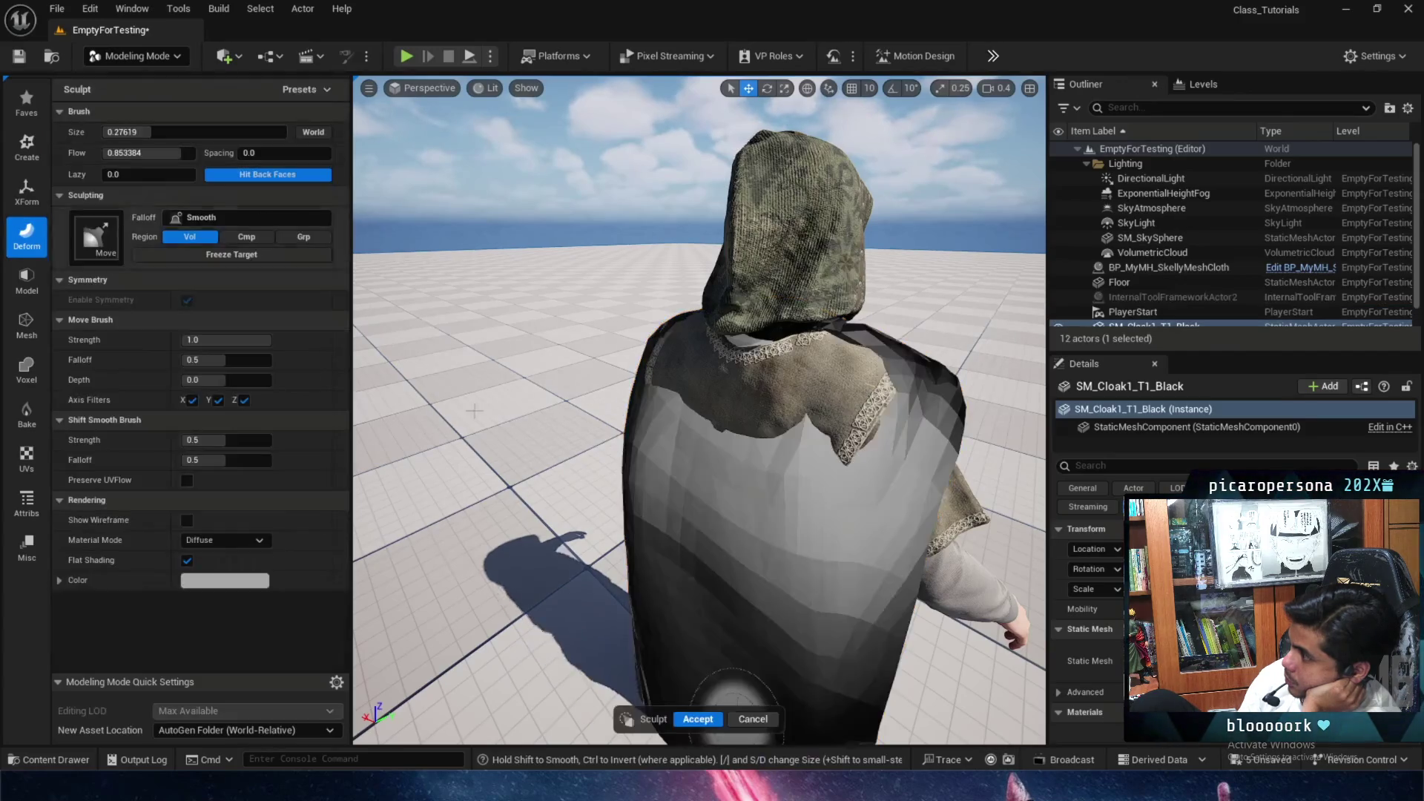
{"action": "scroll", "coordinate": [756, 386], "scroll_direction": "up", "scroll_amount": 3}
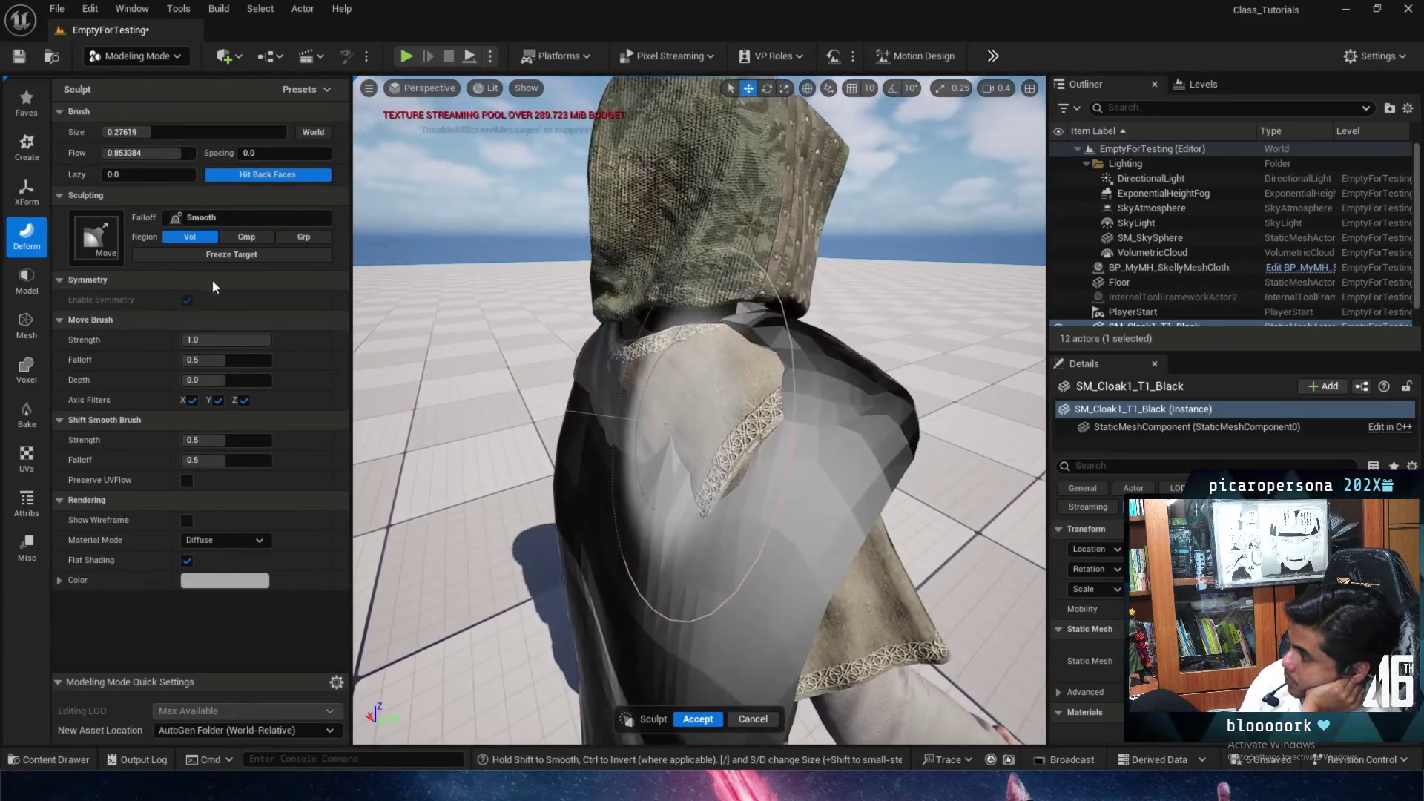
{"action": "left_click", "coordinate": [104, 245]}
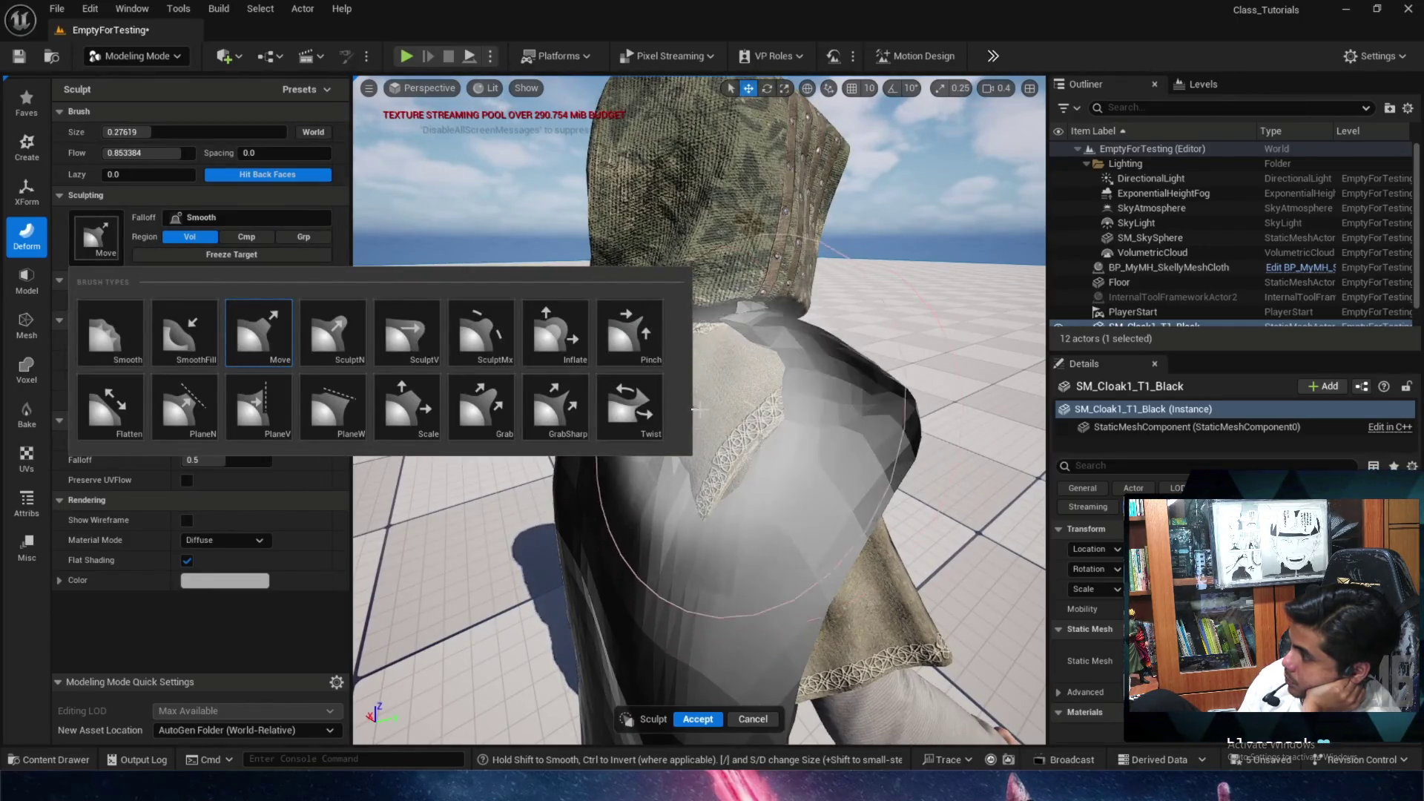
{"action": "left_click", "coordinate": [119, 244]}
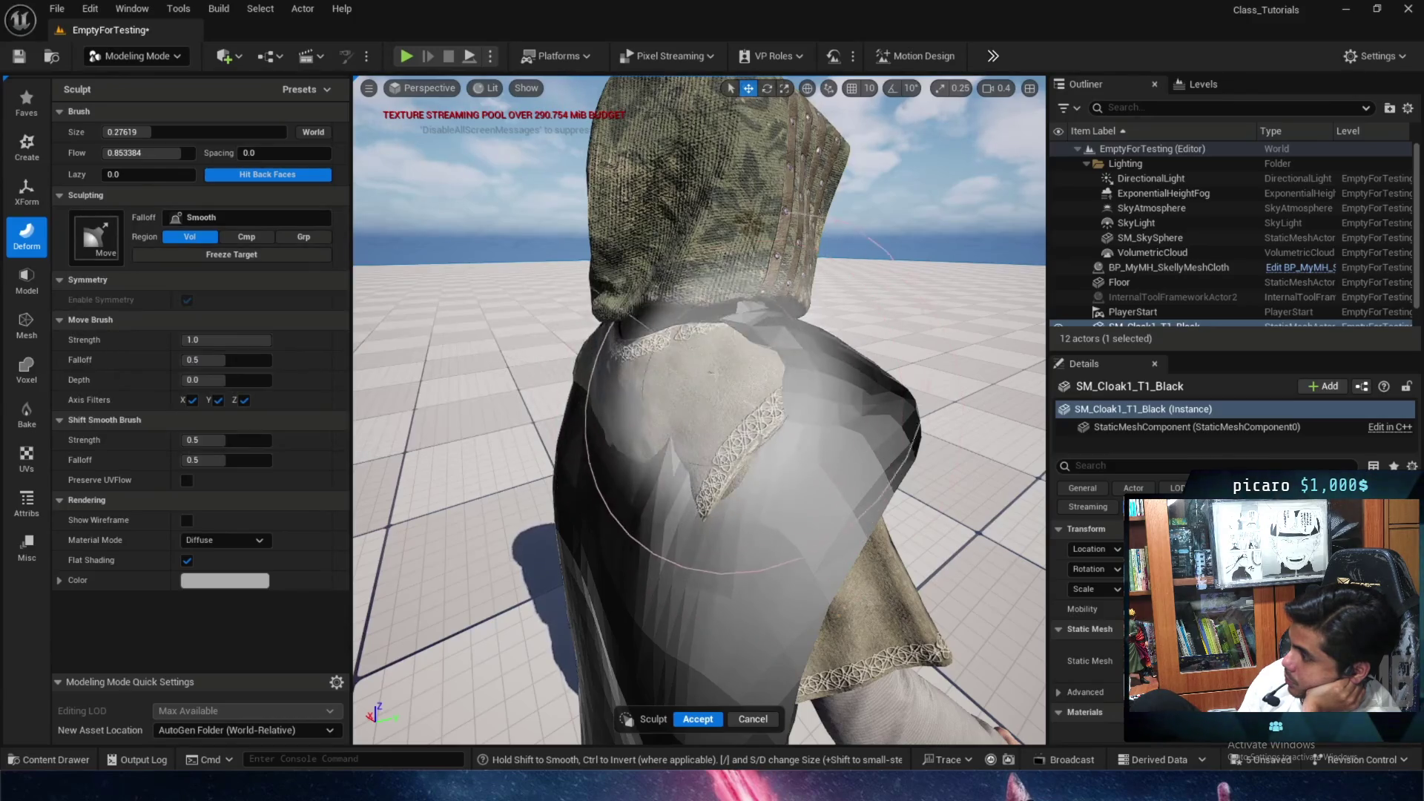
Sculpt the cloak's back and hood into smoother bulges, then Accept the result.
{"action": "mouse_move", "coordinate": [697, 389]}
{"action": "left_mouse_down"}
{"action": "mouse_move", "coordinate": [638, 393]}
{"action": "mouse_move", "coordinate": [602, 505]}
{"action": "left_mouse_up"}
{"action": "mouse_move", "coordinate": [652, 415]}
{"action": "left_mouse_down"}
{"action": "mouse_move", "coordinate": [606, 422]}
{"action": "mouse_move", "coordinate": [635, 375]}
{"action": "mouse_move", "coordinate": [668, 364]}
{"action": "mouse_move", "coordinate": [677, 418]}
{"action": "mouse_move", "coordinate": [581, 296]}
{"action": "mouse_move", "coordinate": [664, 389]}
{"action": "mouse_move", "coordinate": [691, 358]}
{"action": "left_mouse_up"}
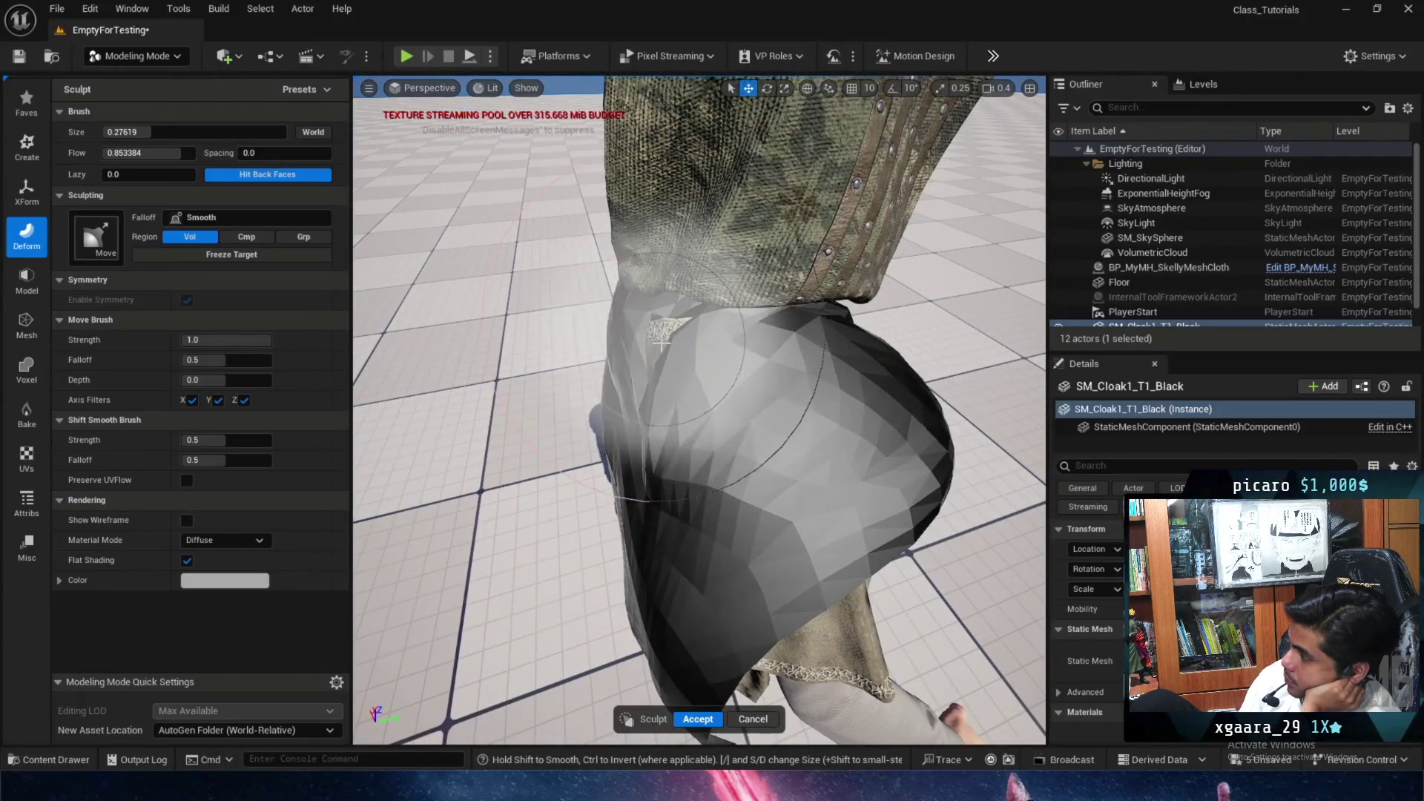
{"action": "mouse_move", "coordinate": [675, 354]}
{"action": "left_mouse_down"}
{"action": "mouse_move", "coordinate": [658, 384]}
{"action": "mouse_move", "coordinate": [725, 419]}
{"action": "mouse_move", "coordinate": [709, 445]}
{"action": "mouse_move", "coordinate": [724, 464]}
{"action": "mouse_move", "coordinate": [747, 460]}
{"action": "left_mouse_up"}
{"action": "scroll", "coordinate": [652, 412], "scroll_direction": "up", "scroll_amount": 5}
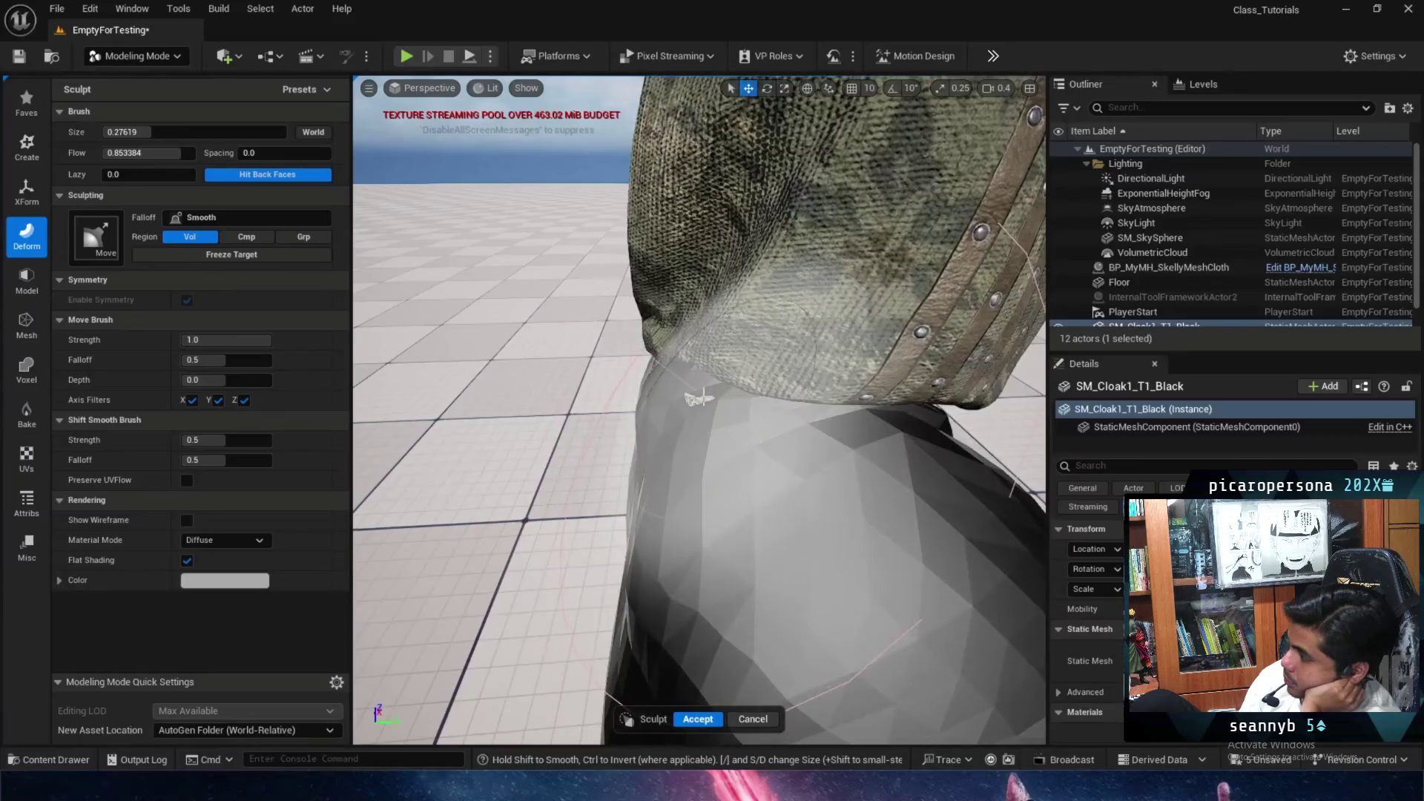
{"action": "scroll", "coordinate": [698, 398], "scroll_direction": "down", "scroll_amount": 4}
{"action": "left_click_drag", "start_coordinate": [698, 398], "coordinate": [753, 455]}
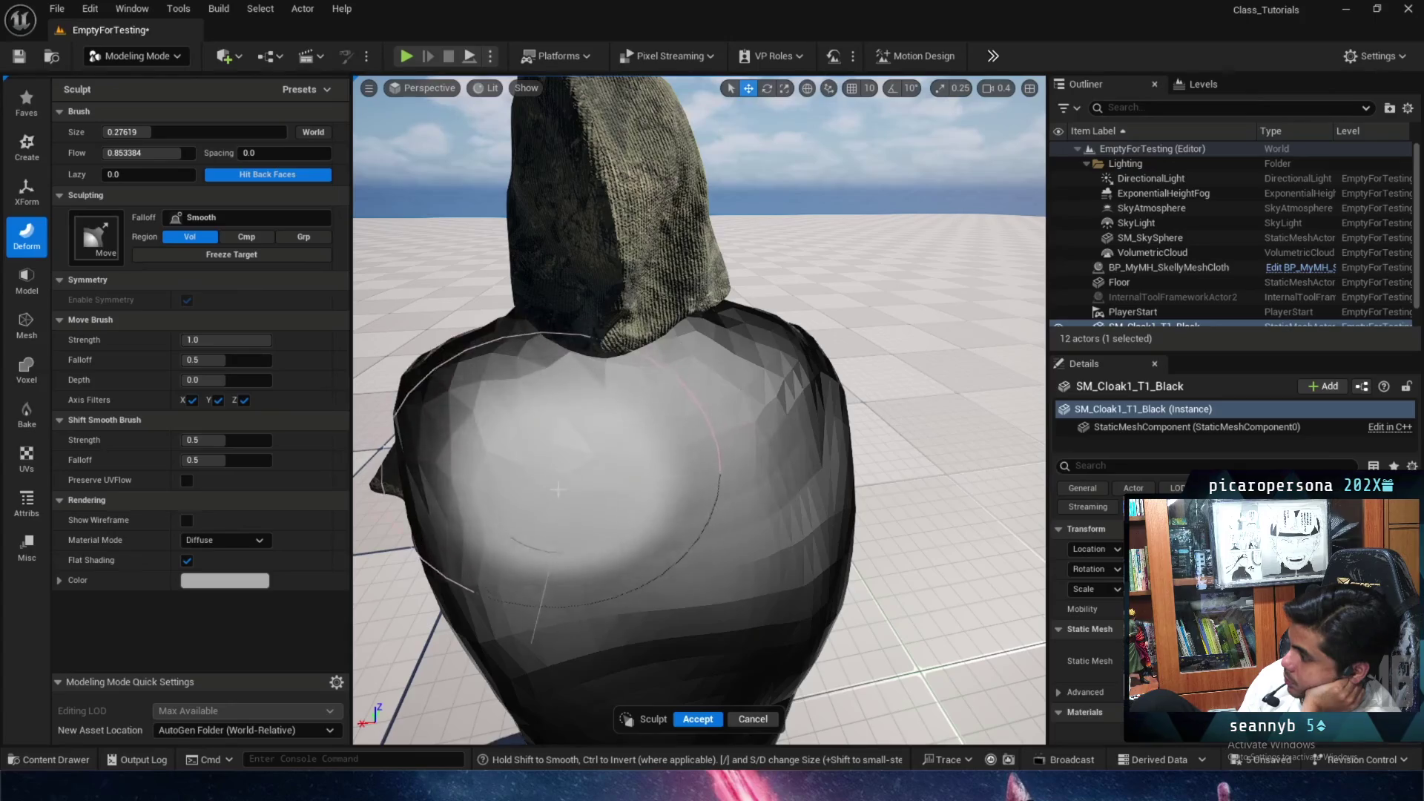
{"action": "scroll", "coordinate": [742, 475], "scroll_direction": "down", "scroll_amount": 3}
{"action": "mouse_move", "coordinate": [741, 474]}
{"action": "left_mouse_down"}
{"action": "mouse_move", "coordinate": [616, 460]}
{"action": "mouse_move", "coordinate": [682, 377]}
{"action": "mouse_move", "coordinate": [460, 378]}
{"action": "left_mouse_up"}
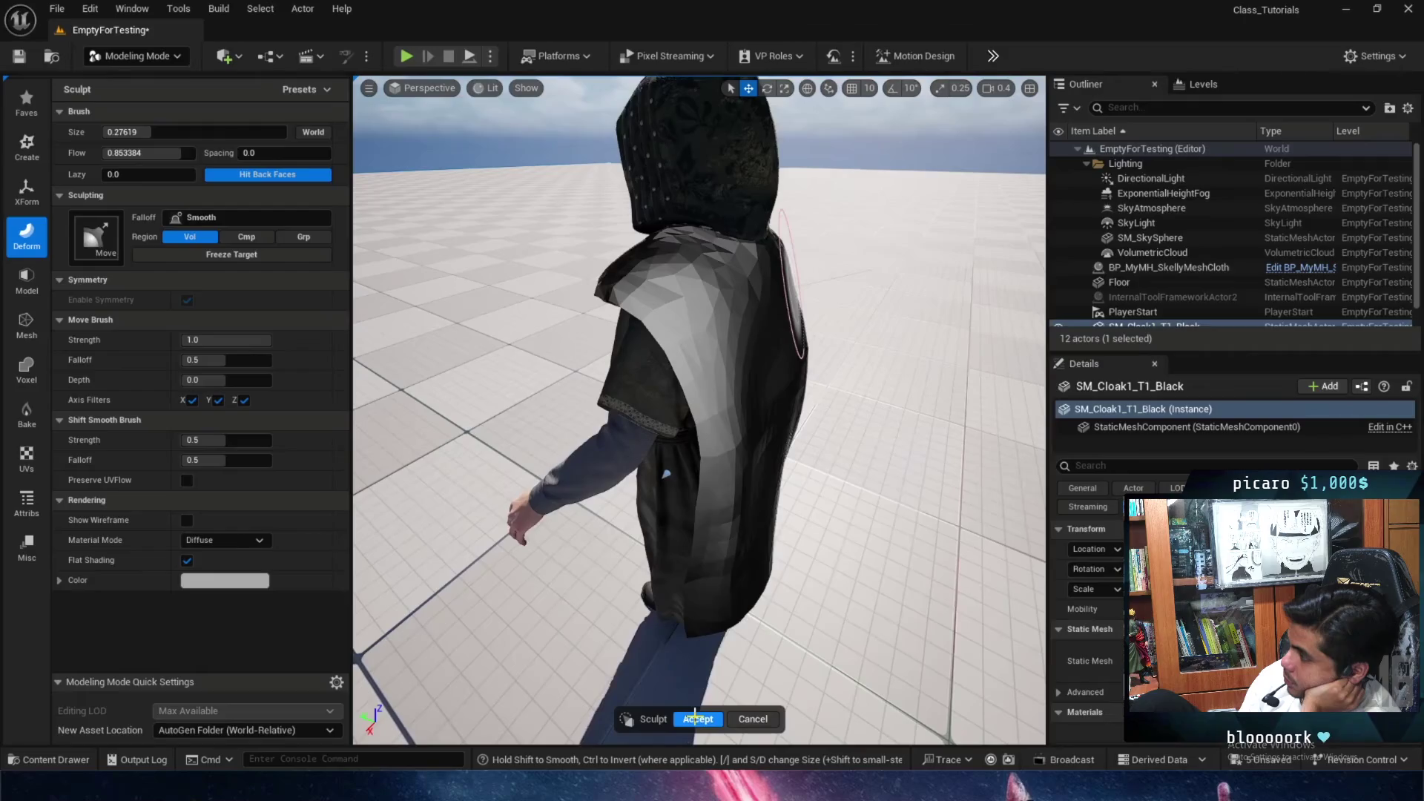
{"action": "left_click", "coordinate": [695, 716]}
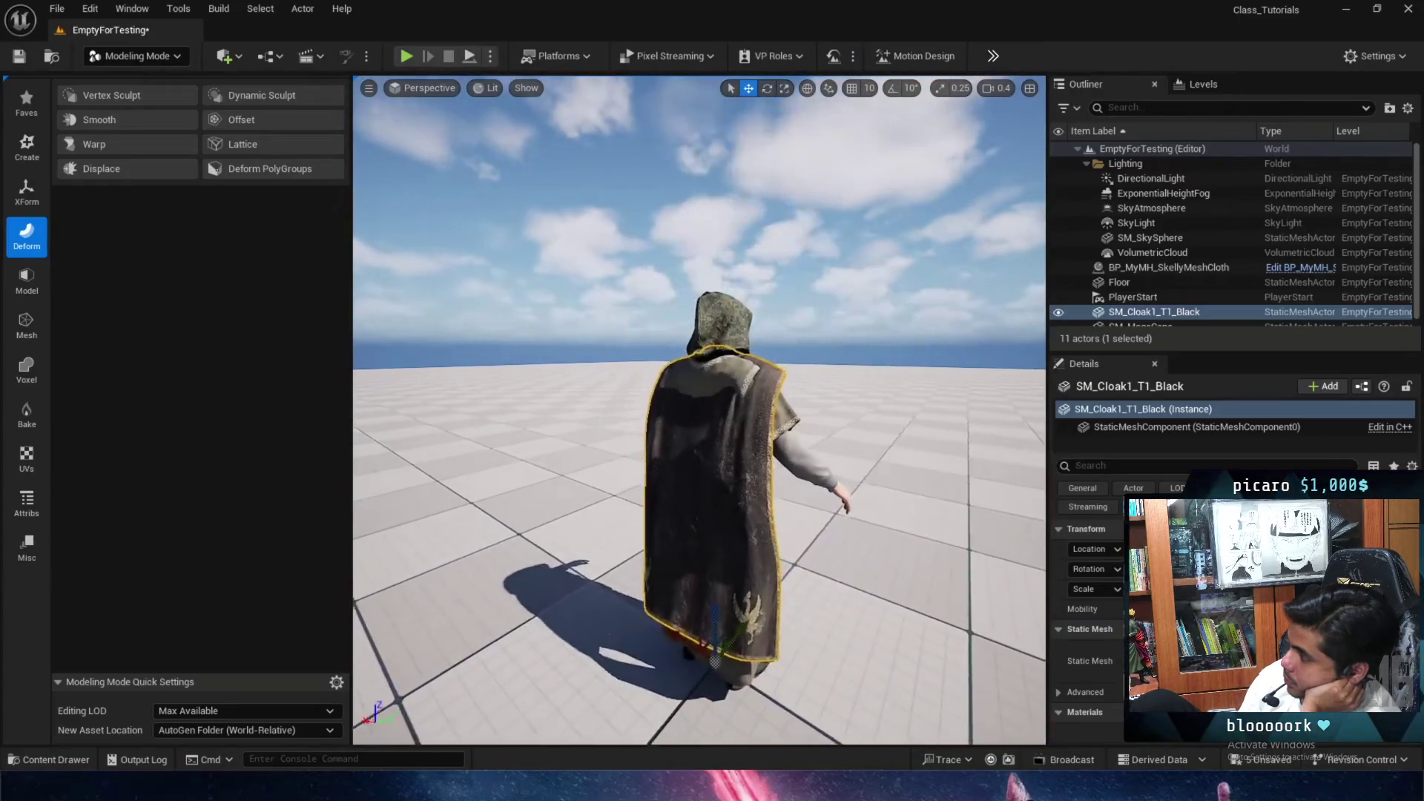
Open SM_Cloak1_T1_Black with Ctrl+E, tick Enable Nanite Support, and apply the changes.
{"action": "scroll", "coordinate": [810, 477], "scroll_direction": "up", "scroll_amount": 5}
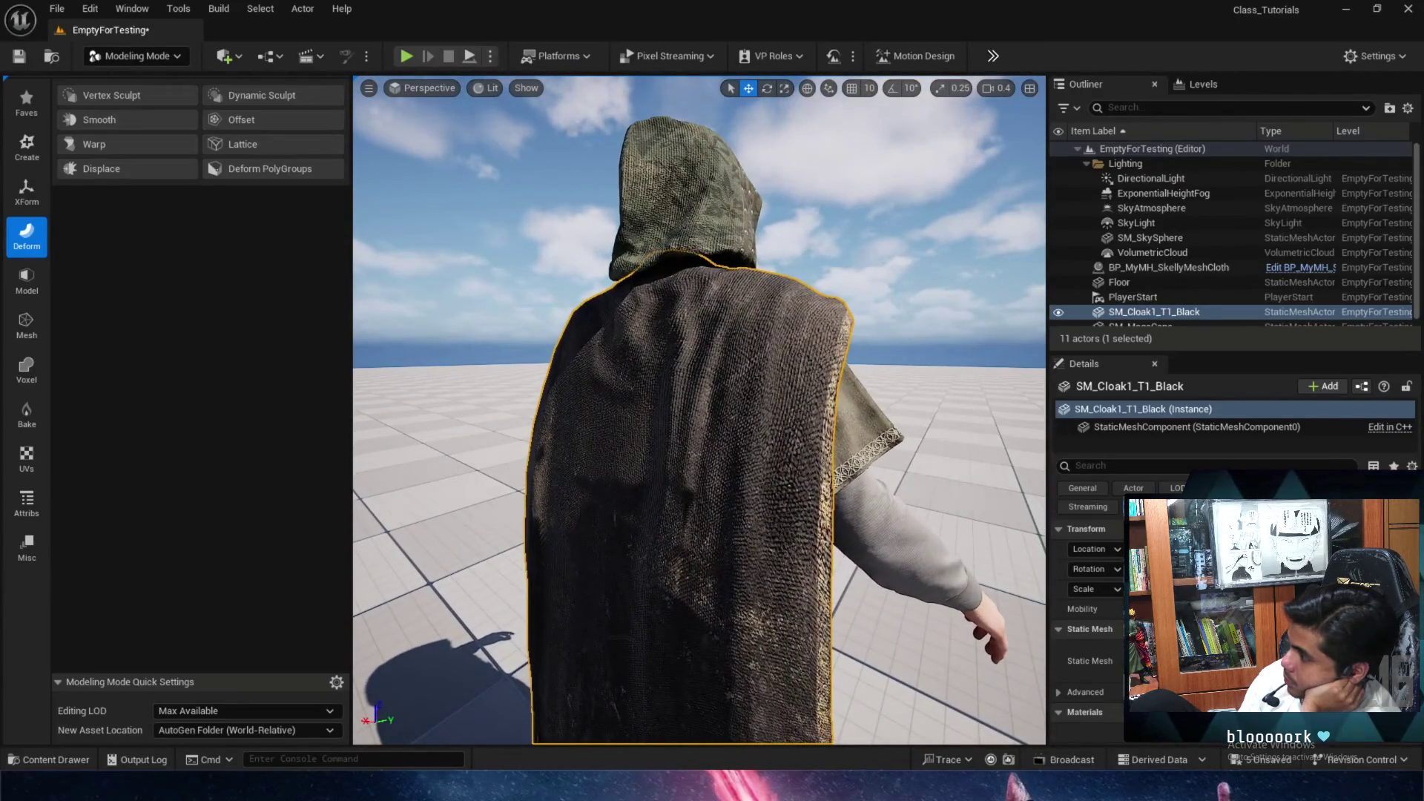
{"action": "key", "text": "ctrl+e"}
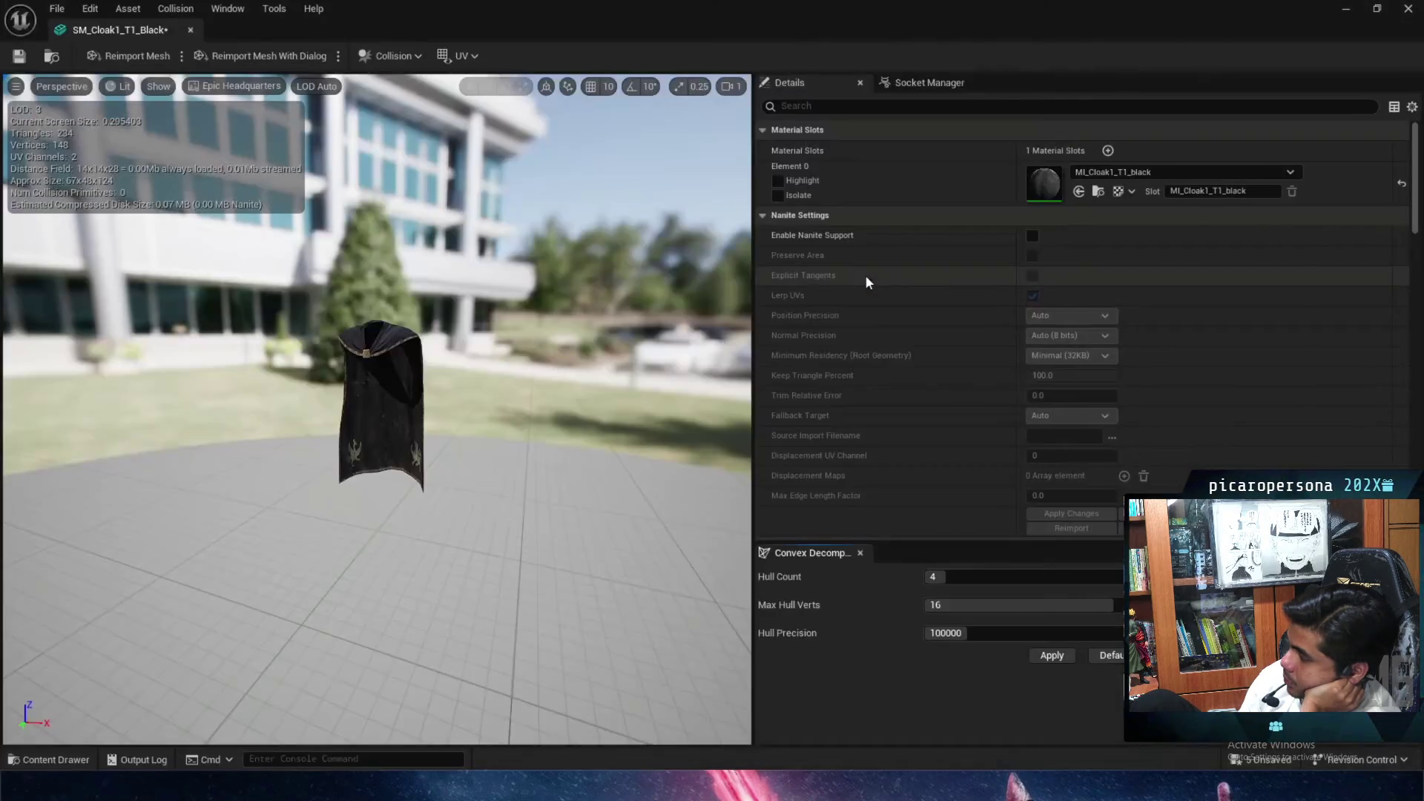
{"action": "left_click", "coordinate": [1032, 236]}
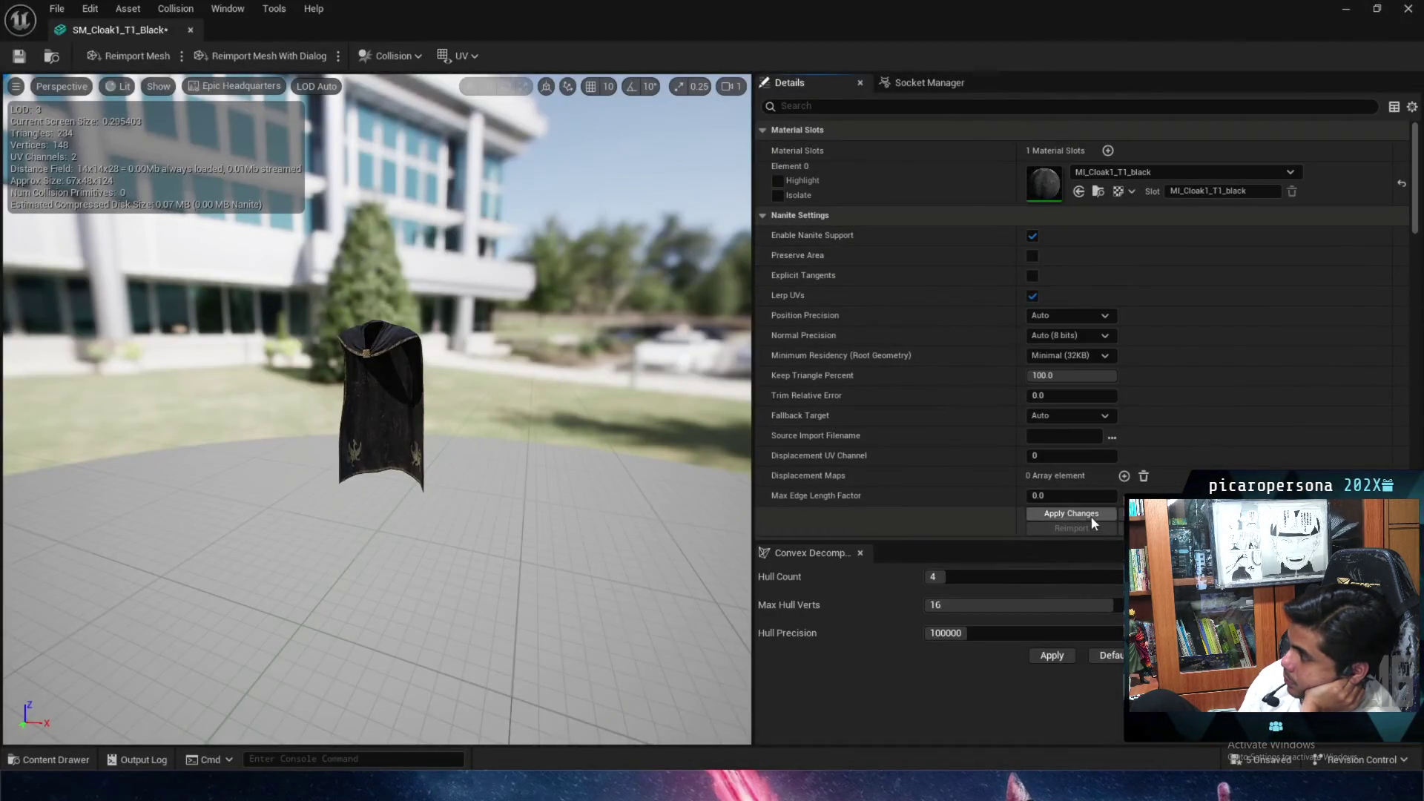
{"action": "left_click", "coordinate": [19, 56]}
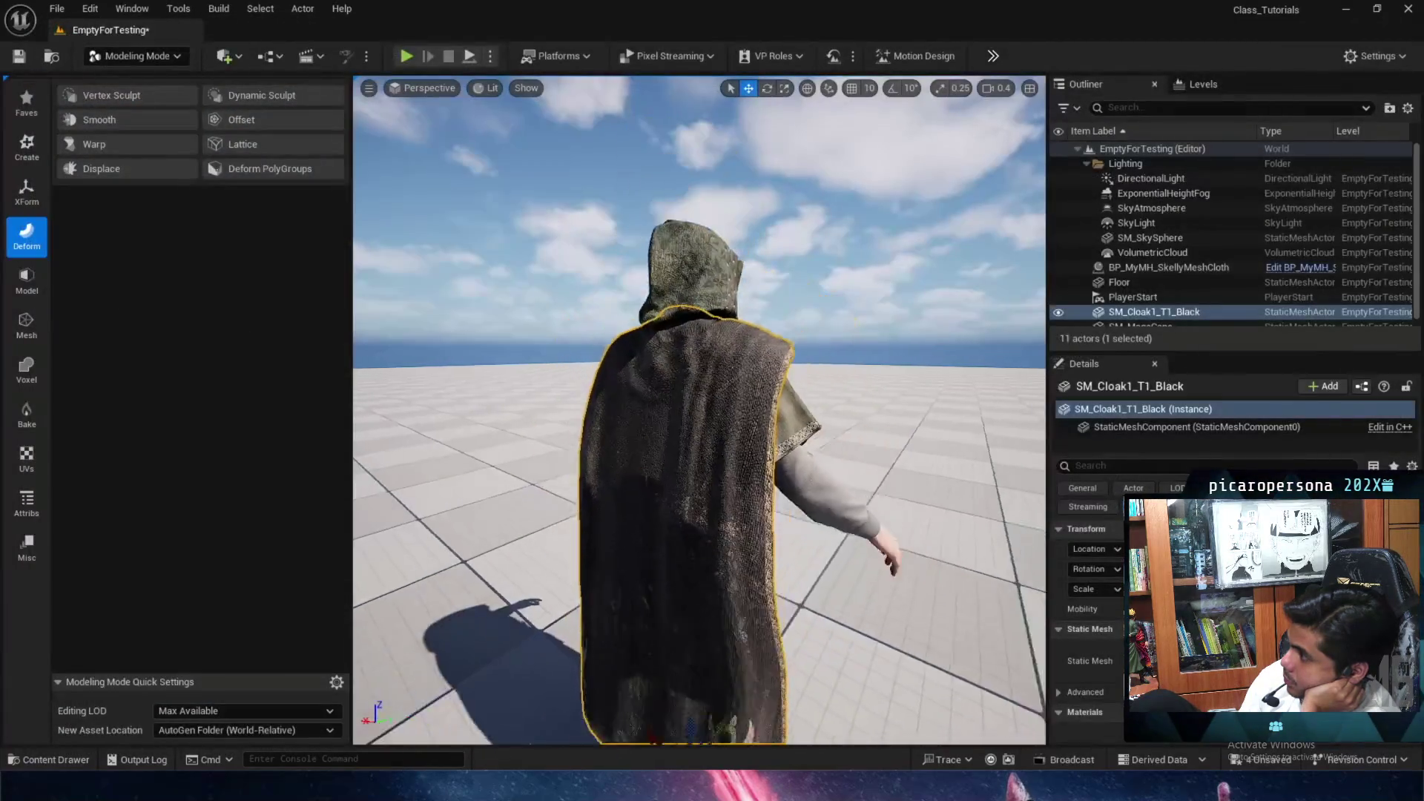
Orbit to the cloaked character's front, then bring up the Content Drawer at the ClothSkeletalSim folder.
{"action": "scroll", "coordinate": [699, 410], "scroll_direction": "down", "scroll_amount": 5}
{"action": "left_click_drag", "start_coordinate": [699, 410], "coordinate": [1009, 410]}
{"action": "mouse_move", "coordinate": [775, 481]}
{"action": "left_mouse_down"}
{"action": "mouse_move", "coordinate": [964, 460]}
{"action": "mouse_move", "coordinate": [775, 405]}
{"action": "mouse_move", "coordinate": [849, 503]}
{"action": "mouse_move", "coordinate": [699, 553]}
{"action": "left_mouse_up"}
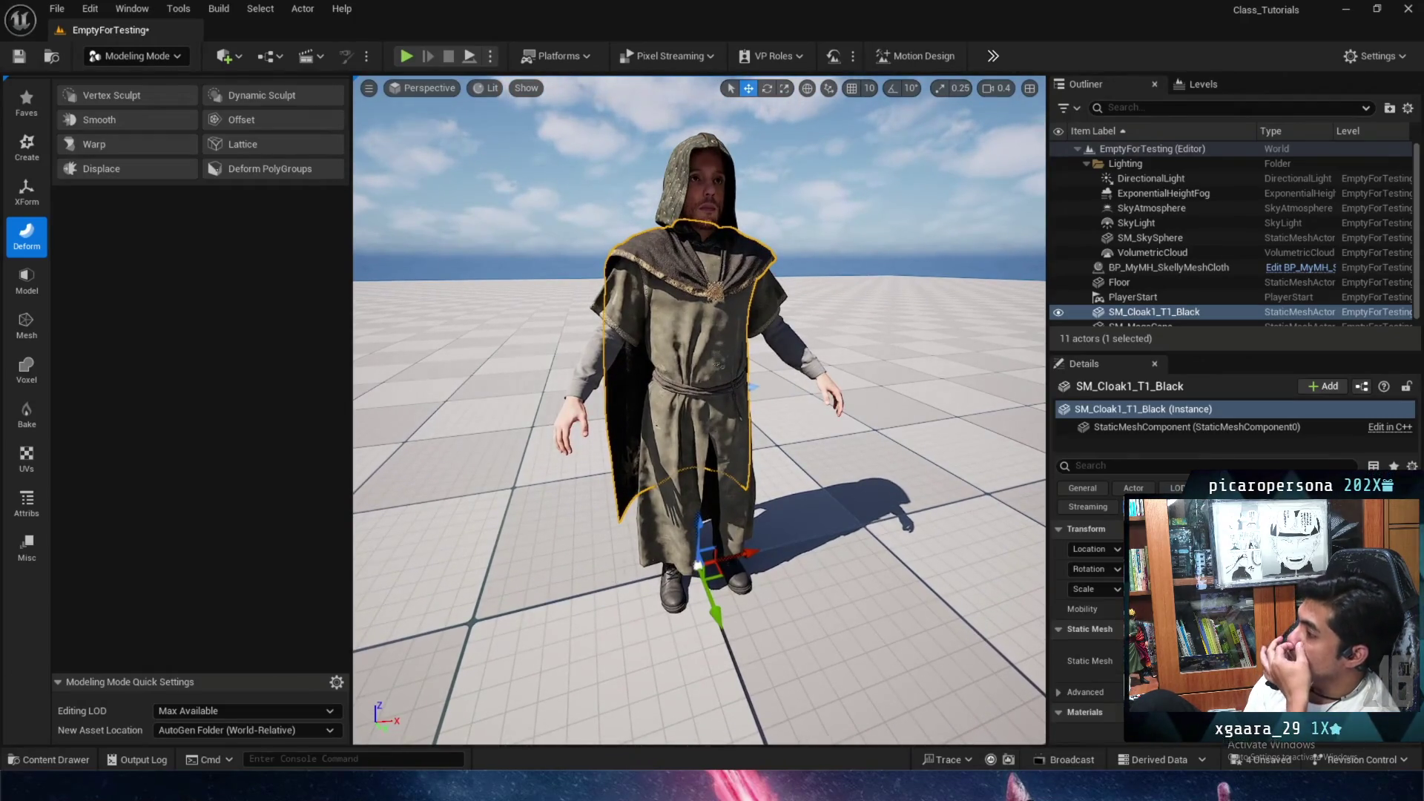
{"action": "key", "text": "ctrl+space"}
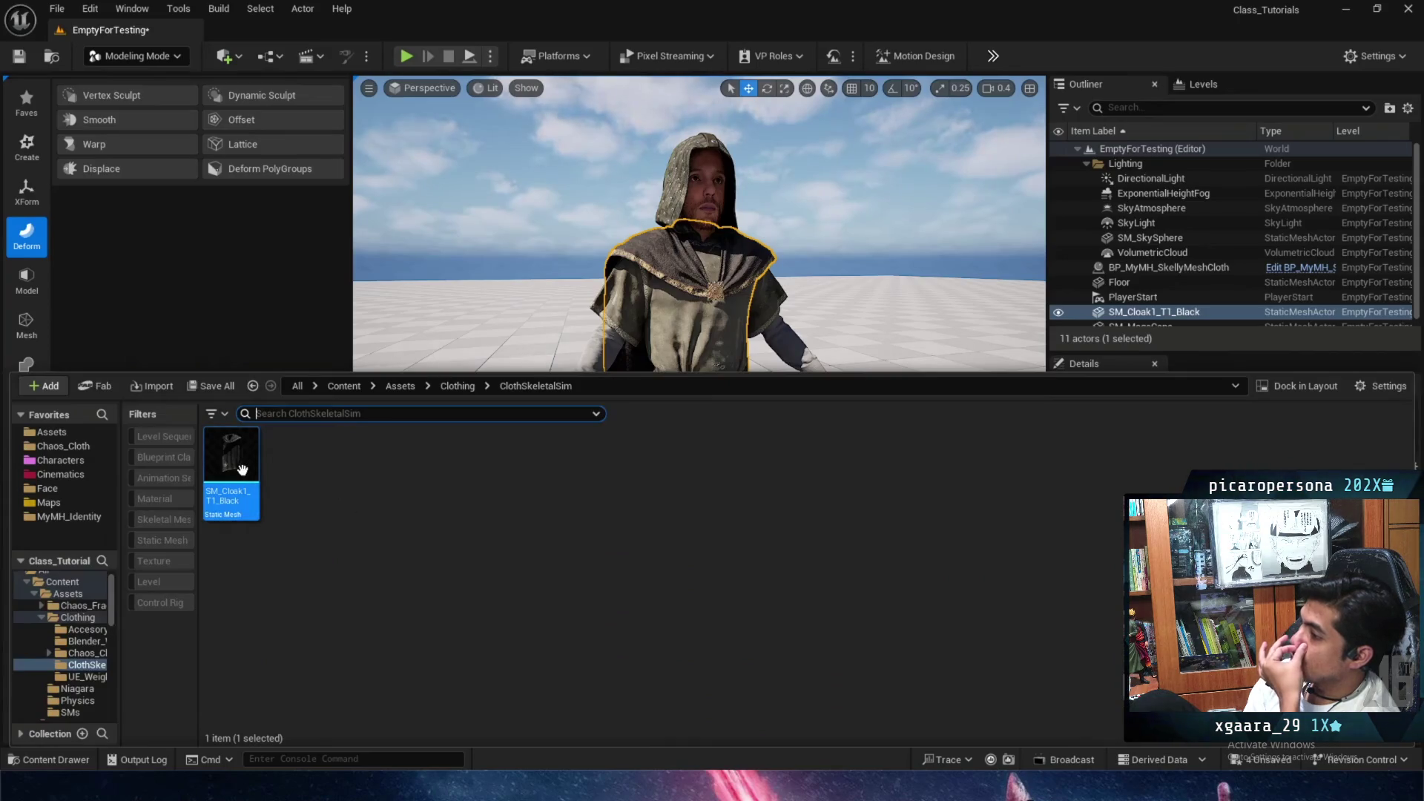
Choose Convert to Skeletal Mesh from the SM_Cloak1_T1_Black asset's context menu.
{"action": "right_click", "coordinate": [243, 470]}
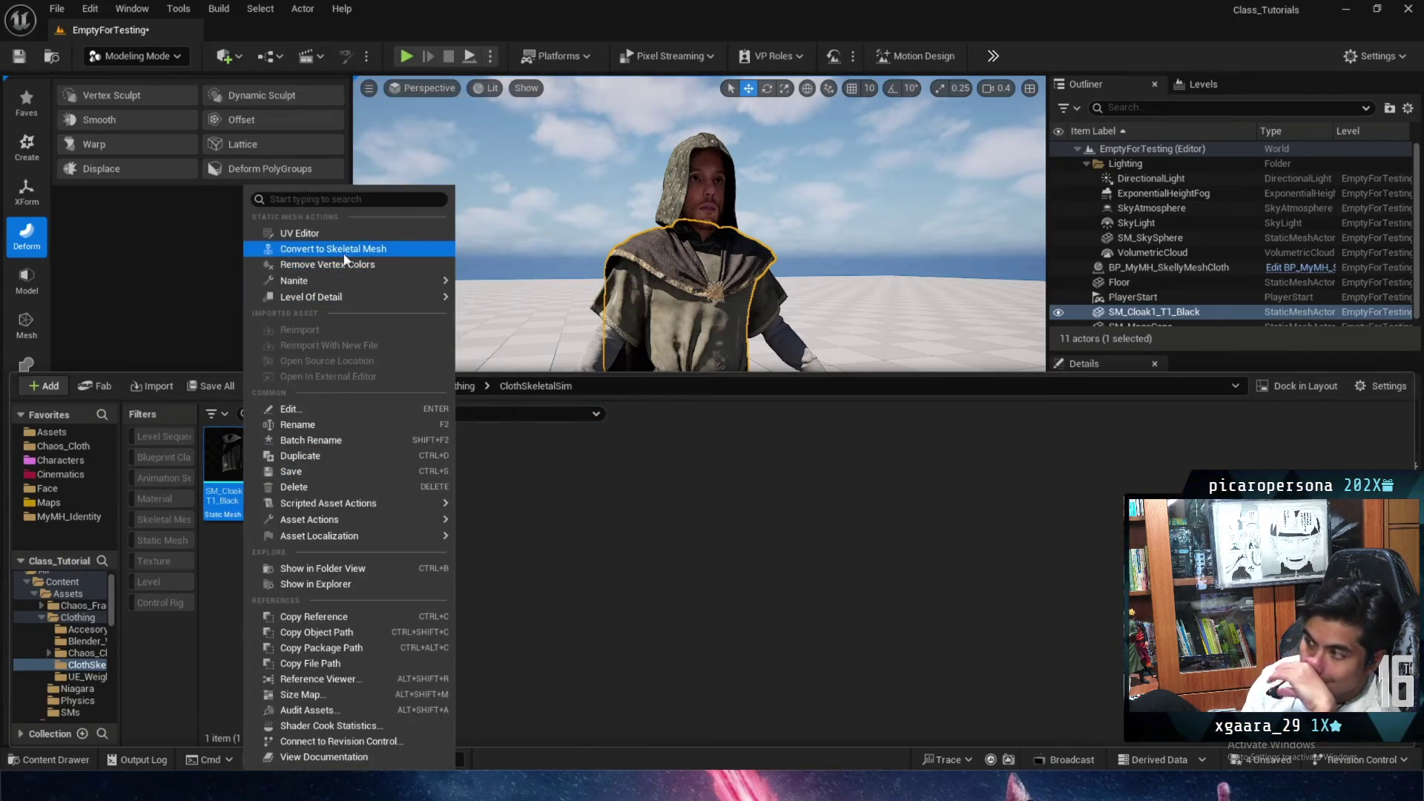
{"action": "left_click", "coordinate": [348, 250]}
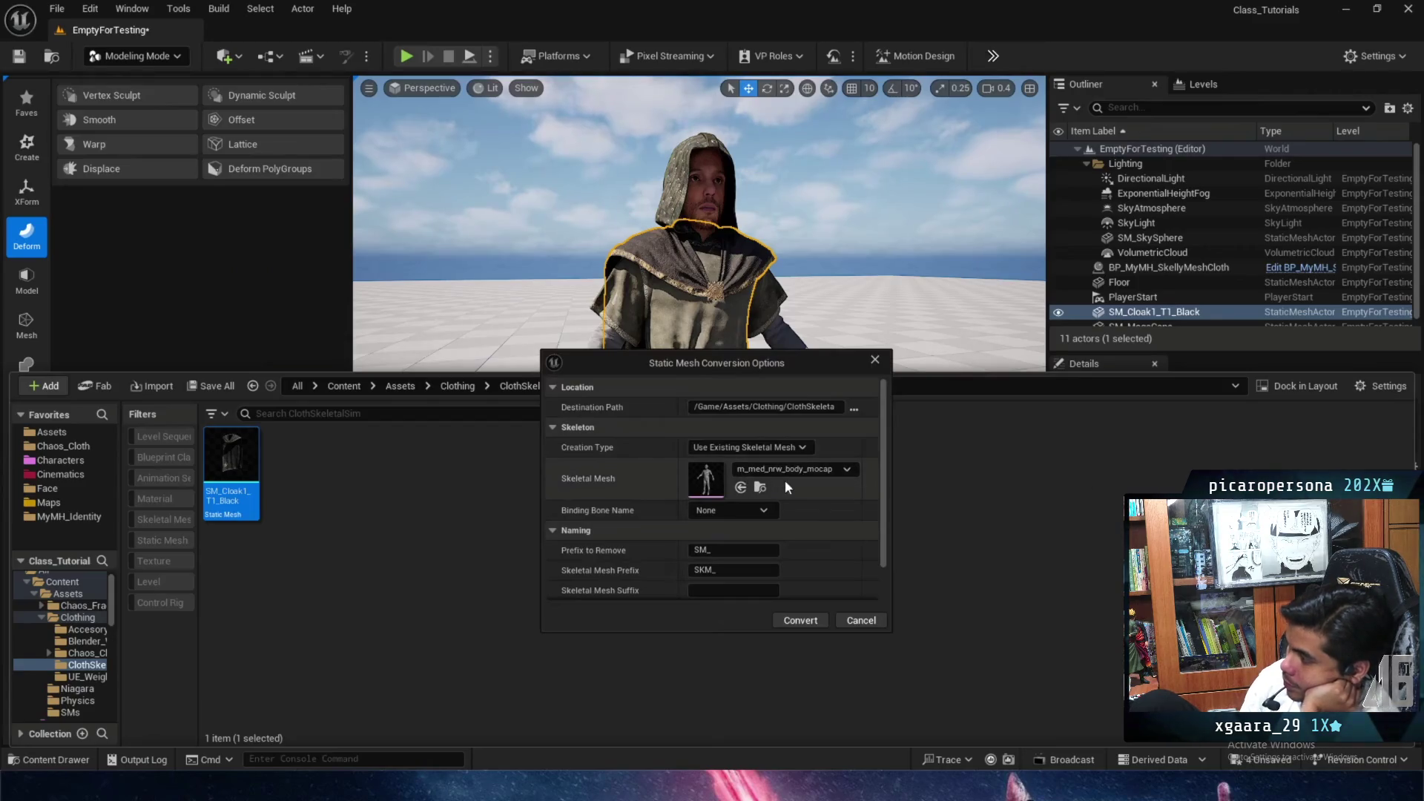
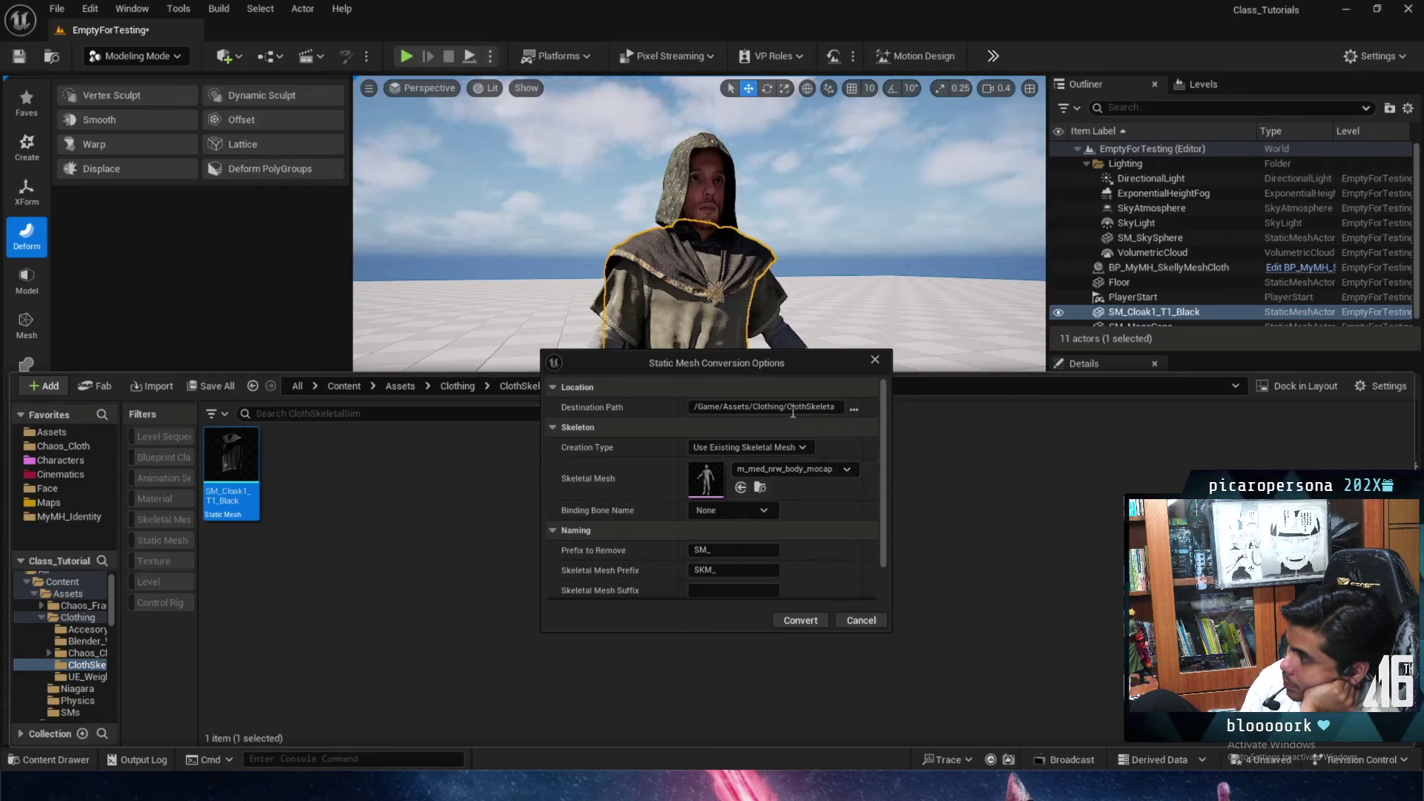
Convert the cloak into the skeletal mesh SKM_Cloak1_T1_Black and open it in the mesh editor.
{"action": "left_click", "coordinate": [804, 623]}
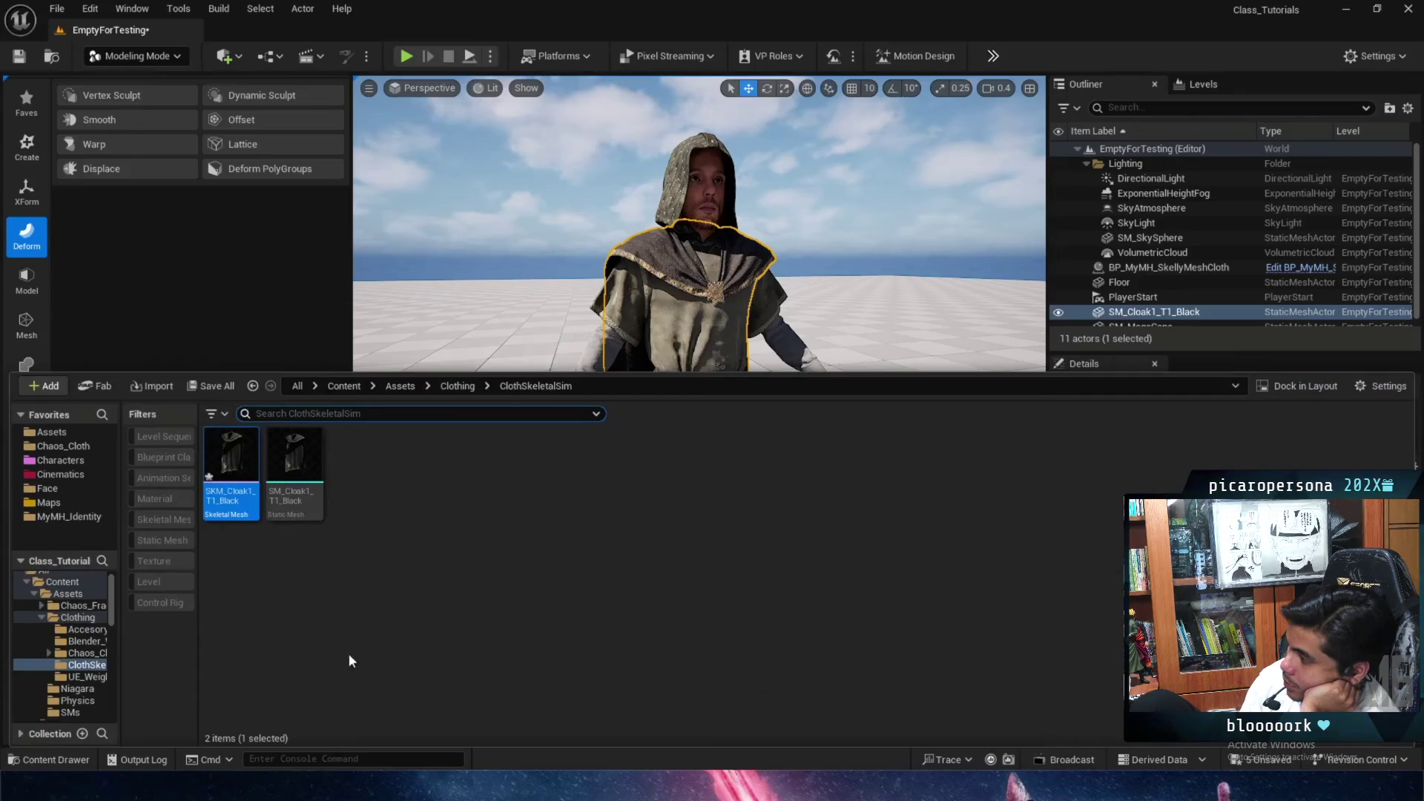
{"action": "mouse_move", "coordinate": [237, 472]}
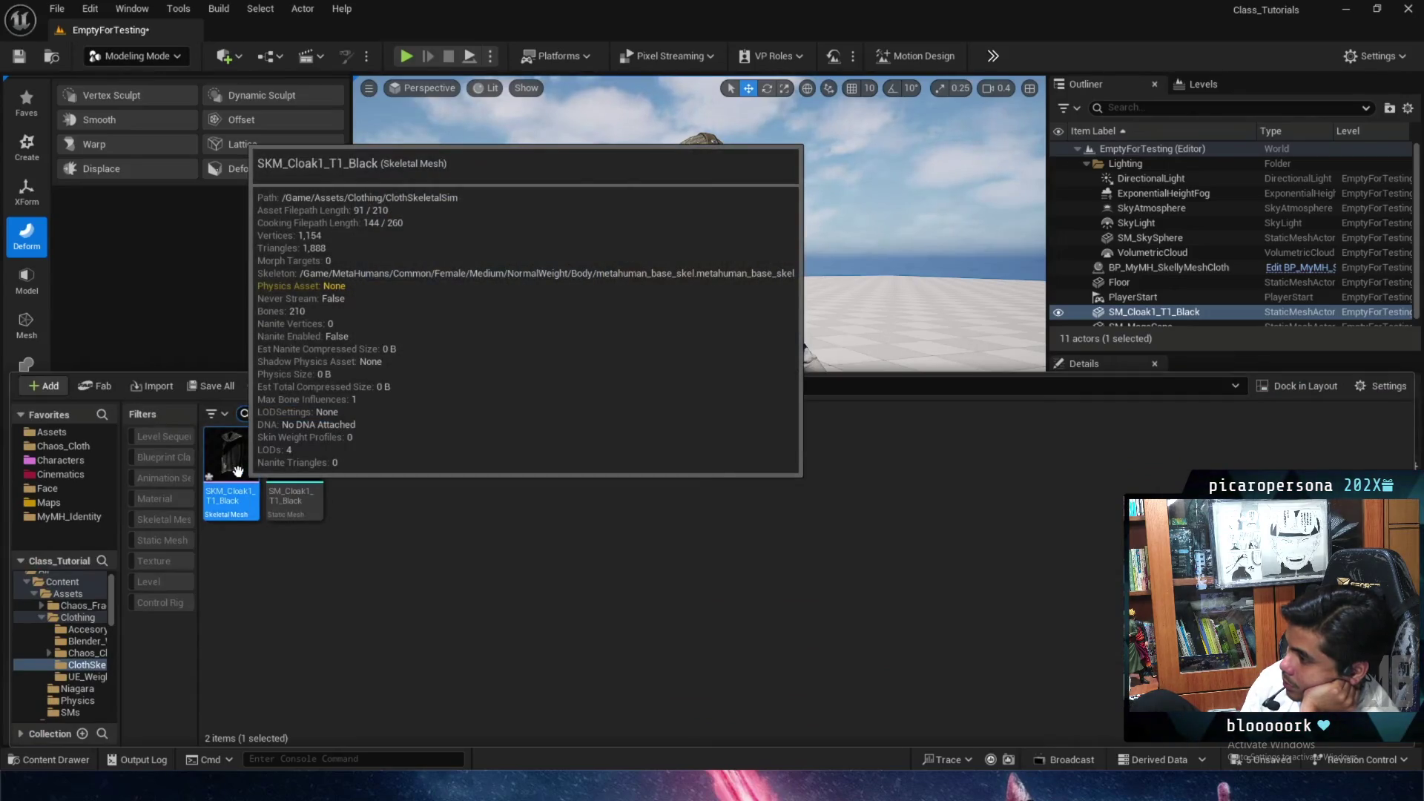
{"action": "double_click", "coordinate": [237, 472]}
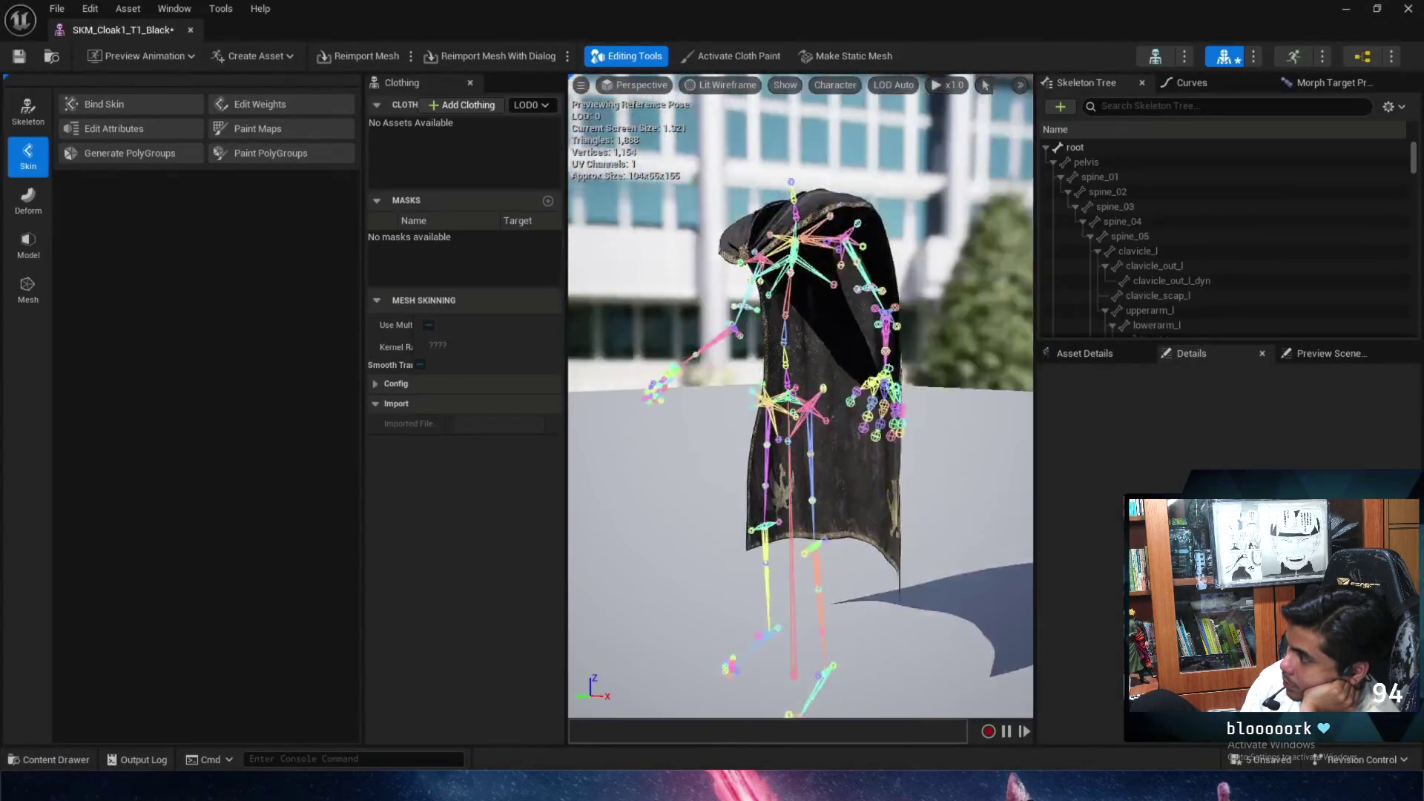
Rotate the upperarm_l bone outward, then start the Skin Weights edit on the cloak.
{"action": "left_click", "coordinate": [838, 281]}
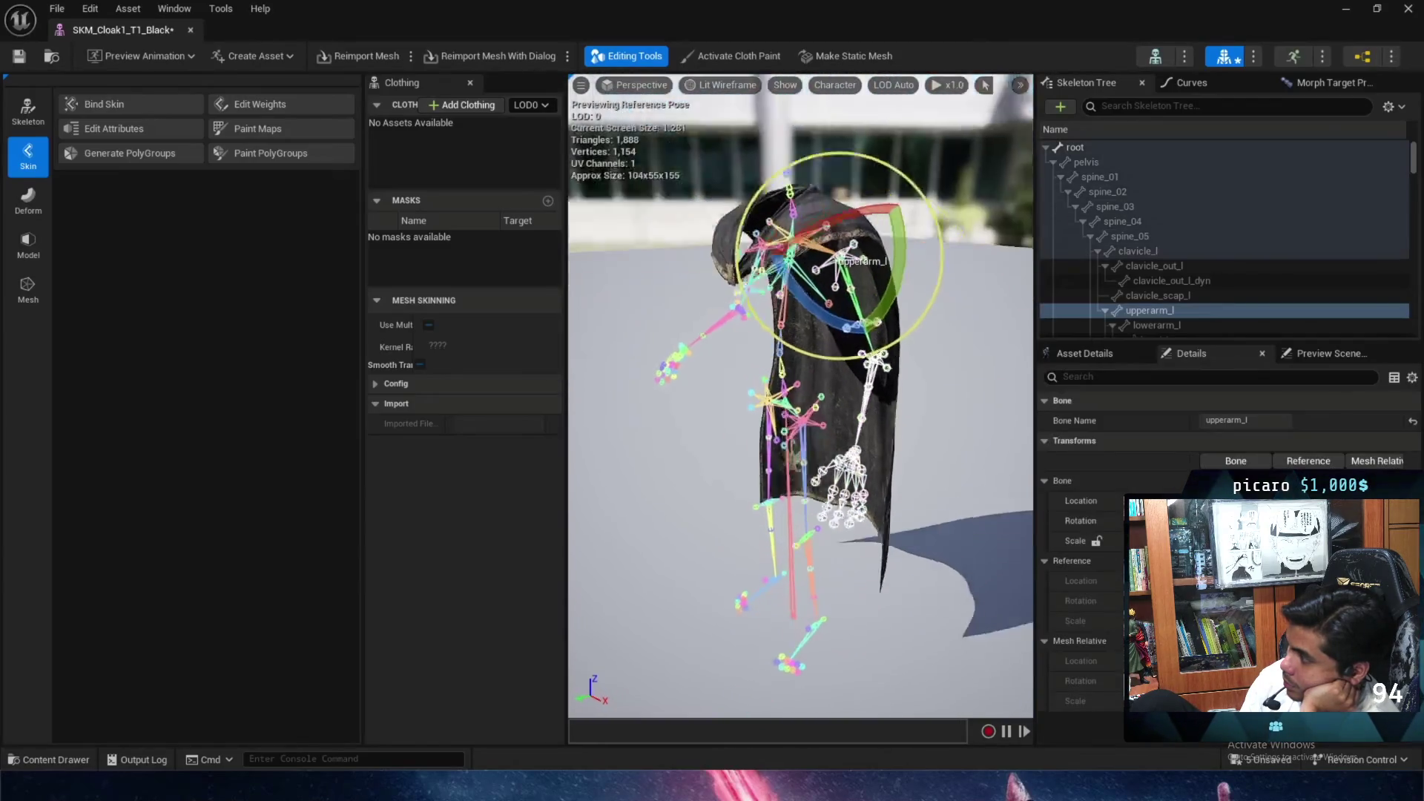
{"action": "mouse_move", "coordinate": [894, 304]}
{"action": "left_mouse_down"}
{"action": "mouse_move", "coordinate": [890, 337]}
{"action": "mouse_move", "coordinate": [1031, 493]}
{"action": "mouse_move", "coordinate": [940, 521]}
{"action": "left_mouse_up"}
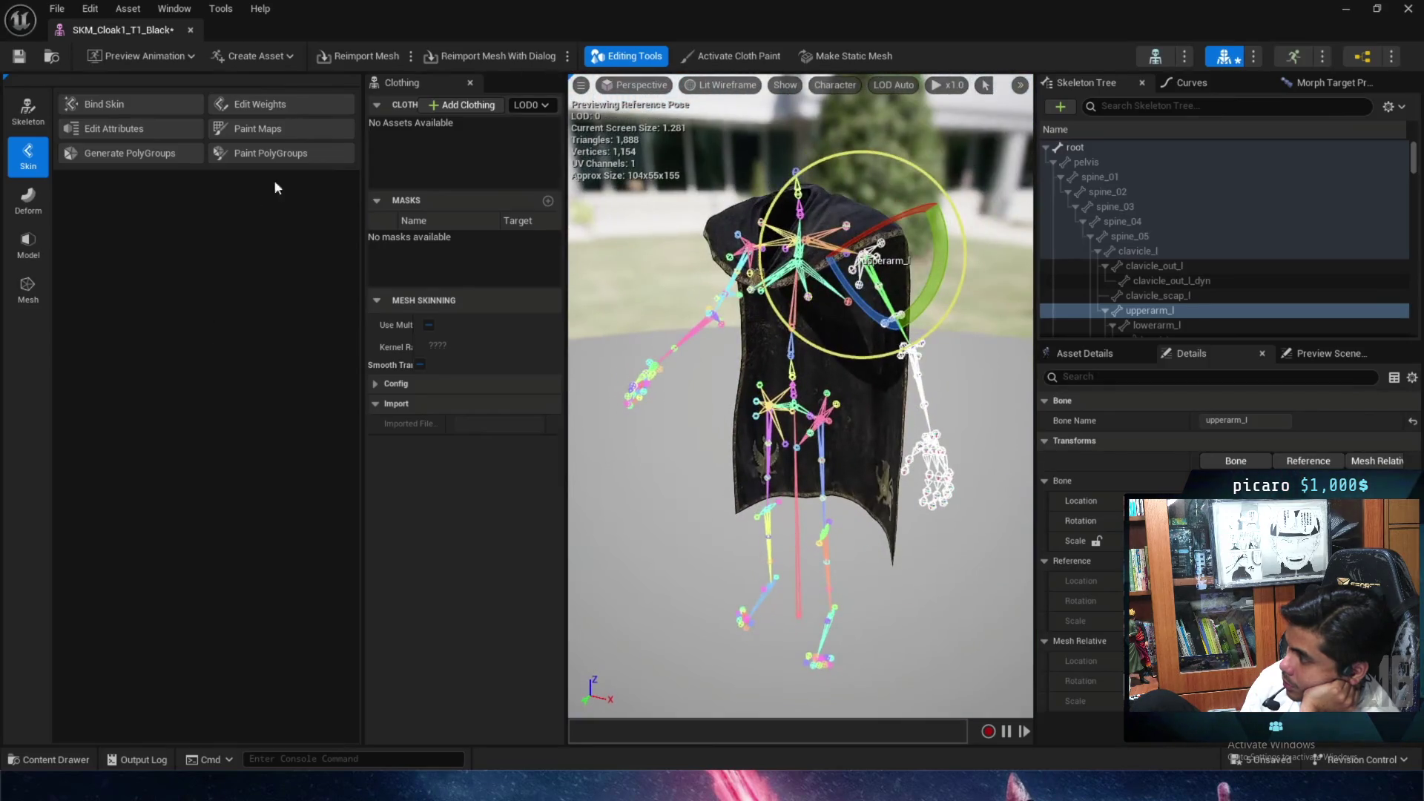
{"action": "left_click", "coordinate": [291, 108]}
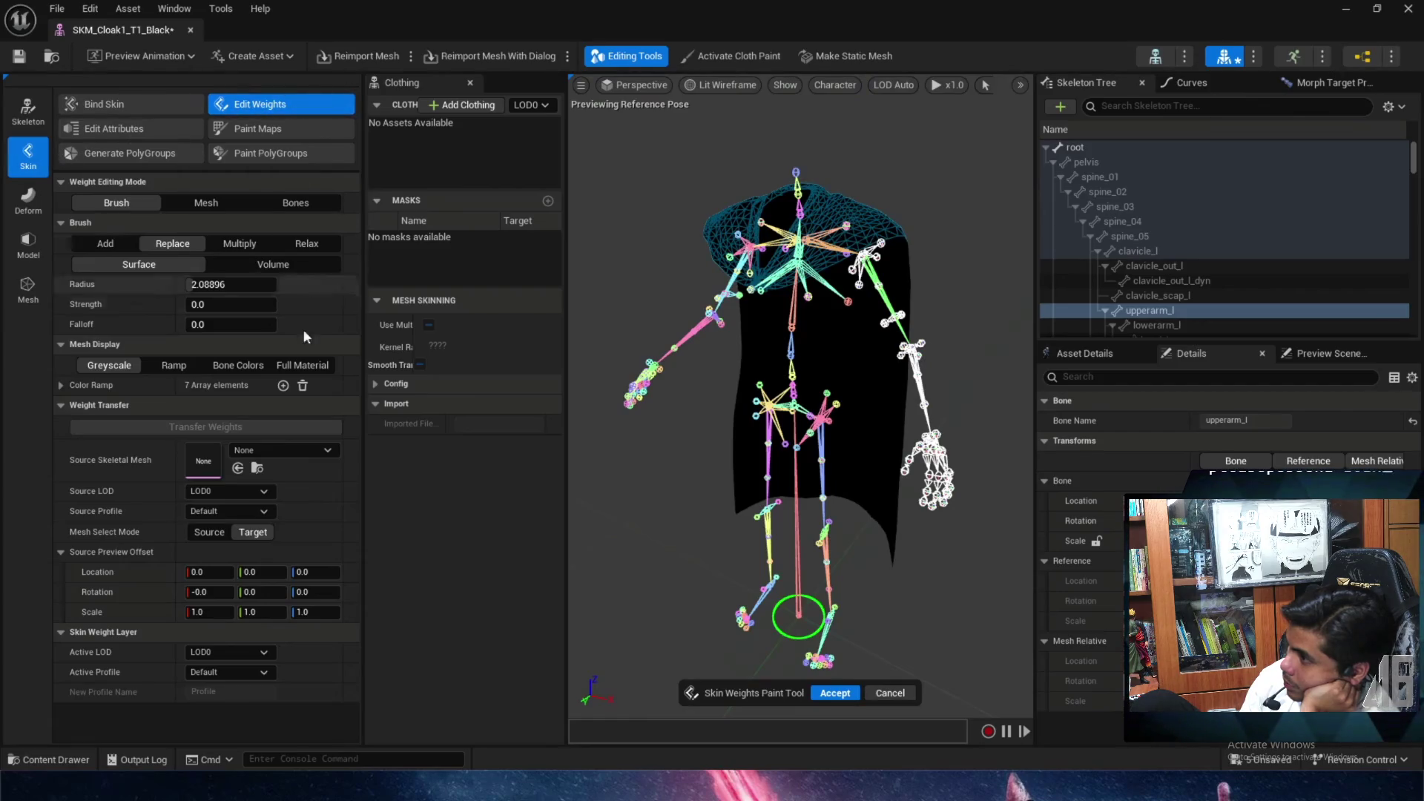
Set m_med_nrw_body_mocap as Source Skeletal Mesh and accept the skin weight edit.
{"action": "left_click", "coordinate": [298, 445]}
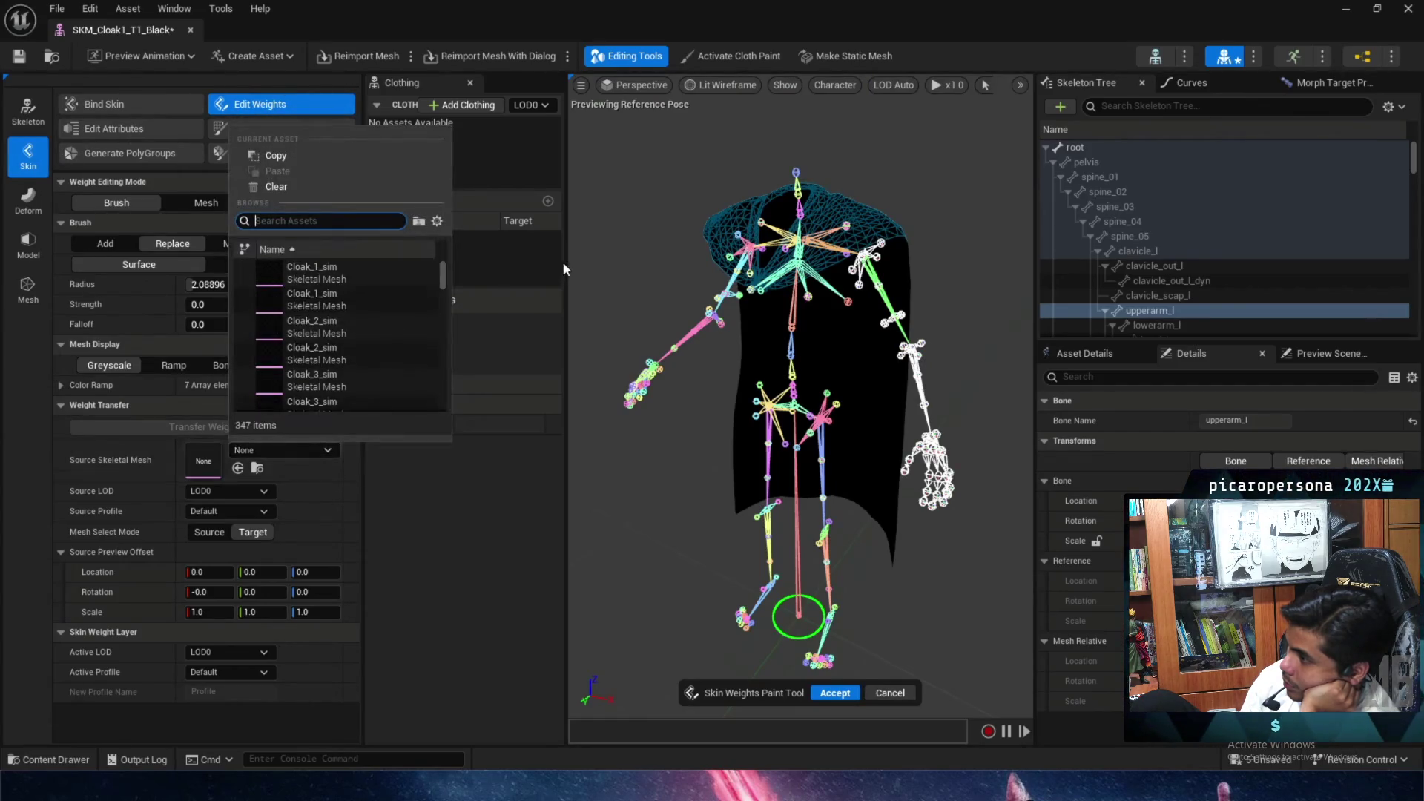
{"action": "type", "text": "m_med_n"}
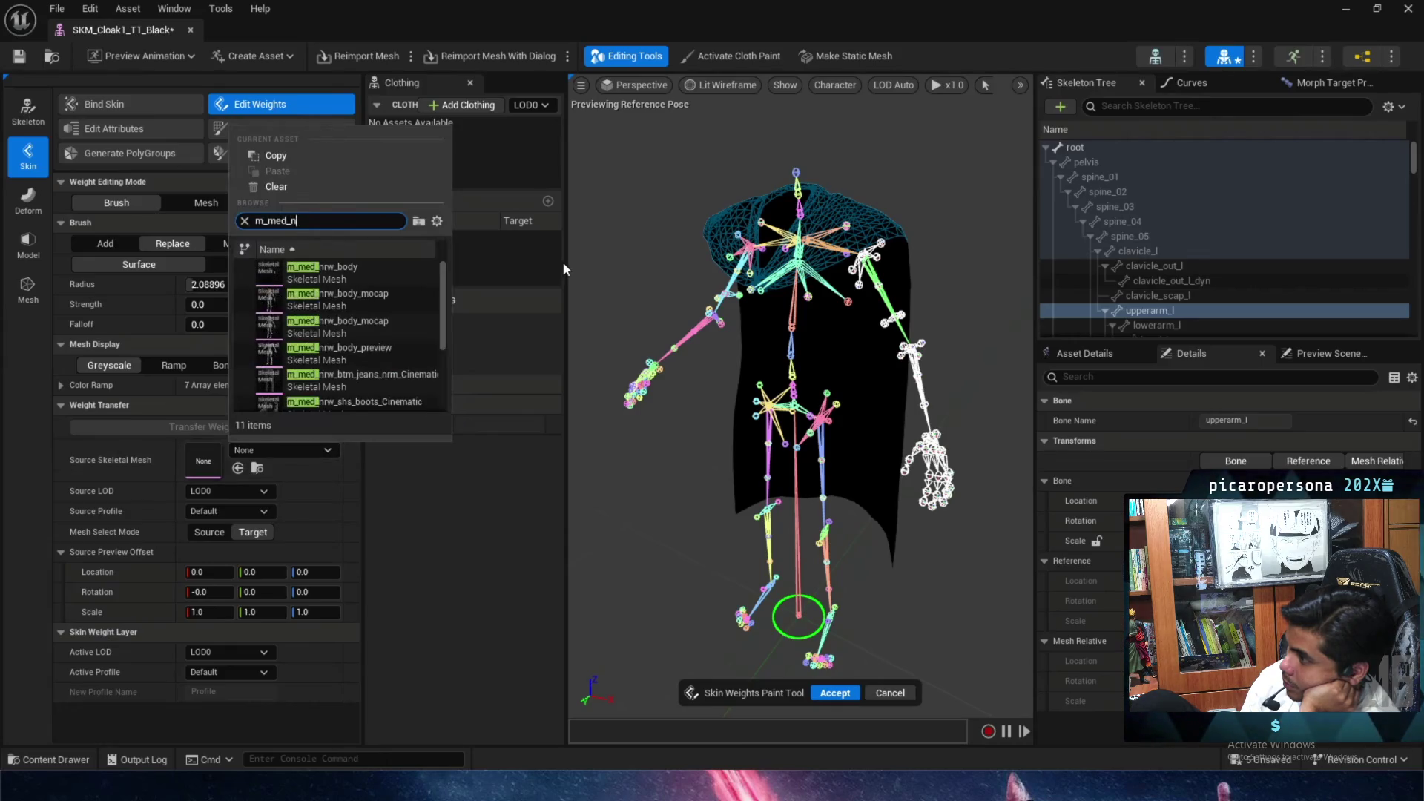
{"action": "mouse_move", "coordinate": [354, 296]}
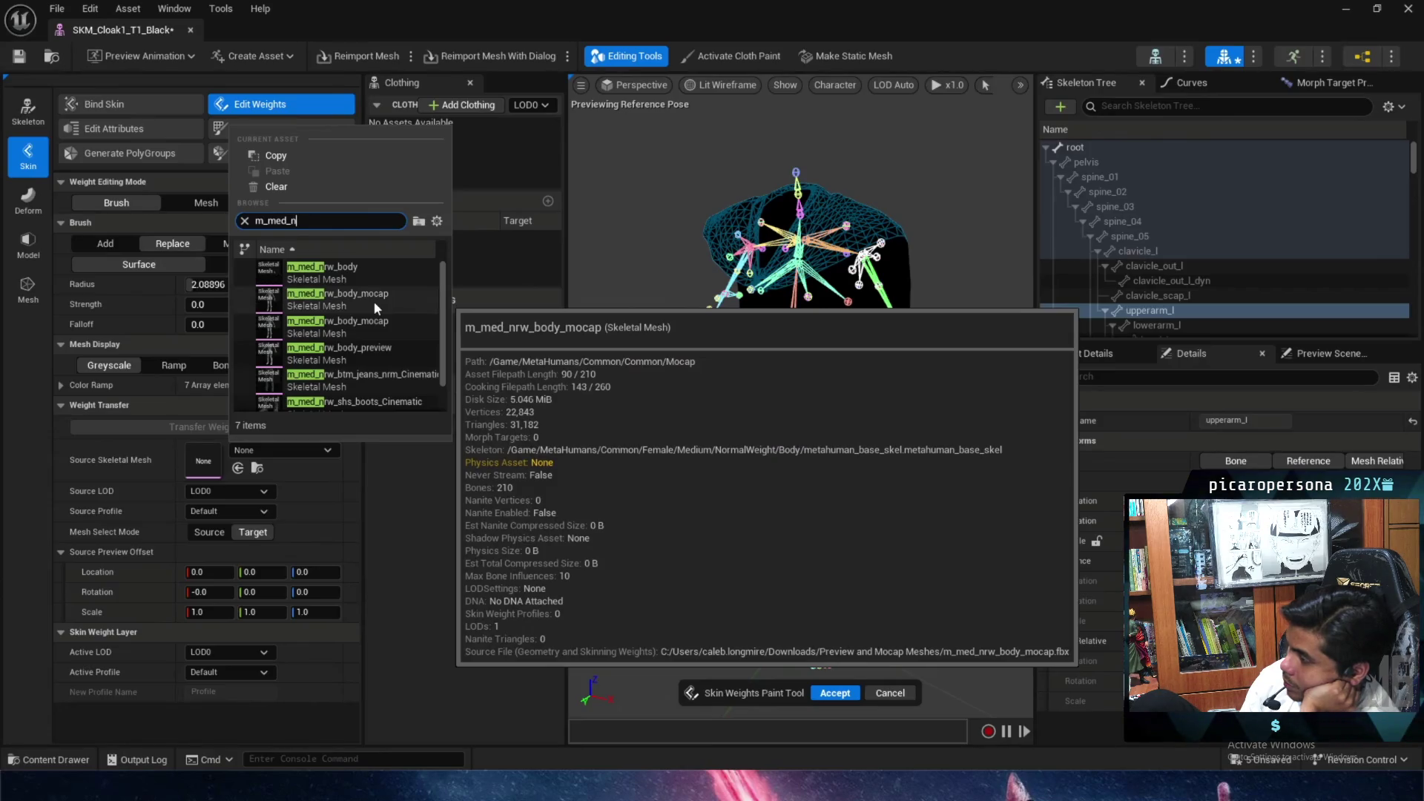
{"action": "left_click", "coordinate": [372, 300]}
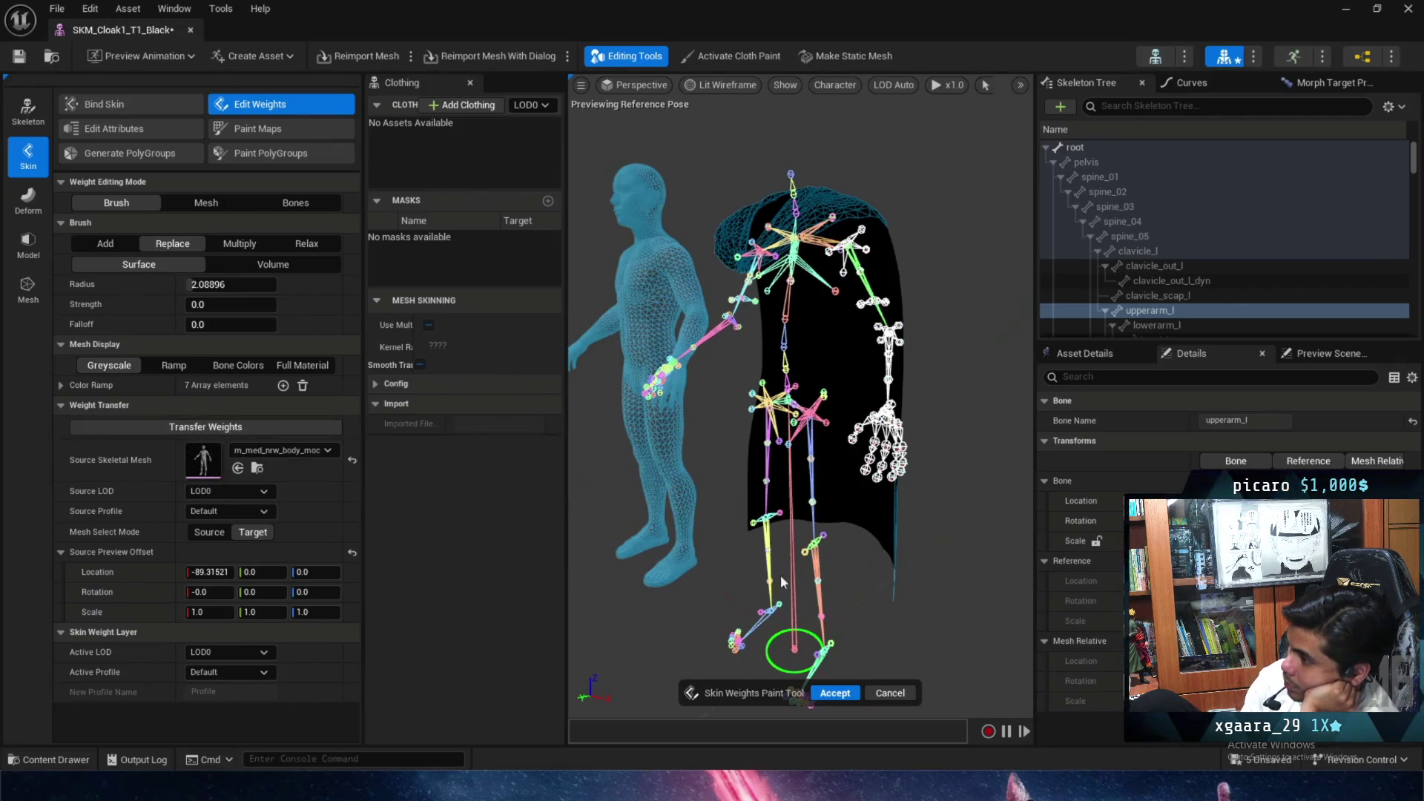
{"action": "left_click", "coordinate": [835, 693]}
Rotate upperarm_l to test the new weights and orbit around the cloak.
{"action": "left_click_drag", "start_coordinate": [884, 313], "coordinate": [905, 339]}
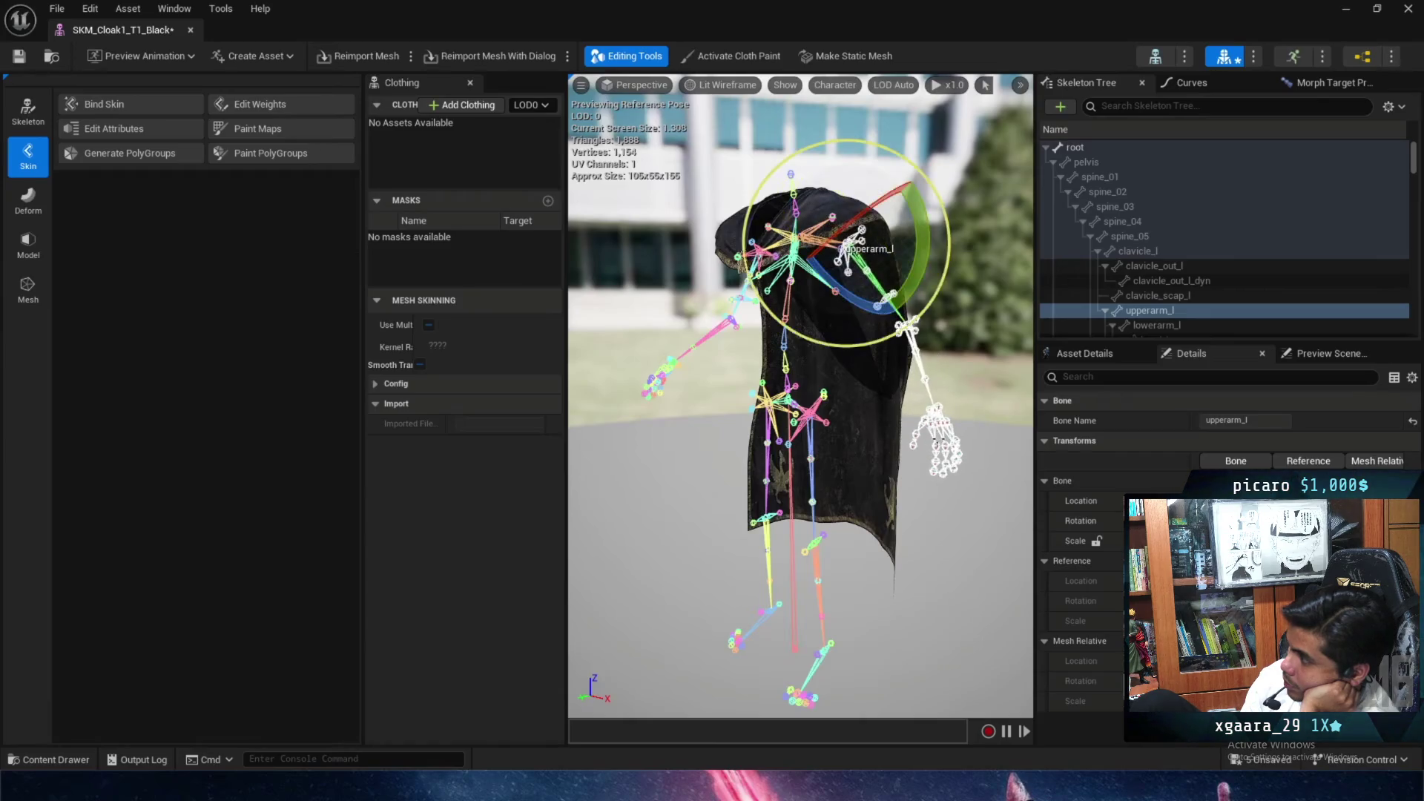
{"action": "mouse_move", "coordinate": [953, 518]}
{"action": "left_mouse_down"}
{"action": "mouse_move", "coordinate": [875, 519]}
{"action": "mouse_move", "coordinate": [954, 518]}
{"action": "left_mouse_up"}
{"action": "left_click", "coordinate": [843, 460]}
{"action": "mouse_move", "coordinate": [843, 460]}
{"action": "left_mouse_down"}
{"action": "mouse_move", "coordinate": [684, 485]}
{"action": "mouse_move", "coordinate": [690, 519]}
{"action": "mouse_move", "coordinate": [694, 486]}
{"action": "left_mouse_up"}
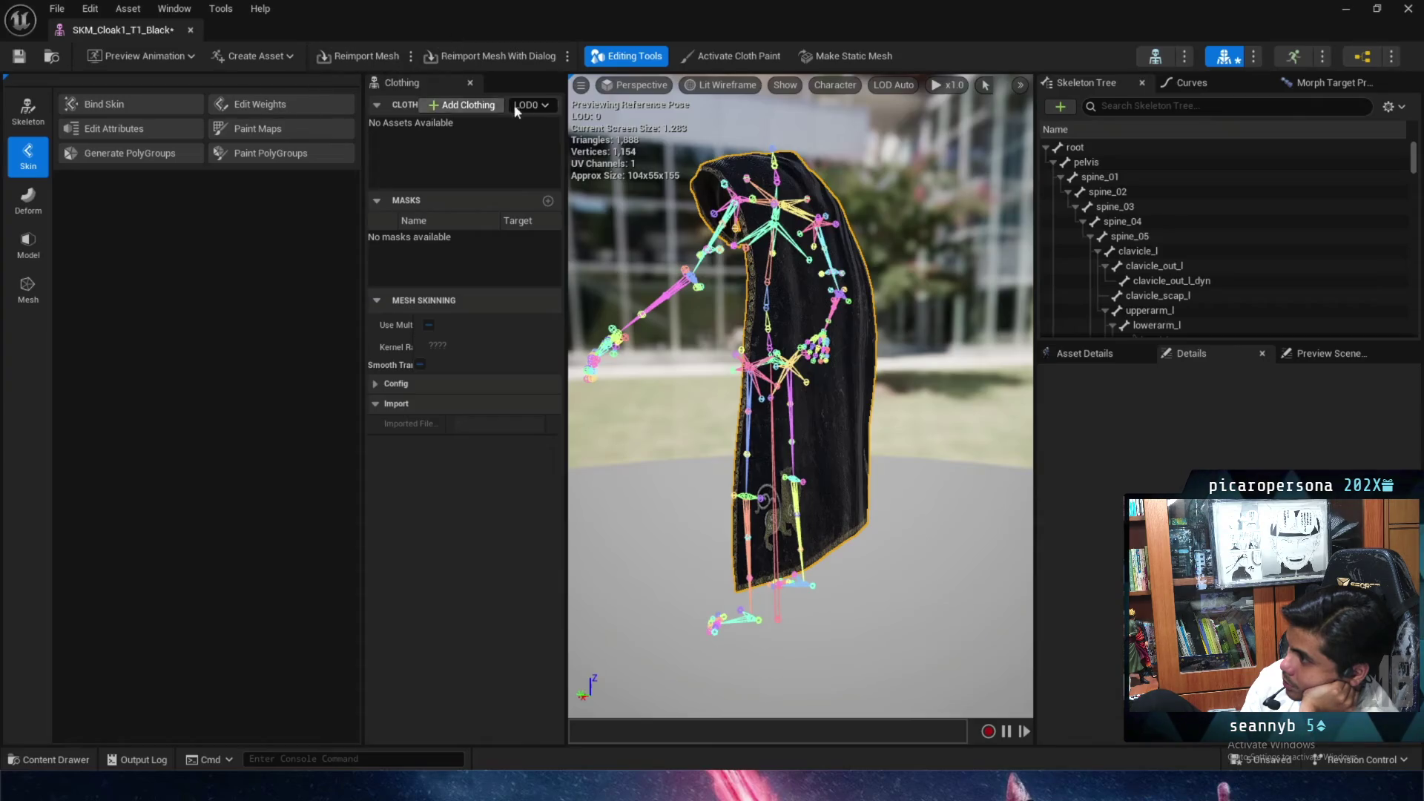
Start Create Clothing Data from Section on the cloak, initially choosing m_med_nrw_body_PhysicsForCloth.
{"action": "left_click", "coordinate": [166, 10]}
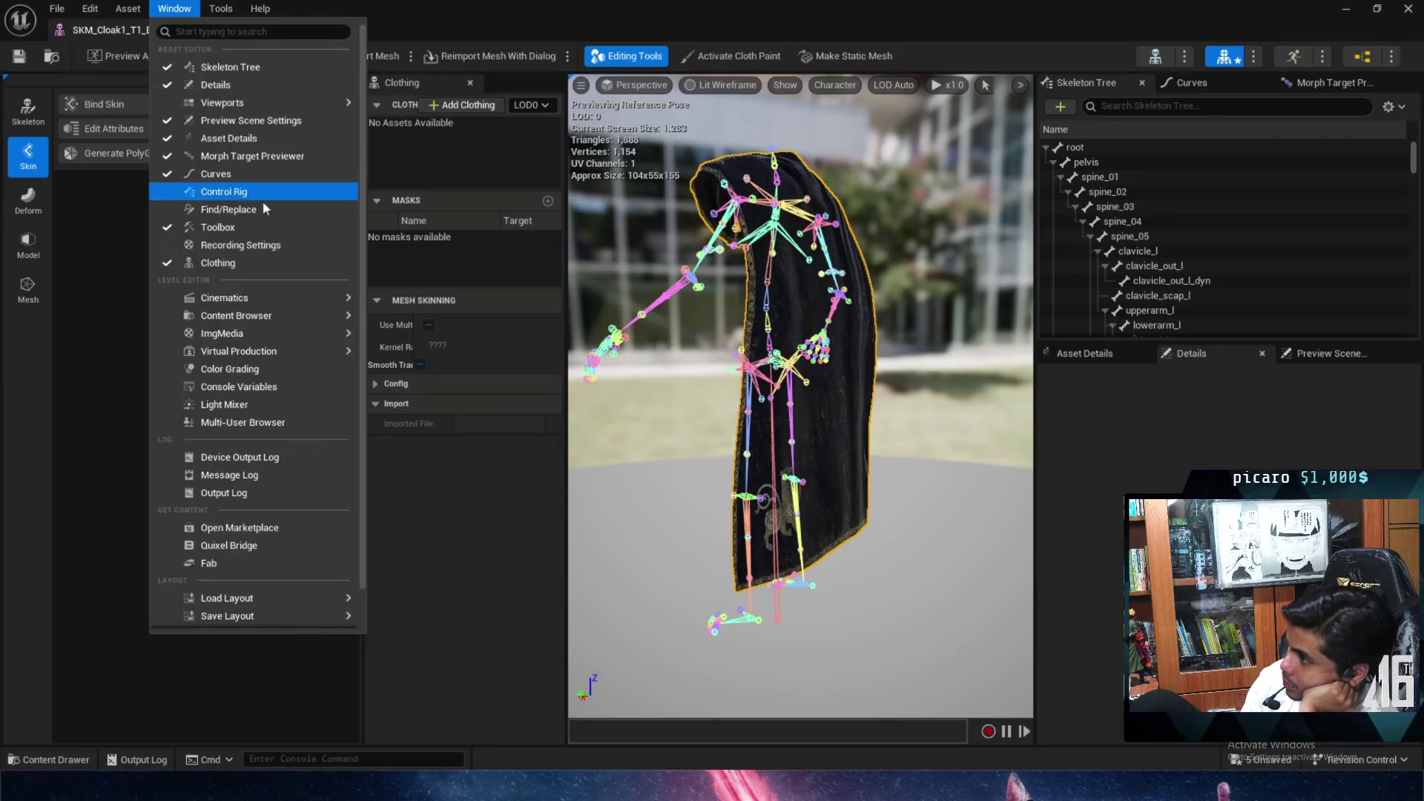
{"action": "left_click", "coordinate": [245, 262]}
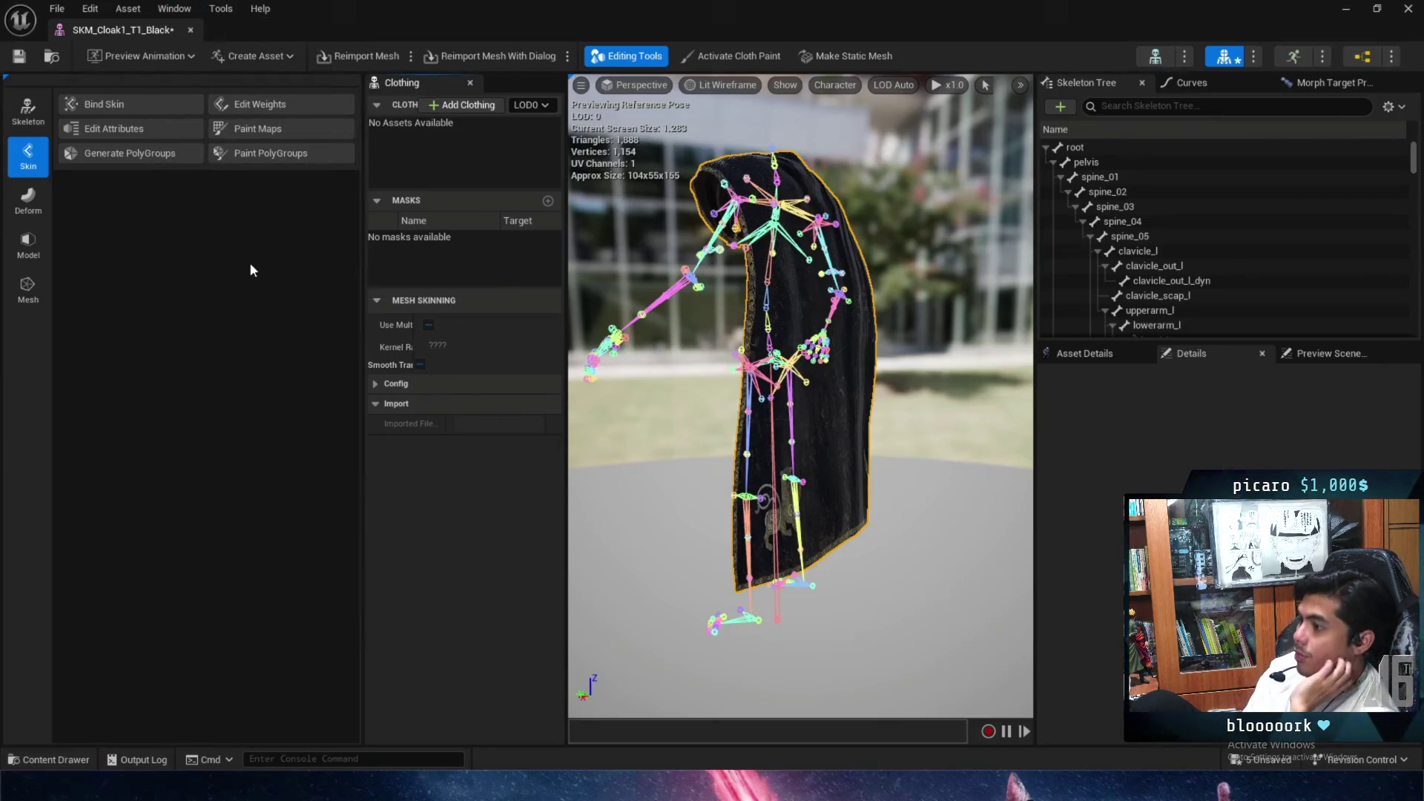
{"action": "right_click", "coordinate": [850, 422]}
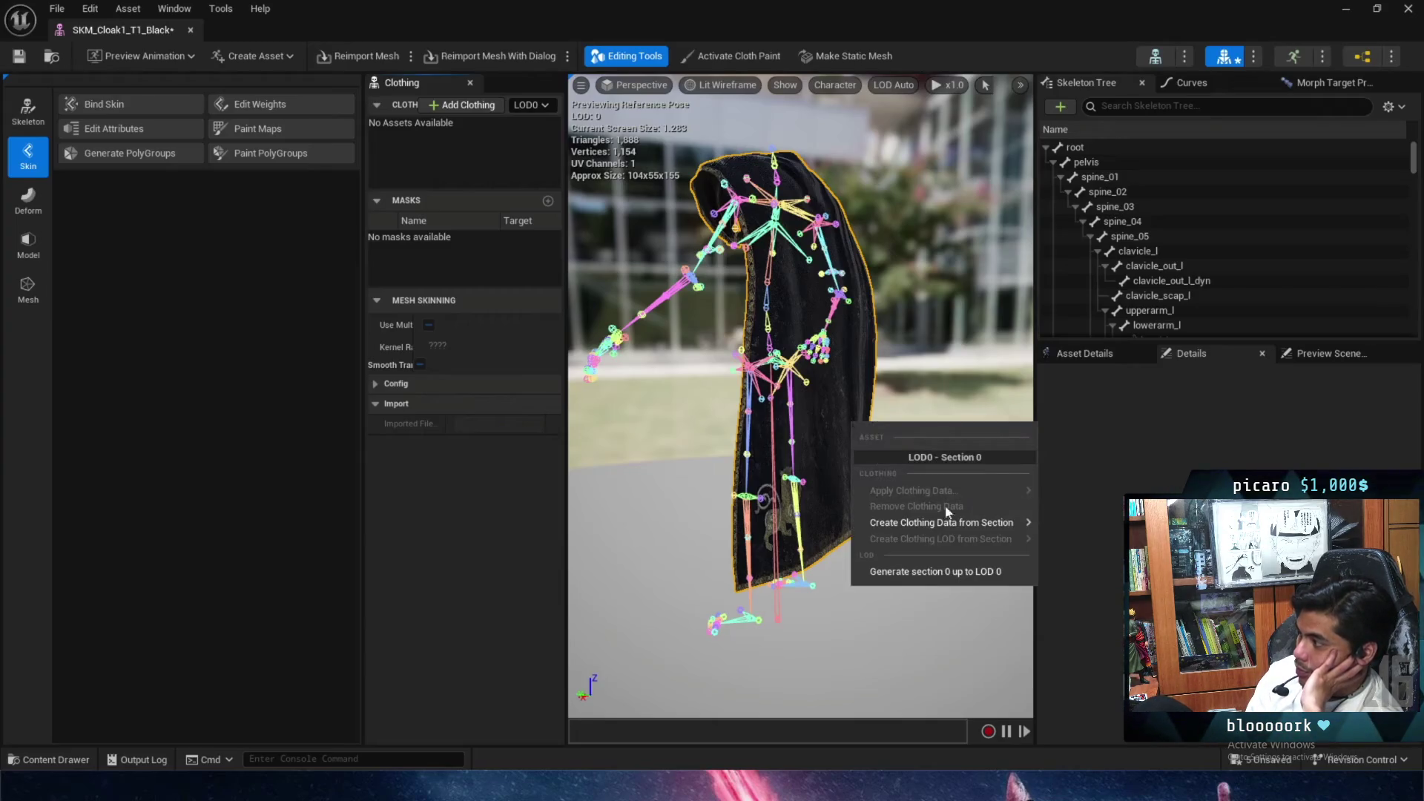
{"action": "mouse_move", "coordinate": [986, 522]}
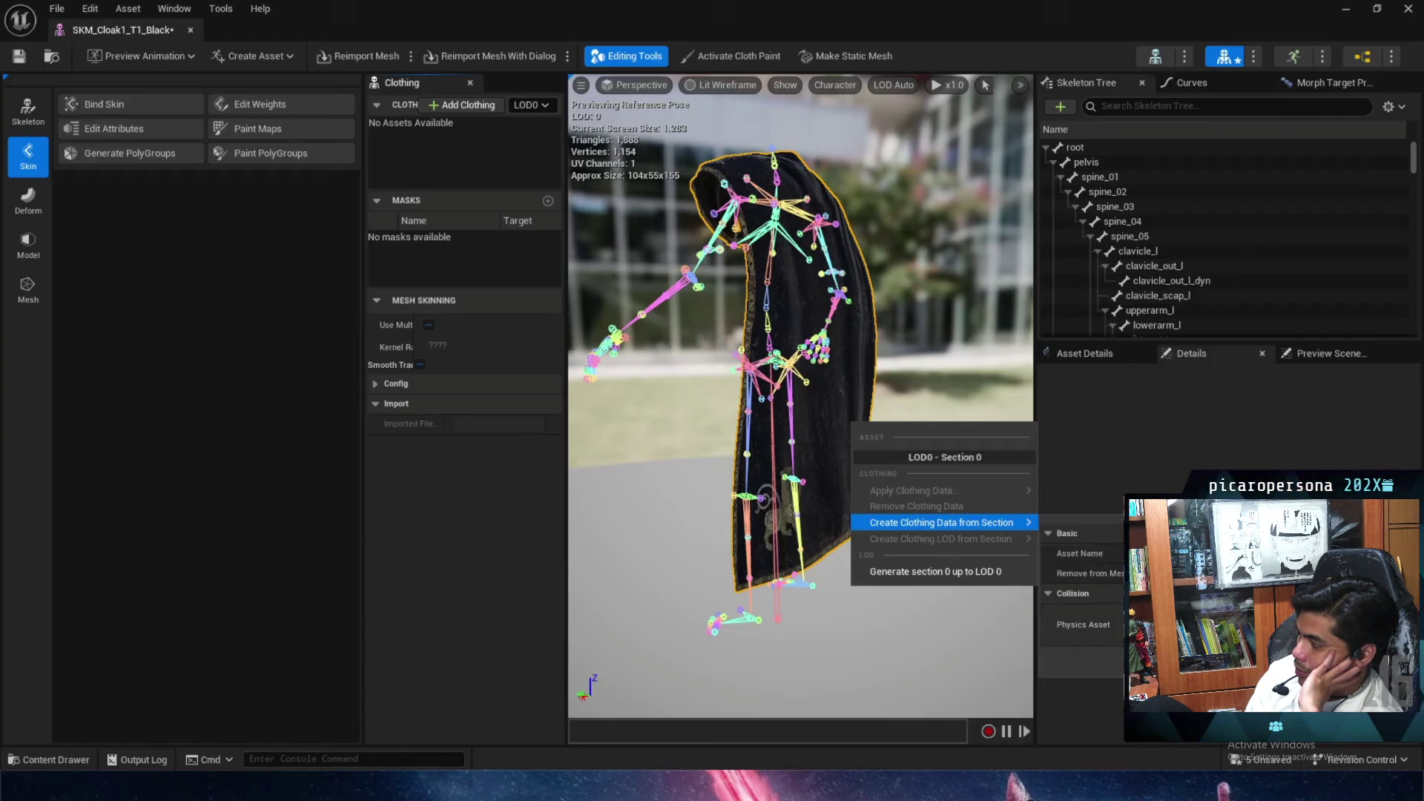
{"action": "left_click", "coordinate": [1186, 624]}
{"action": "type", "text": "cloth"}
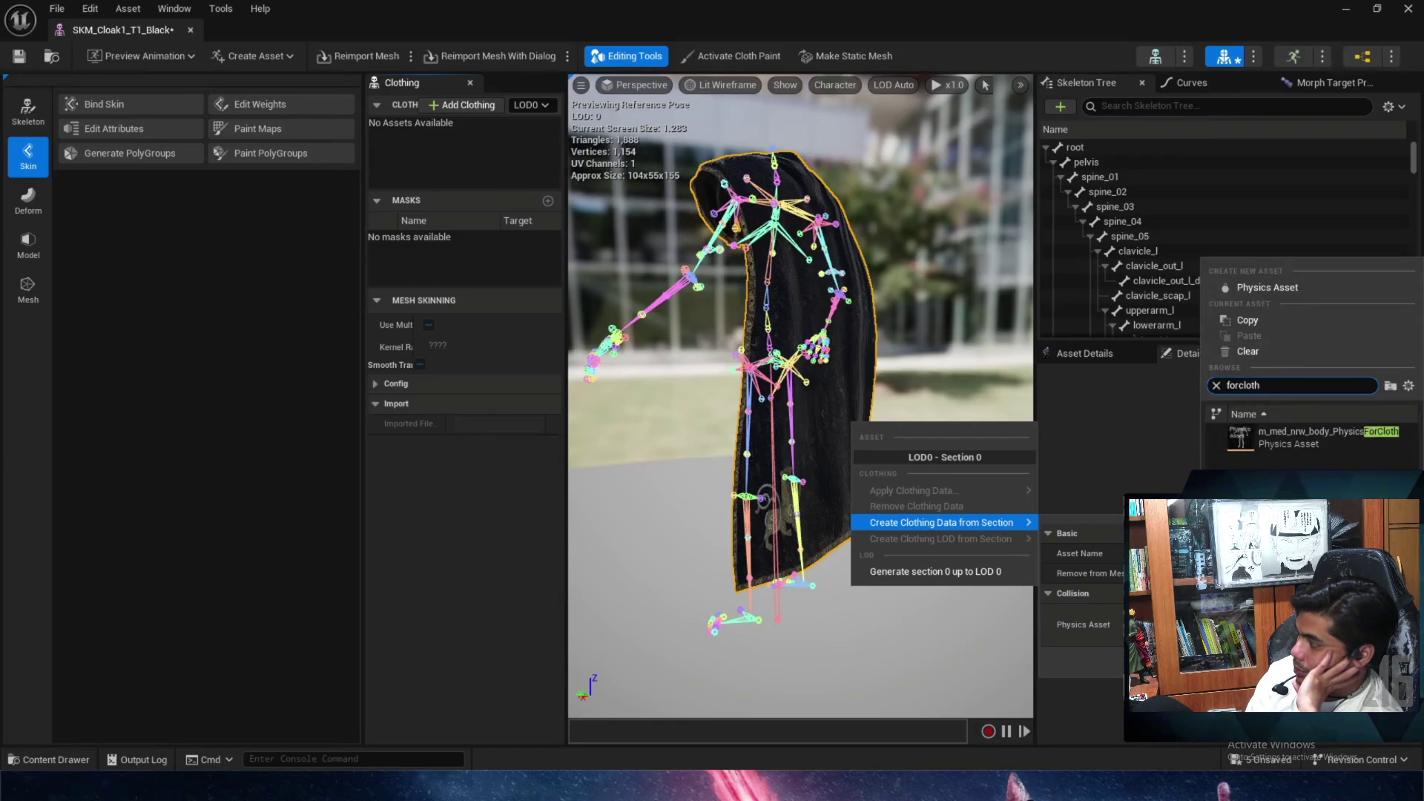
{"action": "left_click", "coordinate": [1290, 440]}
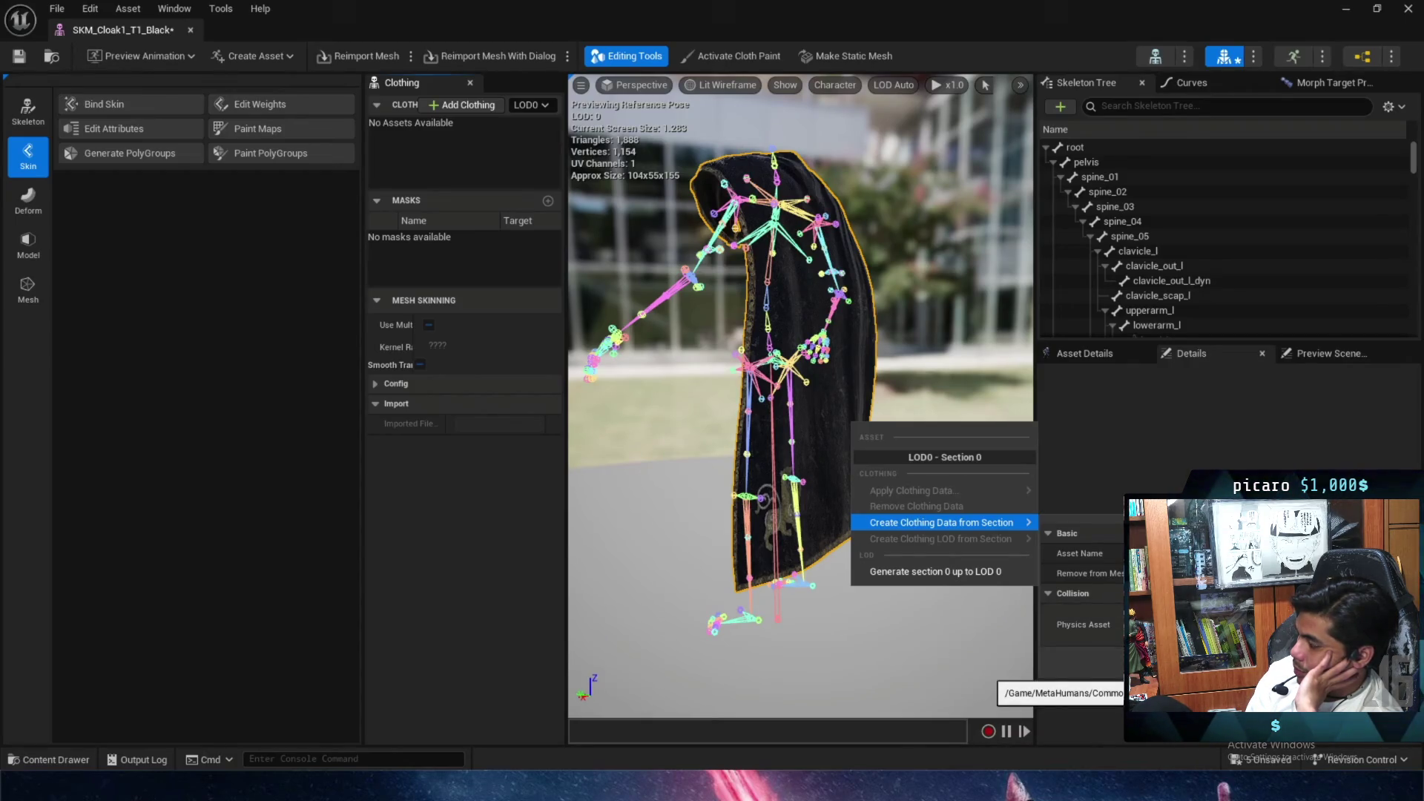
Switch the physics asset to m_med_nrw_body_Physics and create the clothing data.
{"action": "left_click", "coordinate": [1261, 624]}
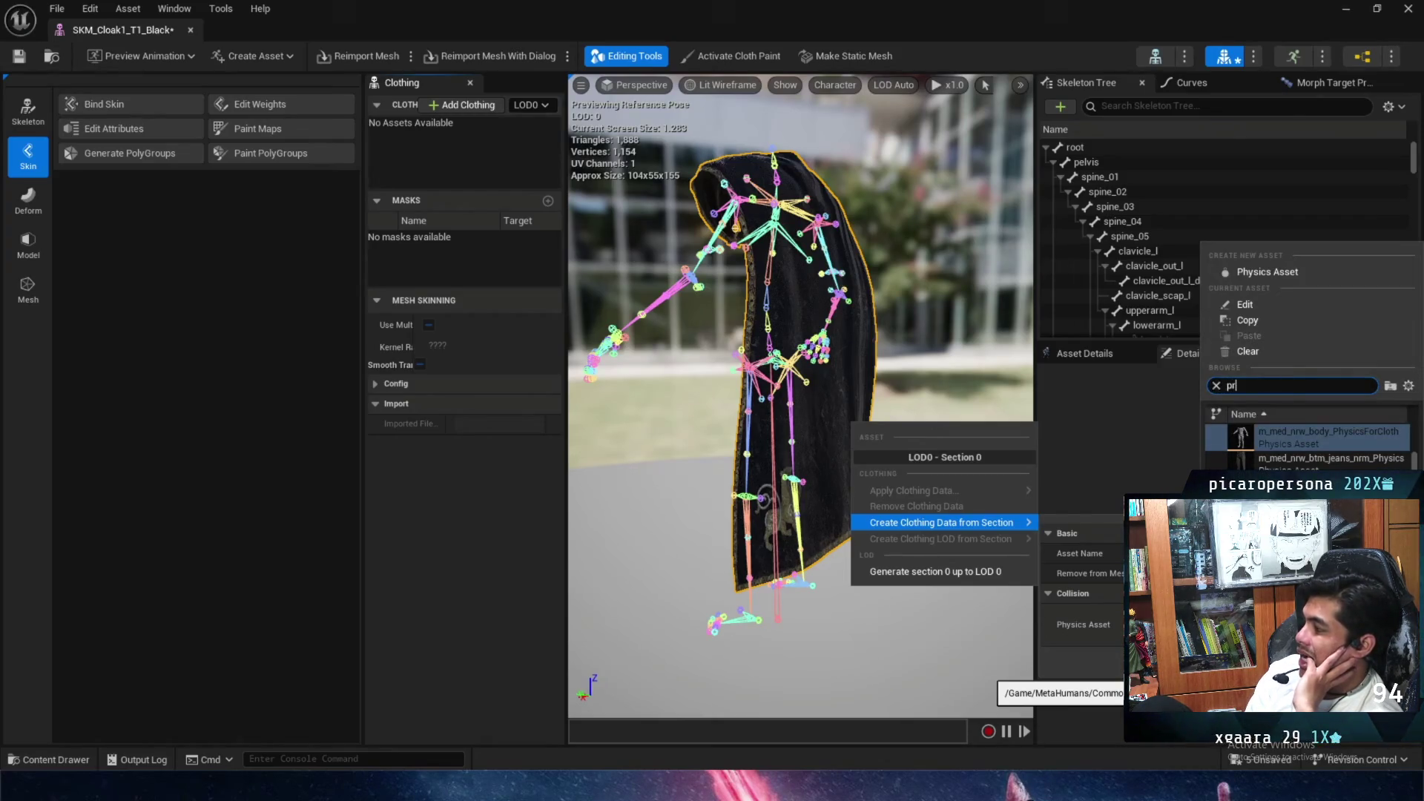
{"action": "type", "text": "previ"}
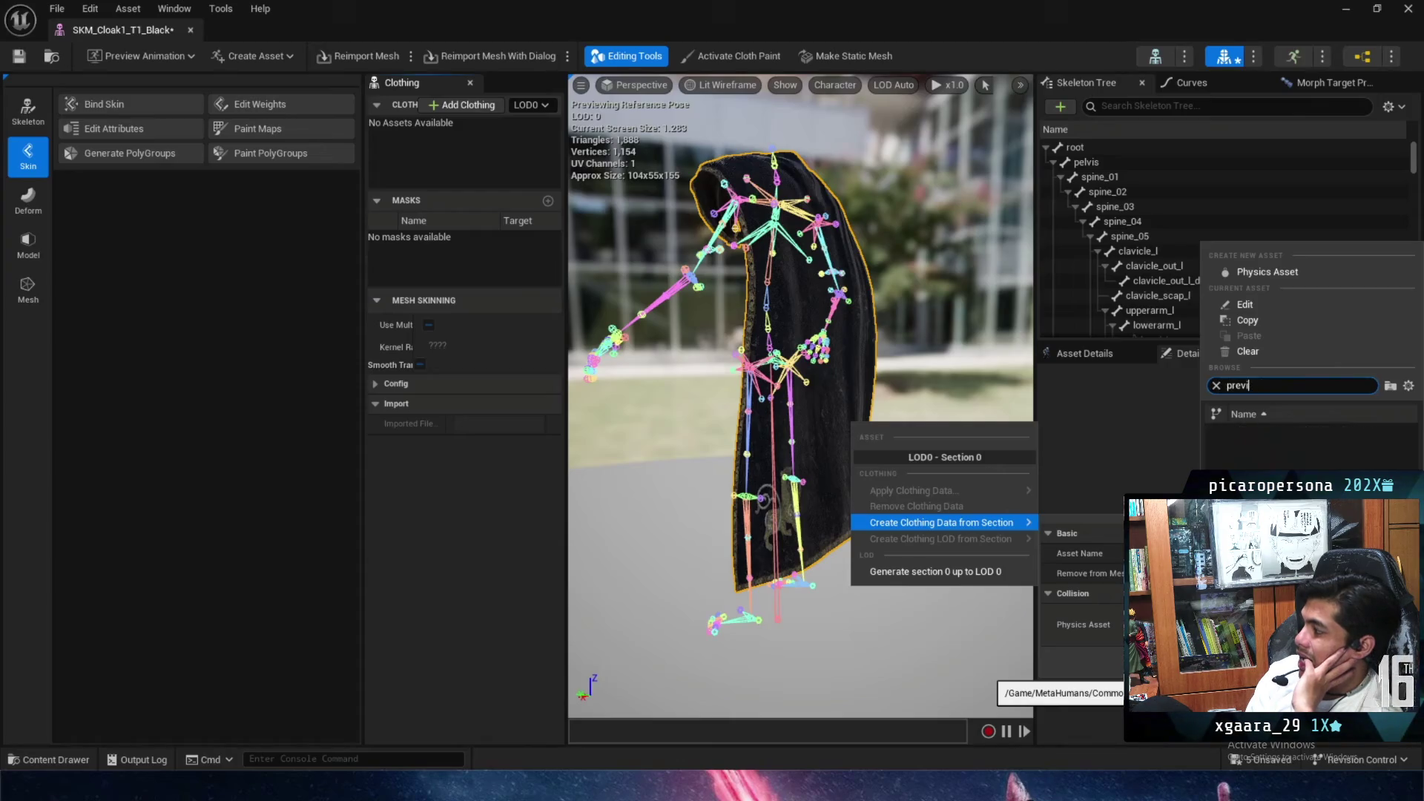
{"action": "key", "text": "ctrl+a"}
{"action": "type", "text": "m"}
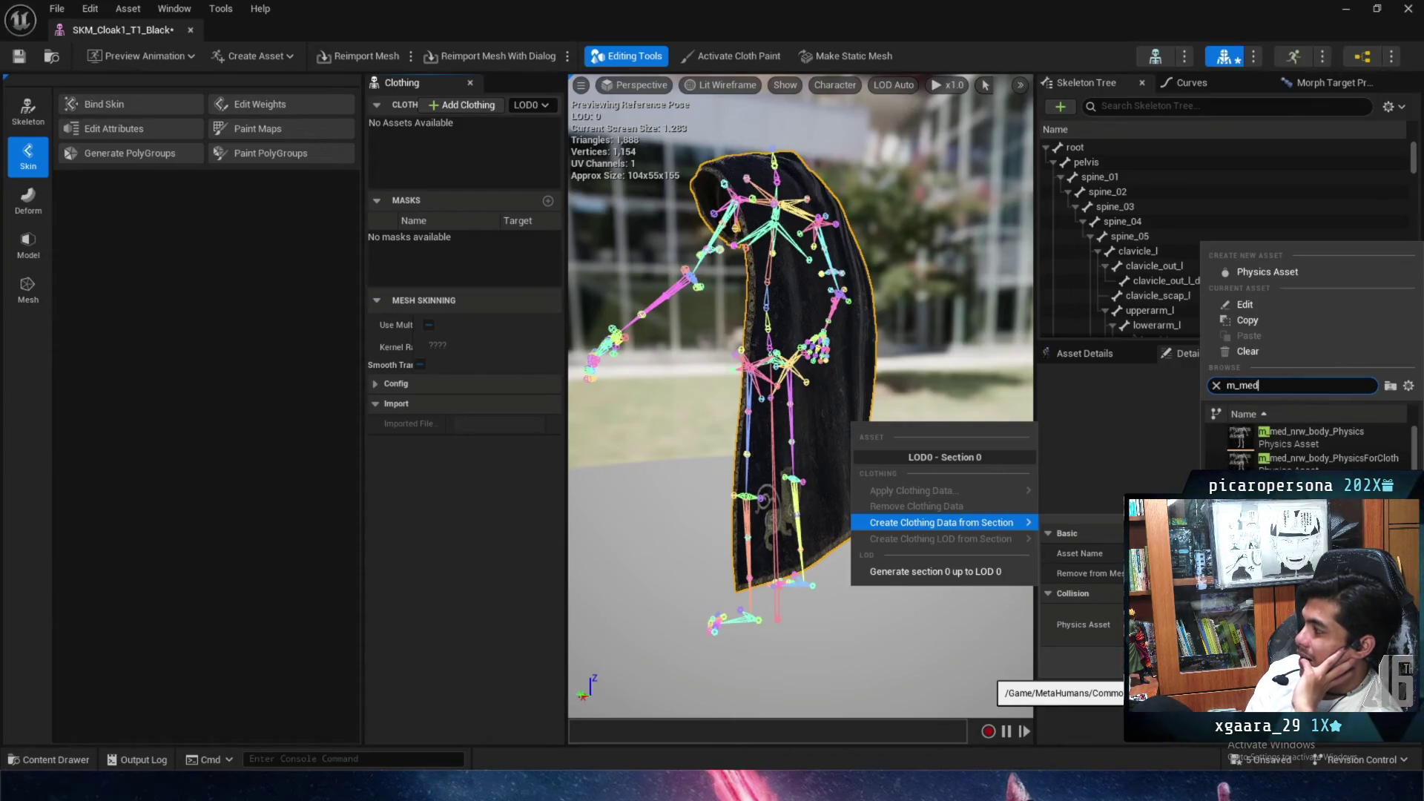
{"action": "left_click", "coordinate": [1367, 433]}
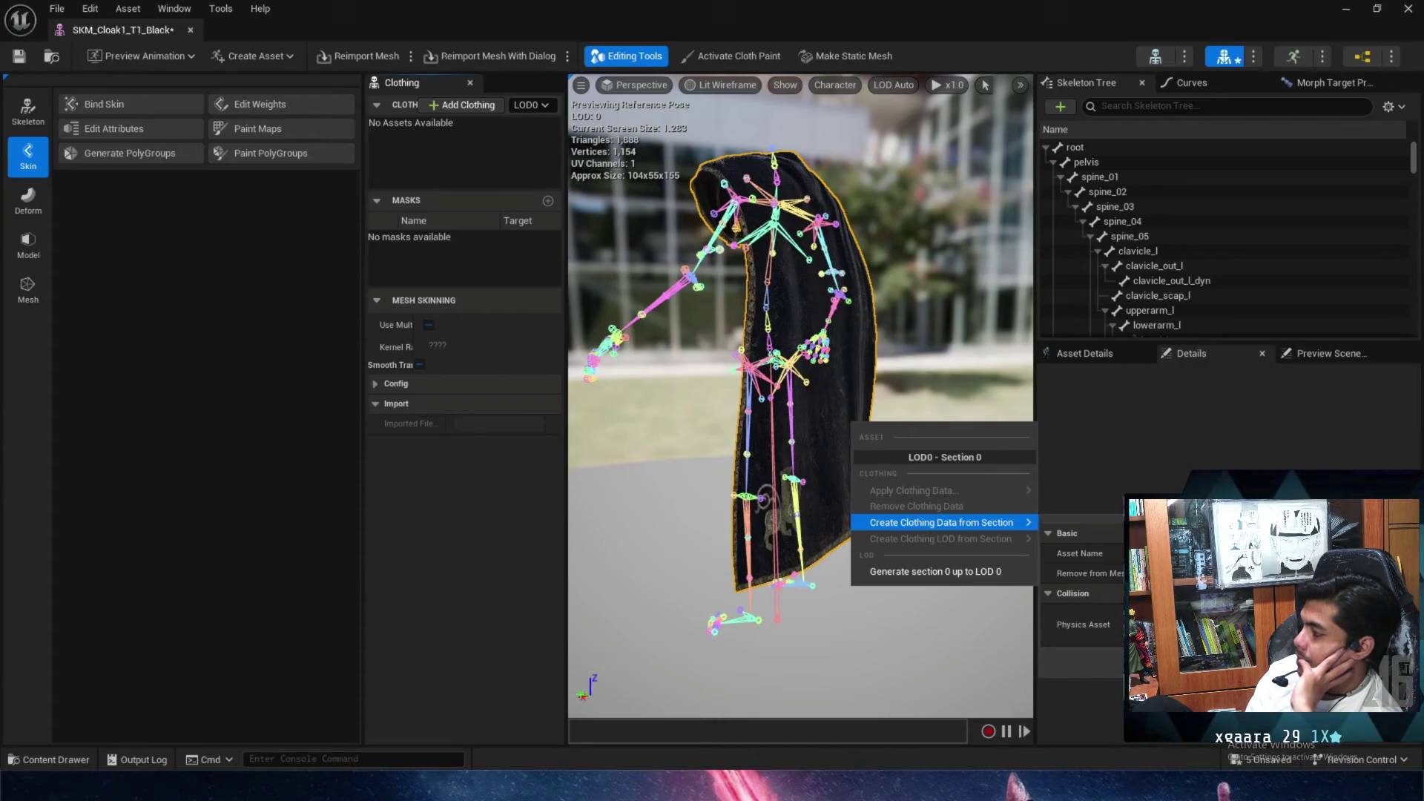
{"action": "left_click", "coordinate": [1379, 663]}
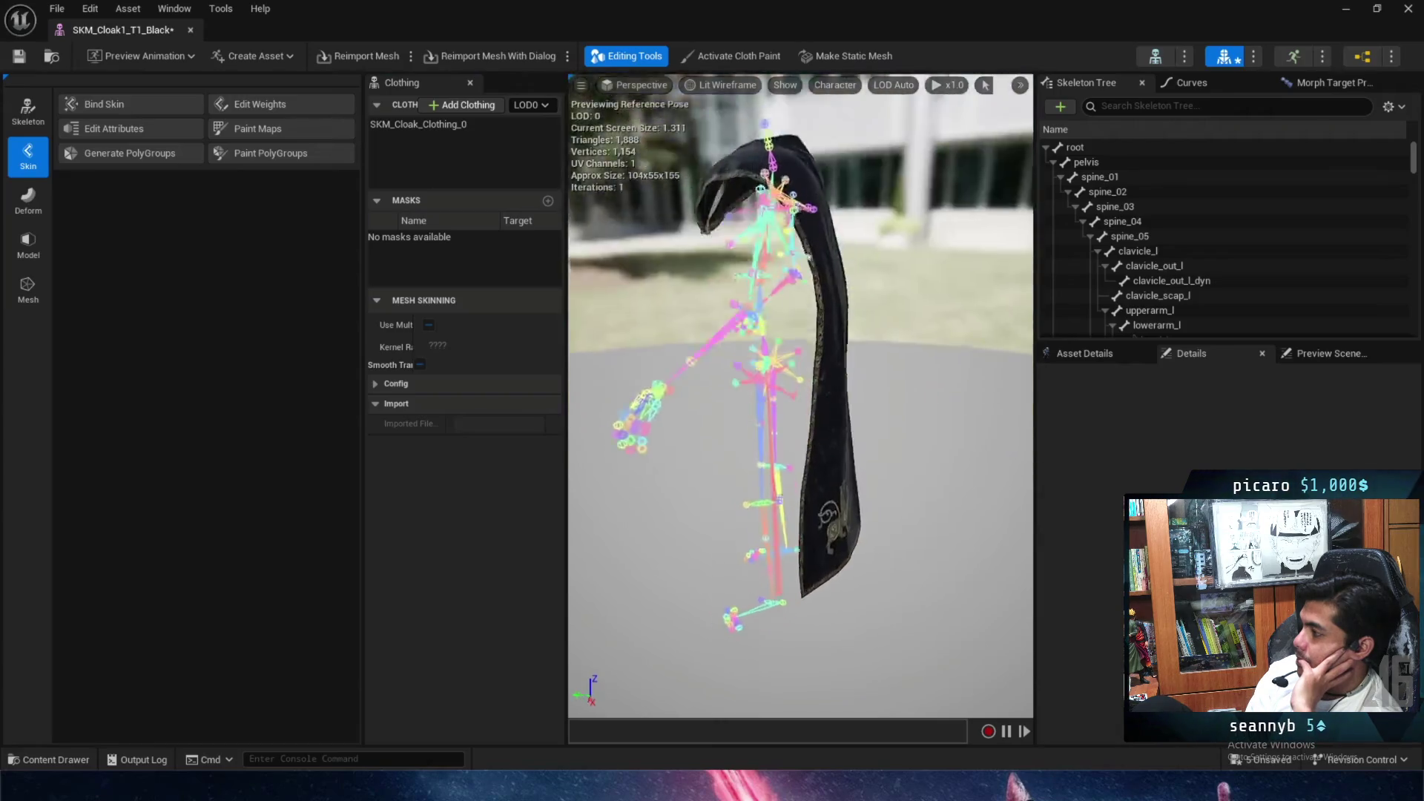
Select the SKM_Cloak_Clothing_0 clothing data, frame the cloak, and enter cloth paint mode.
{"action": "left_click", "coordinate": [811, 396]}
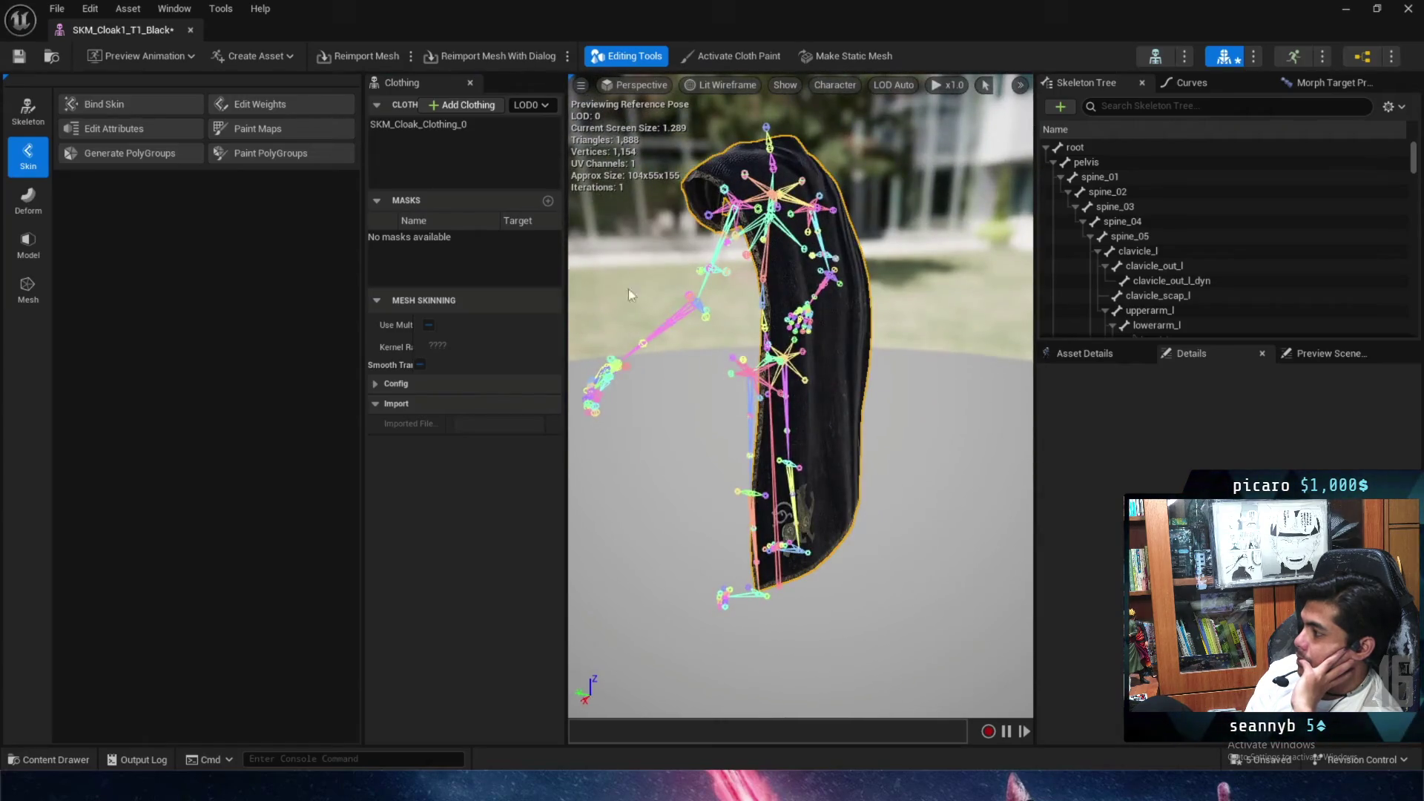
{"action": "left_click", "coordinate": [461, 124]}
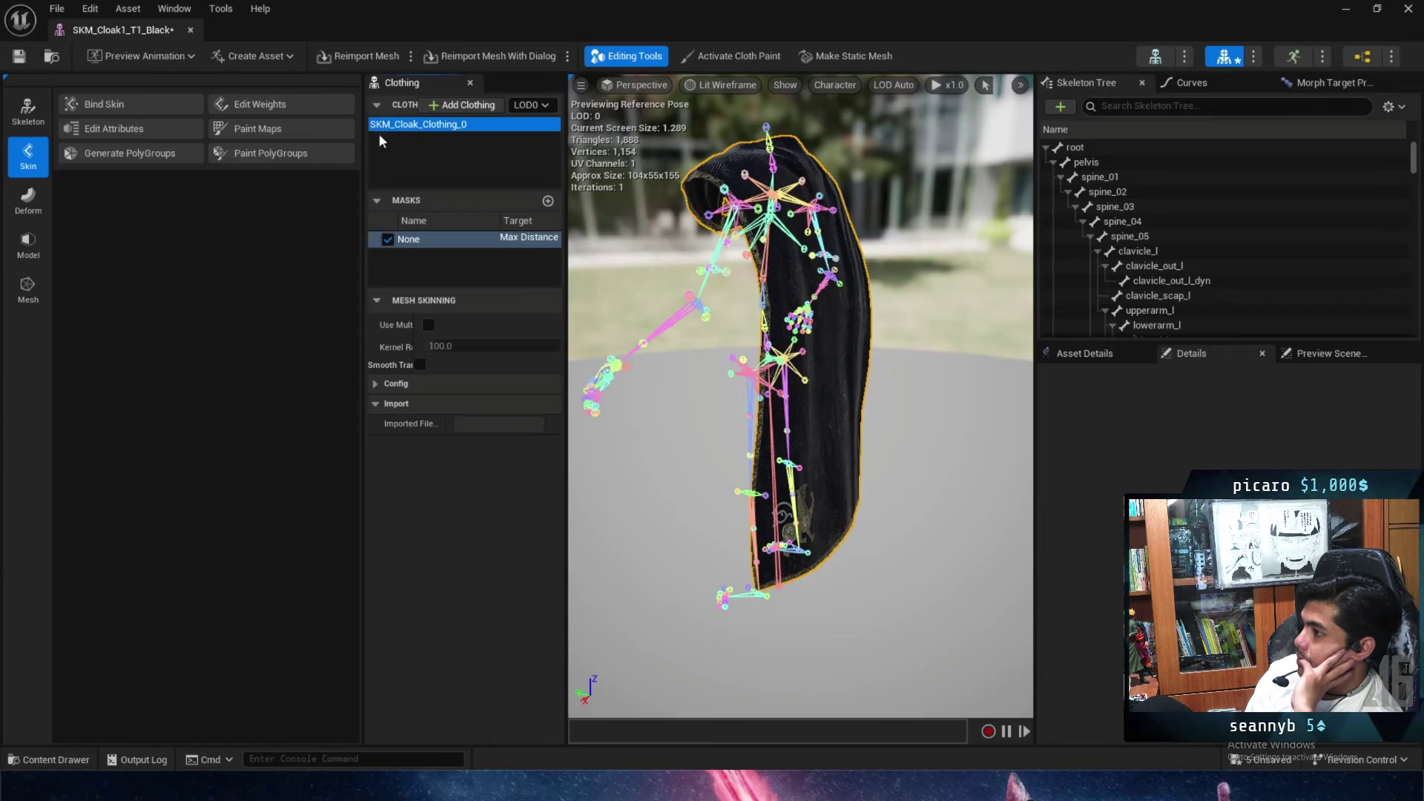
{"action": "left_click_drag", "start_coordinate": [363, 148], "coordinate": [185, 148]}
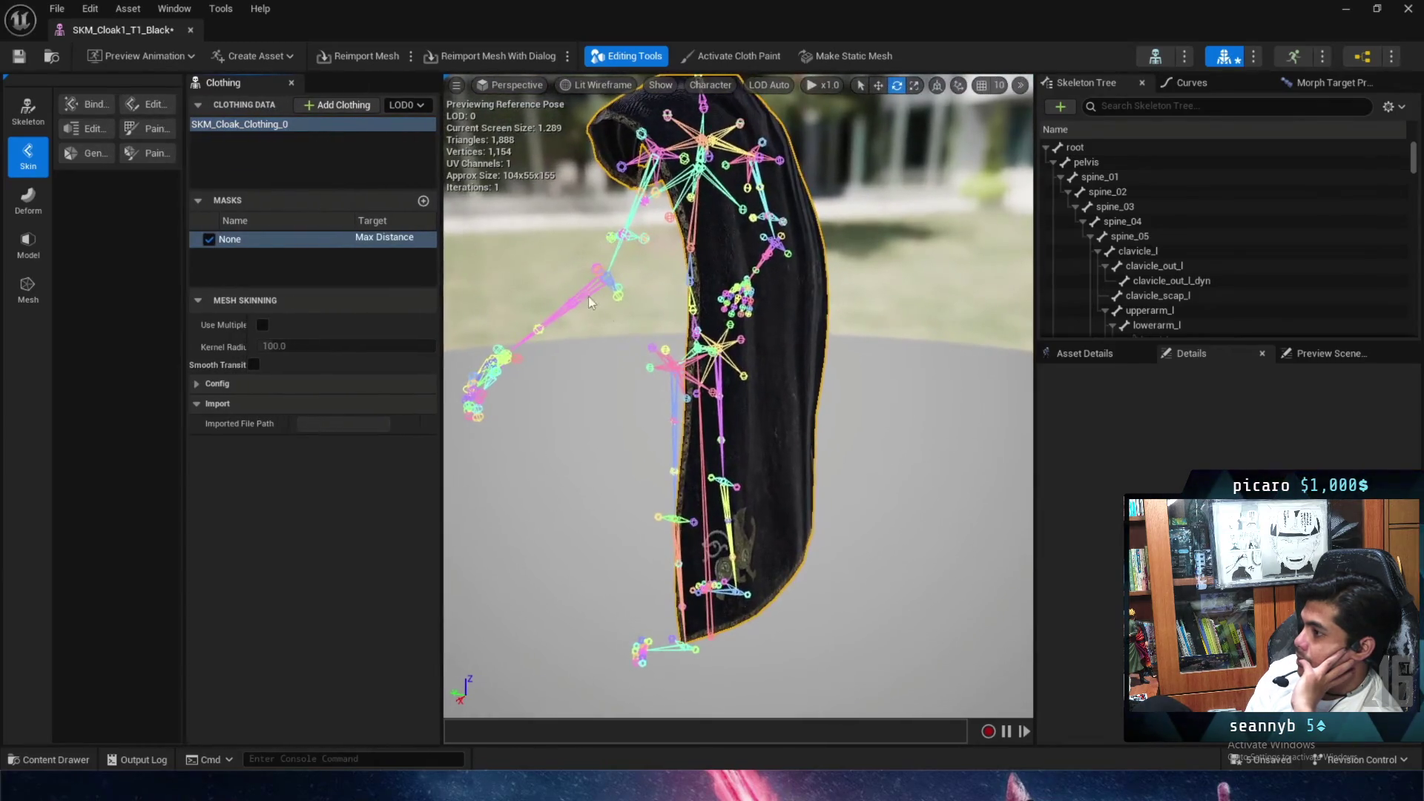
{"action": "key", "text": "f"}
{"action": "left_click", "coordinate": [765, 63]}
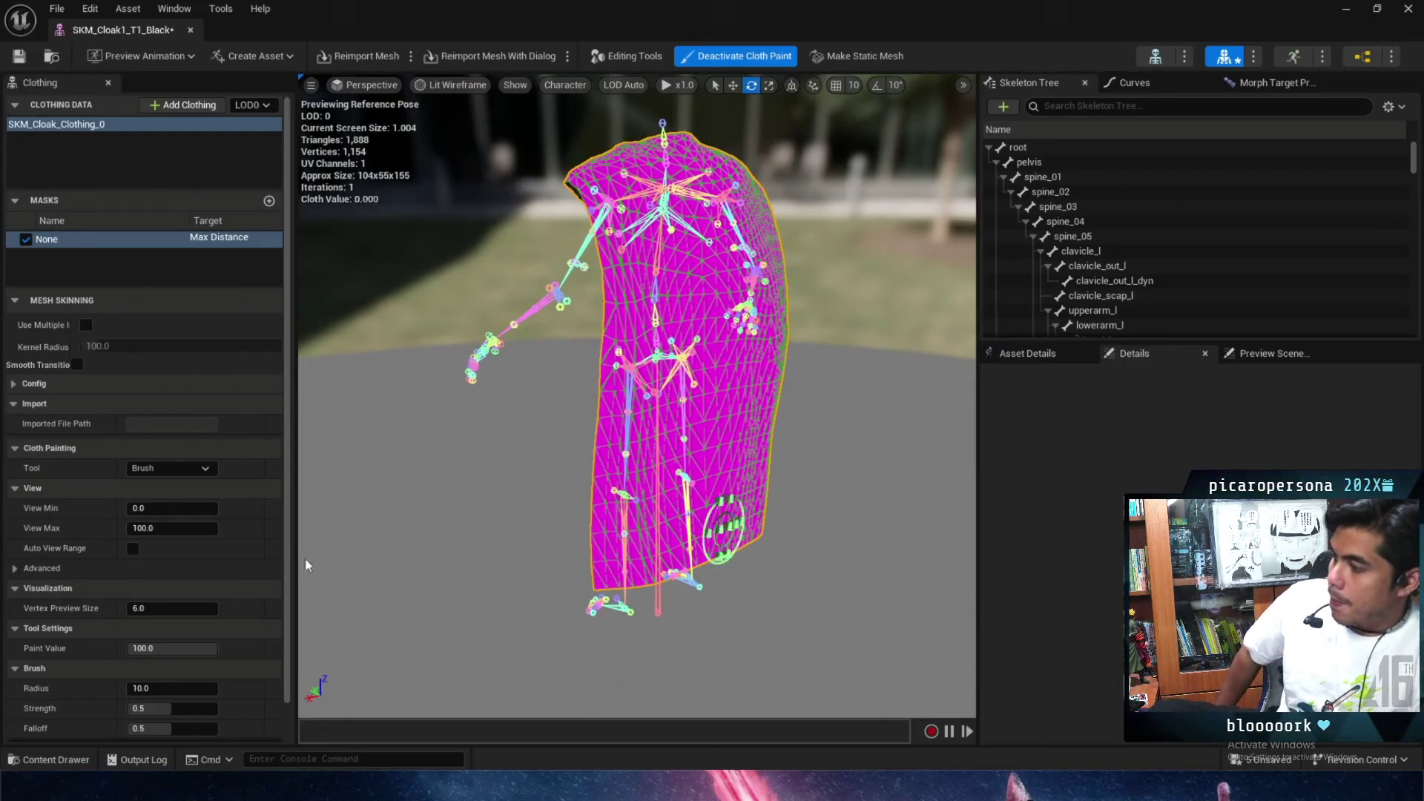
Set Brush Radius to 50 and paint the lower cloak's Max Distance to 100.
{"action": "scroll", "coordinate": [186, 534], "scroll_direction": "down", "scroll_amount": 2}
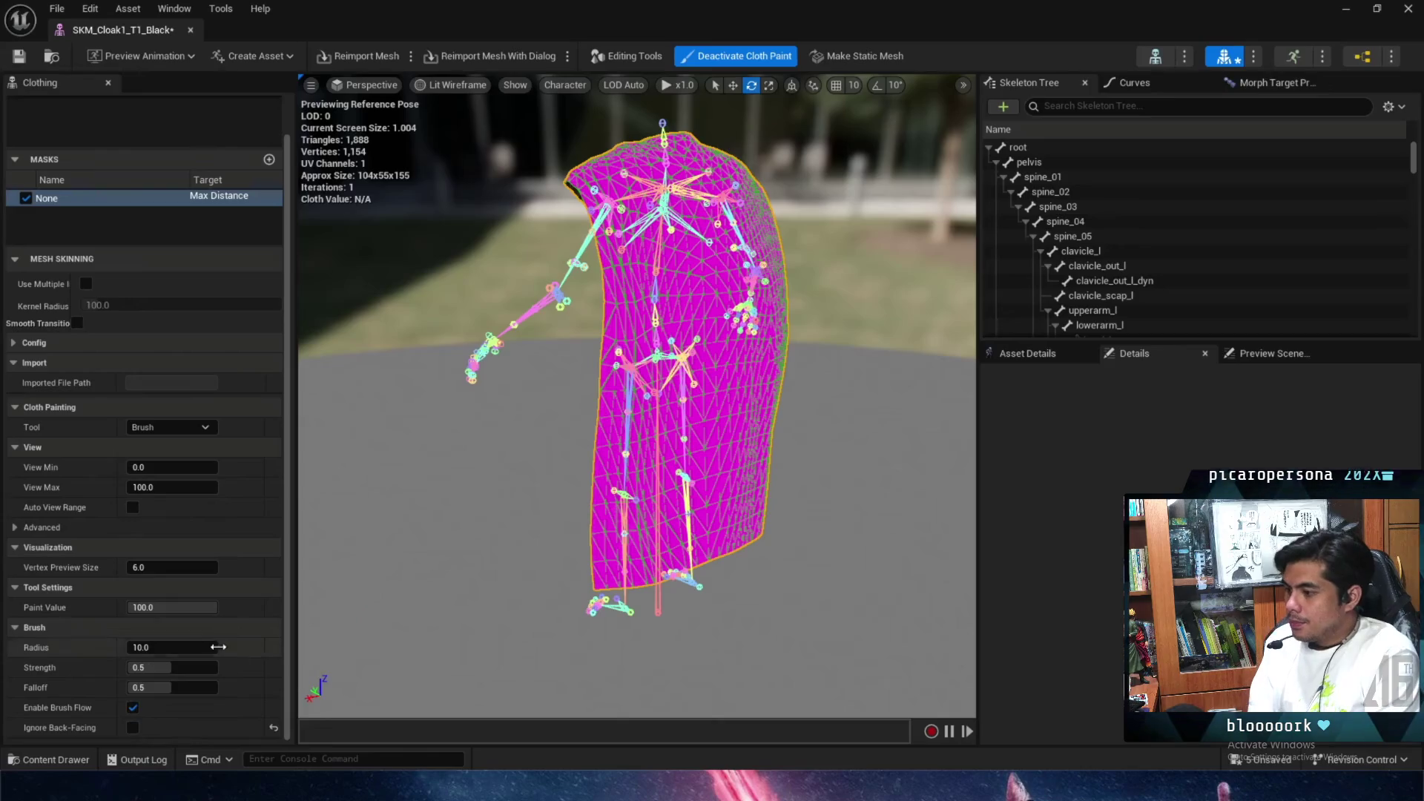
{"action": "left_click", "coordinate": [171, 648]}
{"action": "type", "text": "50"}
{"action": "key", "text": "Return"}
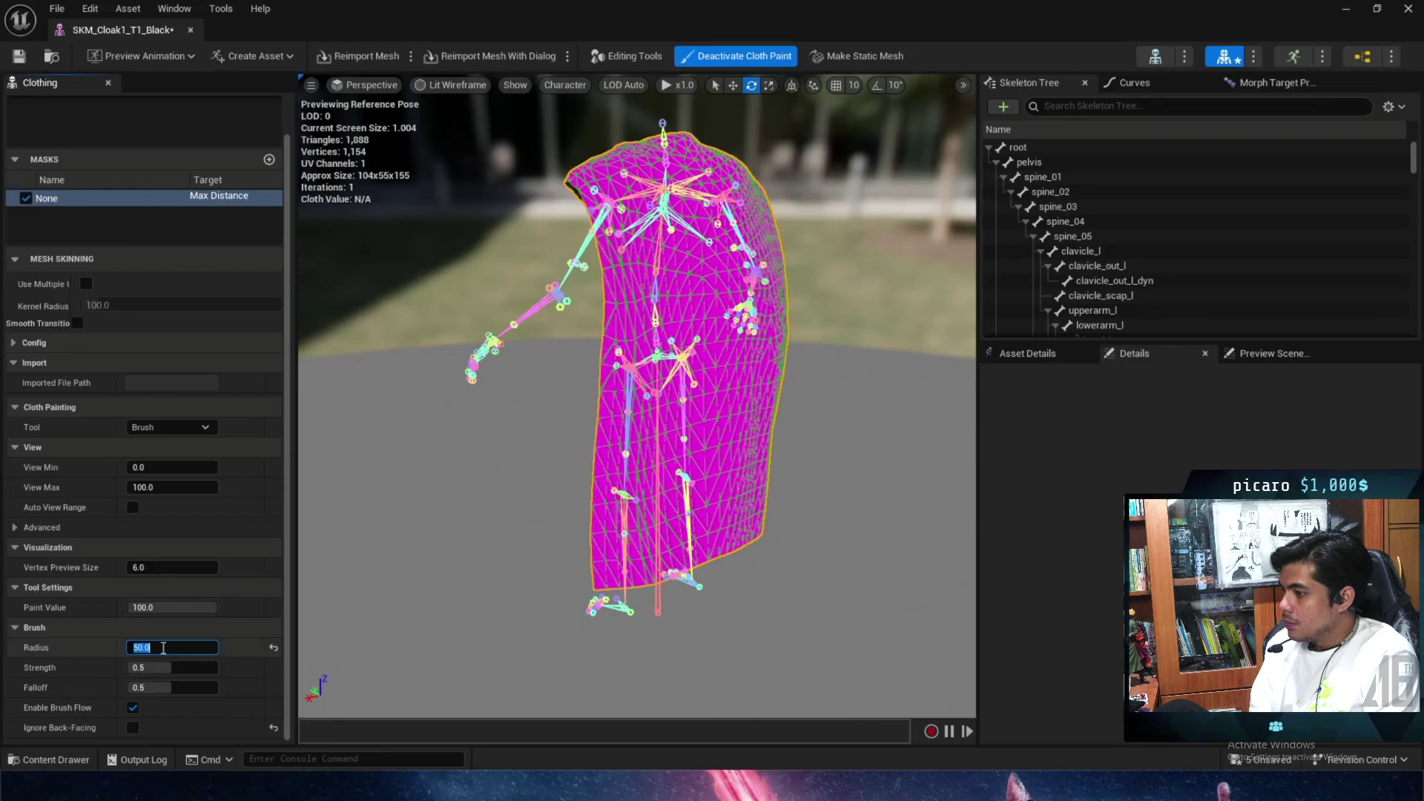
{"action": "mouse_move", "coordinate": [594, 549]}
{"action": "left_mouse_down"}
{"action": "mouse_move", "coordinate": [652, 476]}
{"action": "mouse_move", "coordinate": [747, 509]}
{"action": "mouse_move", "coordinate": [652, 586]}
{"action": "mouse_move", "coordinate": [623, 541]}
{"action": "mouse_move", "coordinate": [652, 534]}
{"action": "mouse_move", "coordinate": [586, 549]}
{"action": "left_mouse_up"}
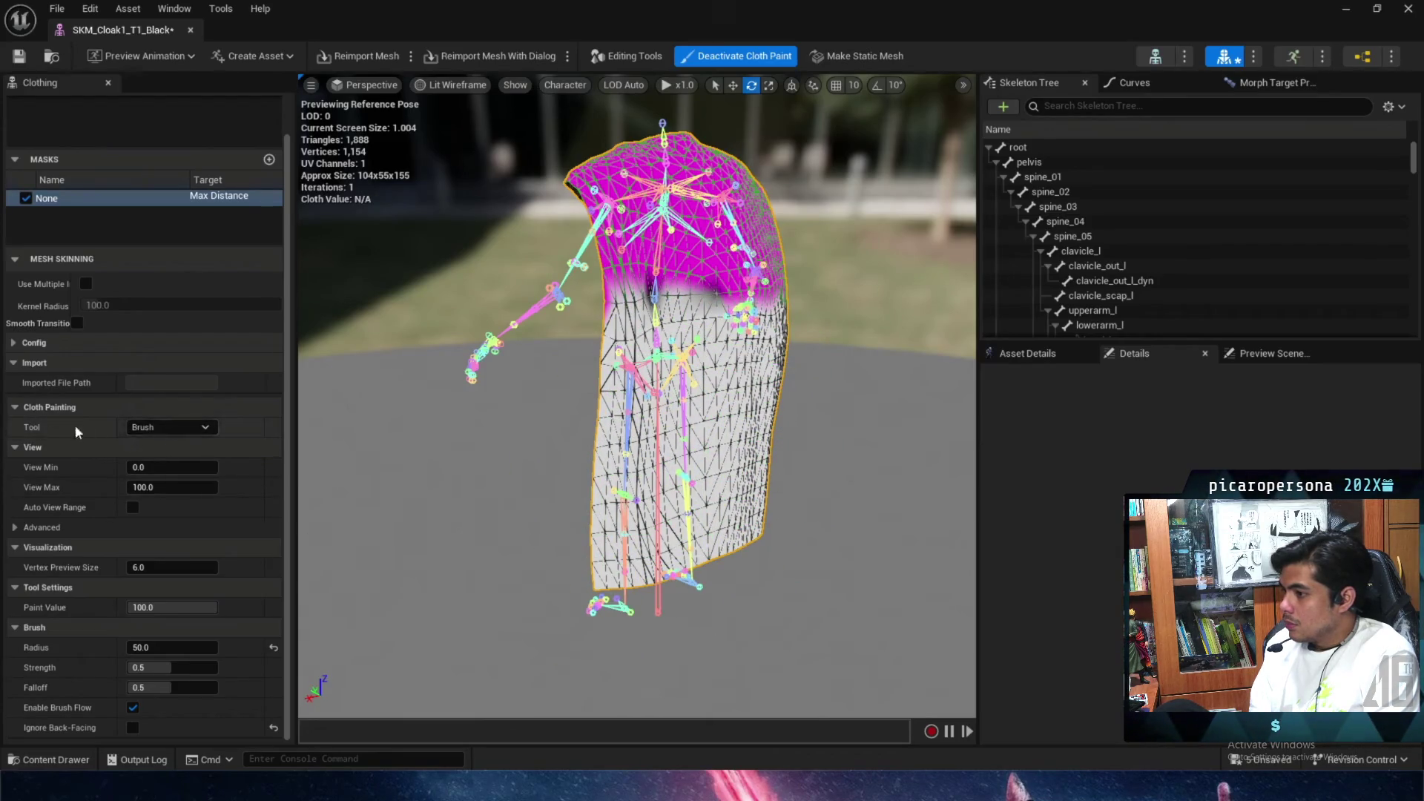
Smooth the painted mask with the Smooth tool, then deactivate cloth paint.
{"action": "left_click", "coordinate": [155, 433]}
{"action": "left_click", "coordinate": [160, 475]}
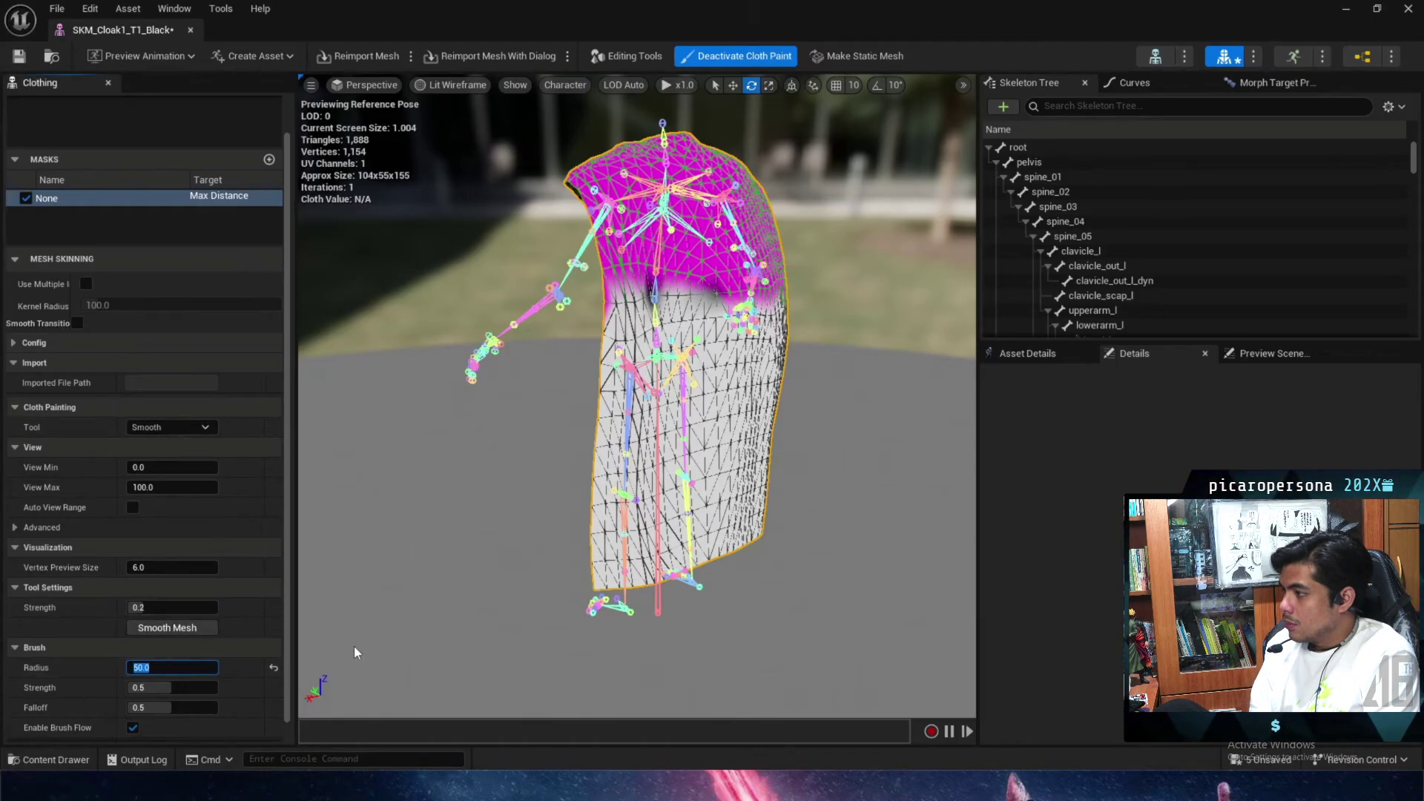
{"action": "type", "text": "20"}
{"action": "mouse_move", "coordinate": [581, 430]}
{"action": "left_mouse_down"}
{"action": "mouse_move", "coordinate": [616, 415]}
{"action": "mouse_move", "coordinate": [639, 352]}
{"action": "mouse_move", "coordinate": [534, 375]}
{"action": "mouse_move", "coordinate": [540, 365]}
{"action": "mouse_move", "coordinate": [636, 407]}
{"action": "mouse_move", "coordinate": [752, 385]}
{"action": "mouse_move", "coordinate": [712, 373]}
{"action": "left_mouse_up"}
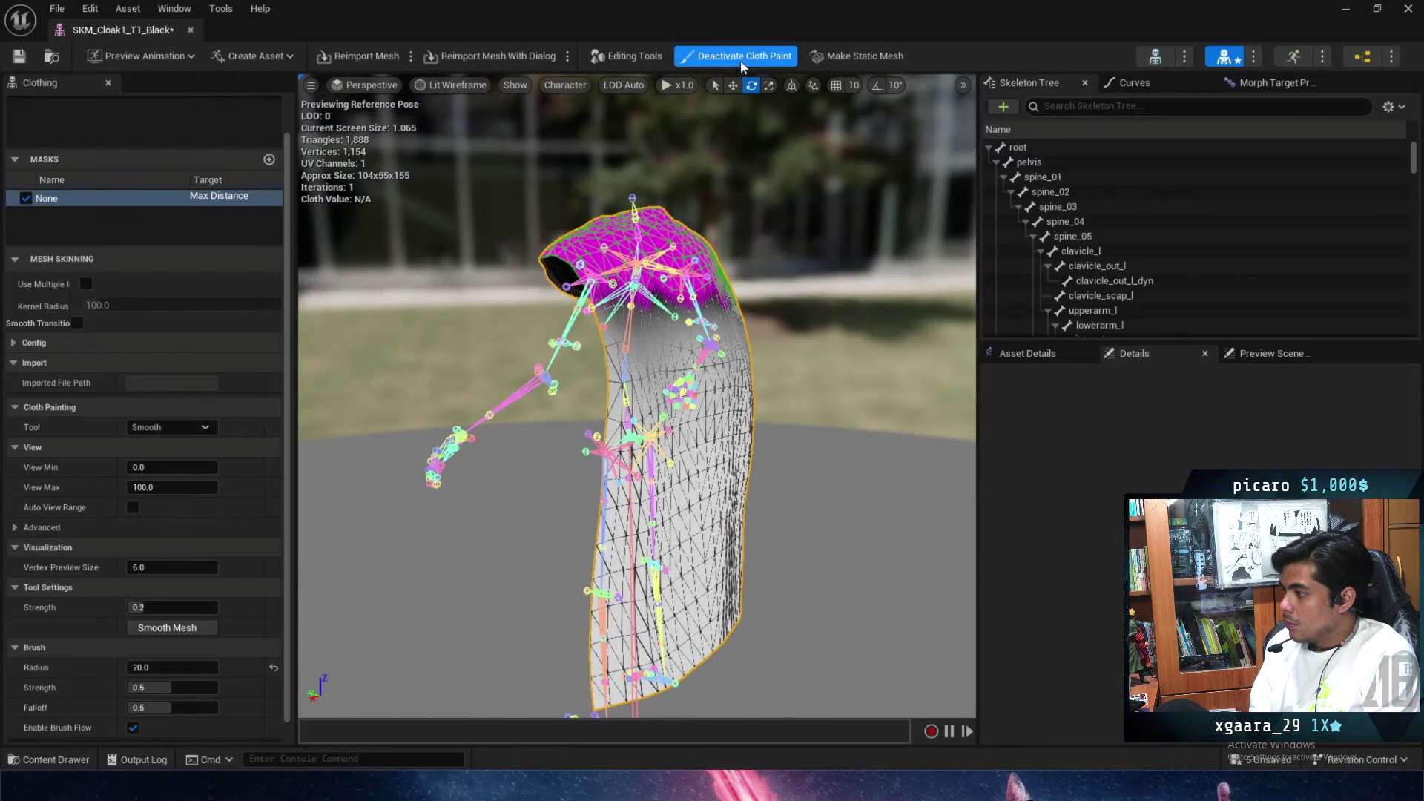
{"action": "left_click", "coordinate": [738, 55]}
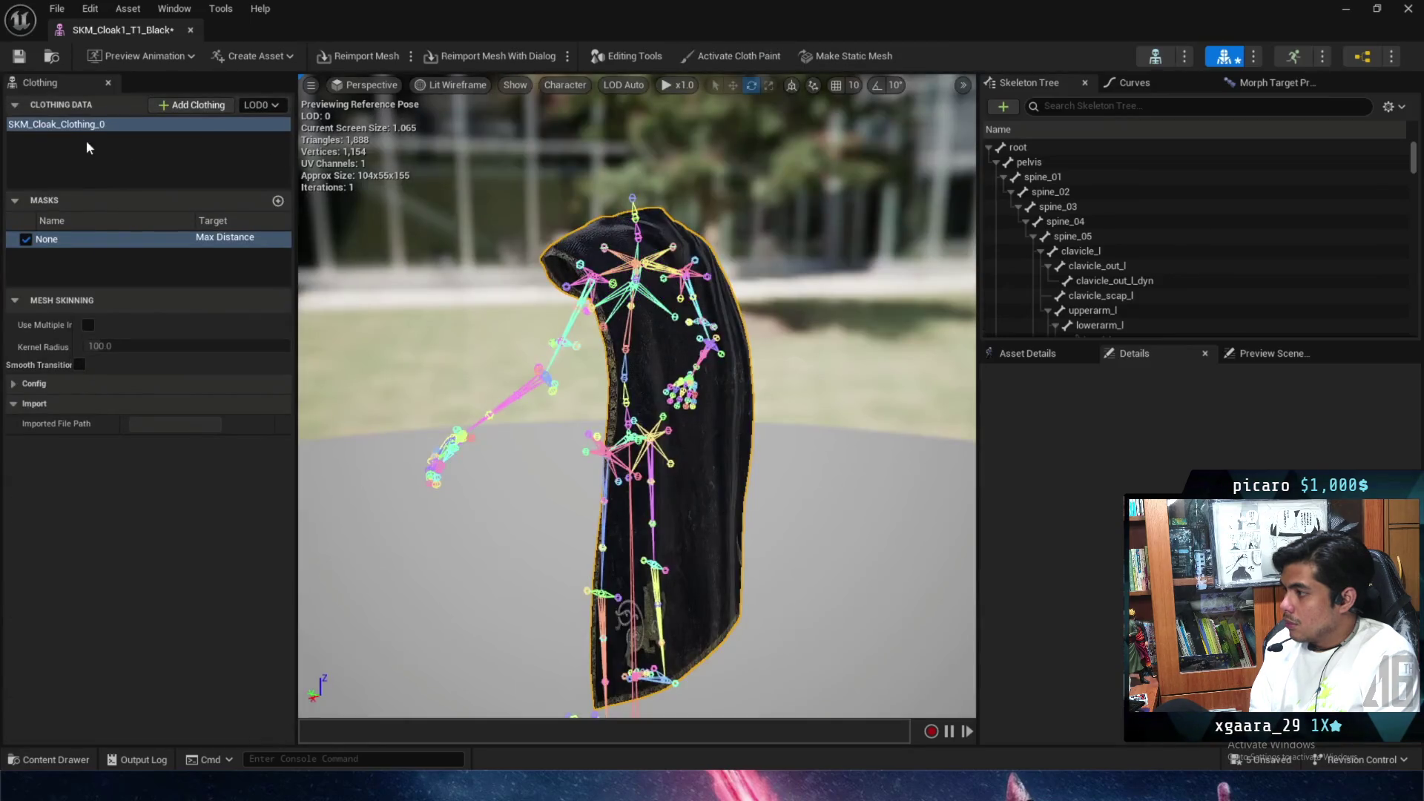
Apply clothing data SKM_Cloak_Clothing_0 - LOD0 to the cloak's mesh section.
{"action": "left_click_drag", "start_coordinate": [702, 442], "coordinate": [690, 397]}
{"action": "right_click", "coordinate": [695, 406]}
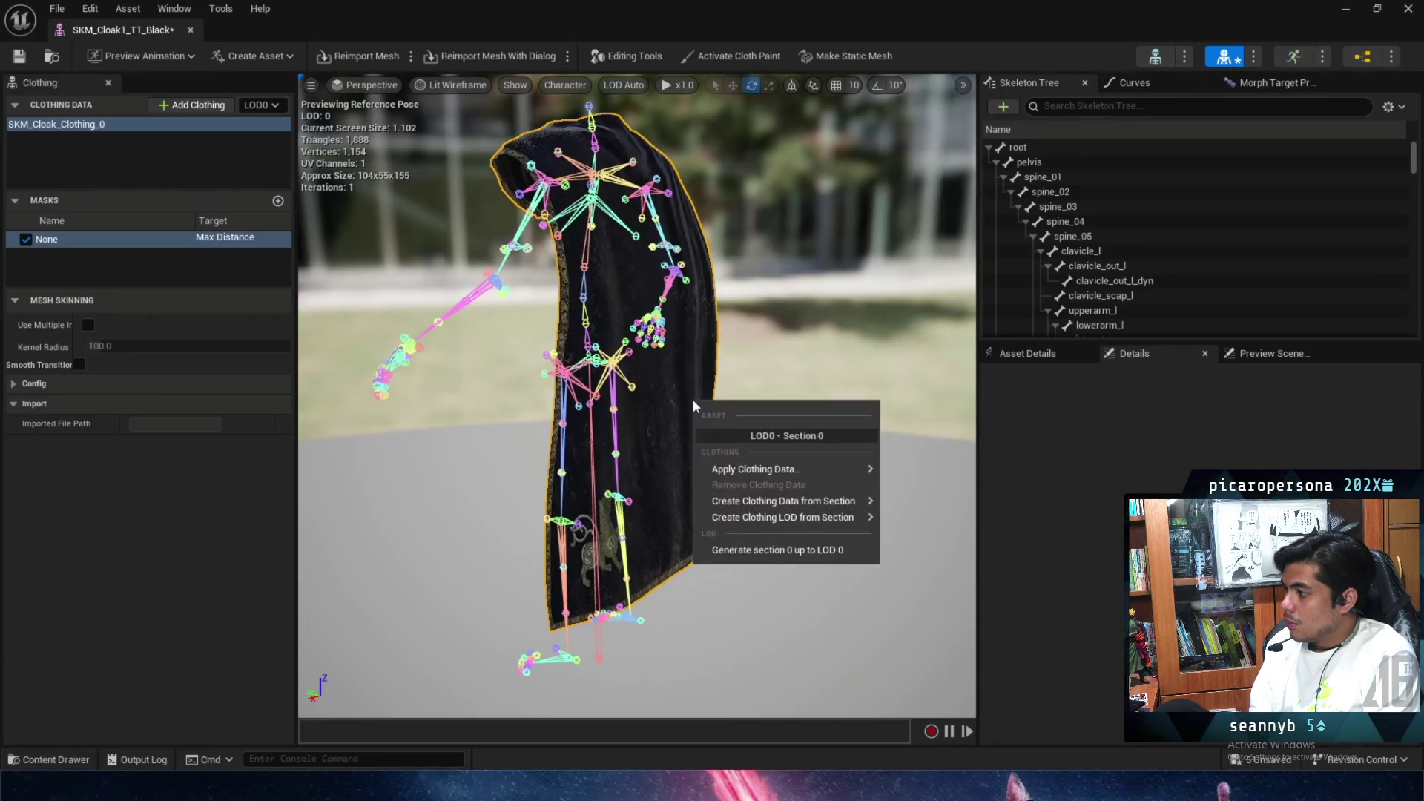
{"action": "mouse_move", "coordinate": [775, 467]}
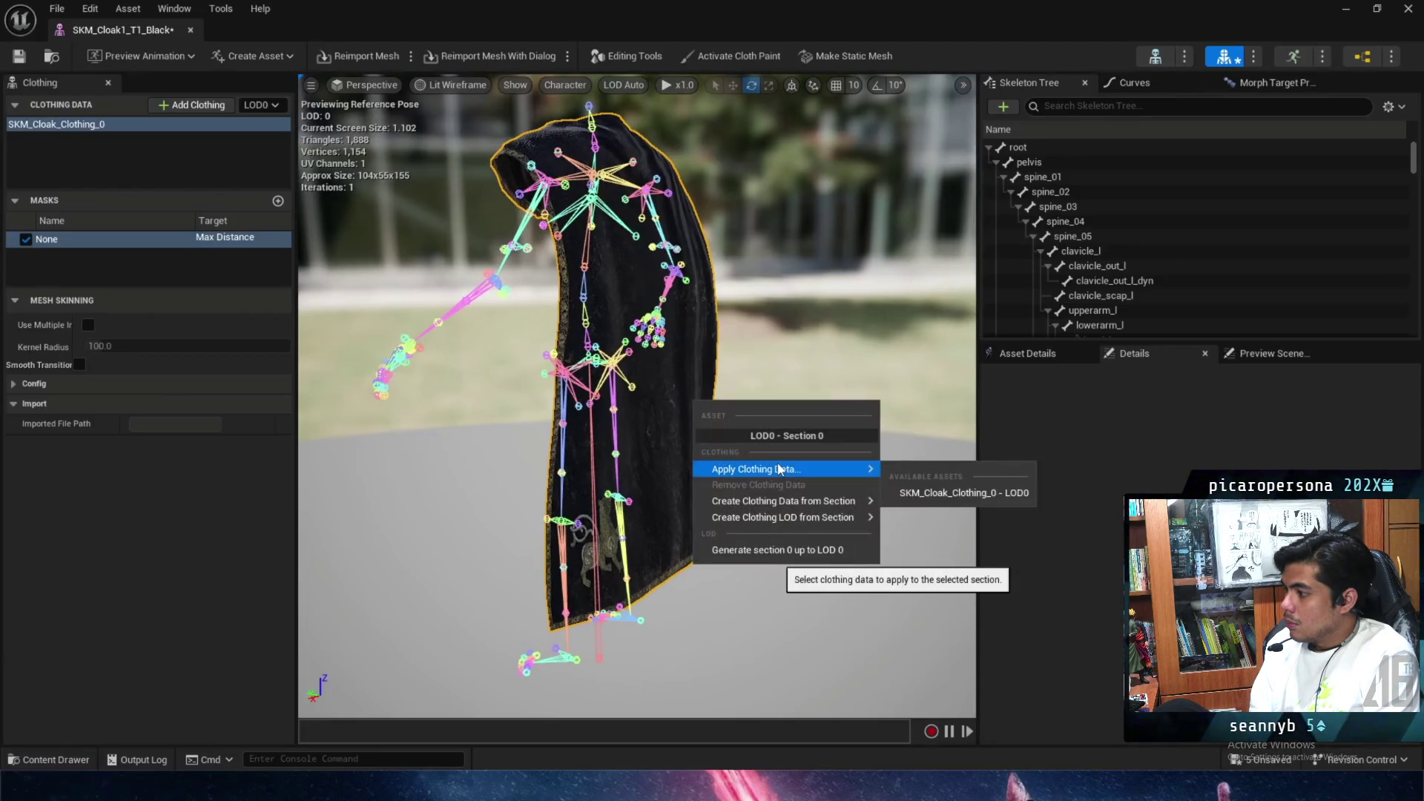
{"action": "left_click", "coordinate": [953, 495]}
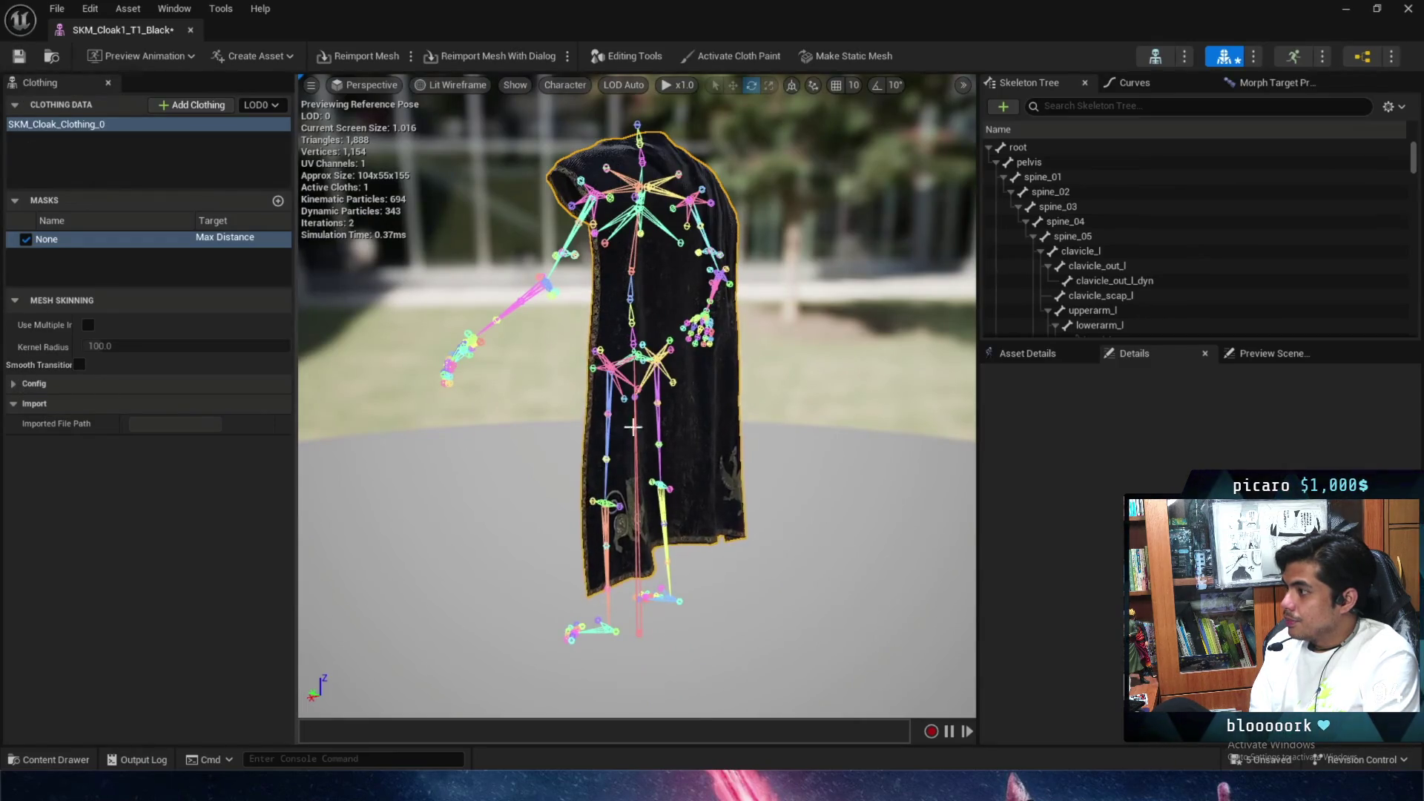
Expand Config, Cloth Configs and the ChaosClothConfig groups in a widened settings panel.
{"action": "left_click", "coordinate": [13, 383]}
{"action": "left_click", "coordinate": [13, 447]}
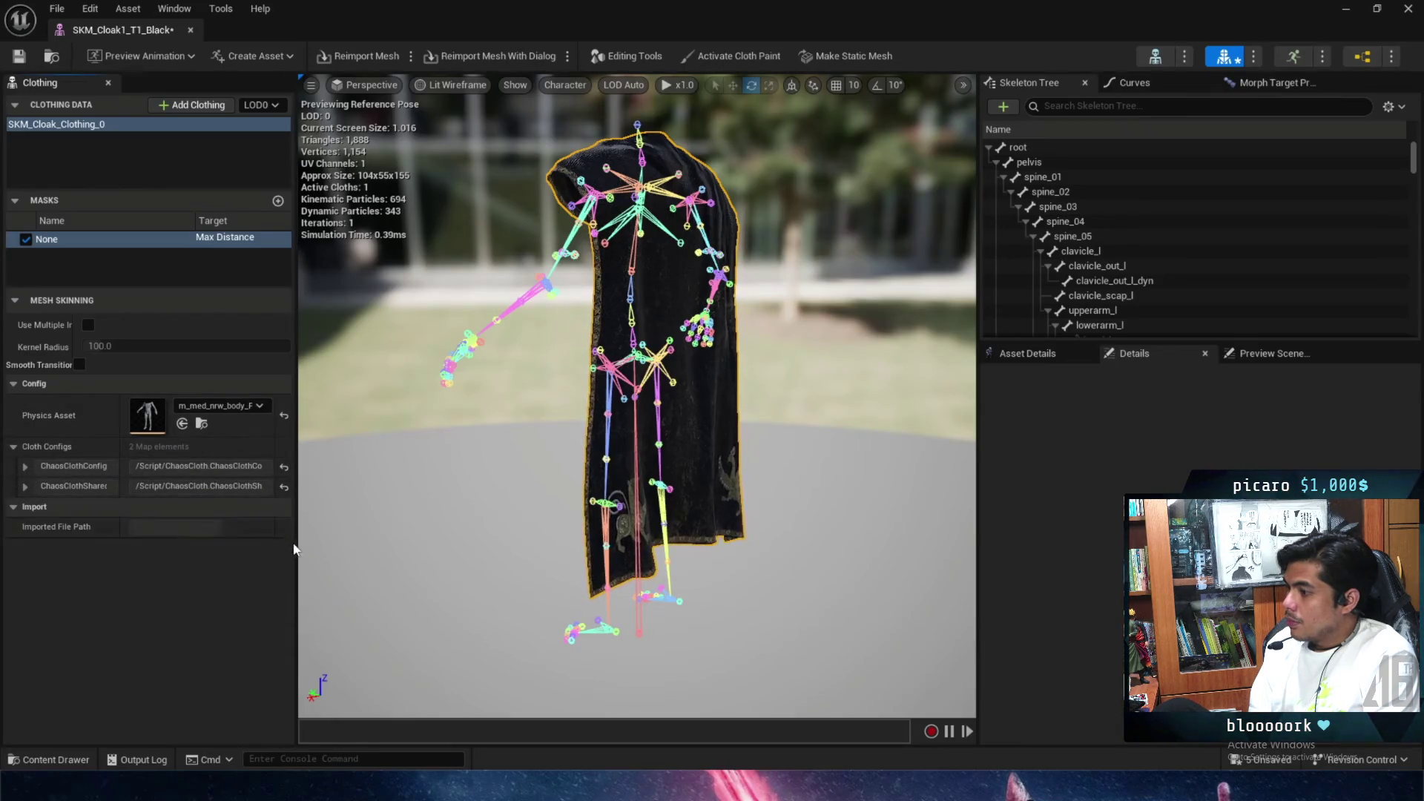
{"action": "left_click_drag", "start_coordinate": [296, 549], "coordinate": [477, 530]}
{"action": "left_click", "coordinate": [24, 466]}
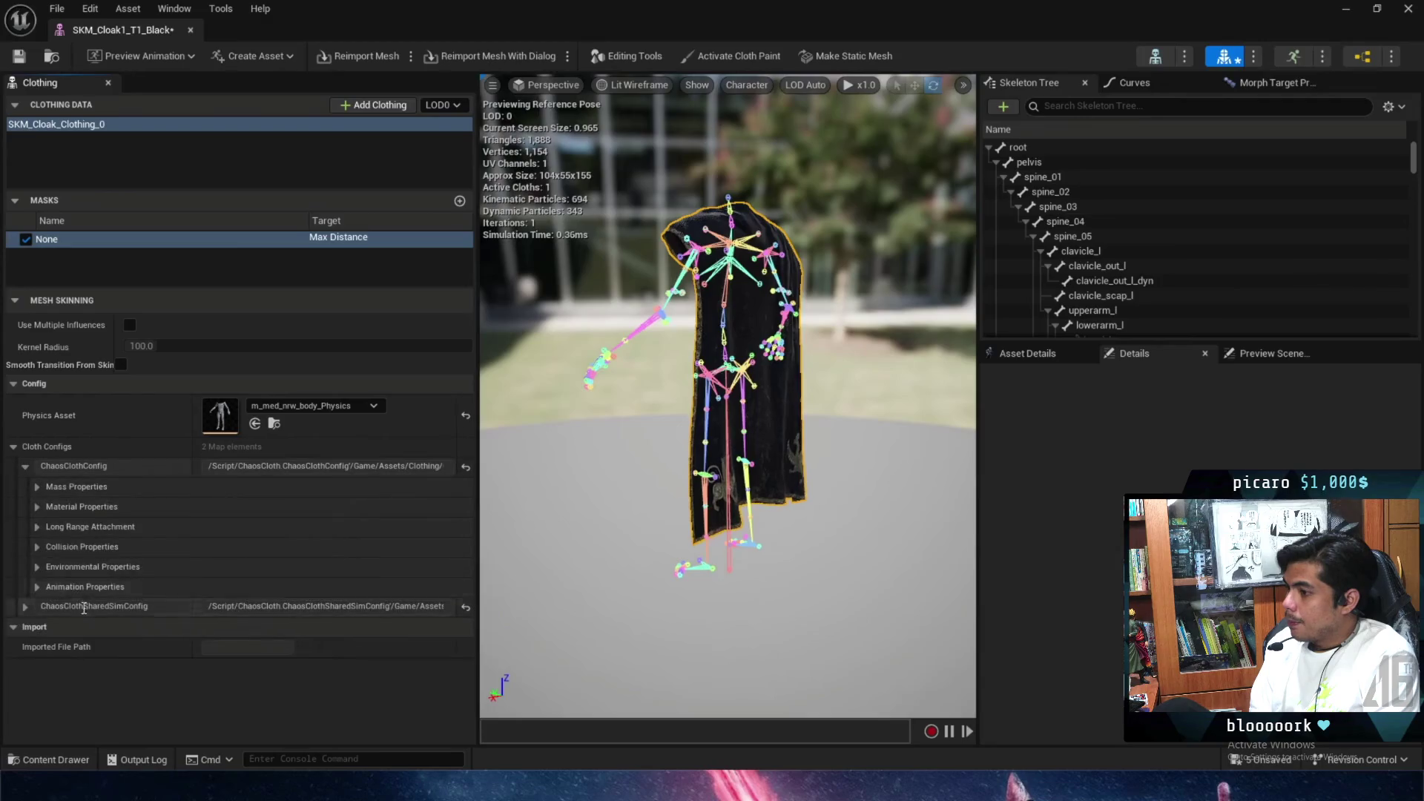
Inspect the ChaosClothConfig material stiffness and mass properties.
{"action": "left_click", "coordinate": [32, 505]}
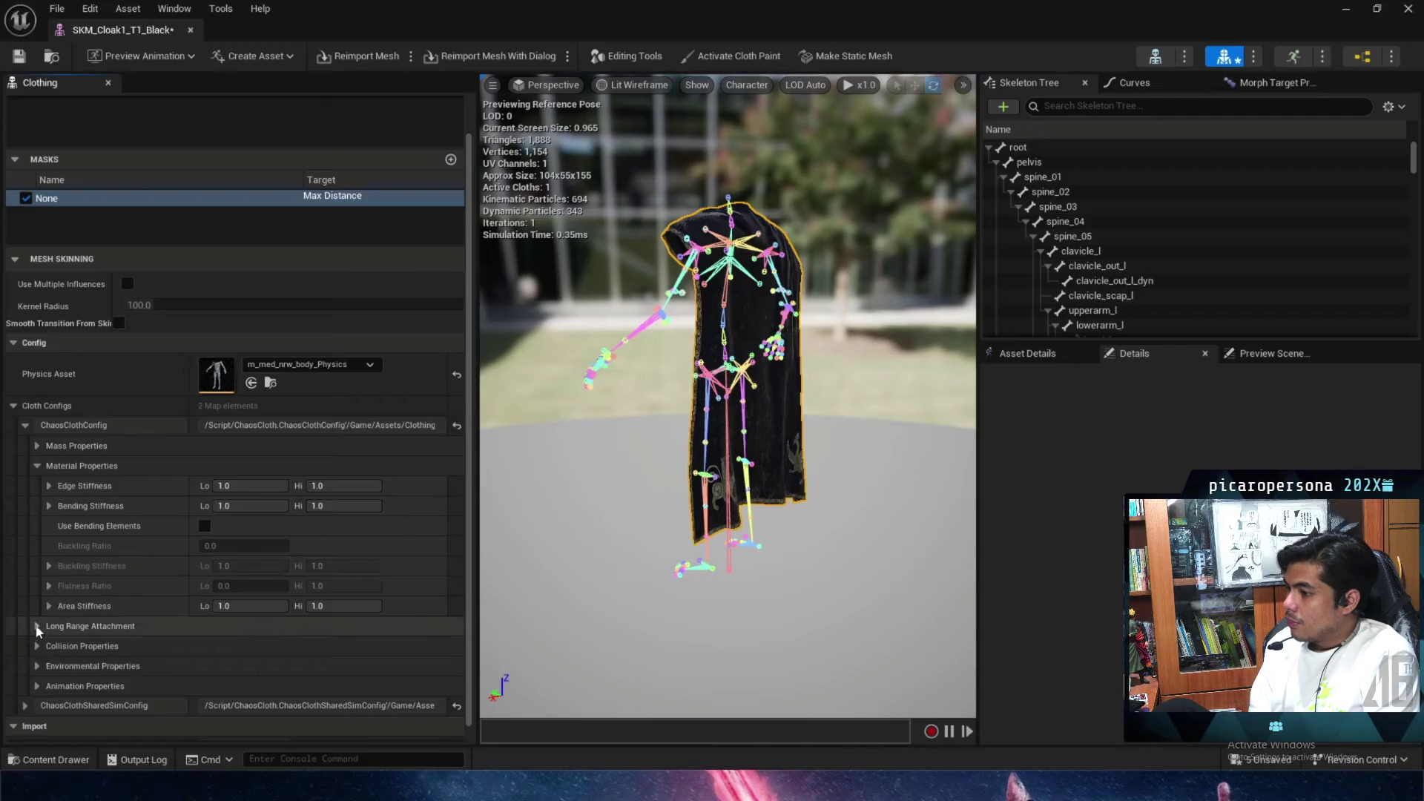
{"action": "left_click", "coordinate": [42, 445]}
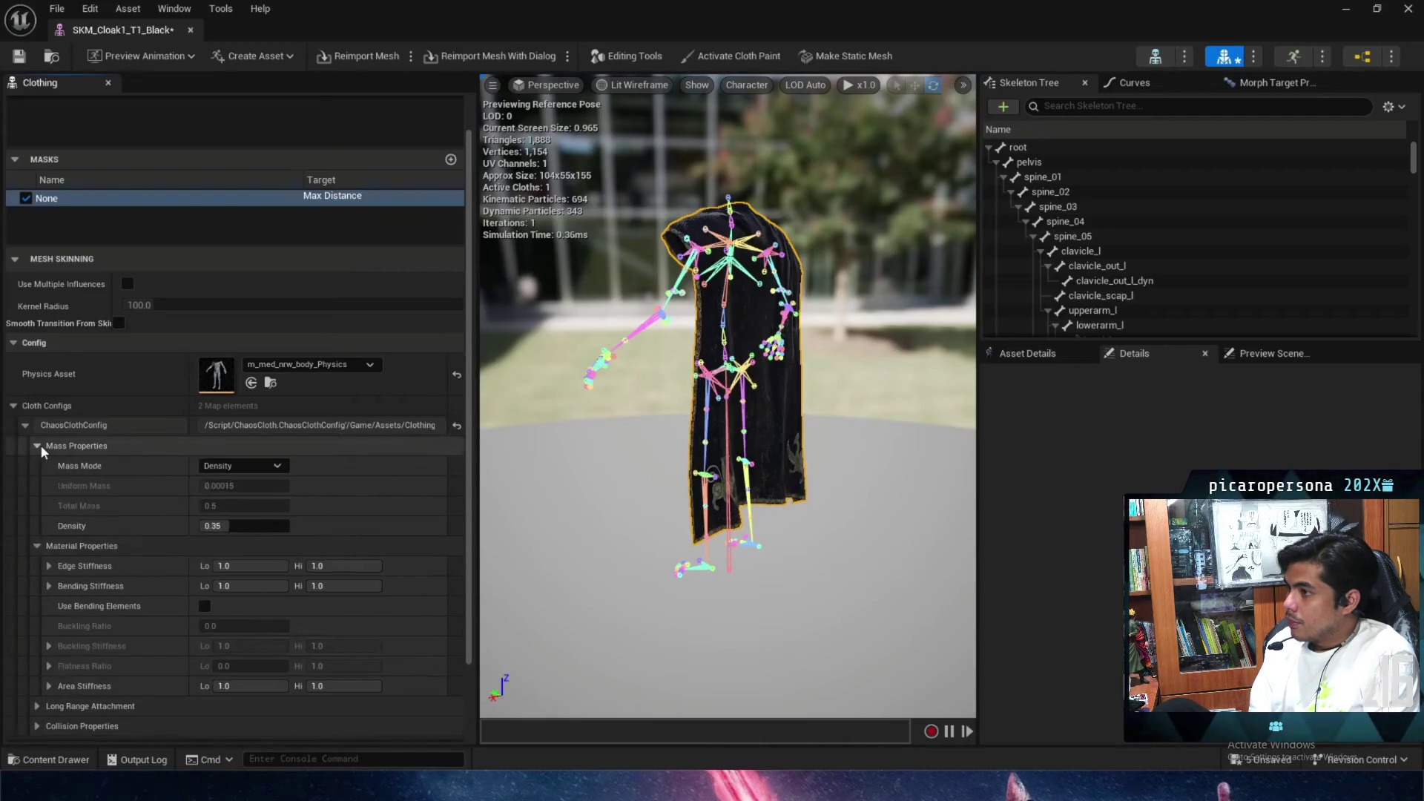
{"action": "left_click", "coordinate": [40, 449]}
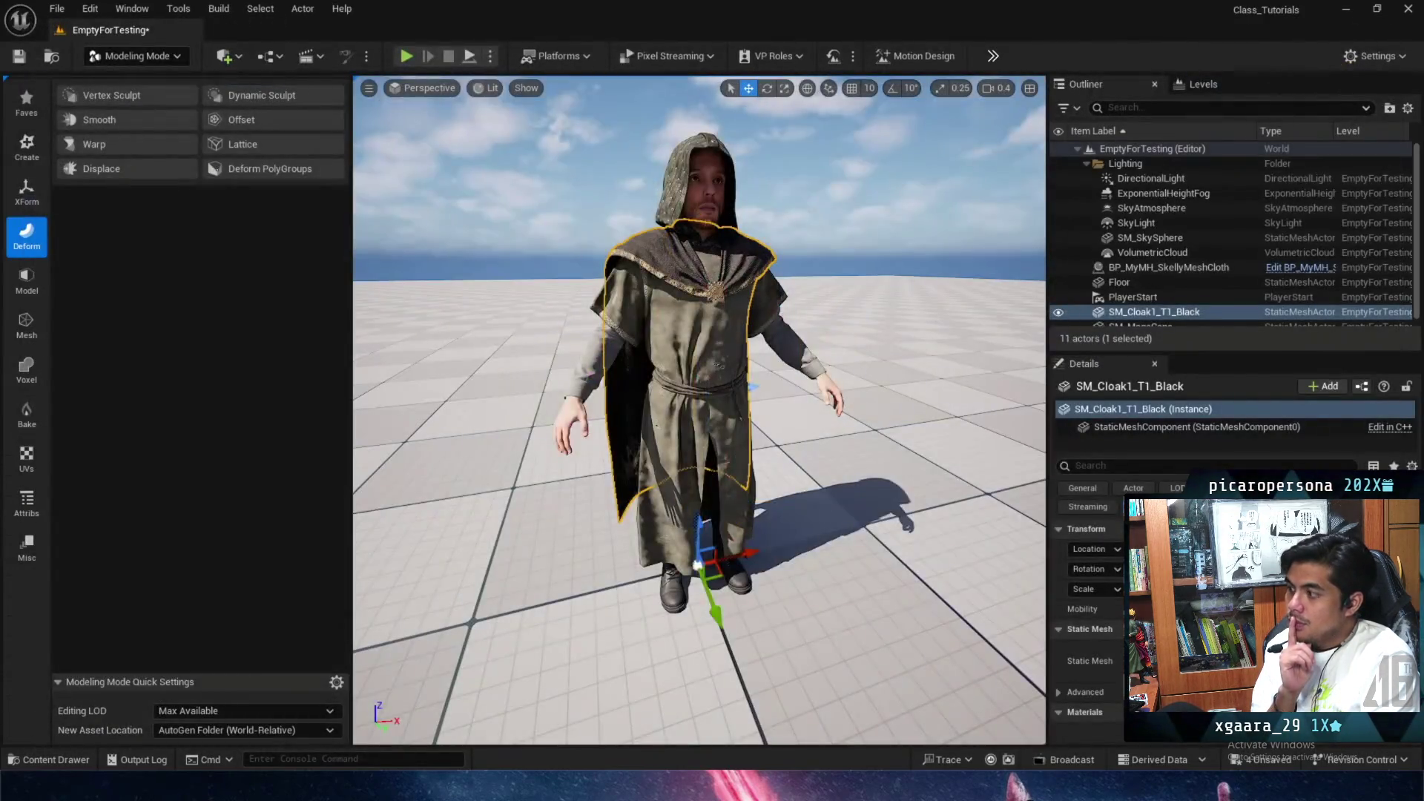
Replace the old cloak in the level with SKM_Cloak1_T1_Black and open BP_MyMH_SkellyMeshCloth.
{"action": "left_click_drag", "start_coordinate": [741, 337], "coordinate": [853, 345]}
{"action": "key", "text": "Delete"}
{"action": "key", "text": "ctrl+space"}
{"action": "mouse_move", "coordinate": [222, 493]}
{"action": "left_mouse_down"}
{"action": "mouse_move", "coordinate": [572, 302]}
{"action": "mouse_move", "coordinate": [568, 586]}
{"action": "mouse_move", "coordinate": [725, 597]}
{"action": "left_mouse_up"}
{"action": "key", "text": "f"}
{"action": "mouse_move", "coordinate": [497, 315]}
{"action": "left_mouse_down"}
{"action": "mouse_move", "coordinate": [799, 510]}
{"action": "mouse_move", "coordinate": [741, 552]}
{"action": "mouse_move", "coordinate": [608, 570]}
{"action": "left_mouse_up"}
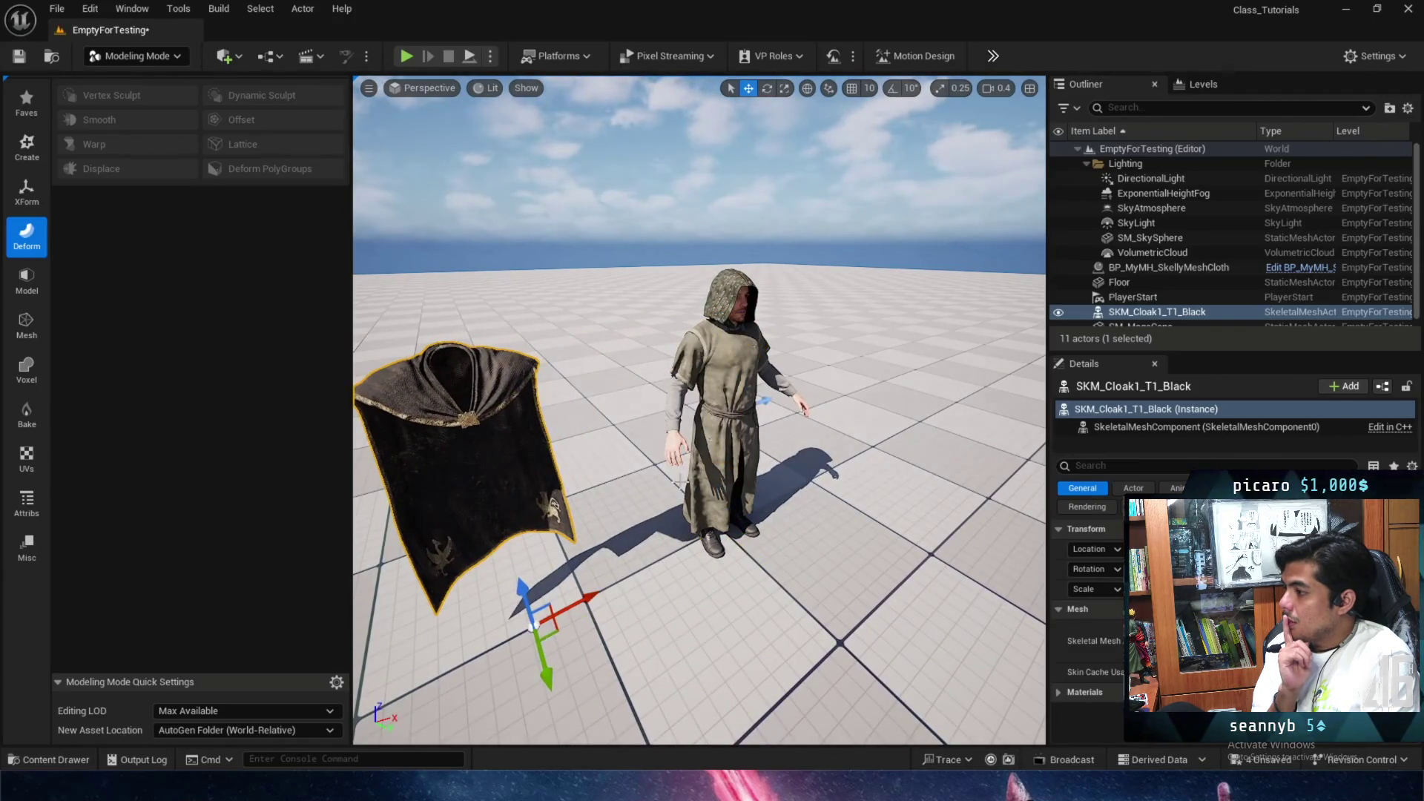
{"action": "left_click", "coordinate": [1290, 273]}
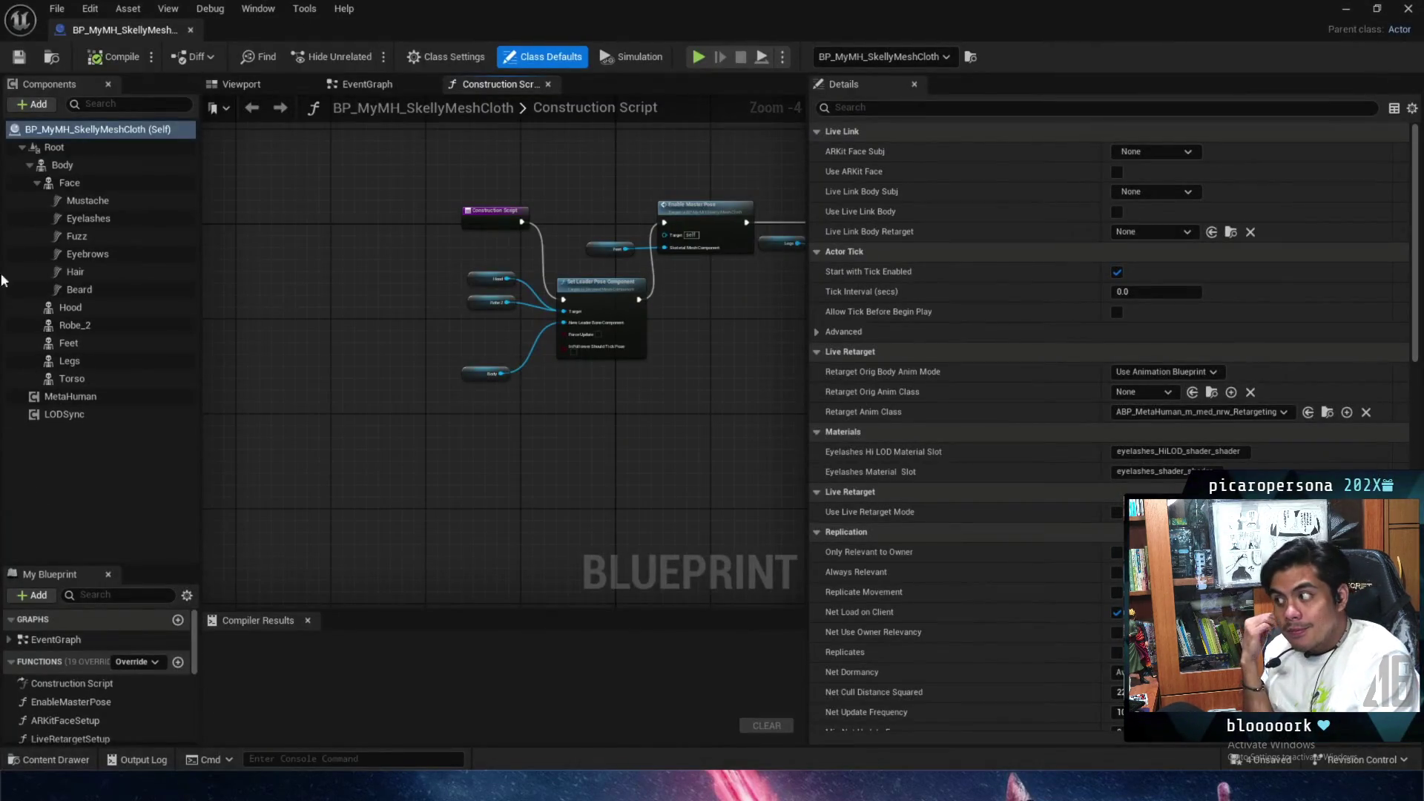
Add an SKM_Cloak1_T1_Black skeletal mesh component under Body and preview it on the character.
{"action": "left_click", "coordinate": [62, 164]}
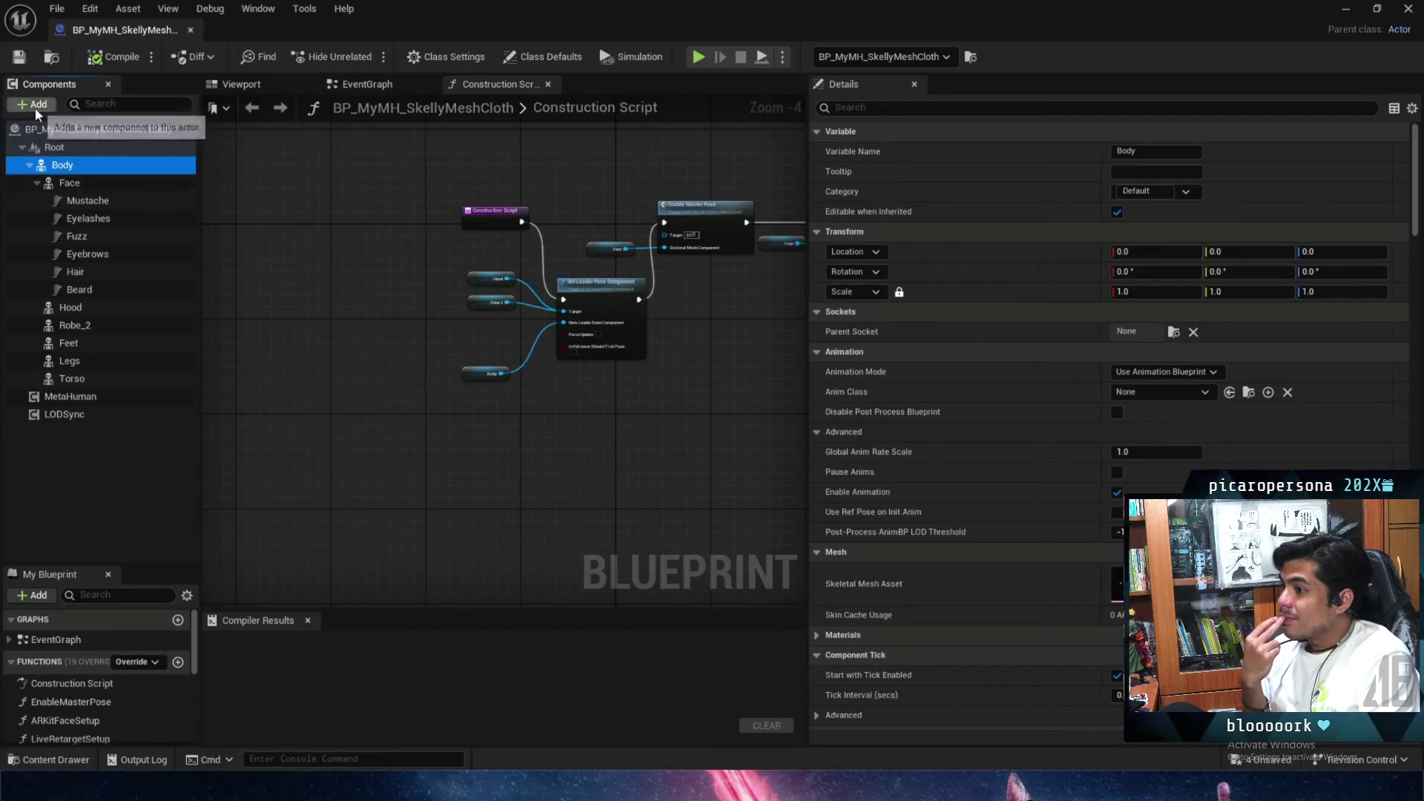
{"action": "left_click", "coordinate": [37, 104]}
{"action": "type", "text": "kele"}
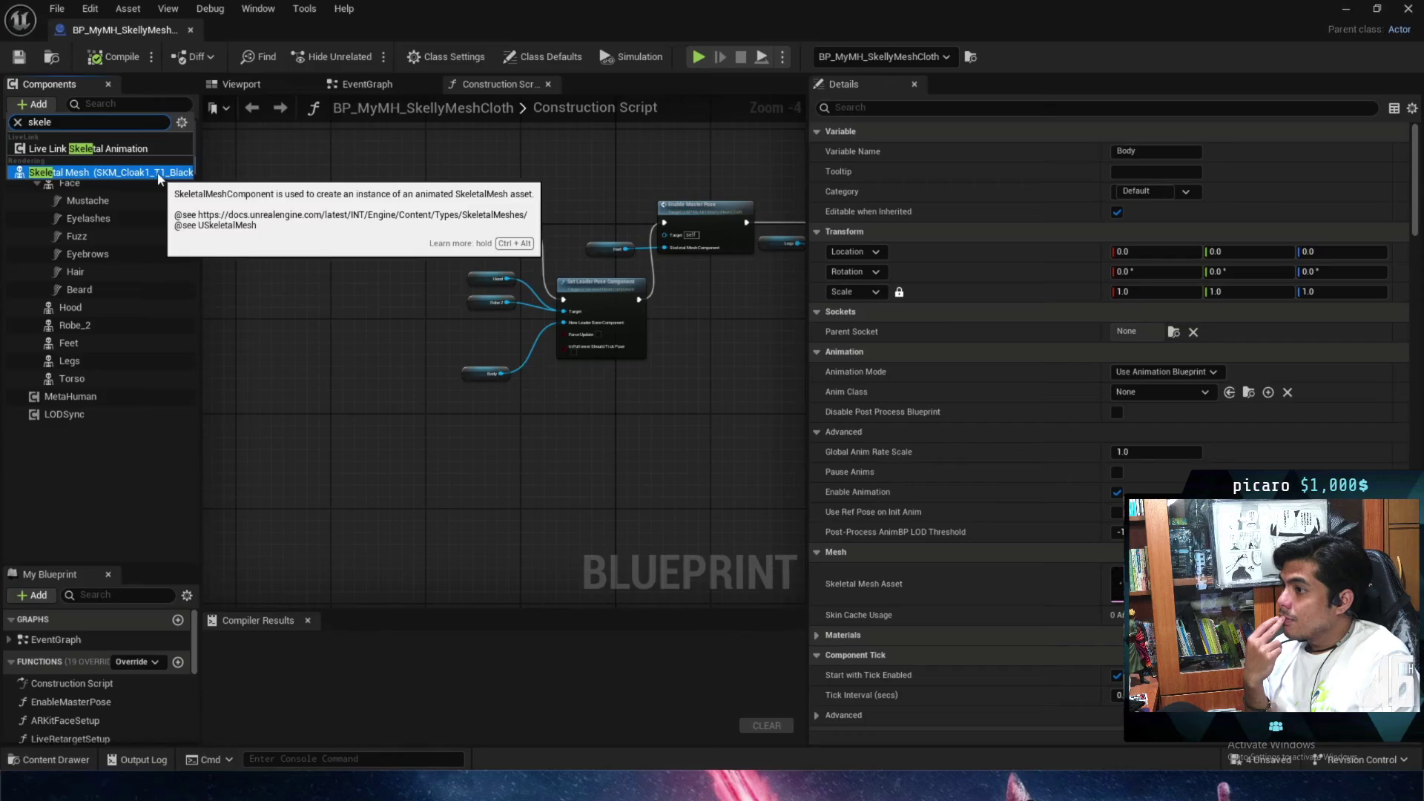
{"action": "left_click", "coordinate": [158, 174]}
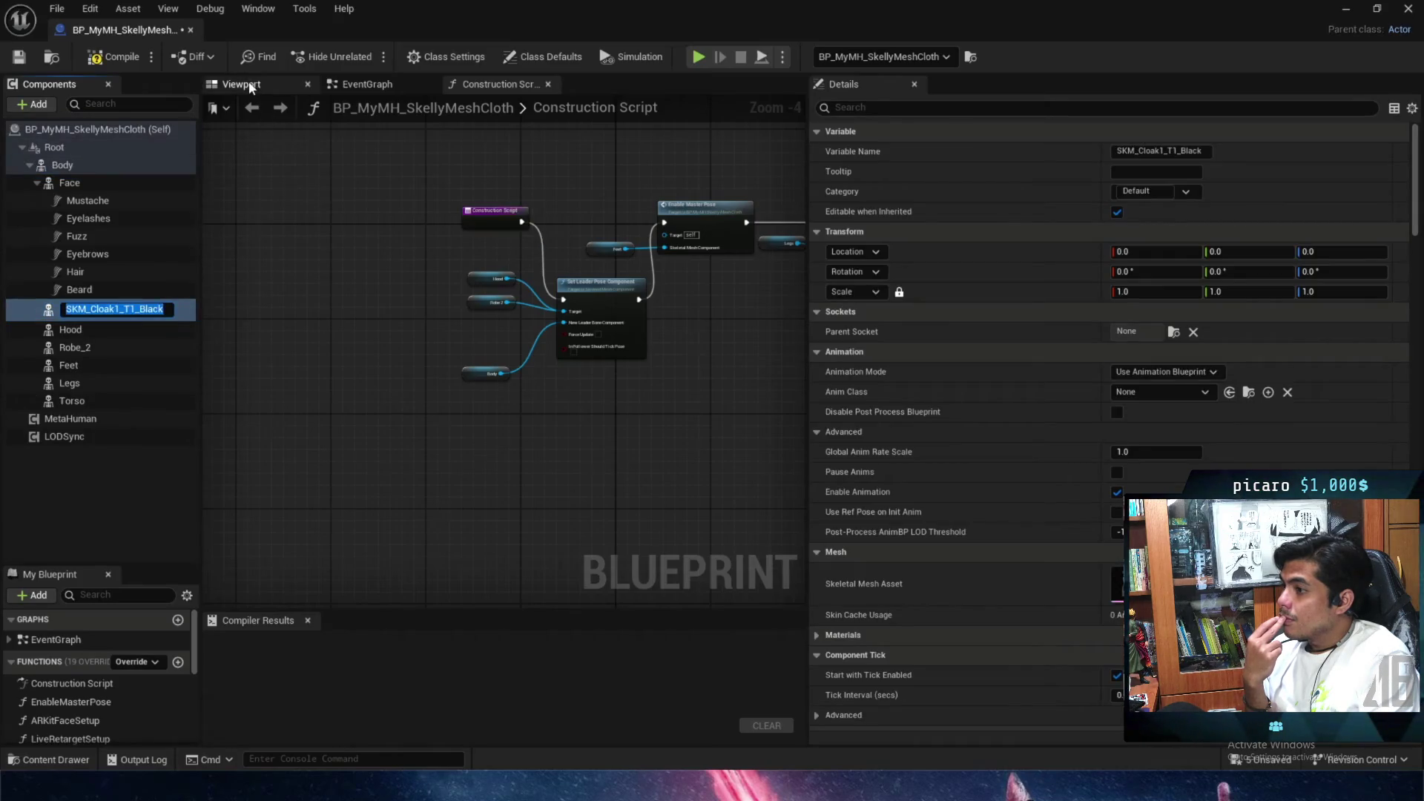
{"action": "left_click", "coordinate": [250, 88]}
{"action": "key", "text": "f"}
{"action": "mouse_move", "coordinate": [504, 348]}
{"action": "left_mouse_down"}
{"action": "mouse_move", "coordinate": [386, 349]}
{"action": "mouse_move", "coordinate": [385, 318]}
{"action": "mouse_move", "coordinate": [445, 319]}
{"action": "left_mouse_up"}
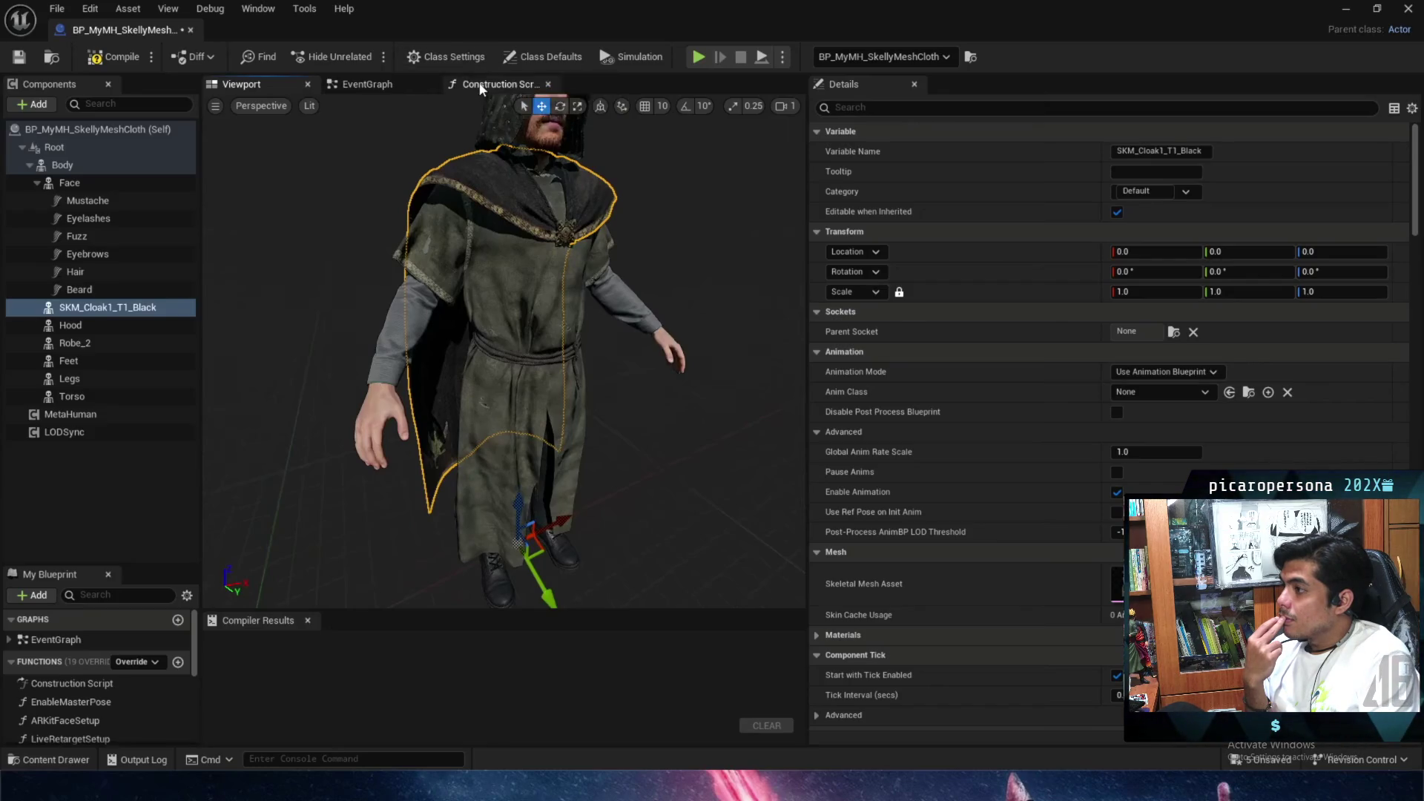
Wire the cloak component into Set Leader Pose Component's Target in the Construction Script.
{"action": "left_click", "coordinate": [490, 84]}
{"action": "scroll", "coordinate": [605, 393], "scroll_direction": "up", "scroll_amount": 3}
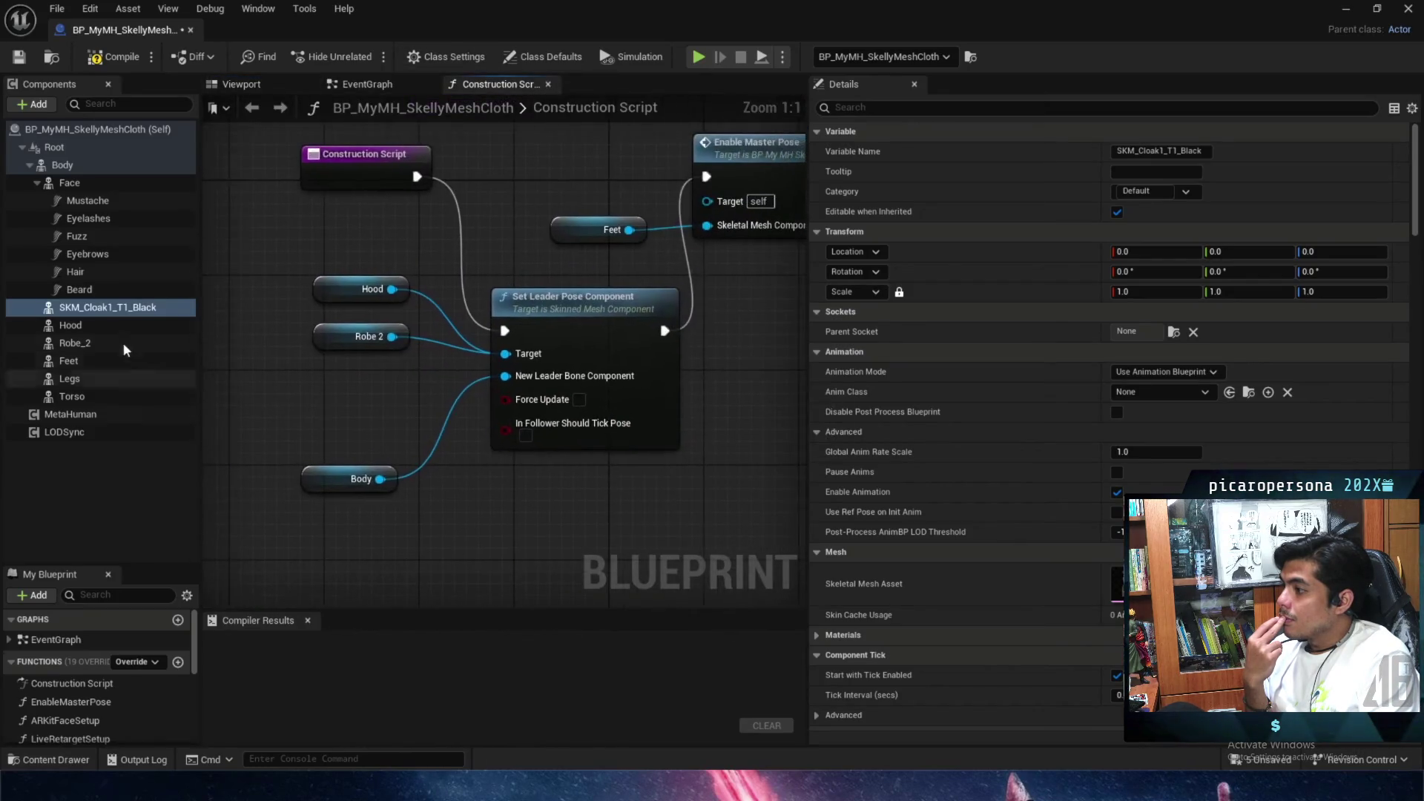
{"action": "left_click_drag", "start_coordinate": [127, 315], "coordinate": [224, 365]}
{"action": "left_click_drag", "start_coordinate": [300, 401], "coordinate": [300, 395]}
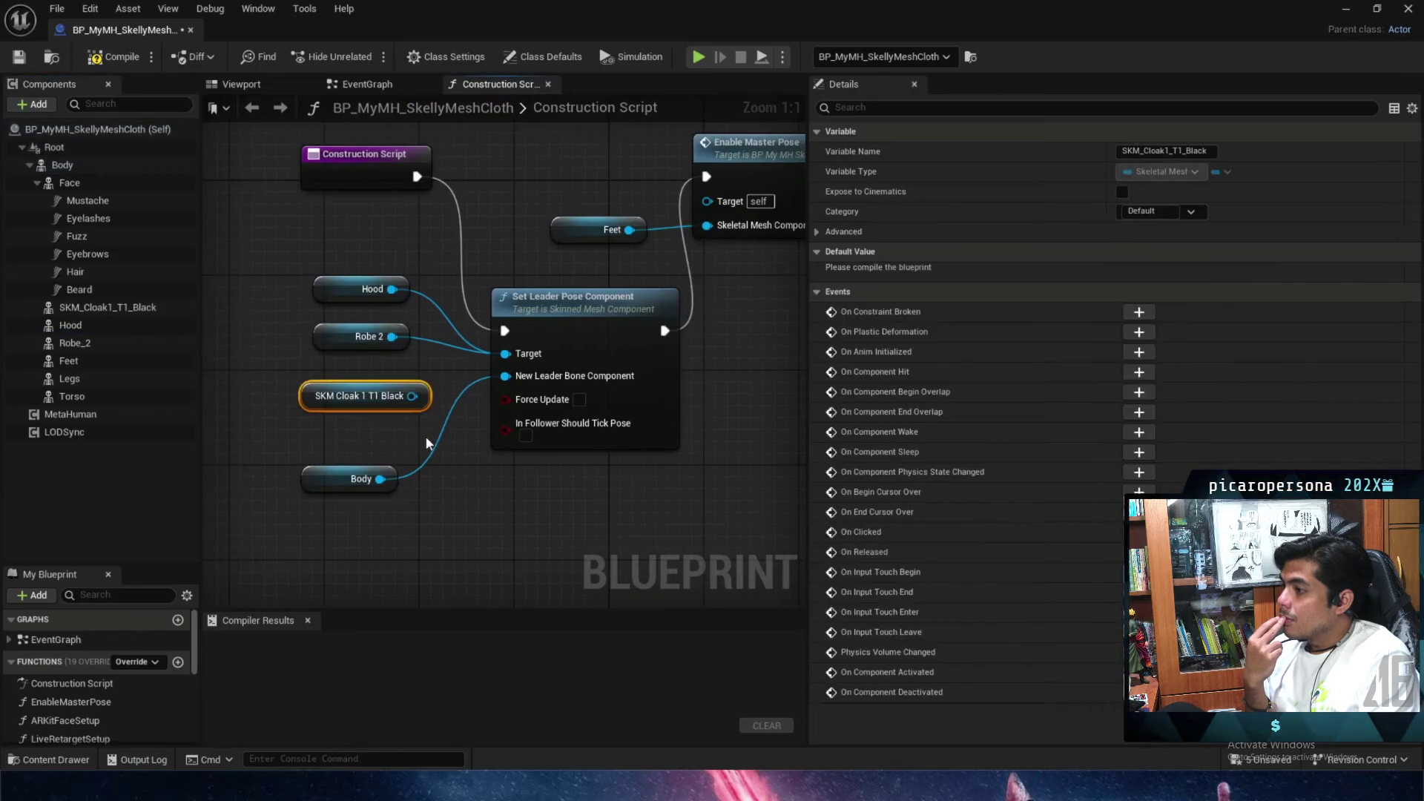
{"action": "mouse_move", "coordinate": [412, 395]}
{"action": "left_mouse_down"}
{"action": "mouse_move", "coordinate": [519, 360]}
{"action": "mouse_move", "coordinate": [484, 352]}
{"action": "left_mouse_up"}
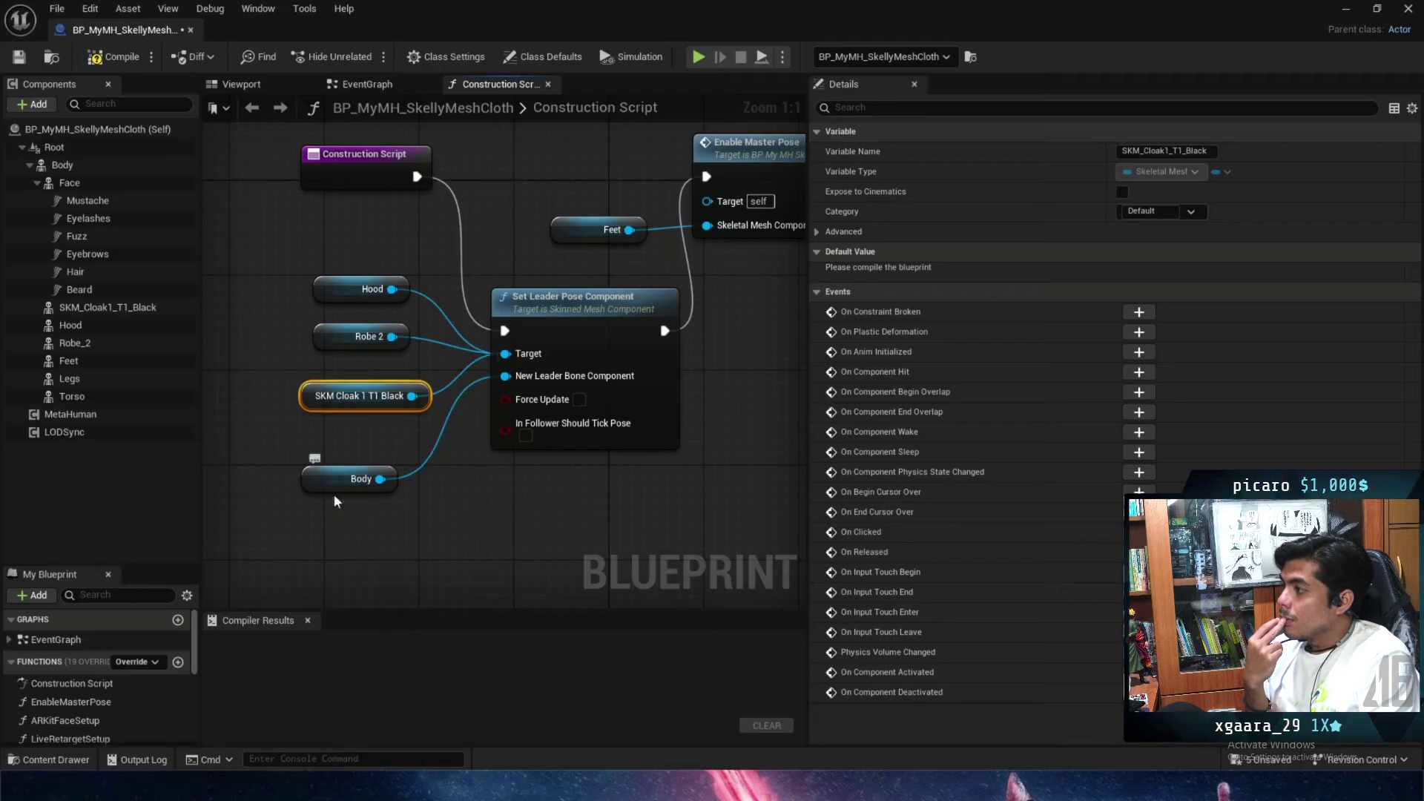
{"action": "left_click_drag", "start_coordinate": [336, 483], "coordinate": [359, 495]}
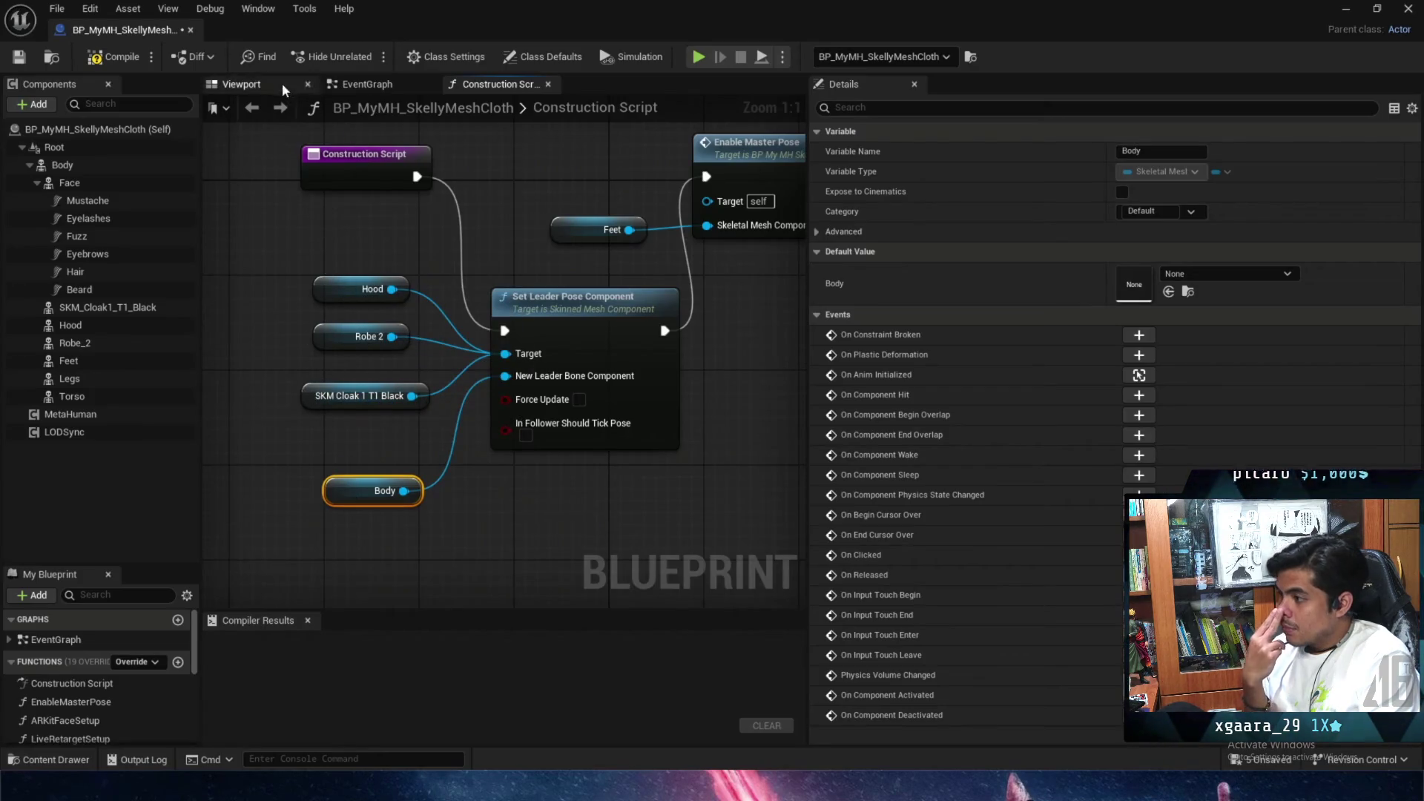
Compile the blueprint and return to the level.
{"action": "left_click", "coordinate": [367, 84]}
{"action": "left_click", "coordinate": [237, 86]}
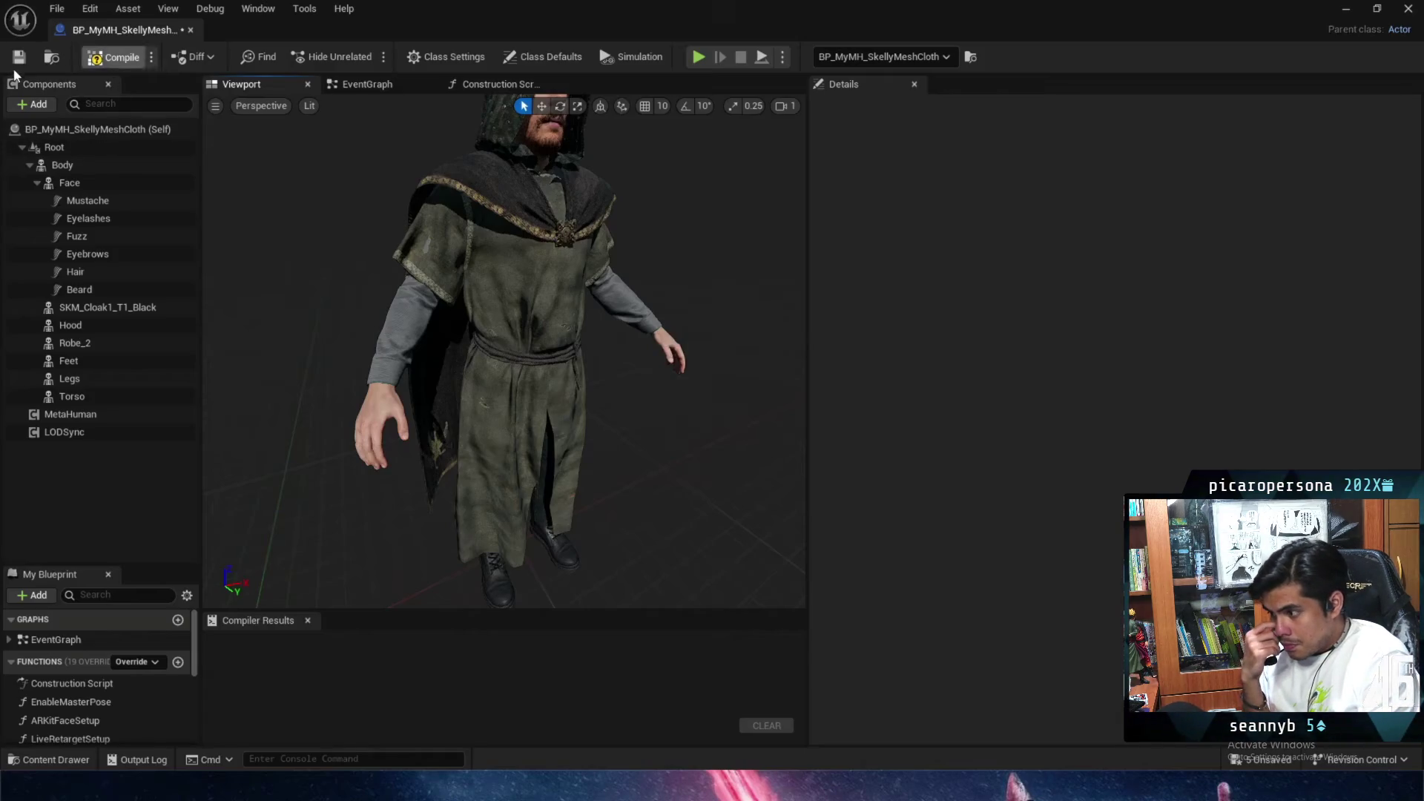
{"action": "left_click", "coordinate": [19, 57]}
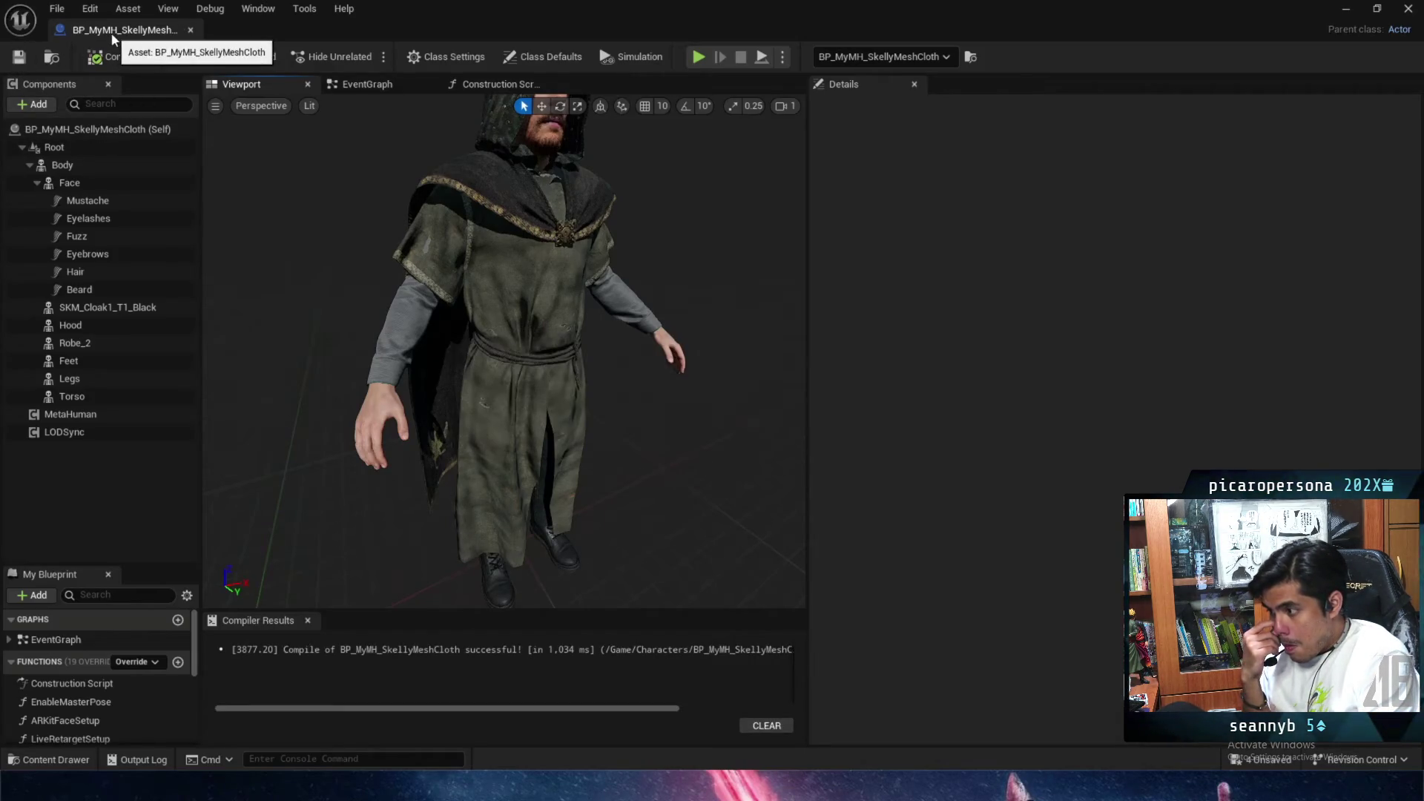
{"action": "key", "text": "alt+Tab"}
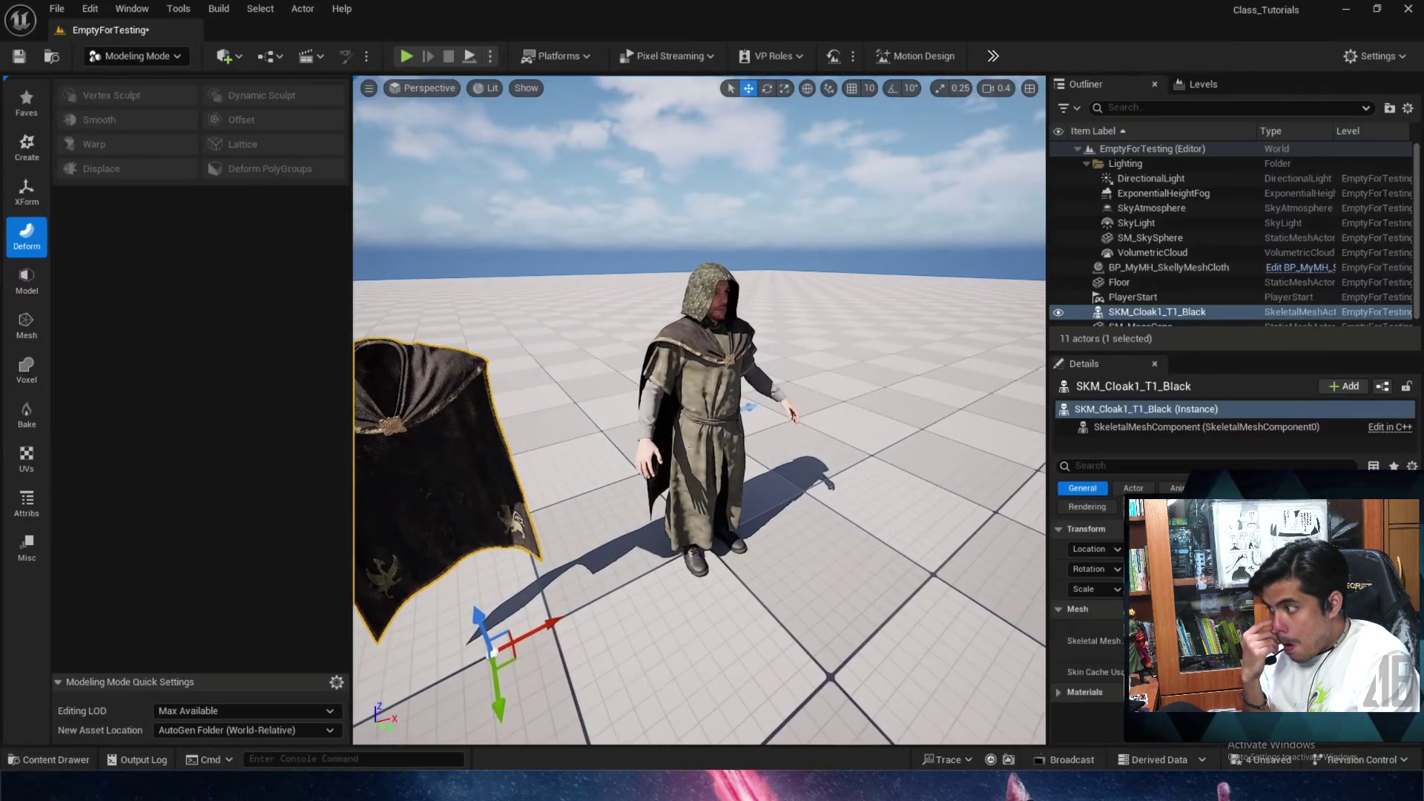
Delete the separate cloak and open the Clothing level sequence from Cinematics.
{"action": "key", "text": "Delete"}
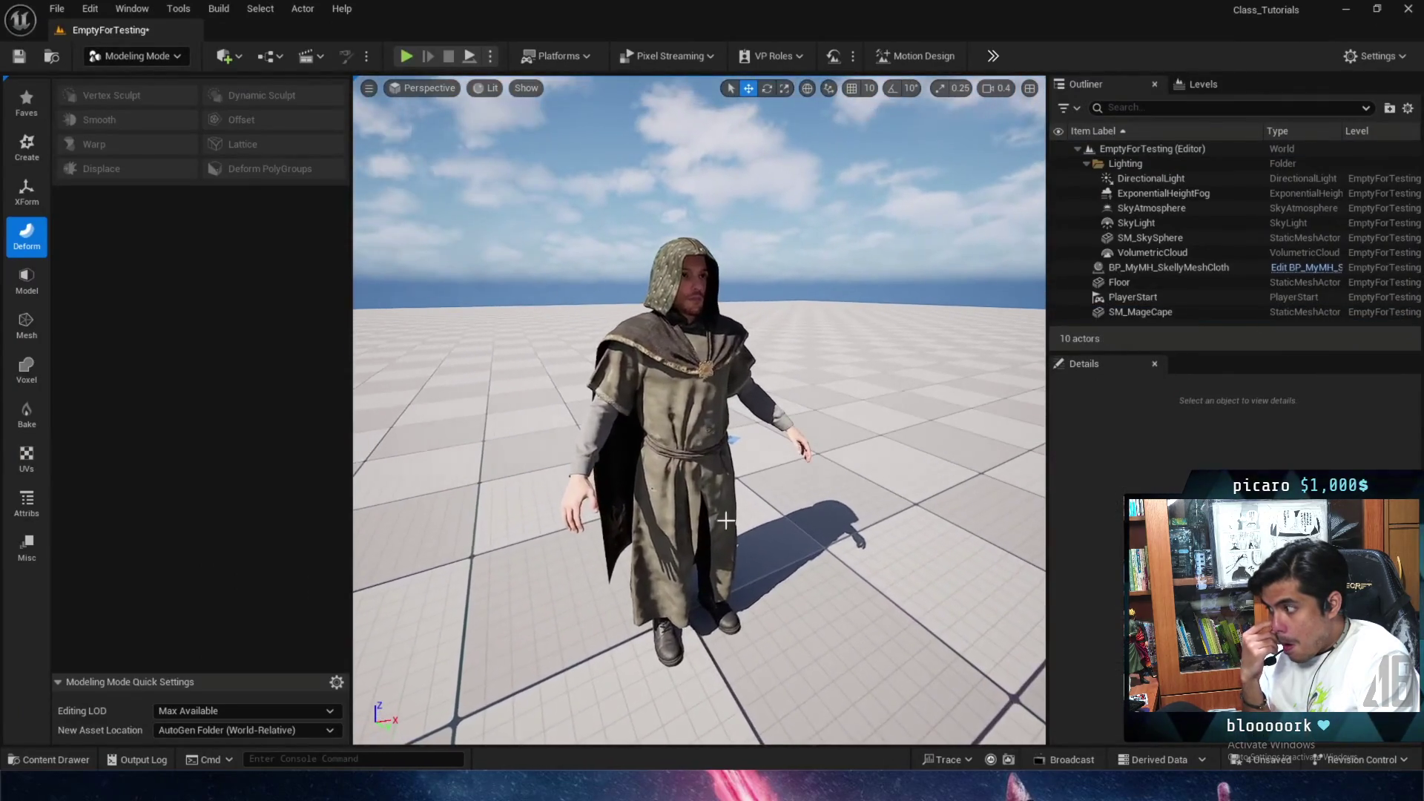
{"action": "left_click", "coordinate": [733, 439]}
{"action": "key", "text": "ctrl+space"}
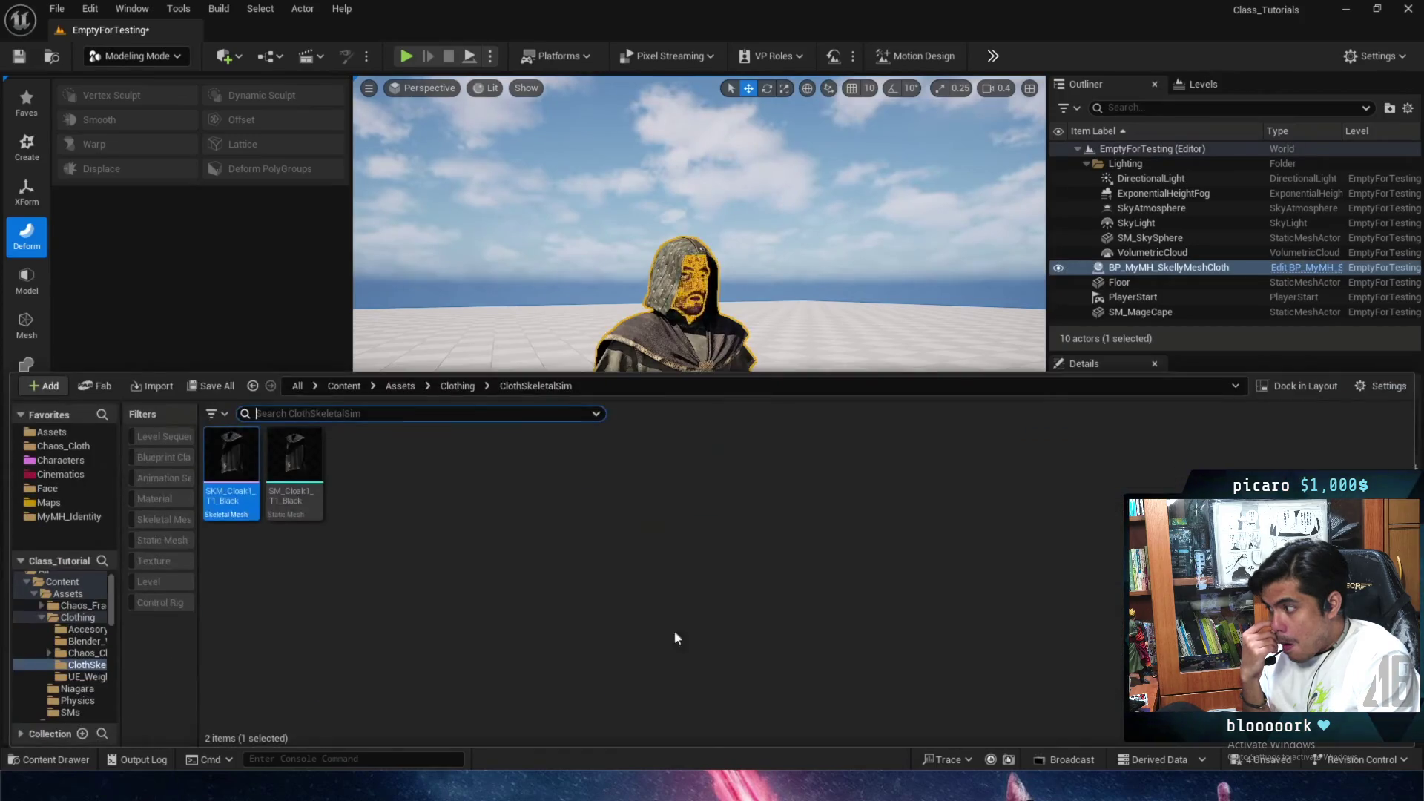
{"action": "left_click", "coordinate": [61, 474]}
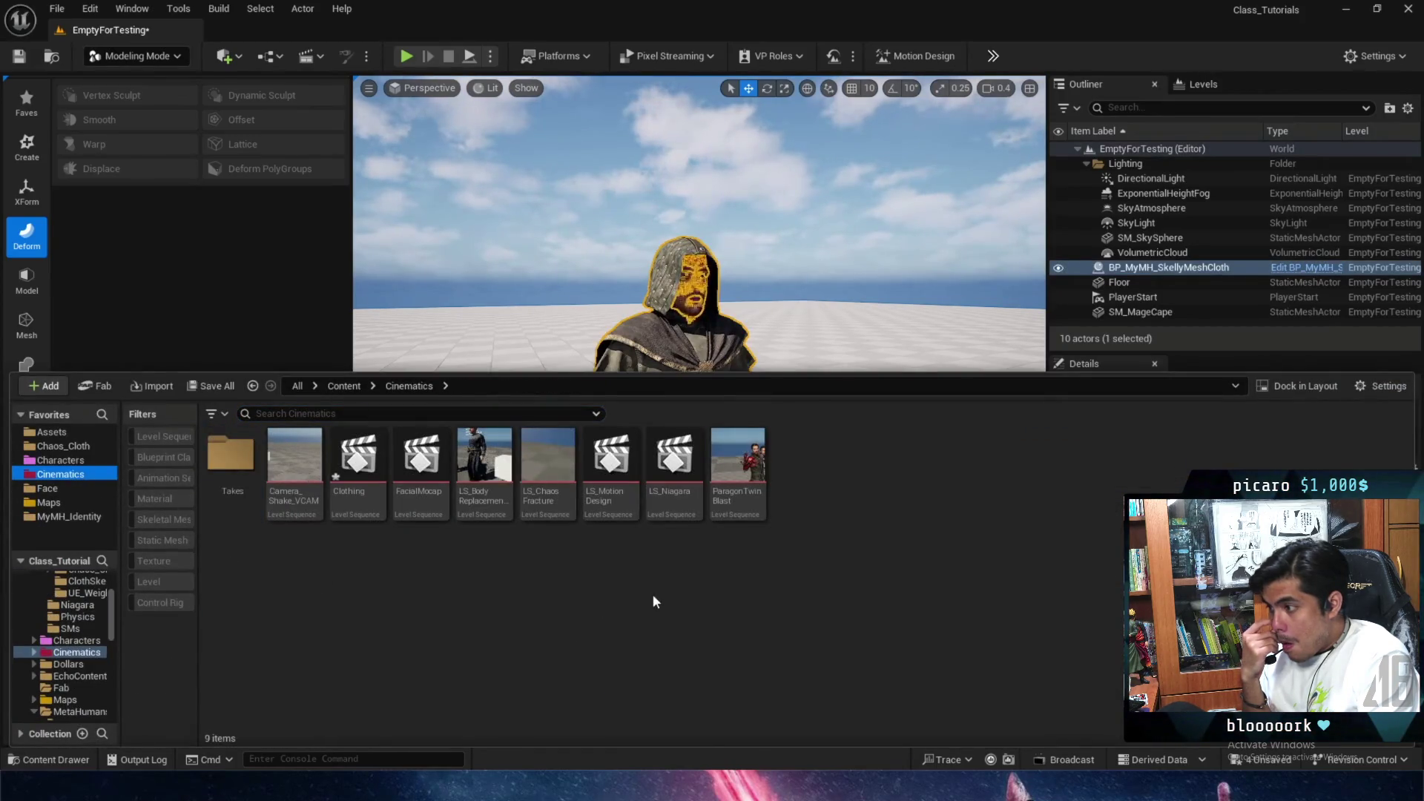
{"action": "double_click", "coordinate": [359, 456]}
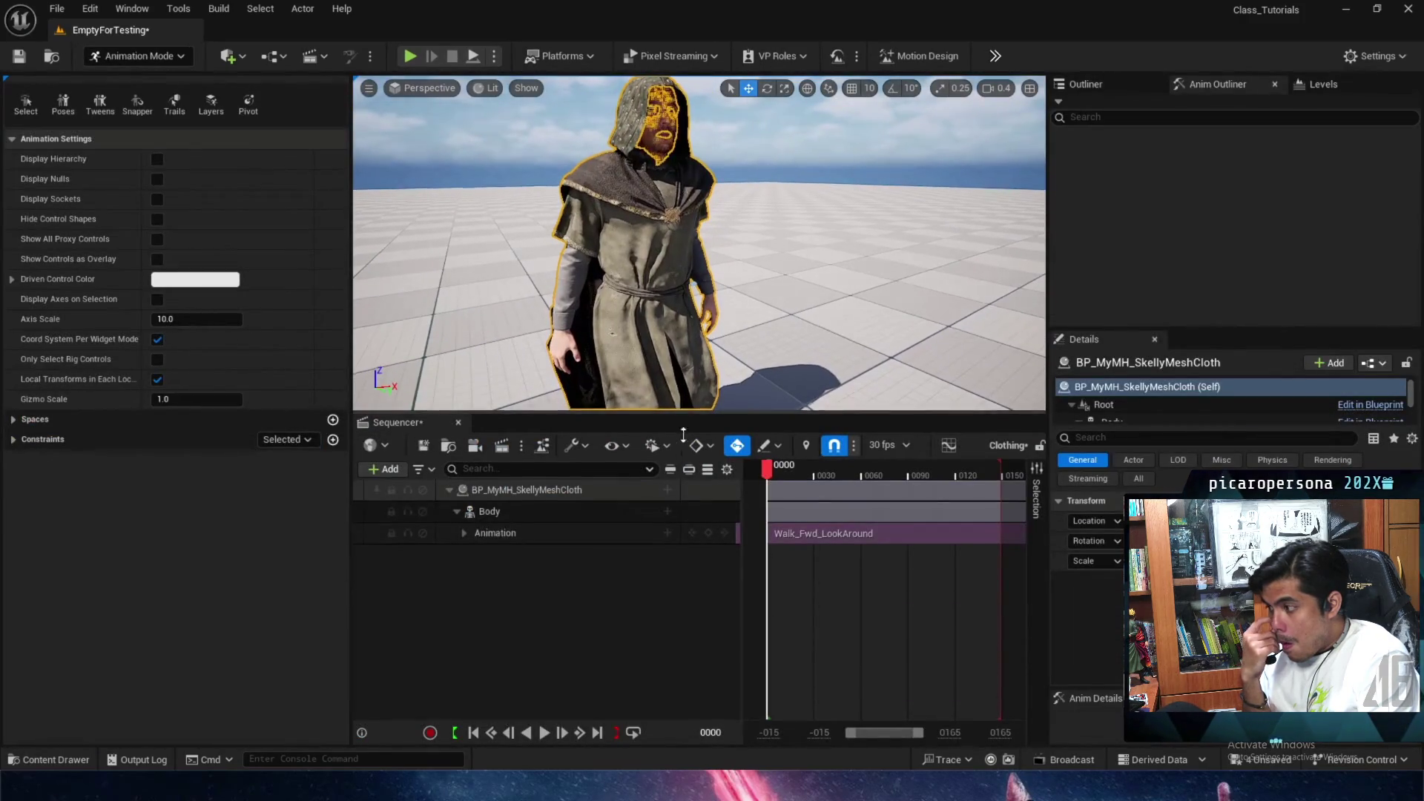
Play the walk sequence and start Simulate so the cloth reacts.
{"action": "left_click_drag", "start_coordinate": [683, 404], "coordinate": [683, 495]}
{"action": "key", "text": "space"}
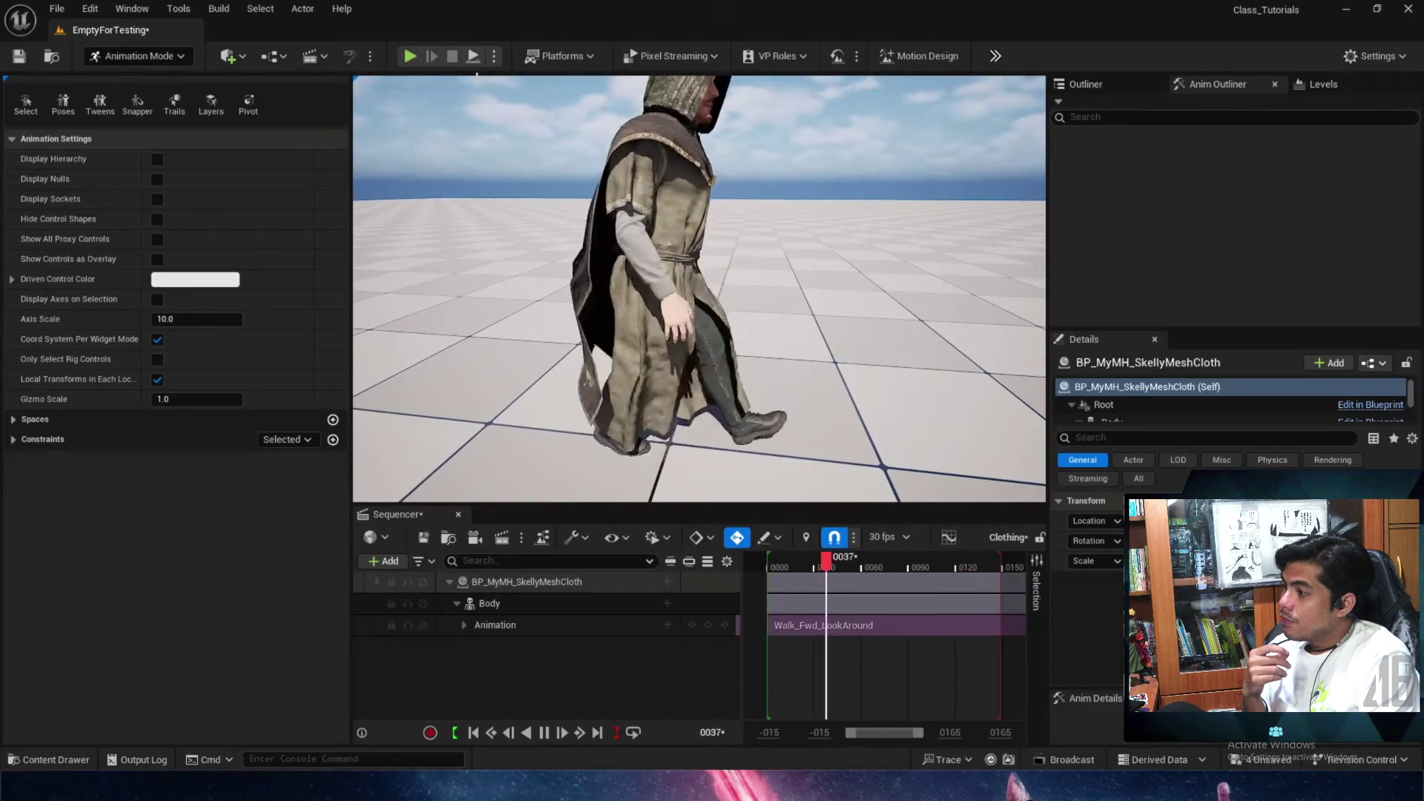
{"action": "left_click", "coordinate": [473, 56]}
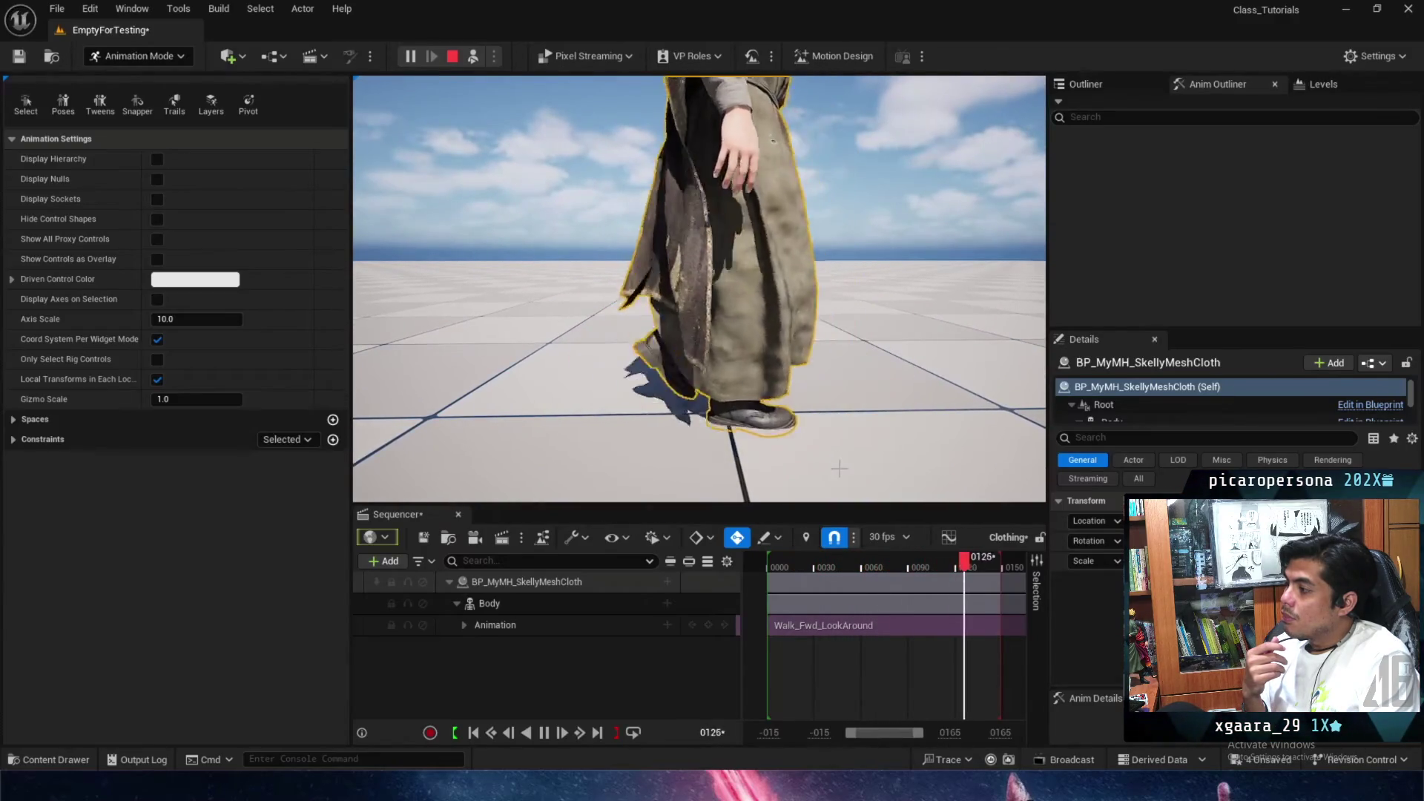
Stop at frame 0136 and inspect the cloak up close from foot to front.
{"action": "left_click_drag", "start_coordinate": [945, 565], "coordinate": [986, 569]}
{"action": "left_click_drag", "start_coordinate": [909, 443], "coordinate": [909, 400]}
{"action": "mouse_move", "coordinate": [783, 326]}
{"action": "left_mouse_down"}
{"action": "mouse_move", "coordinate": [805, 332]}
{"action": "mouse_move", "coordinate": [805, 306]}
{"action": "left_mouse_up"}
{"action": "scroll", "coordinate": [806, 332], "scroll_direction": "up", "scroll_amount": 2}
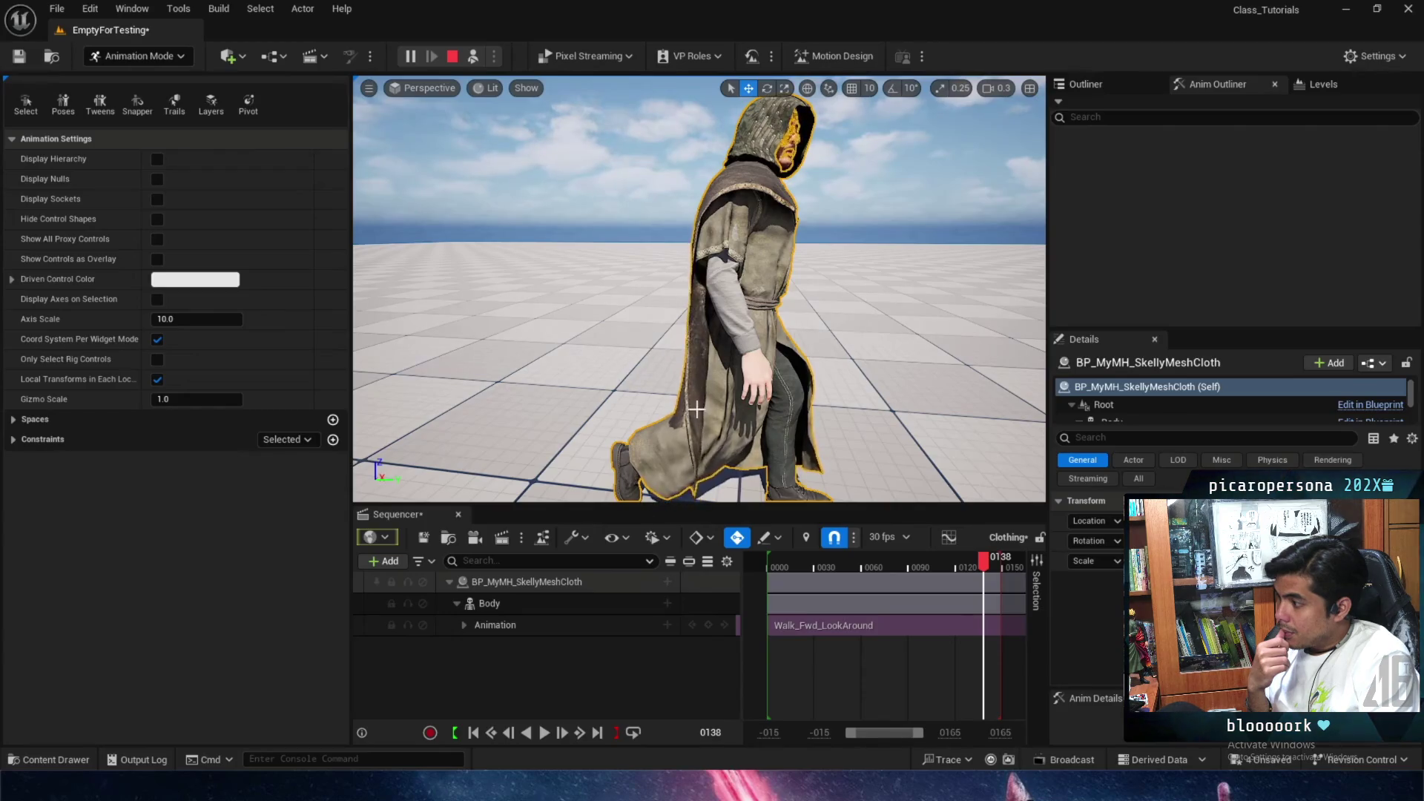
{"action": "left_click_drag", "start_coordinate": [693, 269], "coordinate": [519, 256]}
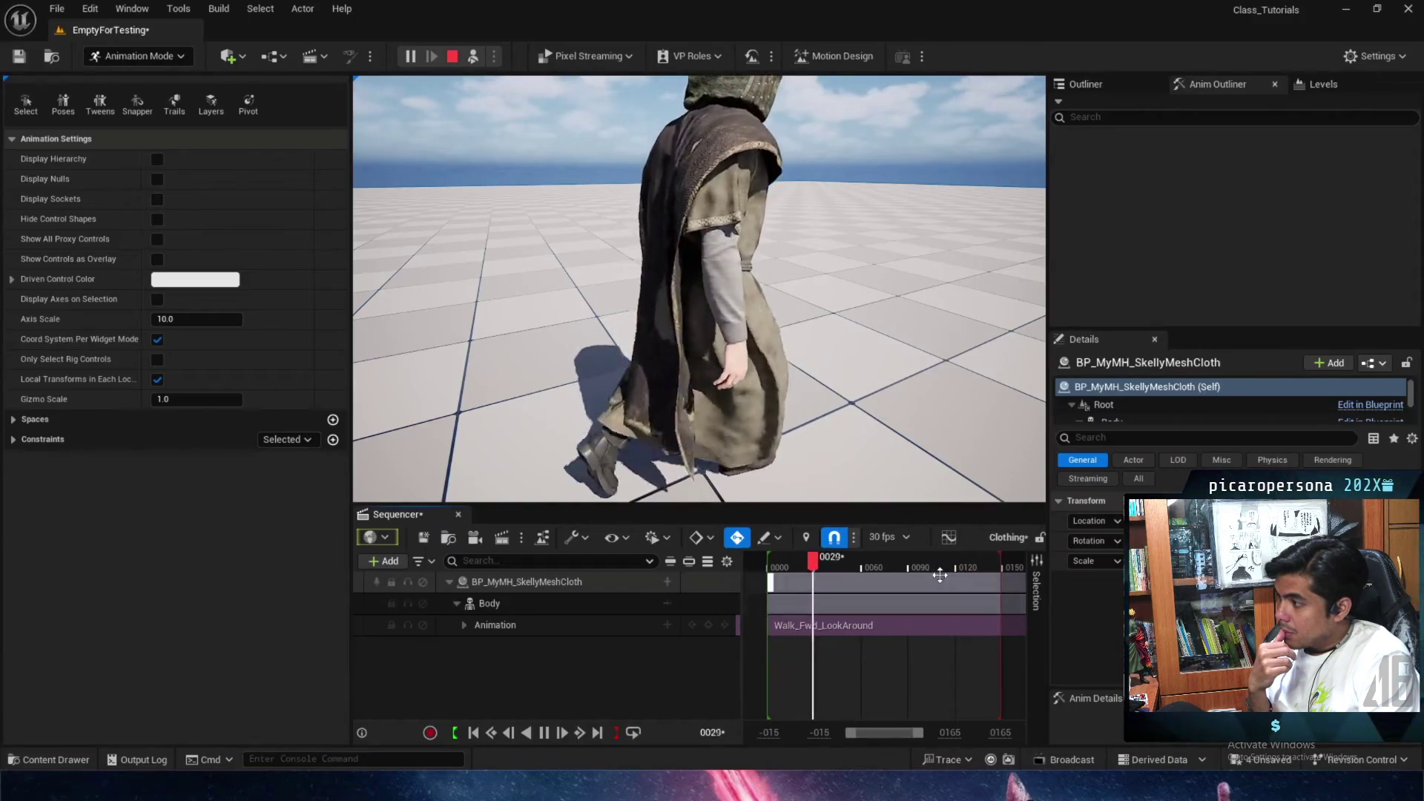
{"action": "left_click", "coordinate": [705, 296]}
{"action": "scroll", "coordinate": [1173, 397], "scroll_direction": "down", "scroll_amount": 2}
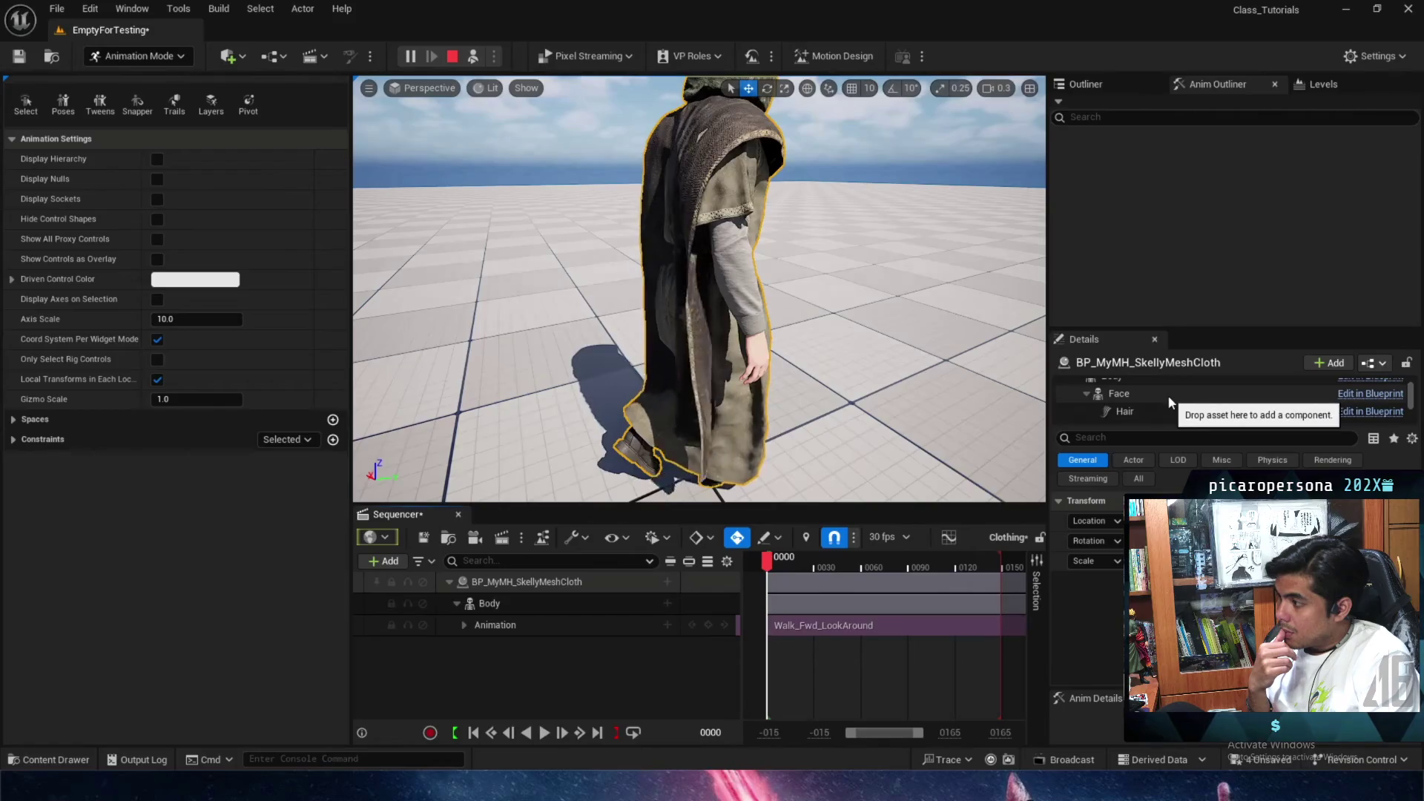
Uncheck Visible on the Robe_2 component found via 'vis' search, then replay the walk.
{"action": "scroll", "coordinate": [1167, 394], "scroll_direction": "up", "scroll_amount": 1}
{"action": "scroll", "coordinate": [1154, 407], "scroll_direction": "down", "scroll_amount": 3}
{"action": "left_click", "coordinate": [1167, 417]}
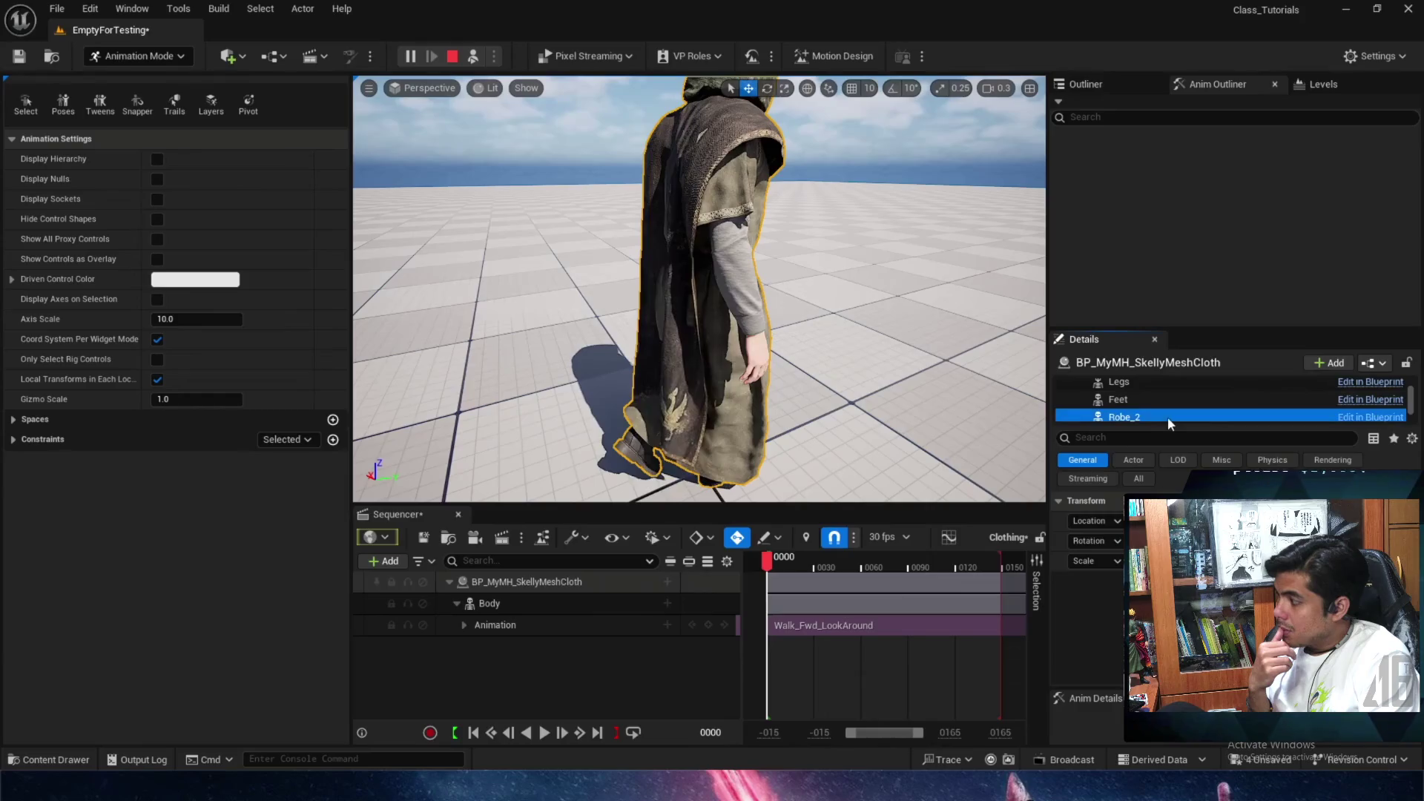
{"action": "left_click", "coordinate": [1121, 436]}
{"action": "type", "text": "vis"}
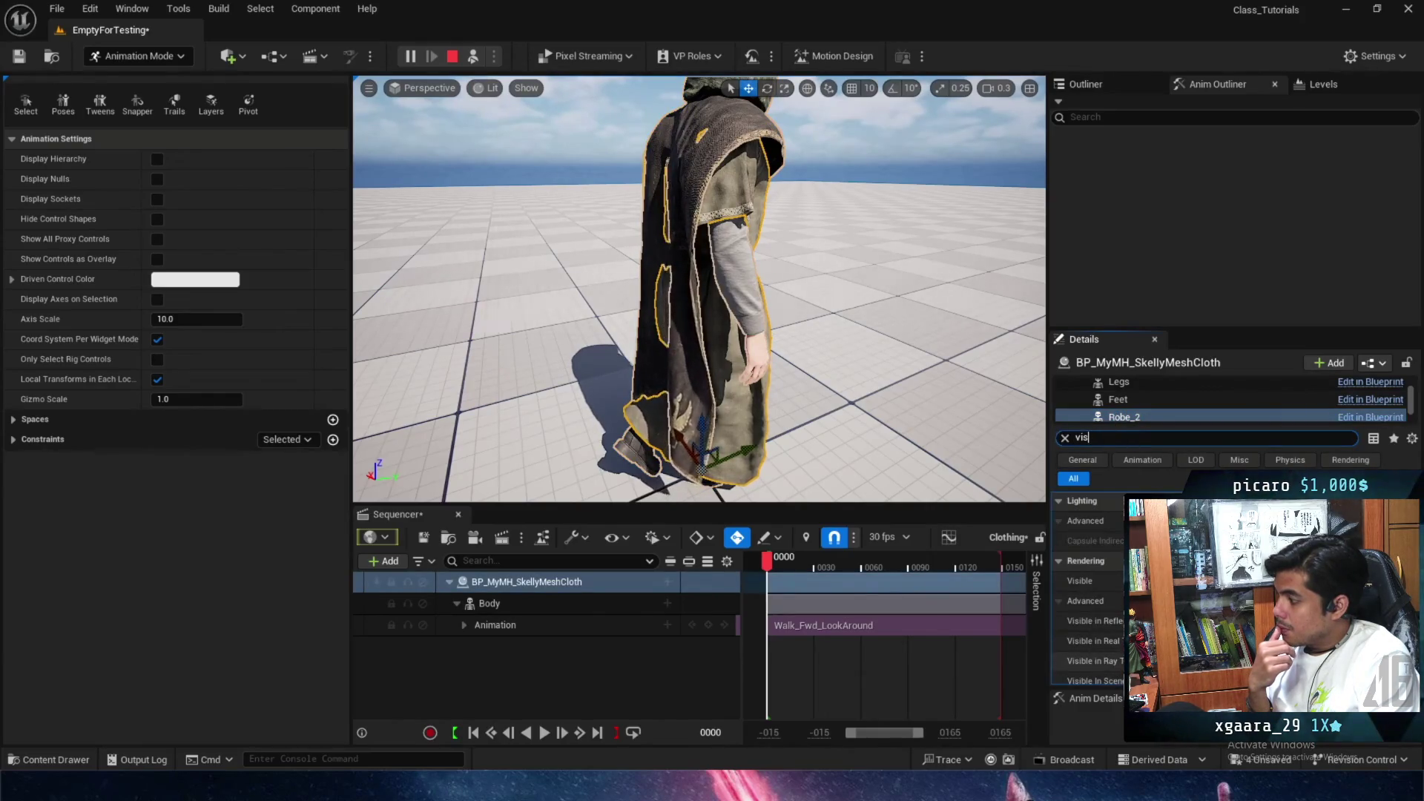
{"action": "left_click", "coordinate": [1240, 580]}
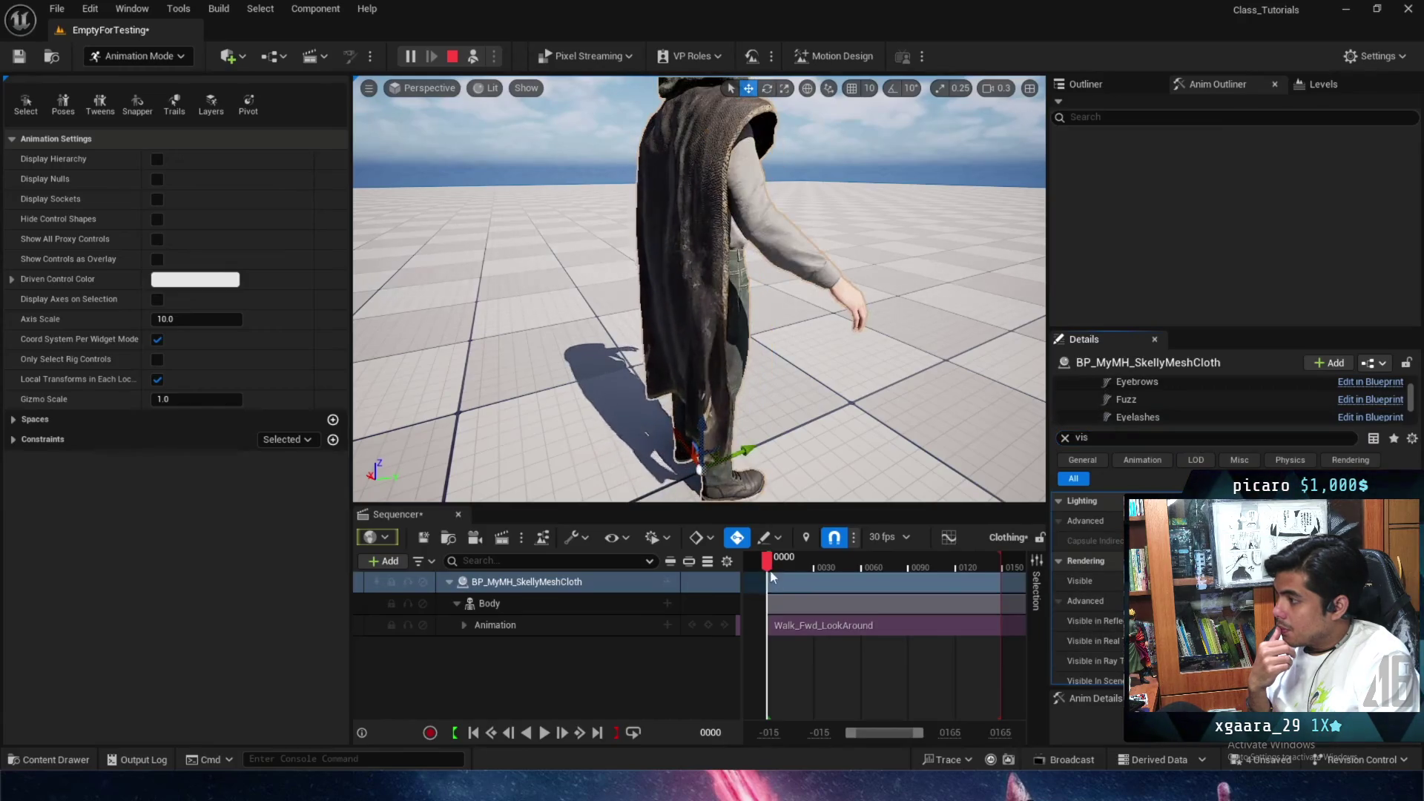
{"action": "key", "text": "space"}
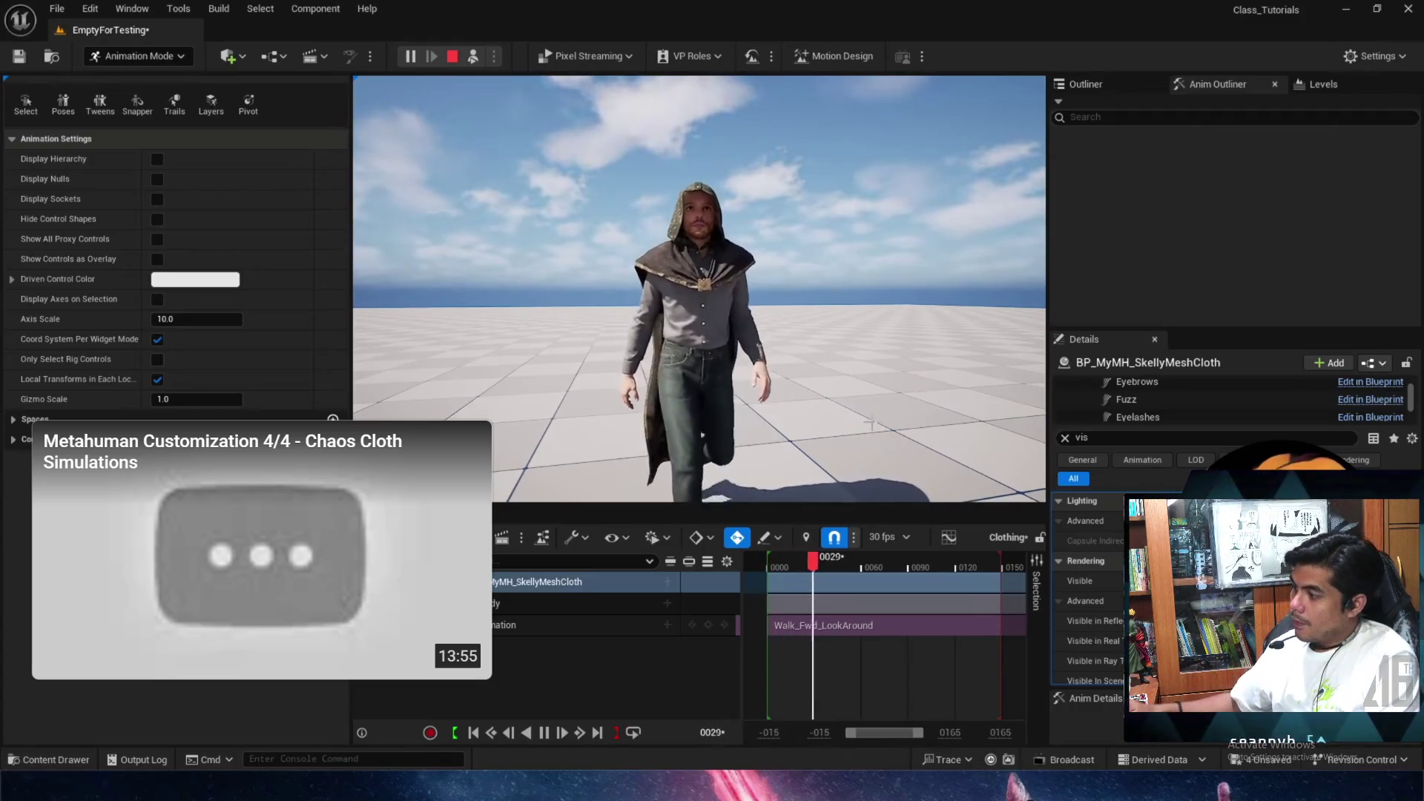
Pause the cloak tutorial at 7:46 and exit full screen.
{"action": "mouse_move", "coordinate": [754, 424]}
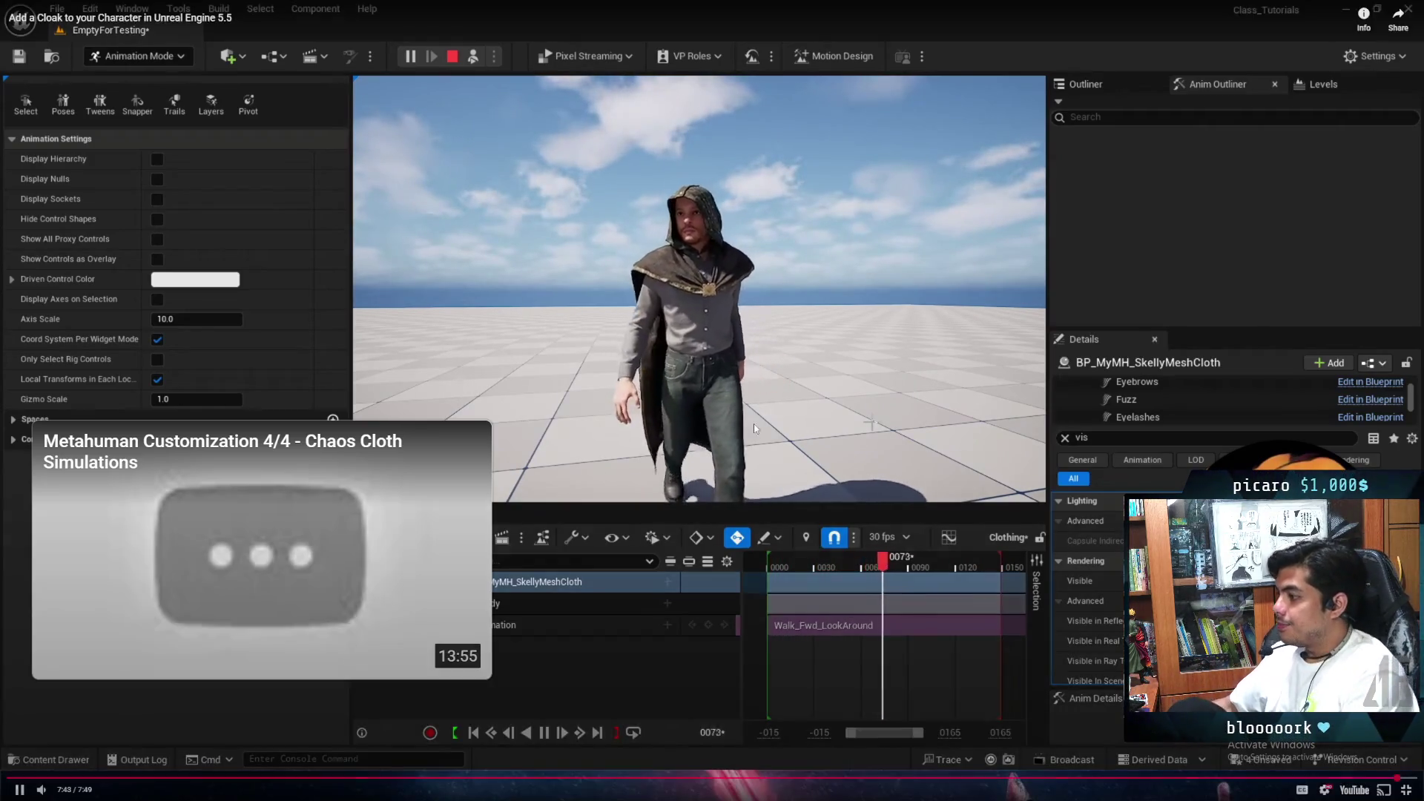
{"action": "left_click", "coordinate": [785, 396]}
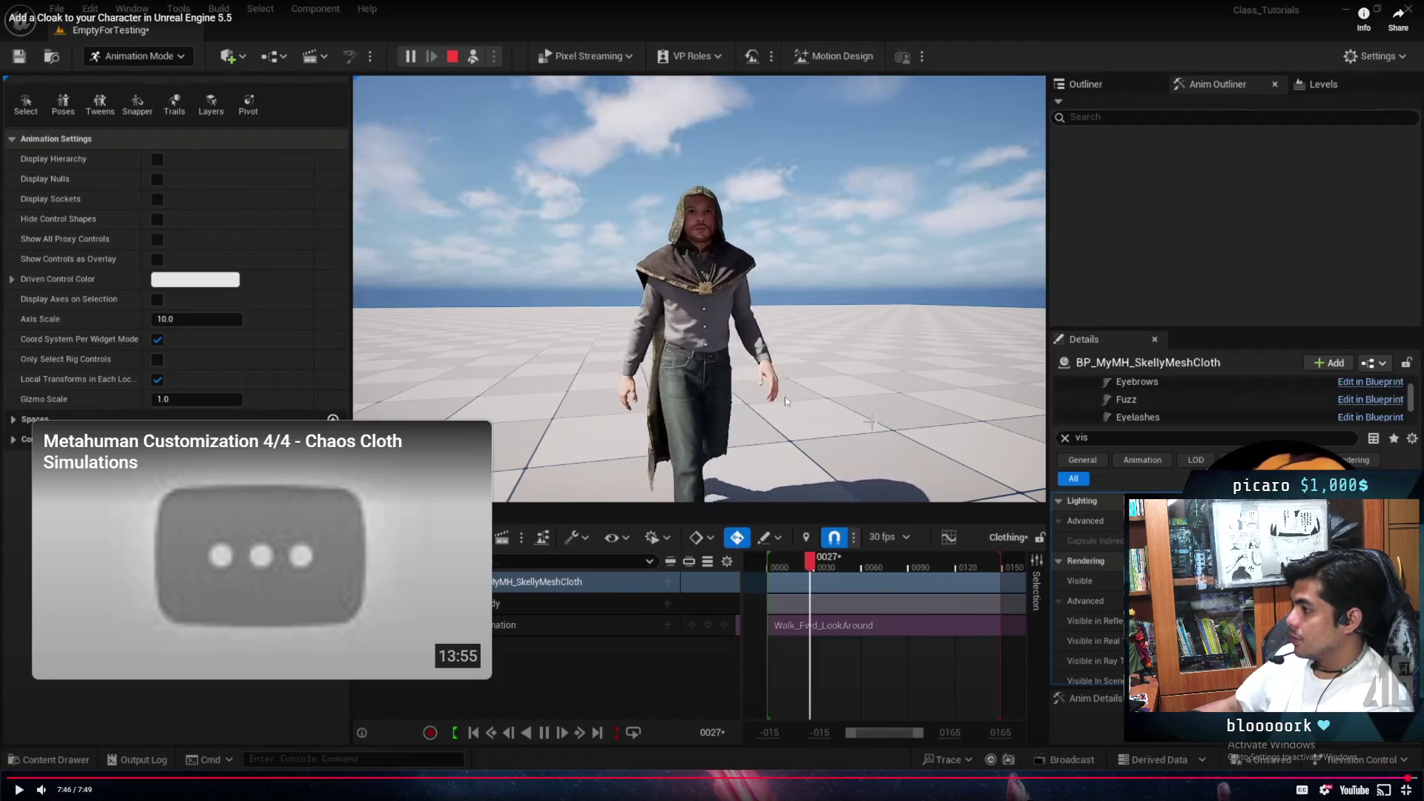
{"action": "left_click", "coordinate": [1406, 790]}
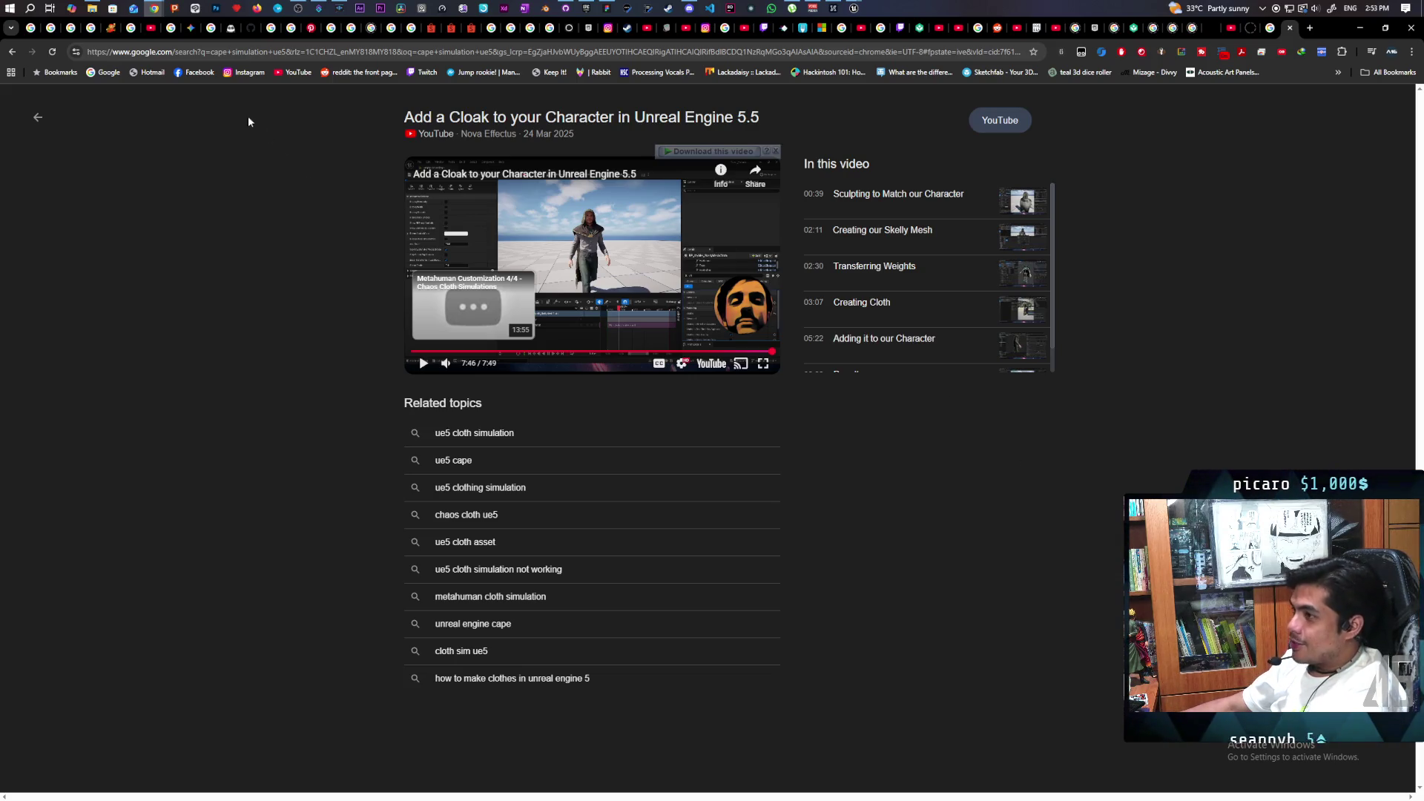
{"action": "mouse_move", "coordinate": [160, 10]}
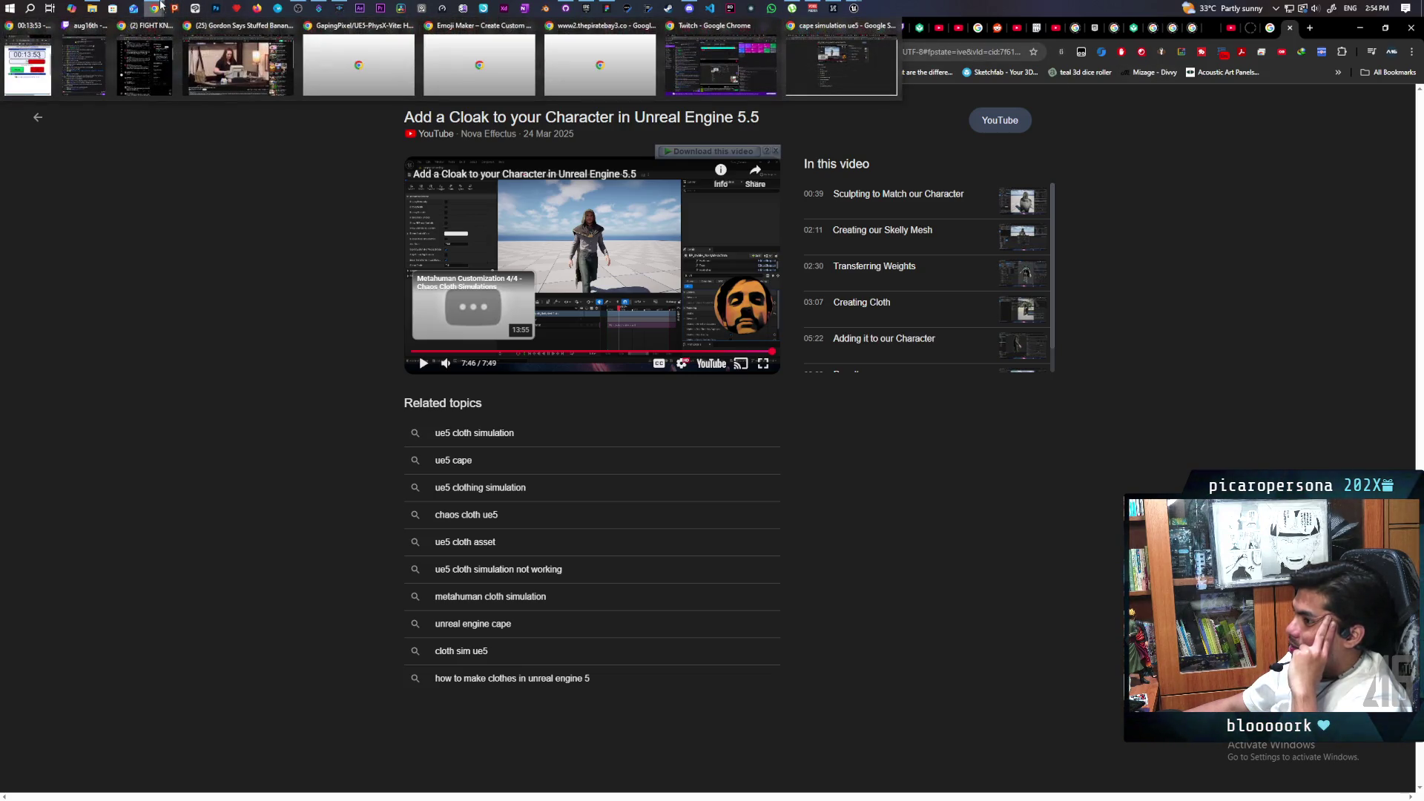
{"action": "left_click", "coordinate": [238, 58]}
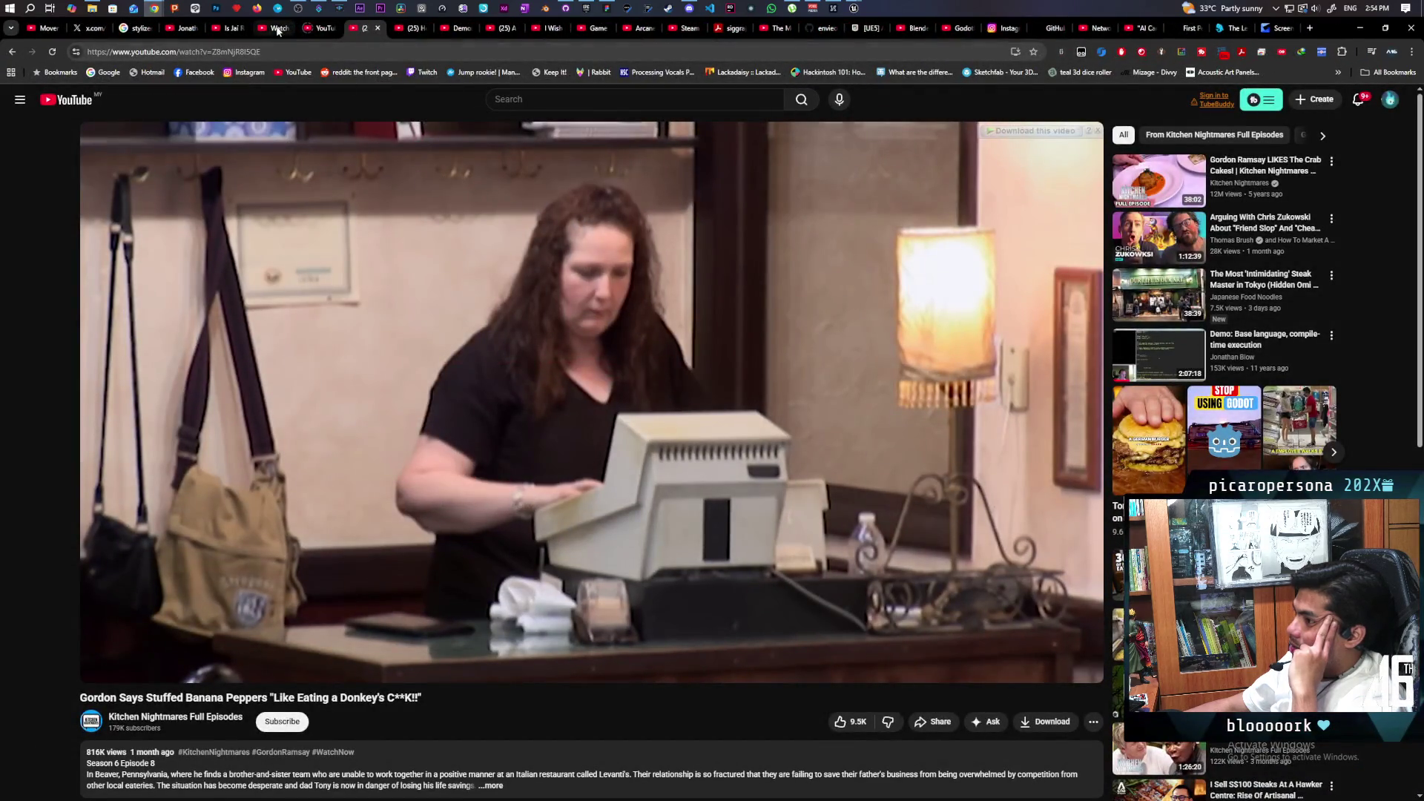
{"action": "left_click", "coordinate": [320, 31]}
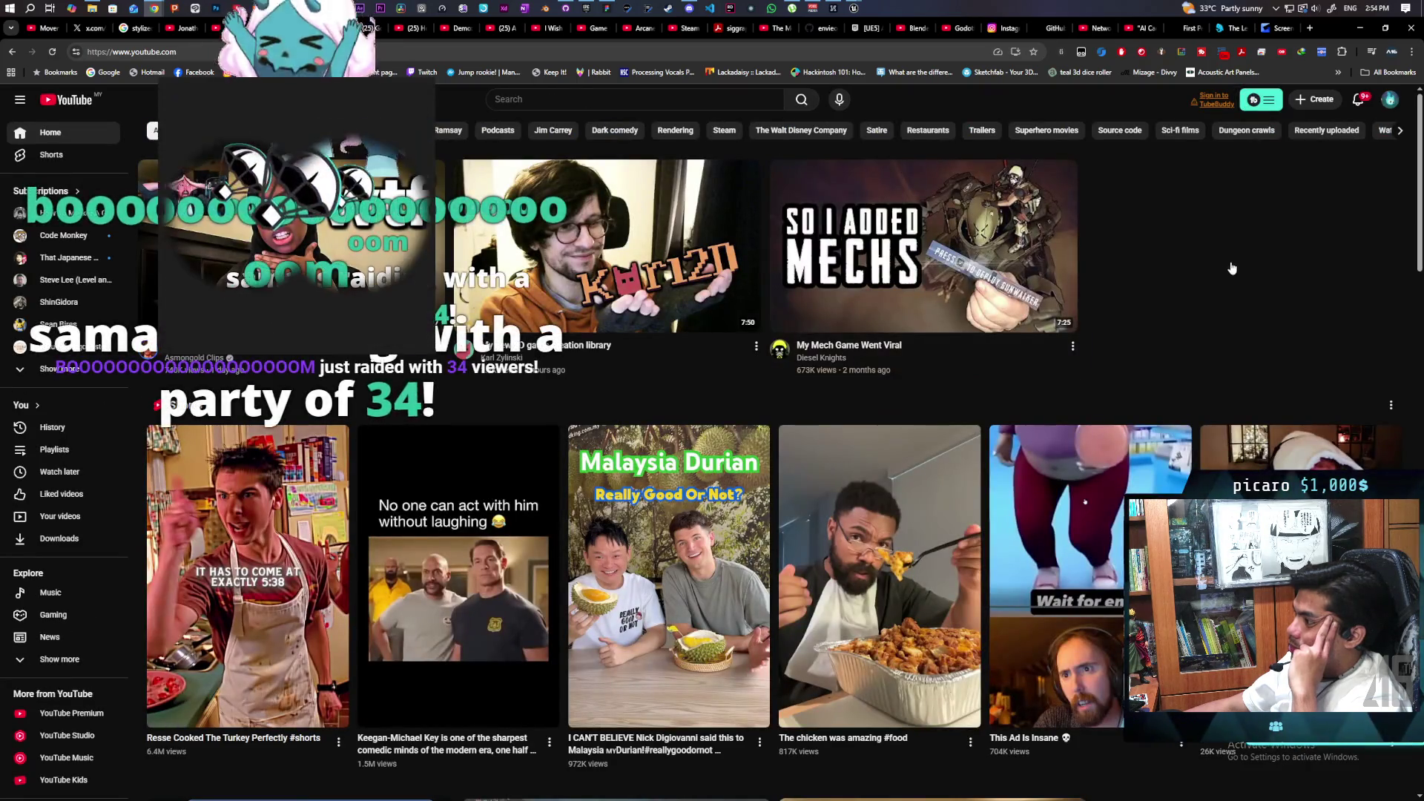
{"action": "scroll", "coordinate": [1229, 261], "scroll_direction": "down", "scroll_amount": 6}
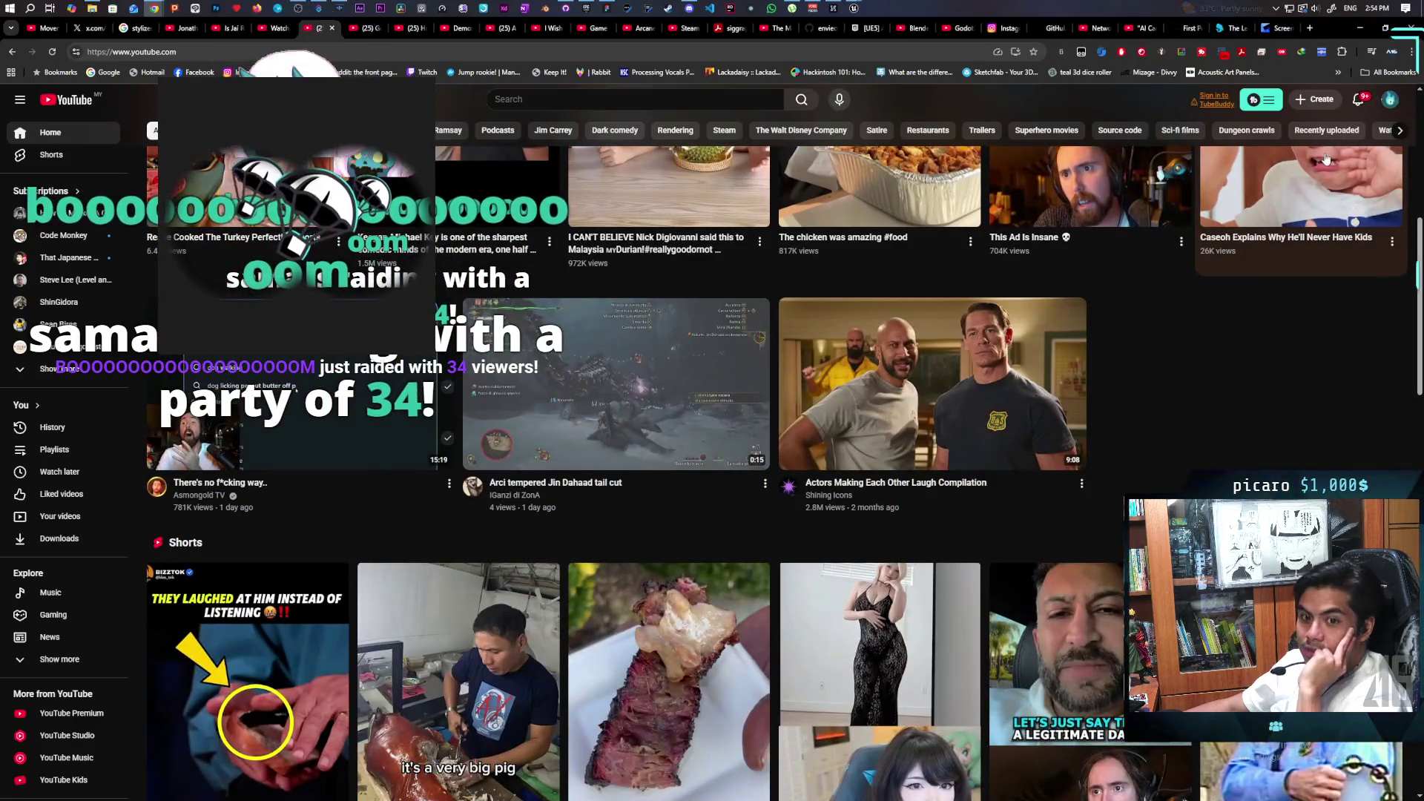
{"action": "left_click", "coordinate": [1357, 30]}
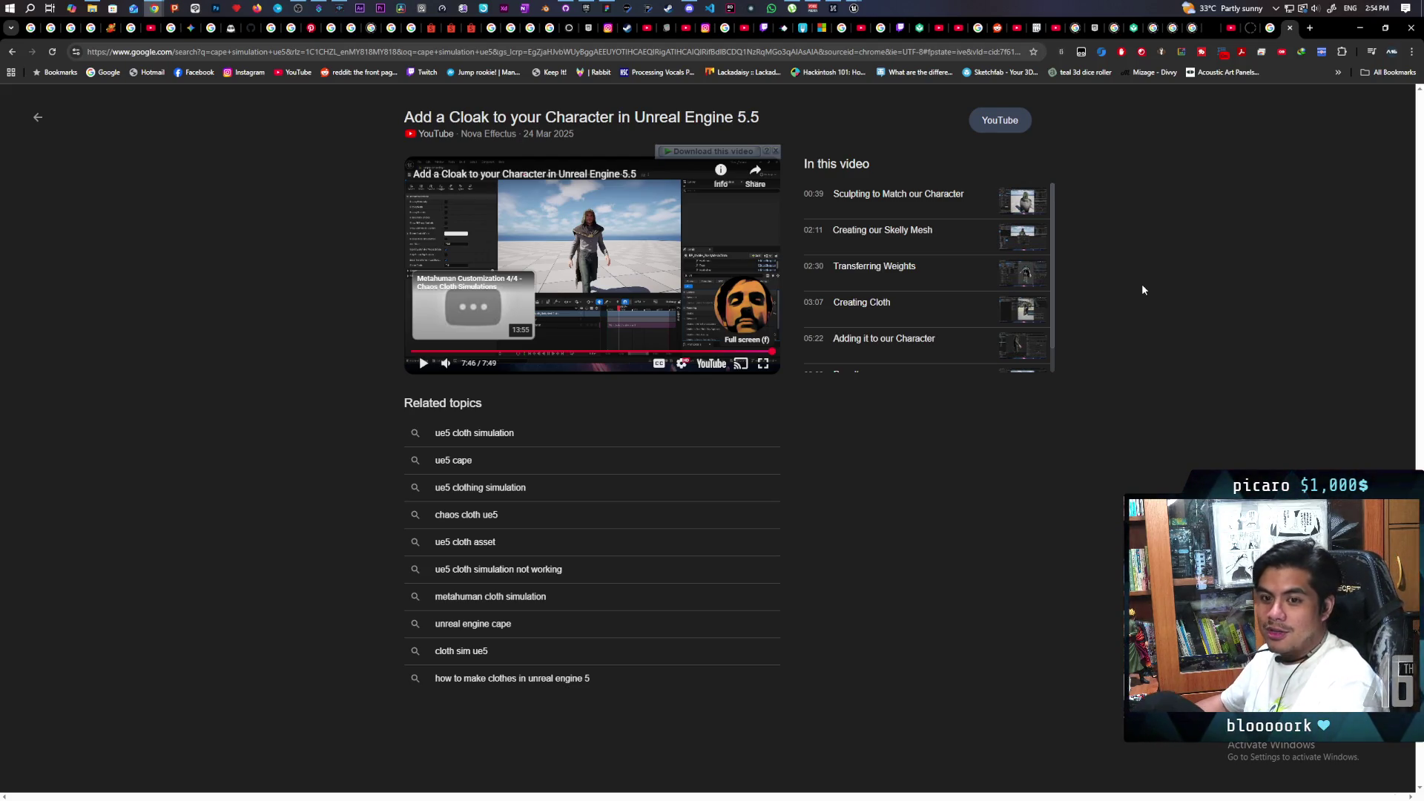
Return to the editor, start the three-client multiplayer playtest, and take control of the main client.
{"action": "left_click", "coordinate": [1363, 29]}
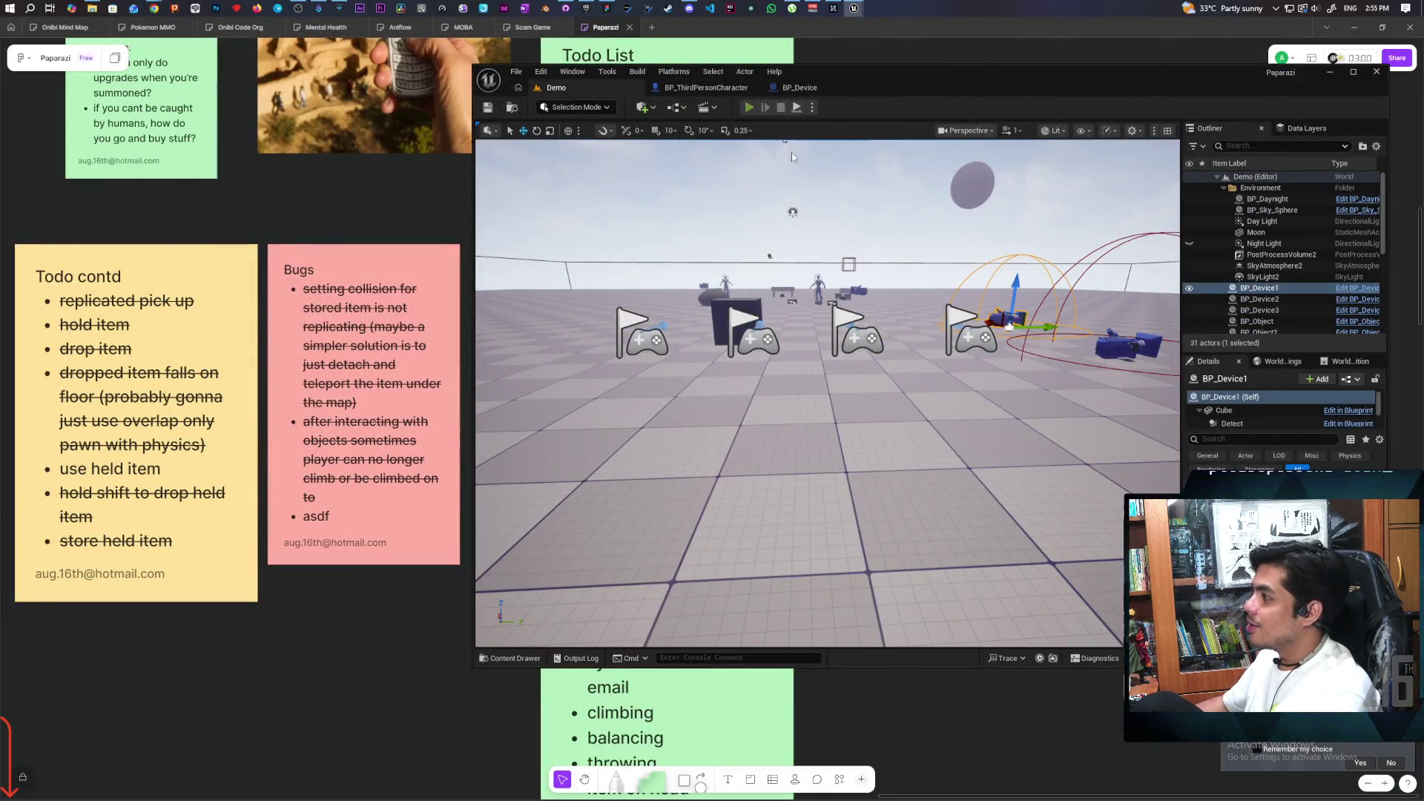
{"action": "left_click", "coordinate": [749, 107]}
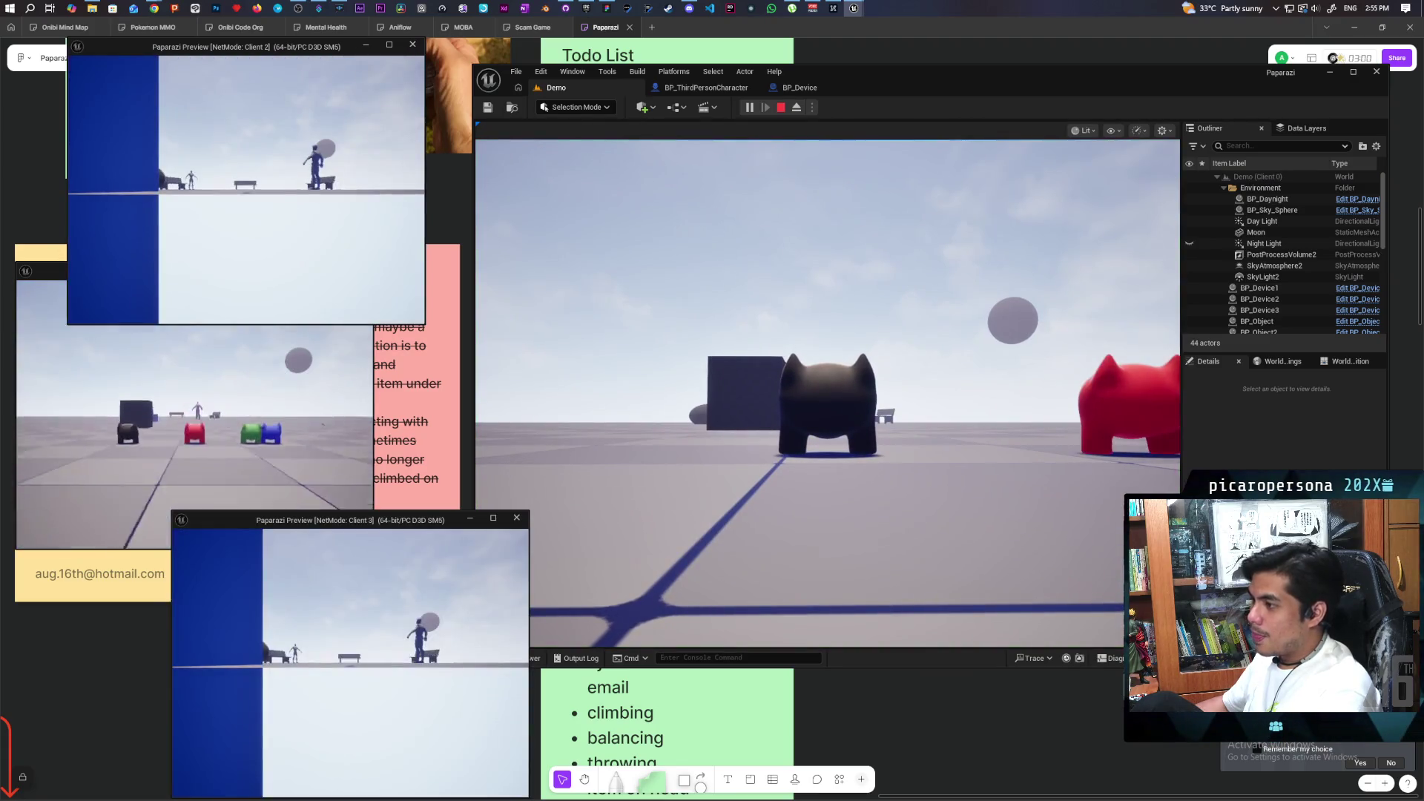
{"action": "left_click", "coordinate": [668, 469]}
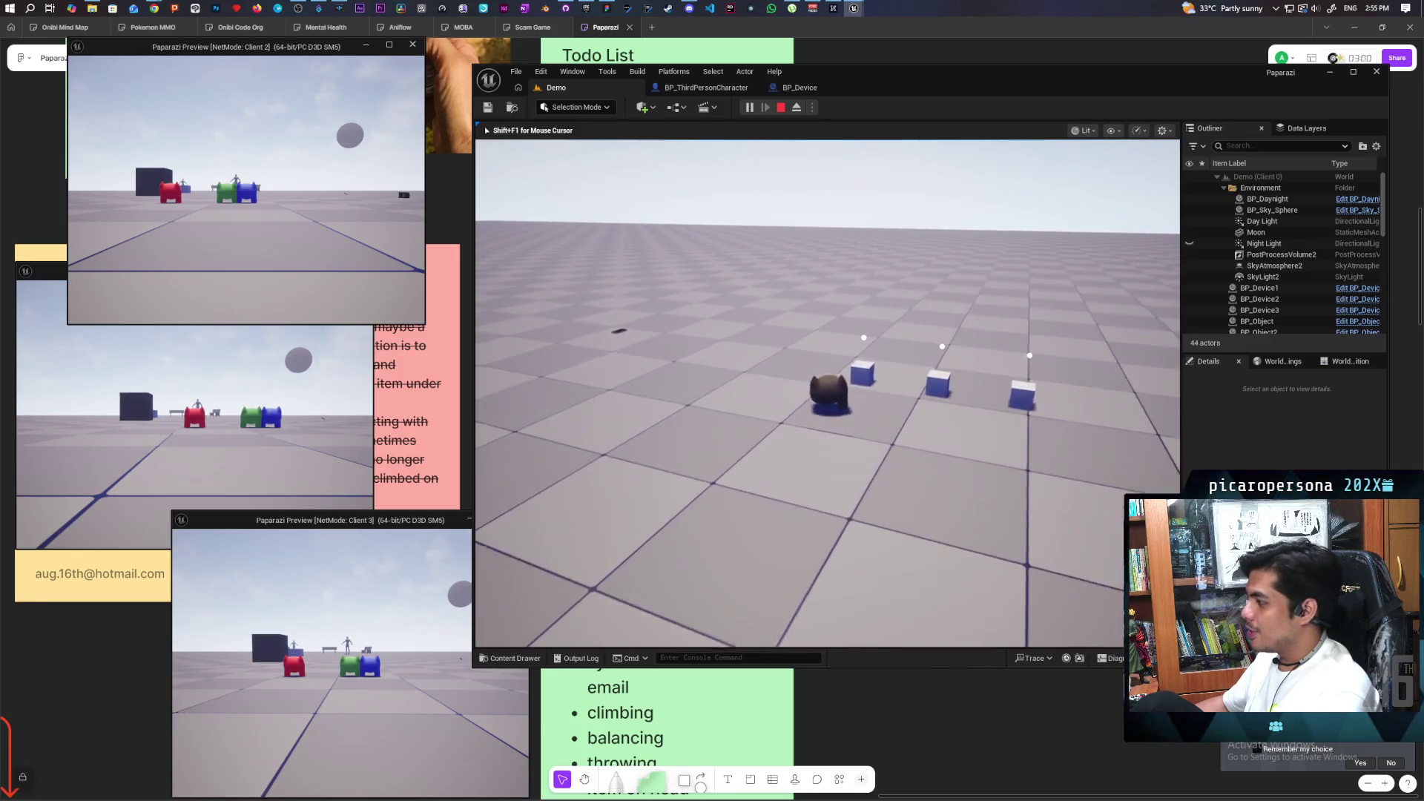
Carry the blue box over to the red and green characters and drop it beside them.
{"action": "key", "text": "w"}
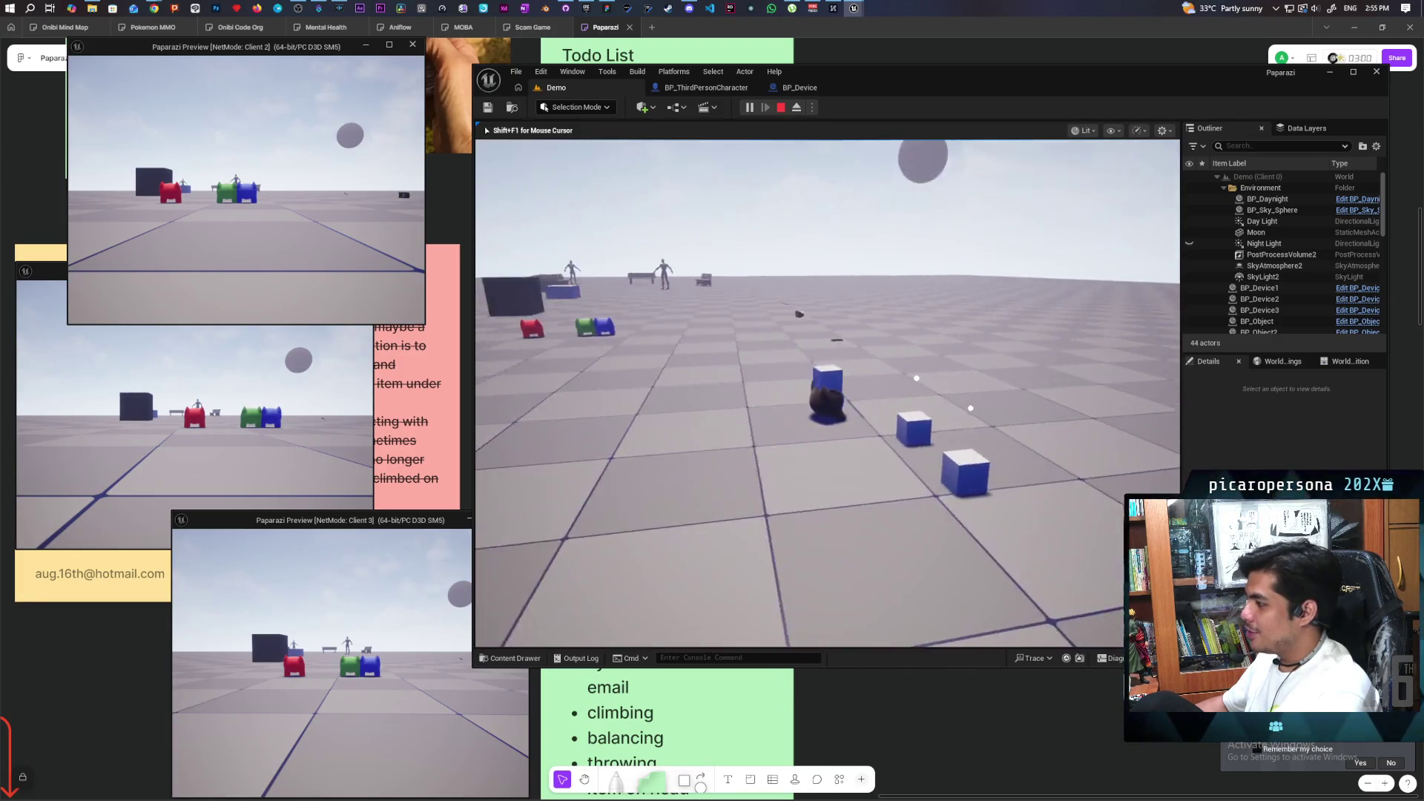
{"action": "key", "text": "f"}
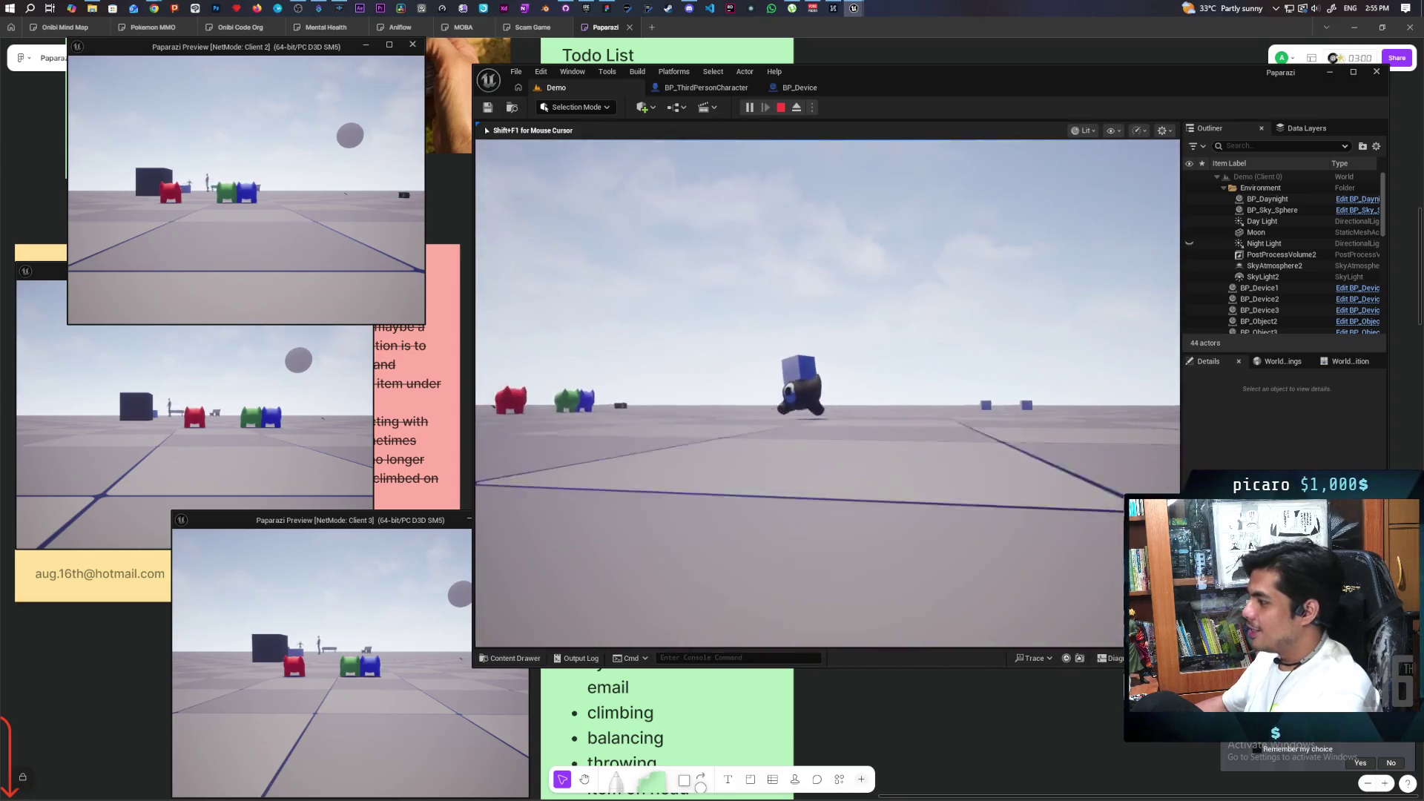
{"action": "key", "text": "w"}
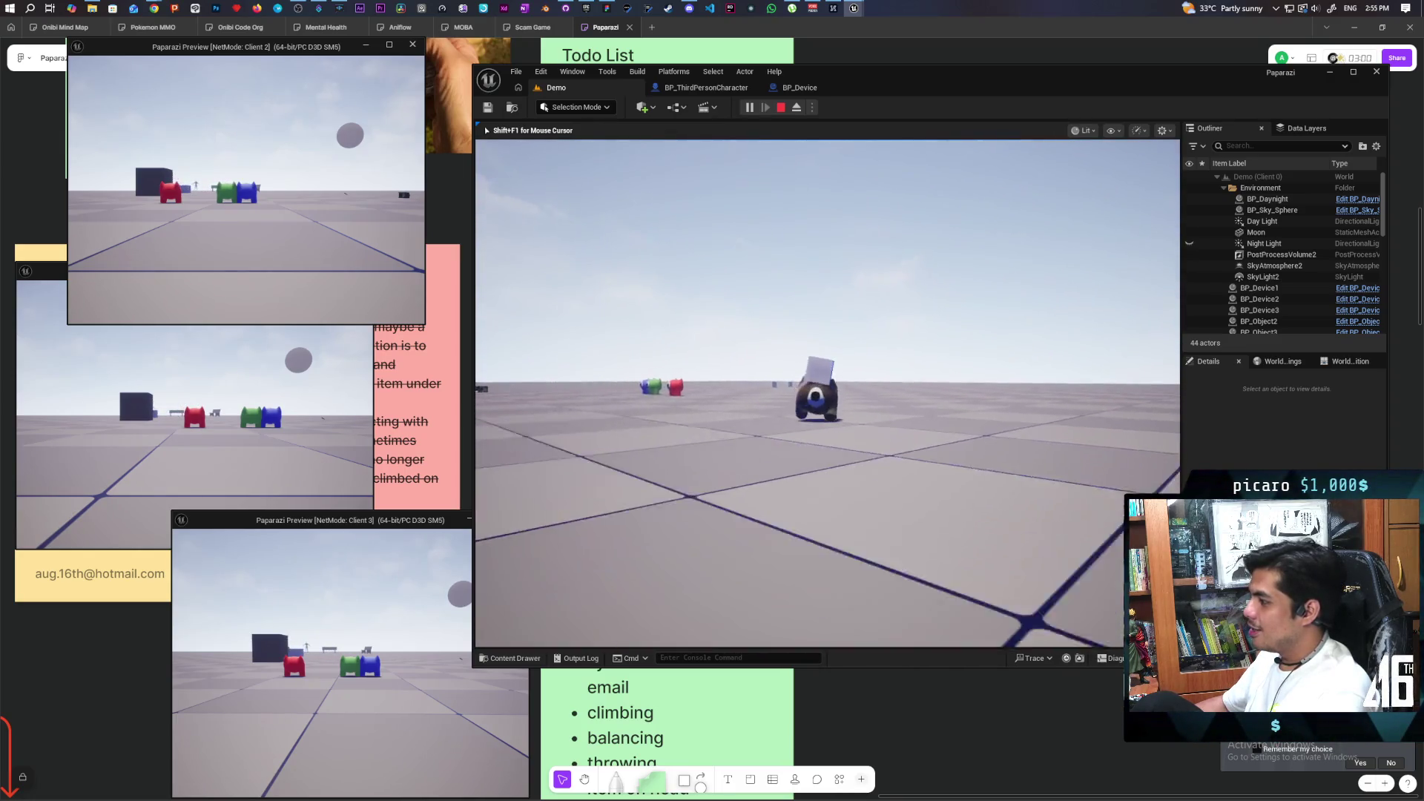
{"action": "key", "text": "w"}
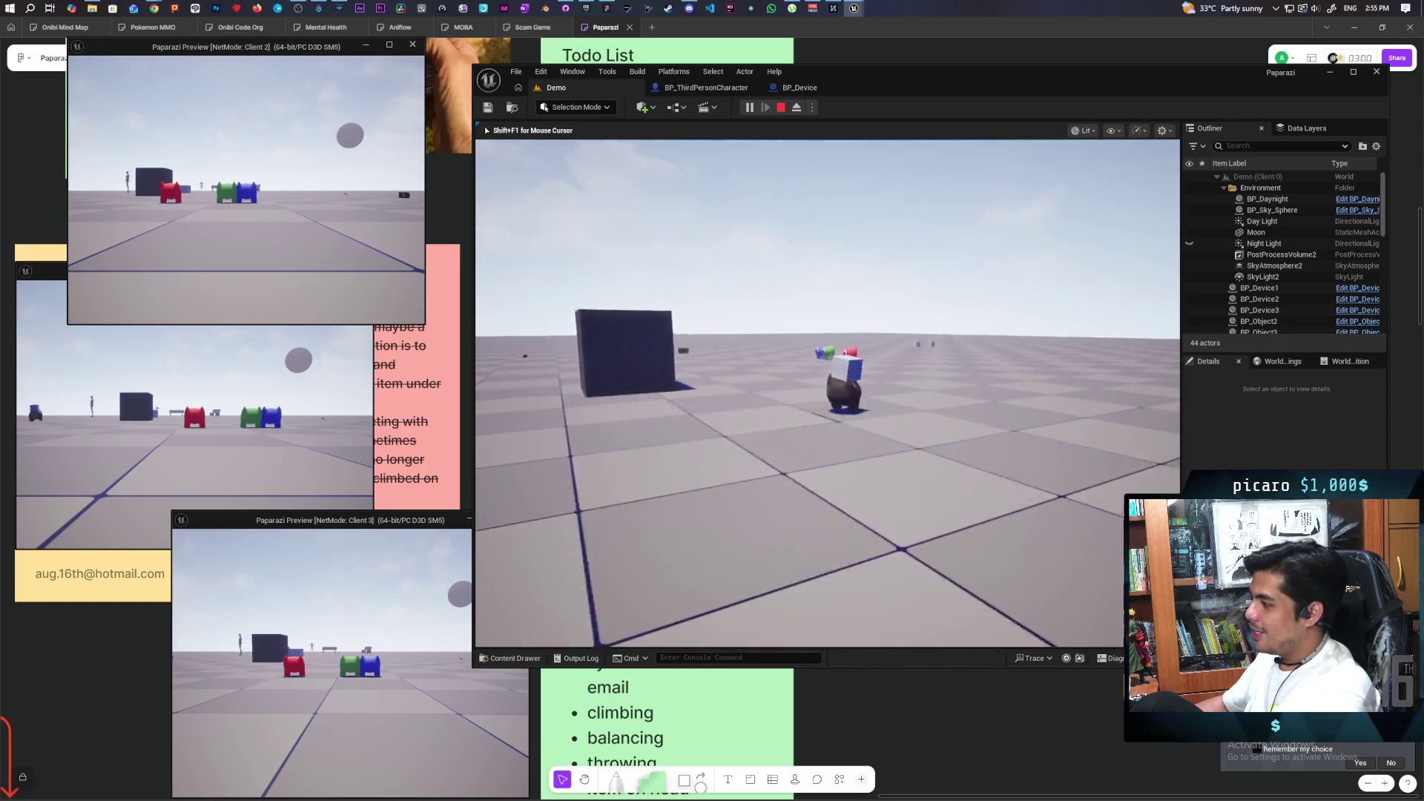
{"action": "key", "text": "w"}
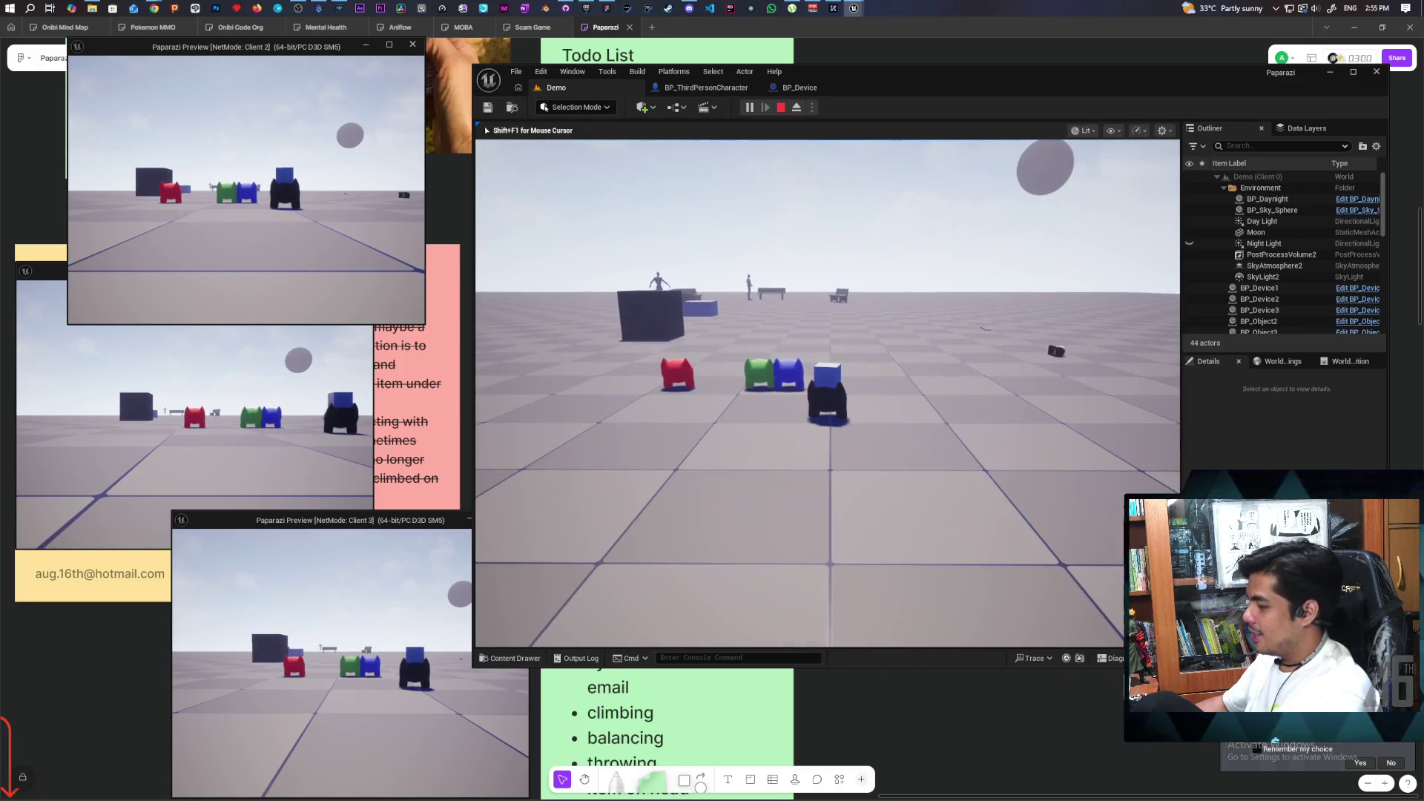
{"action": "key", "text": "e"}
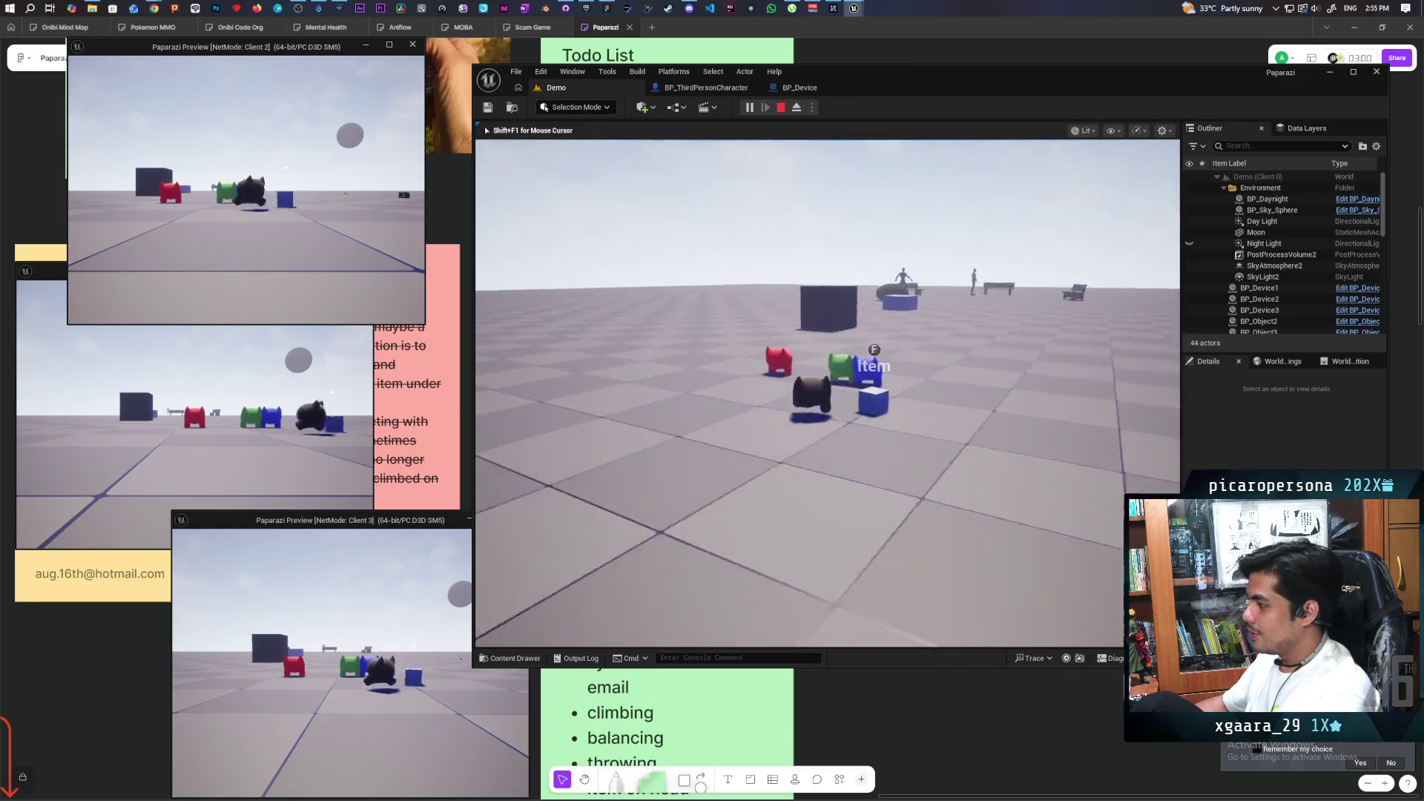
{"action": "key", "text": "w"}
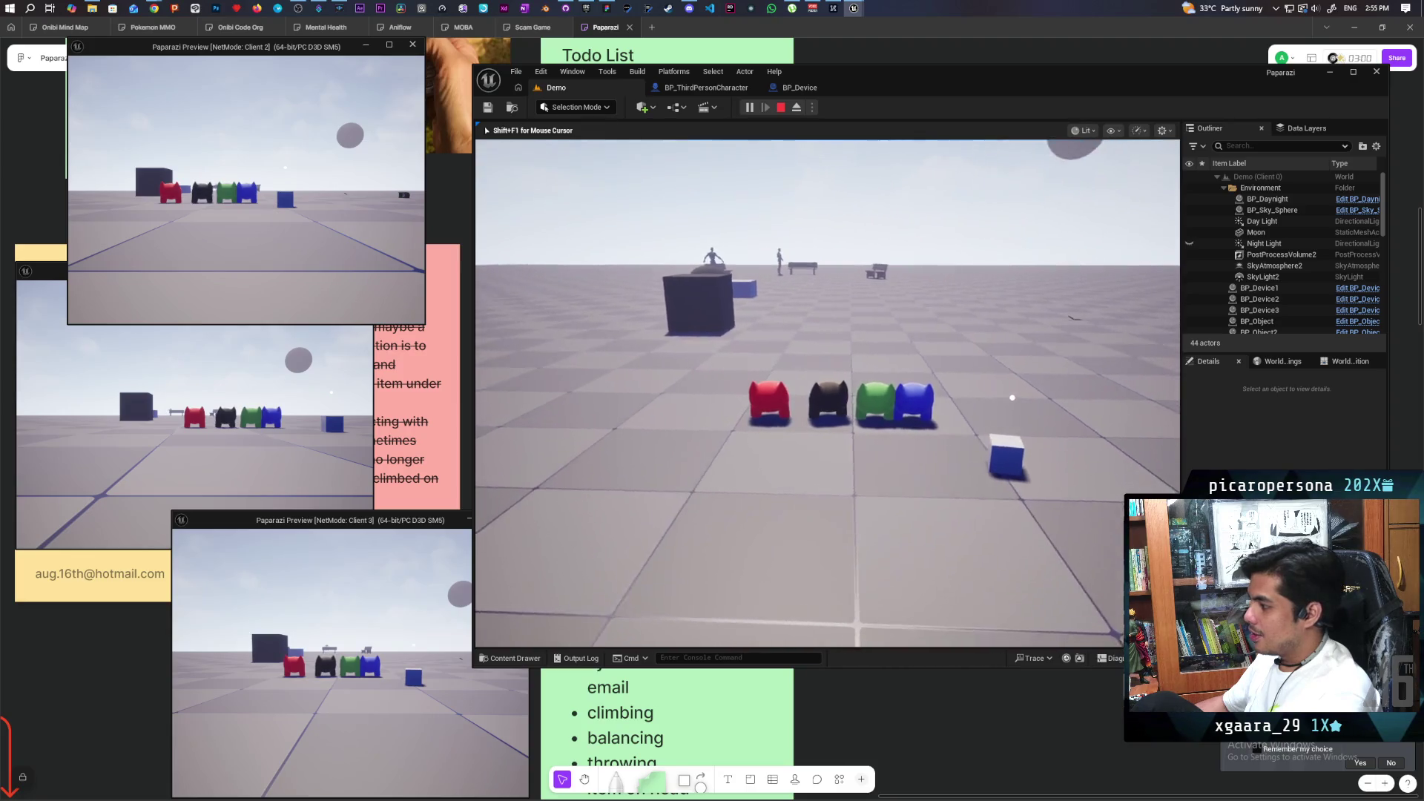
Move the blue character next to the red one, then bring Client 1's window forward.
{"action": "key", "text": "alt+Tab"}
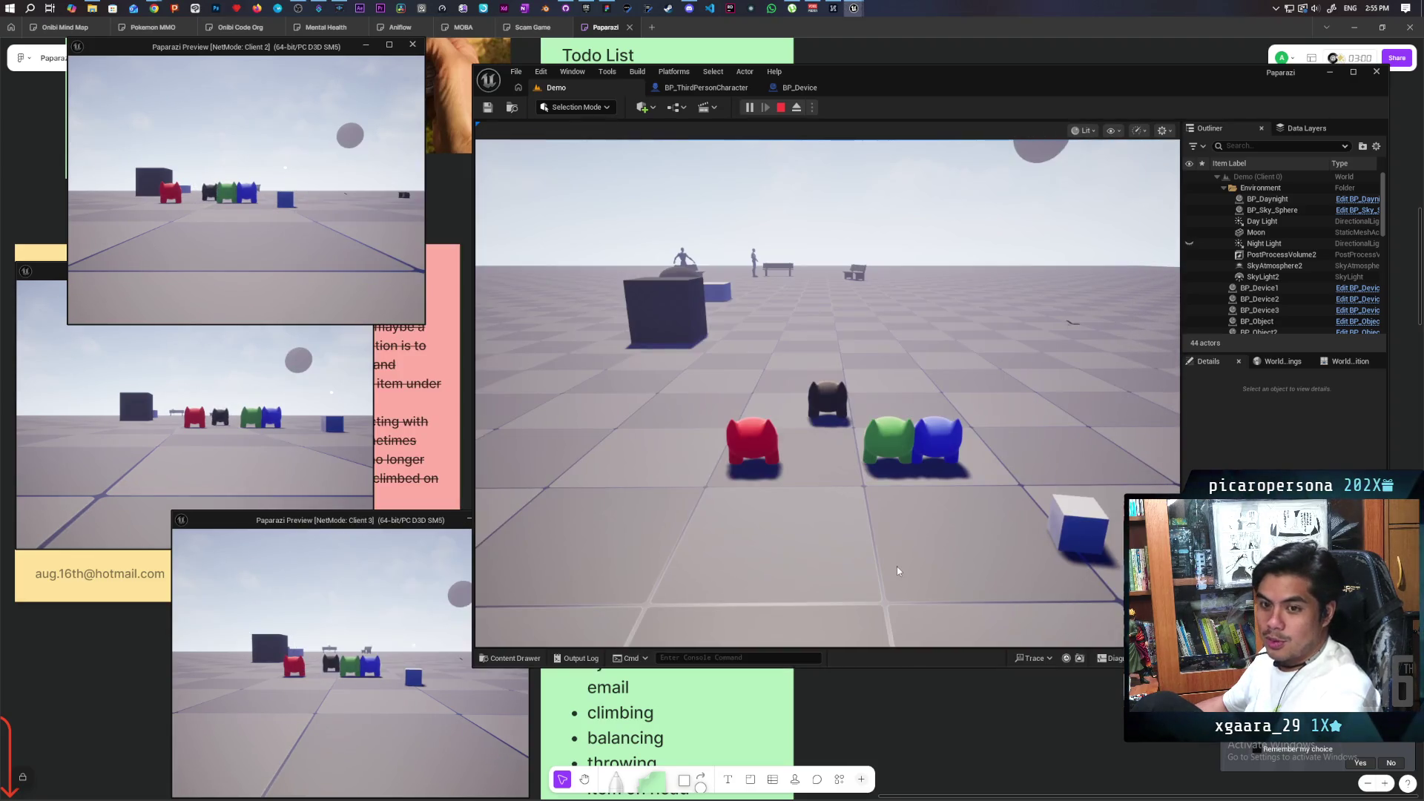
{"action": "key", "text": "w"}
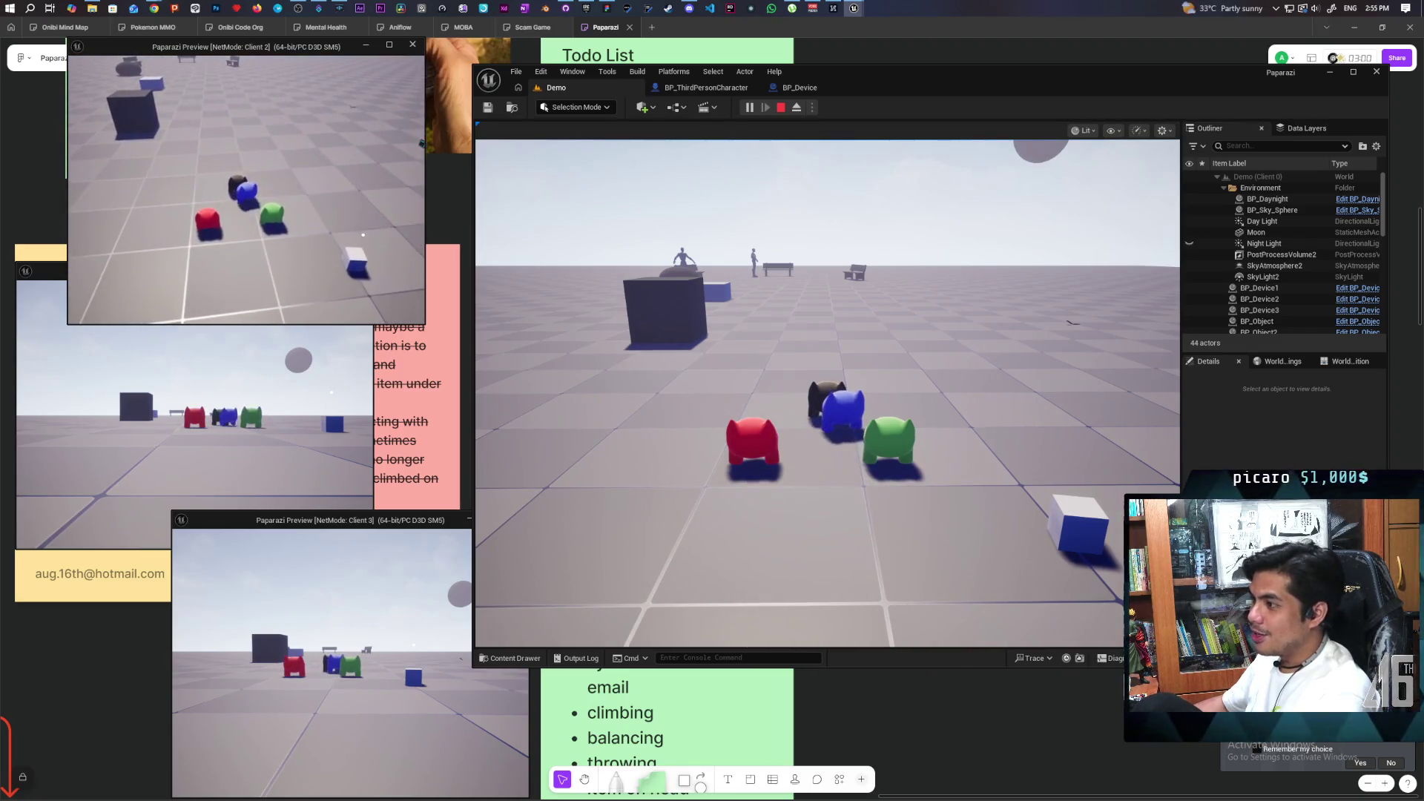
{"action": "left_click", "coordinate": [328, 347]}
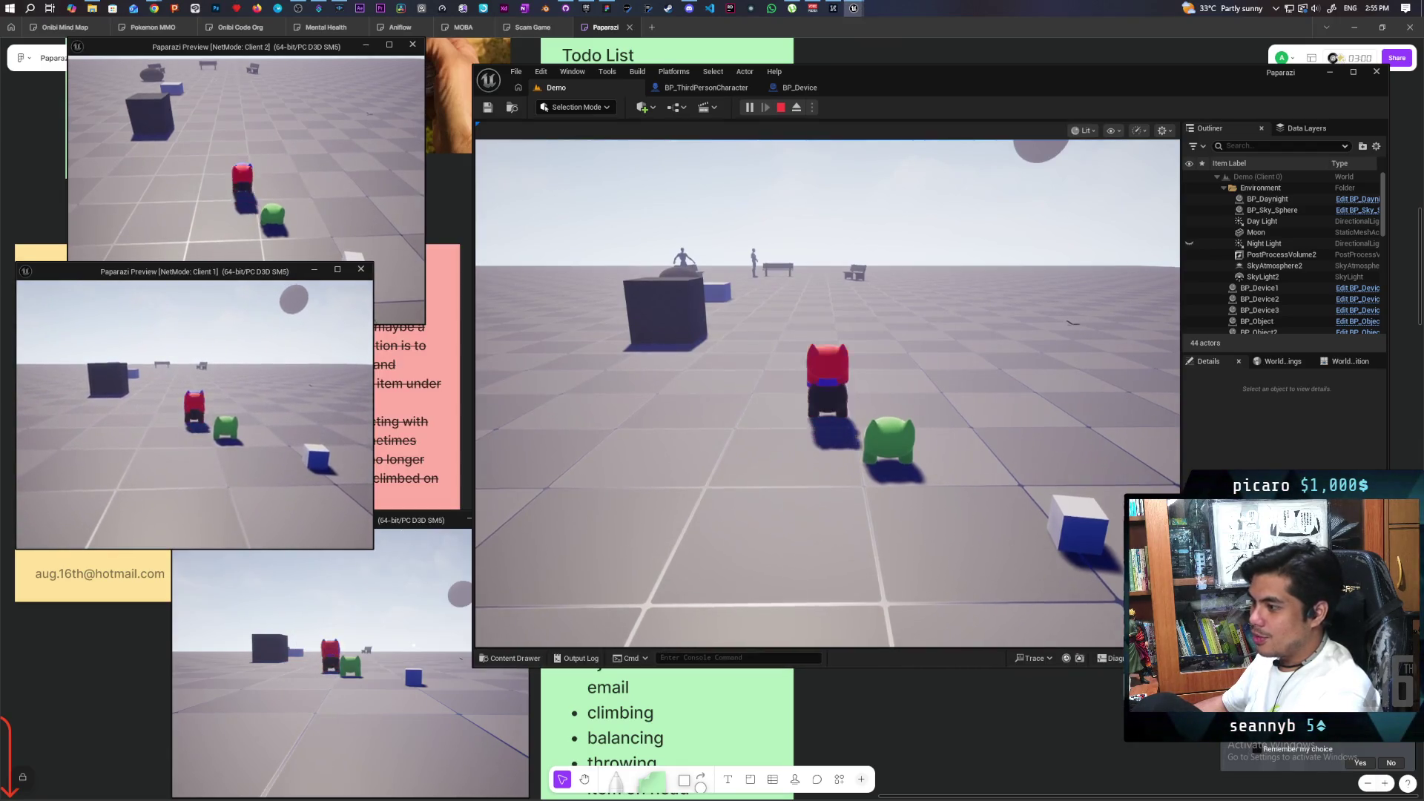
In Client 3, climb the green character onto the stack and raise the camera device.
{"action": "left_click", "coordinate": [361, 613]}
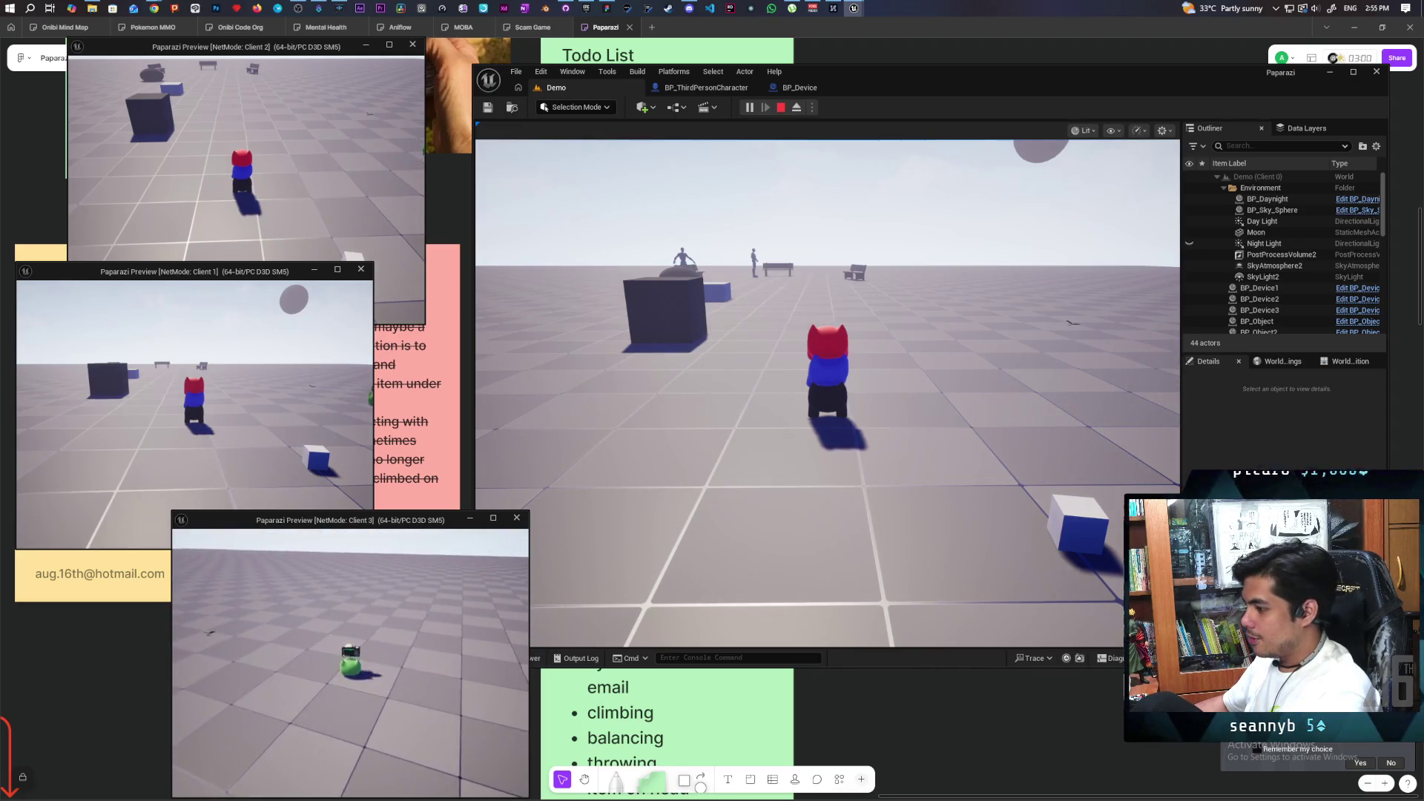
{"action": "key", "text": "w"}
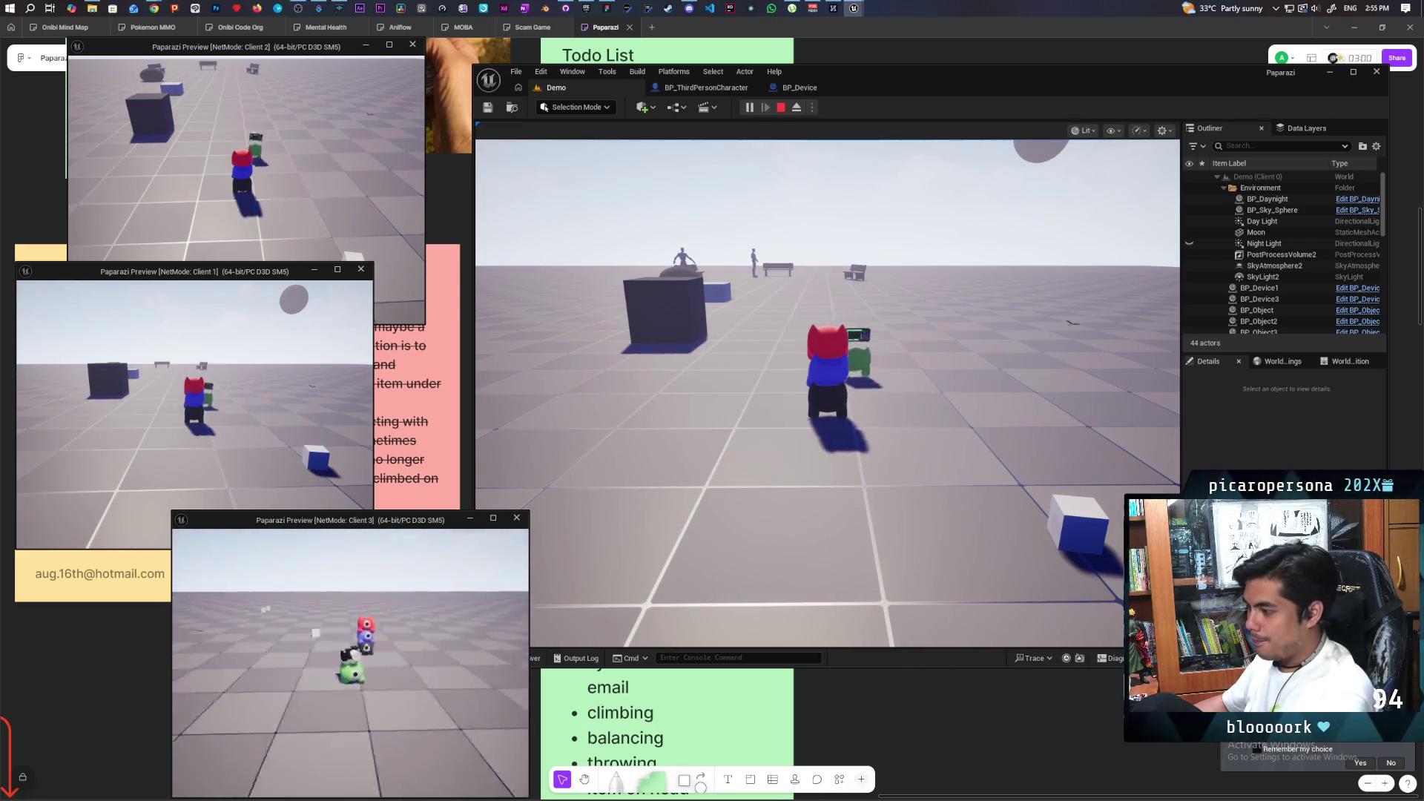
{"action": "key", "text": "w"}
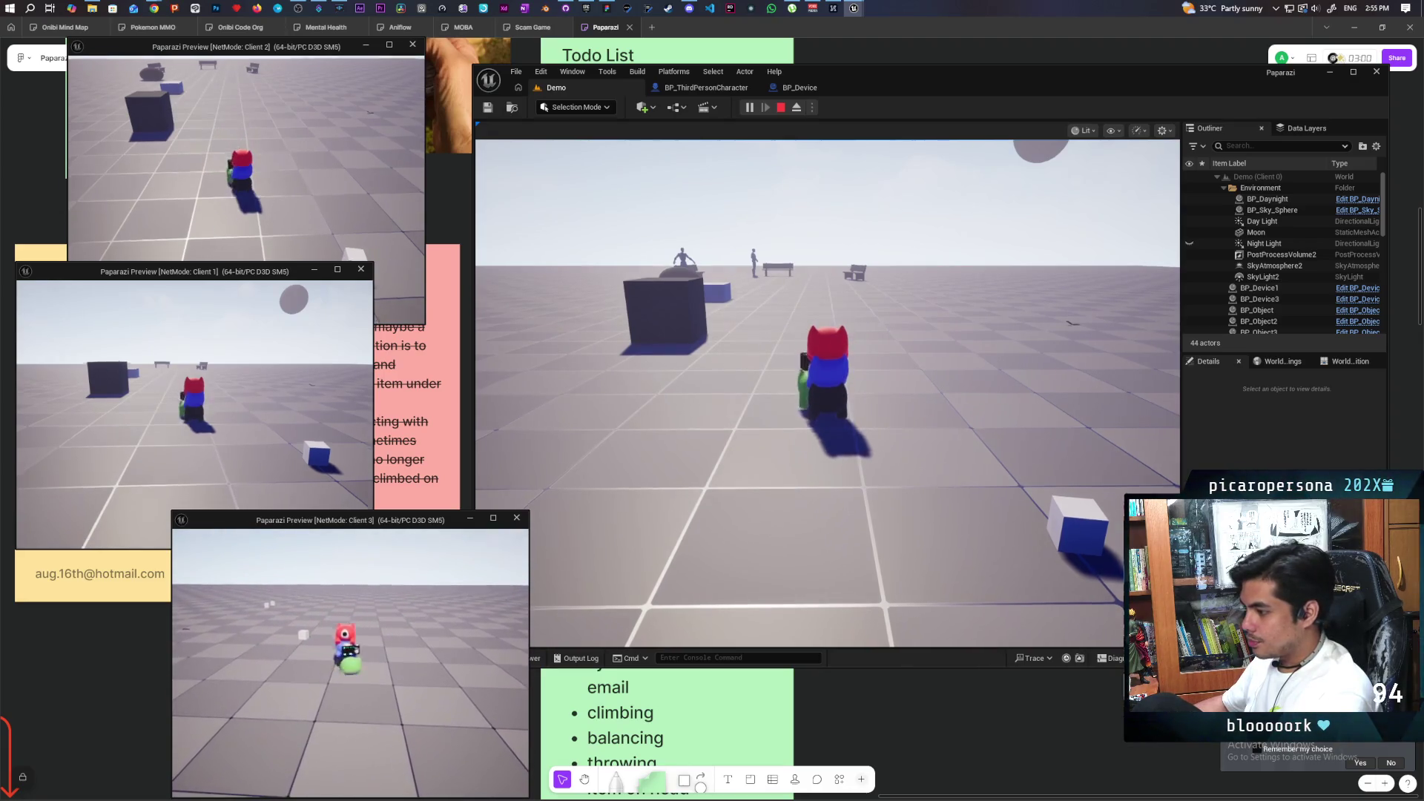
{"action": "key", "text": "w"}
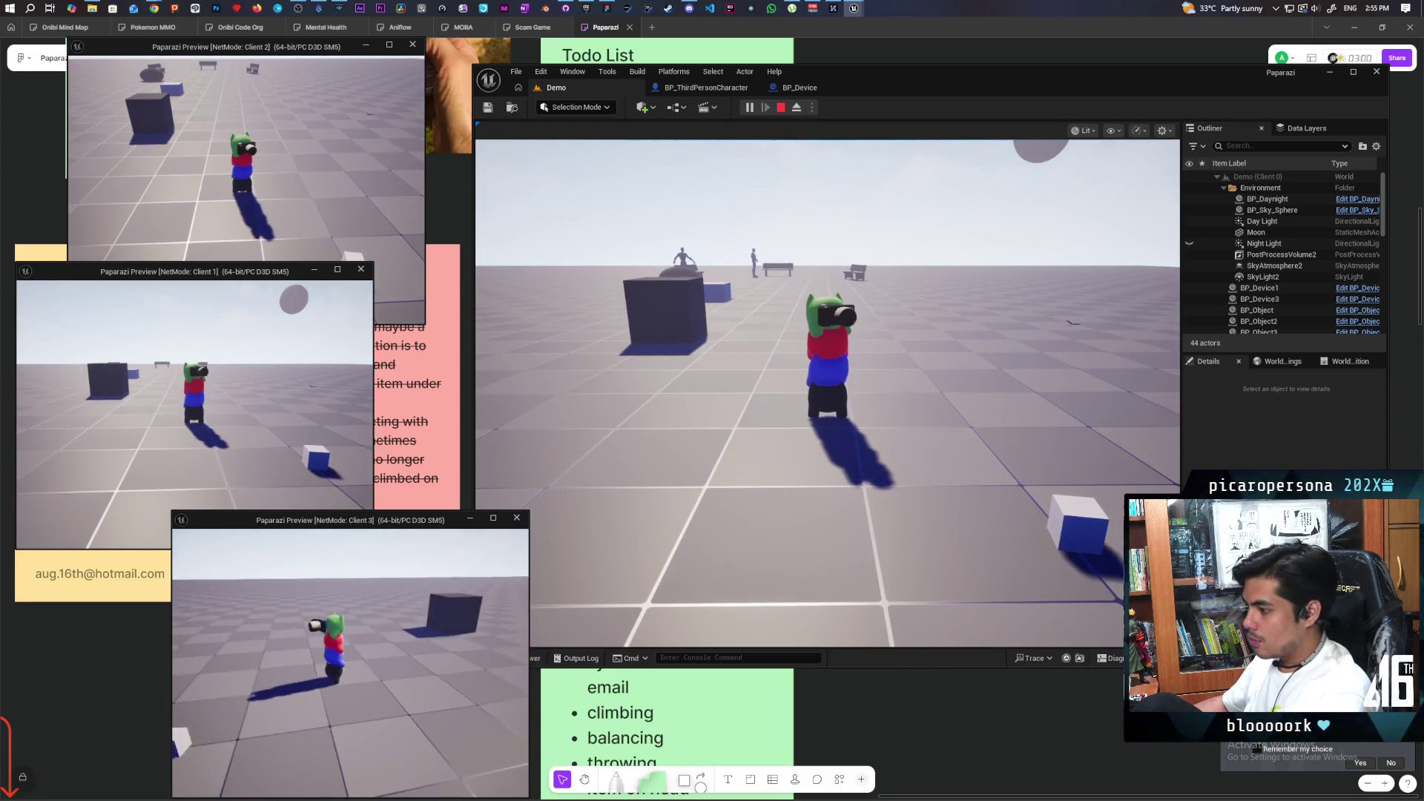
{"action": "key", "text": "e"}
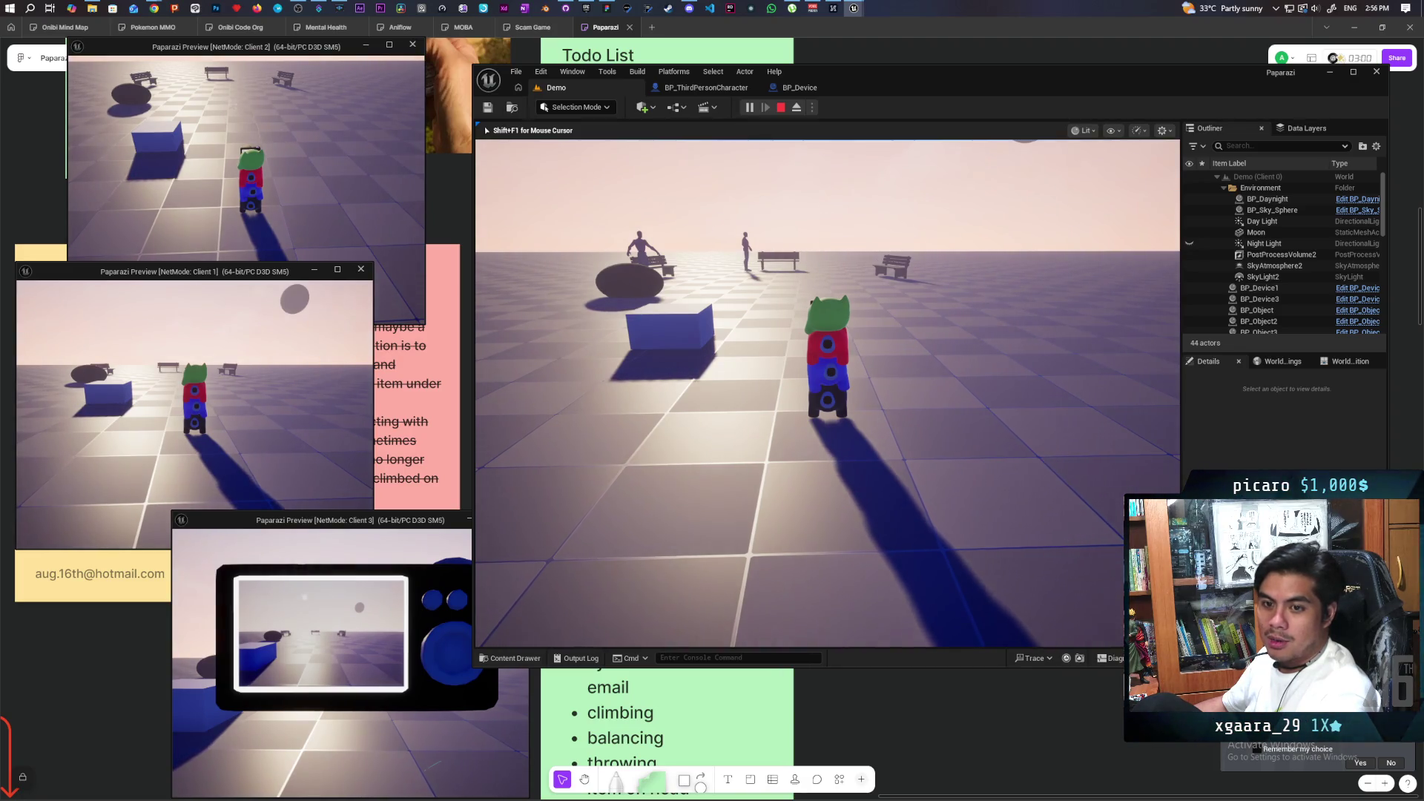
Walk the stacked tower to the benches at dusk, raising and lowering the camera device.
{"action": "key", "text": "w"}
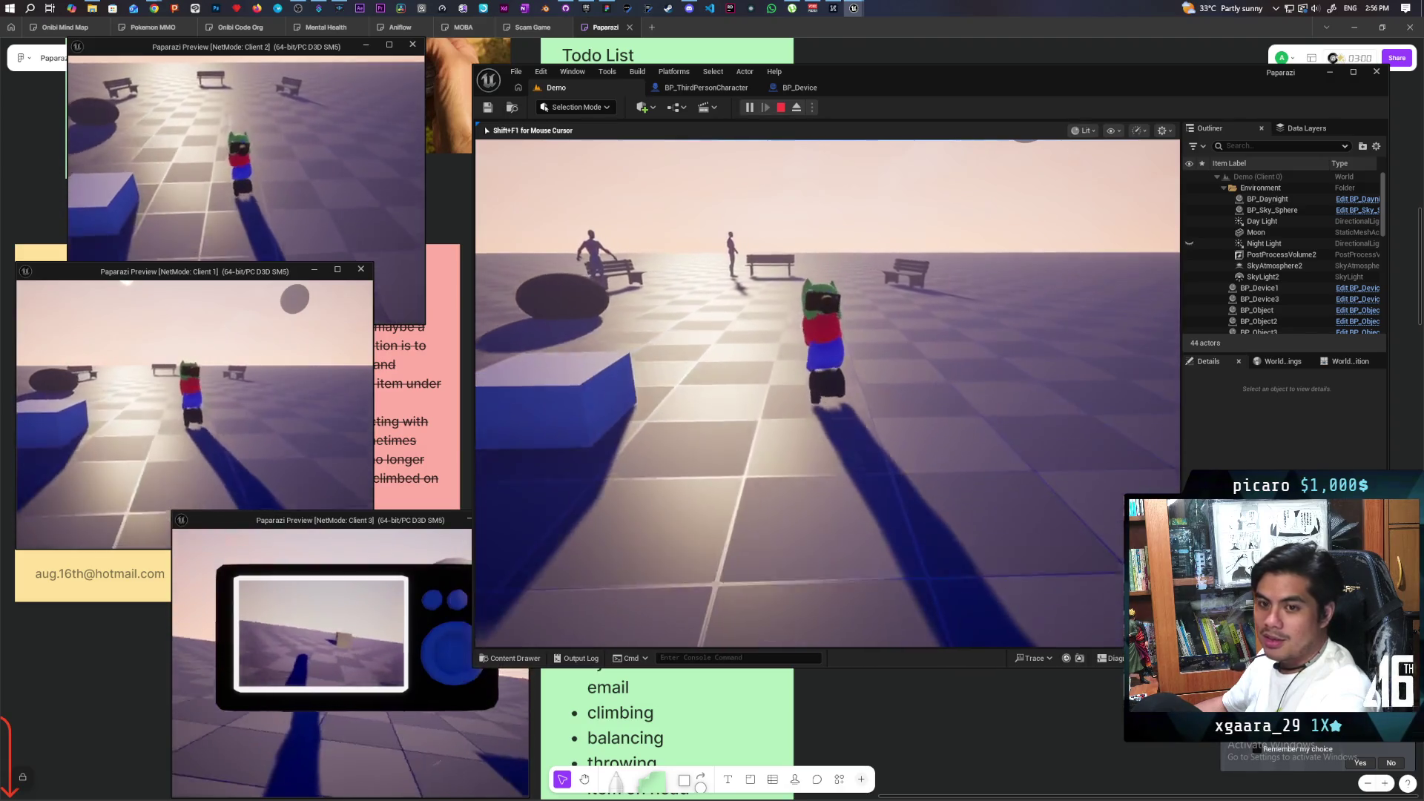
{"action": "key", "text": "w"}
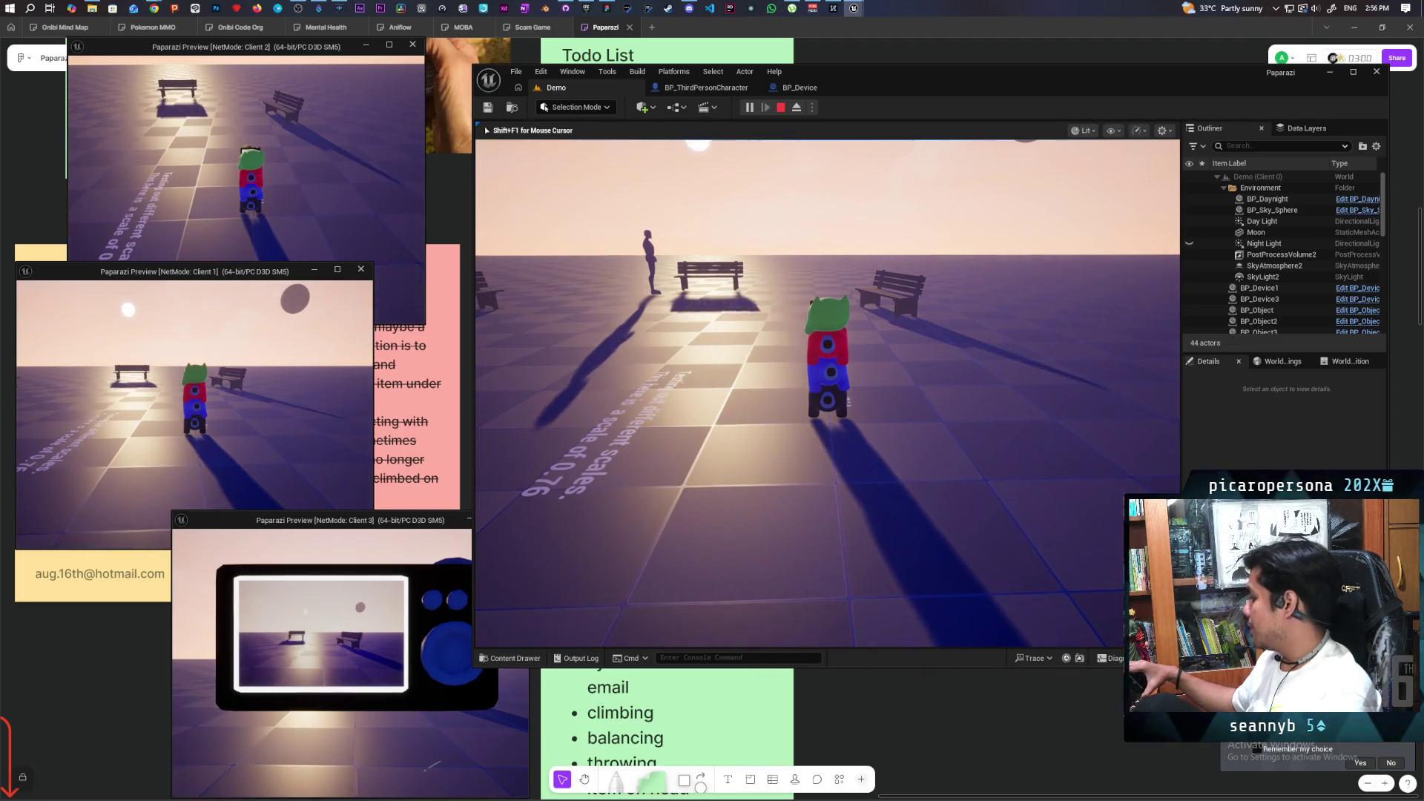
{"action": "key", "text": "a"}
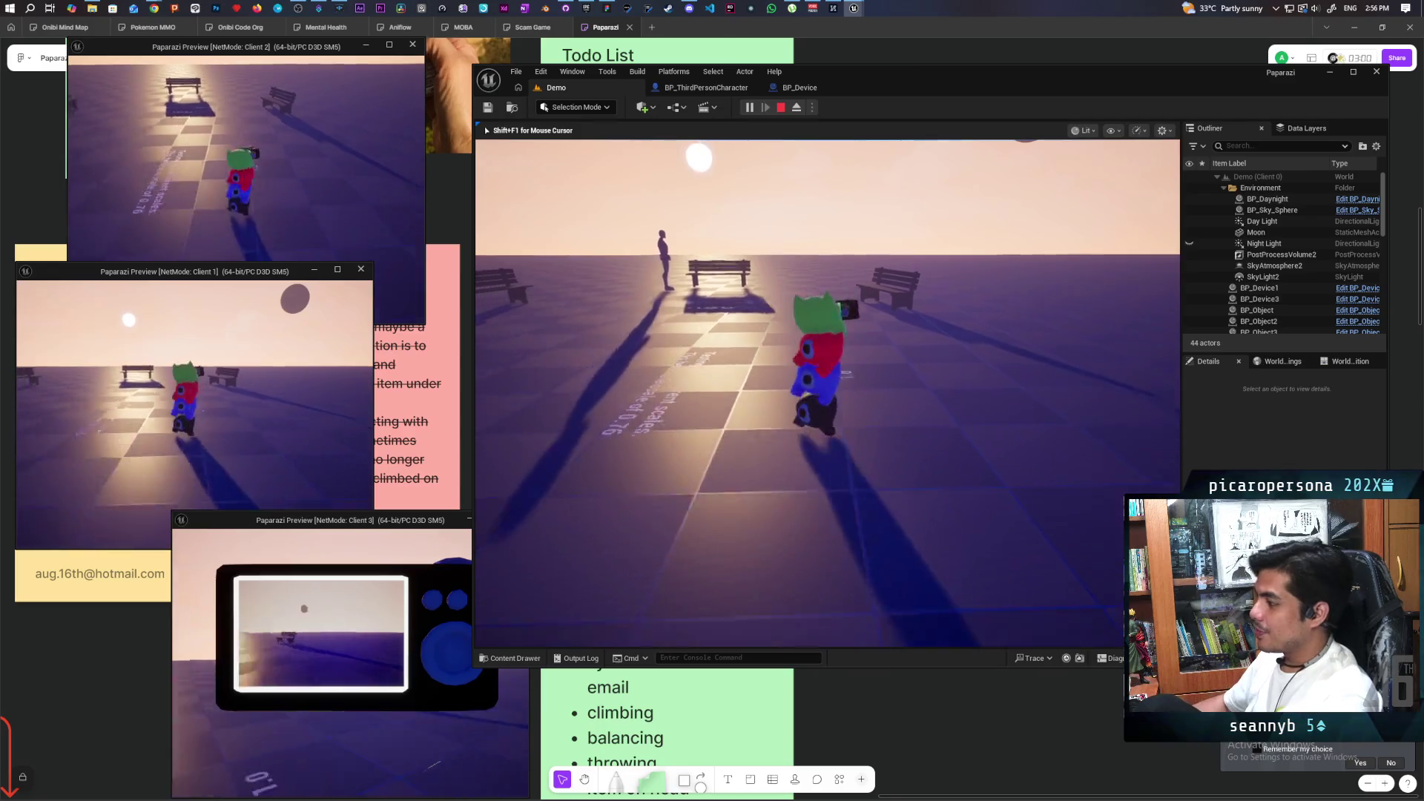
{"action": "key", "text": "w"}
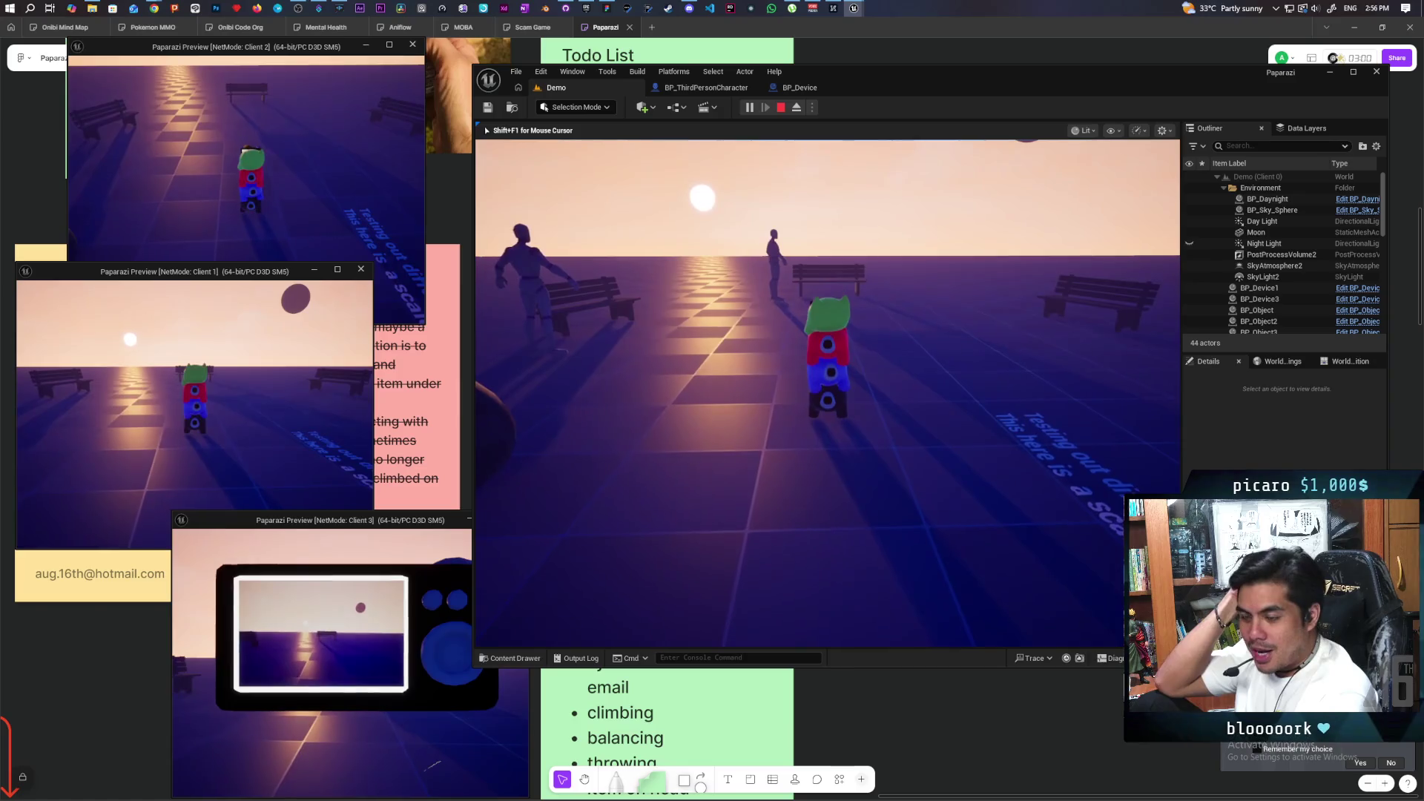
{"action": "key", "text": "a"}
{"action": "key", "text": "w"}
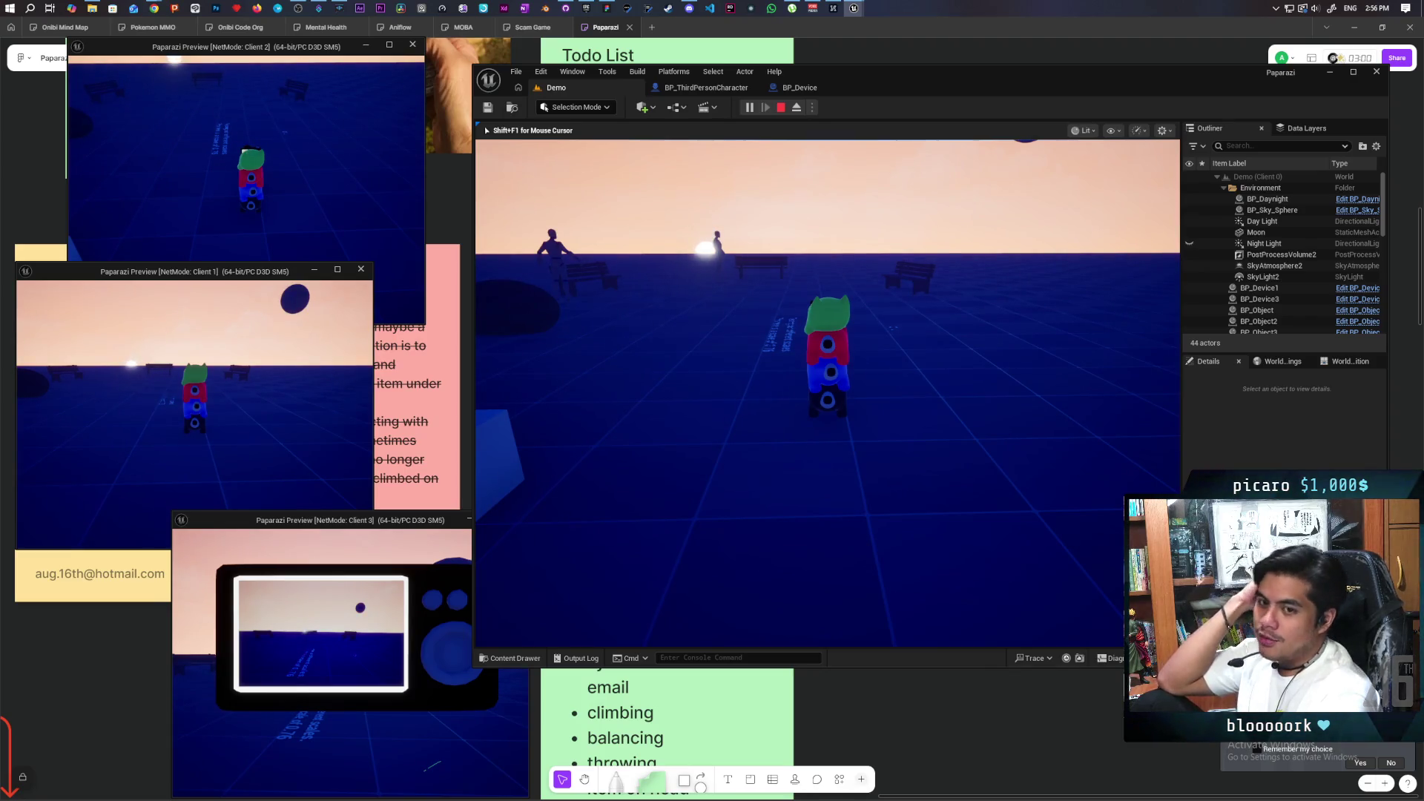
Walk past the box, jump up onto the dark rock, then drop back to the ground.
{"action": "key", "text": "w"}
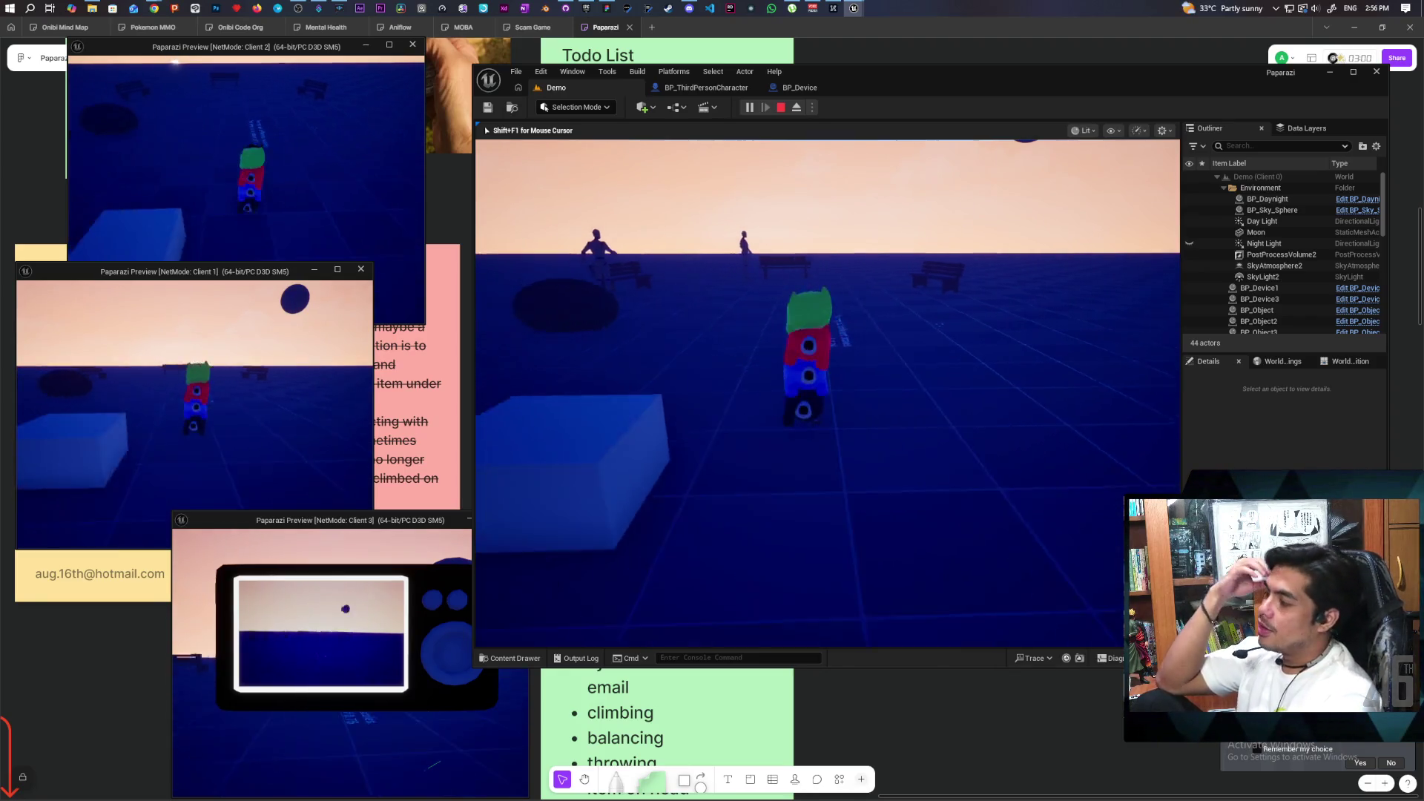
{"action": "key", "text": "w"}
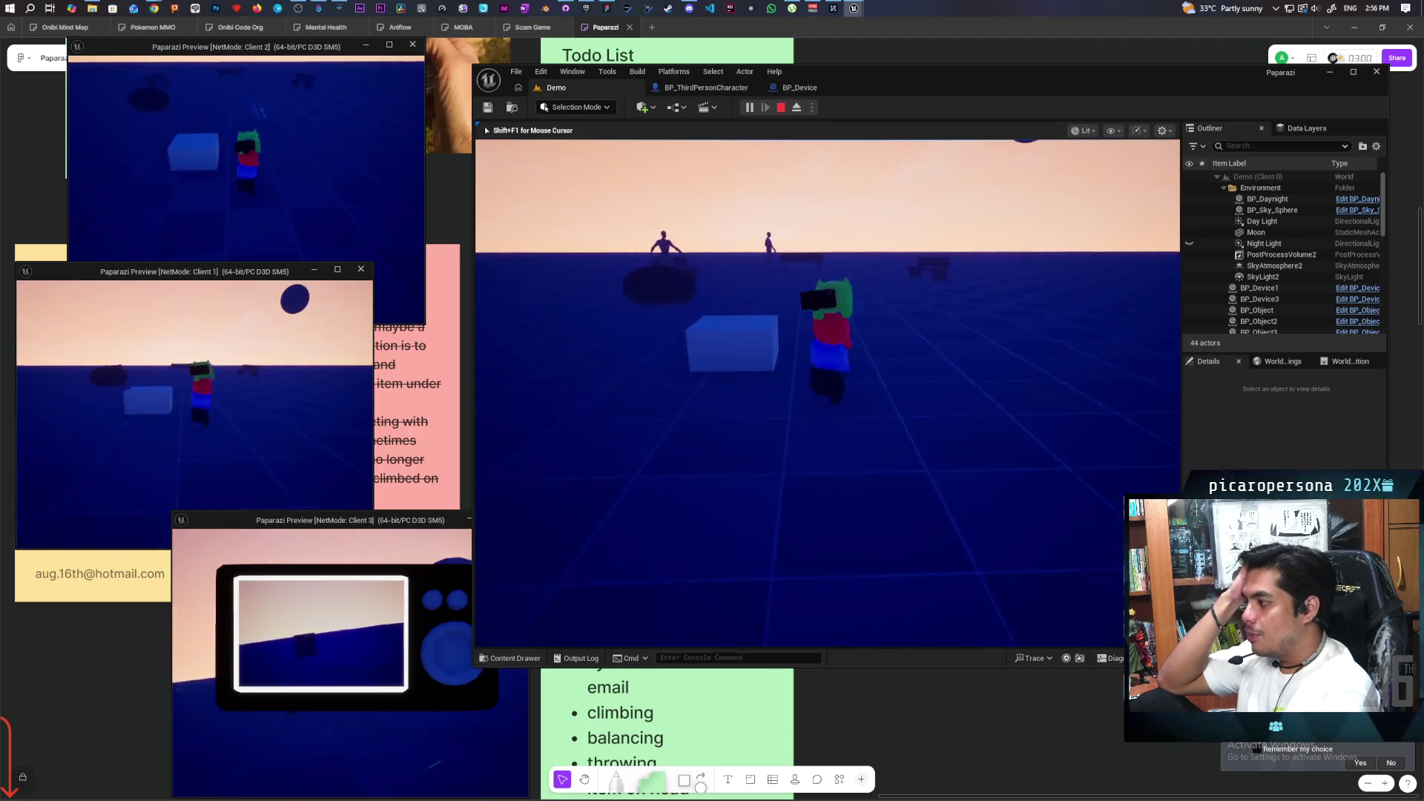
{"action": "key", "text": "w"}
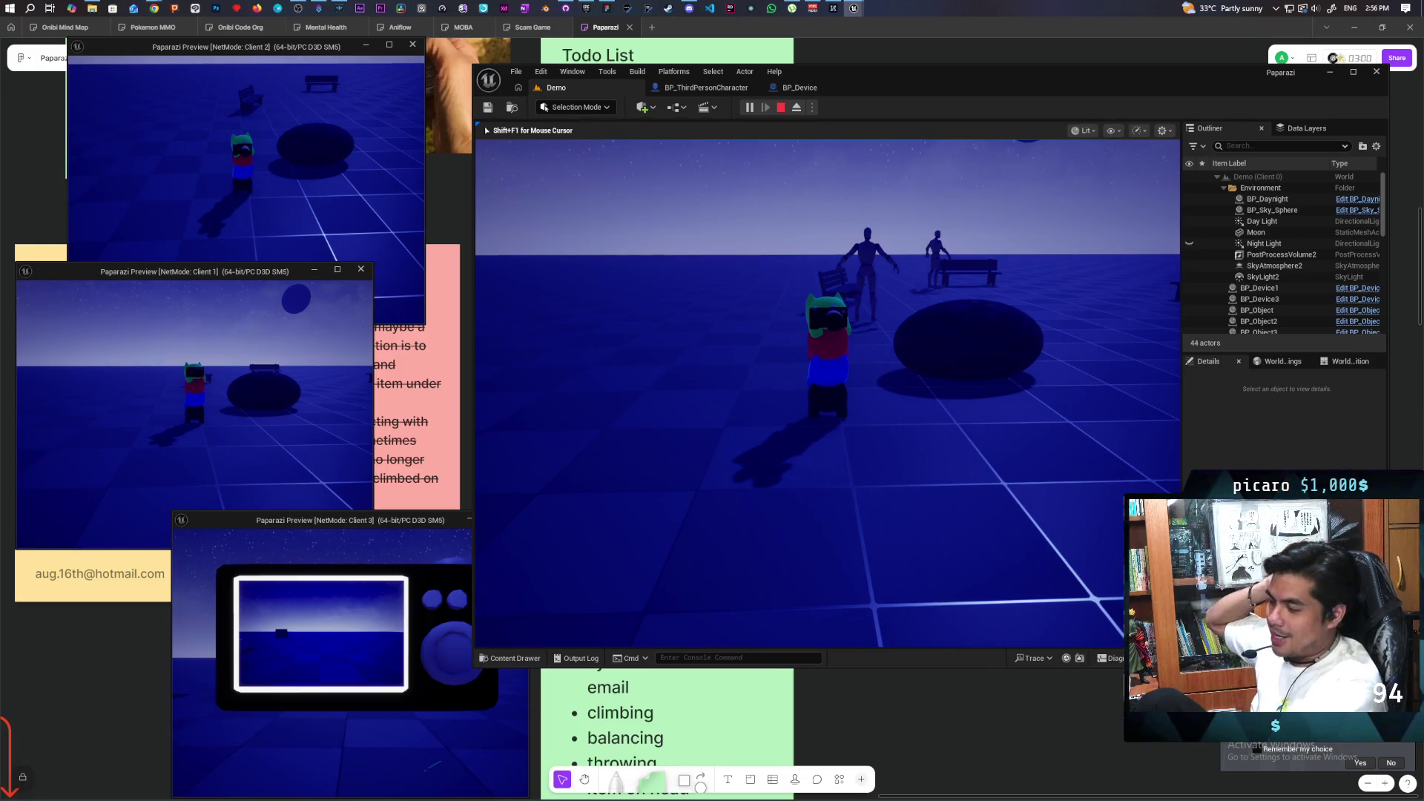
{"action": "key", "text": "w"}
{"action": "key", "text": "space"}
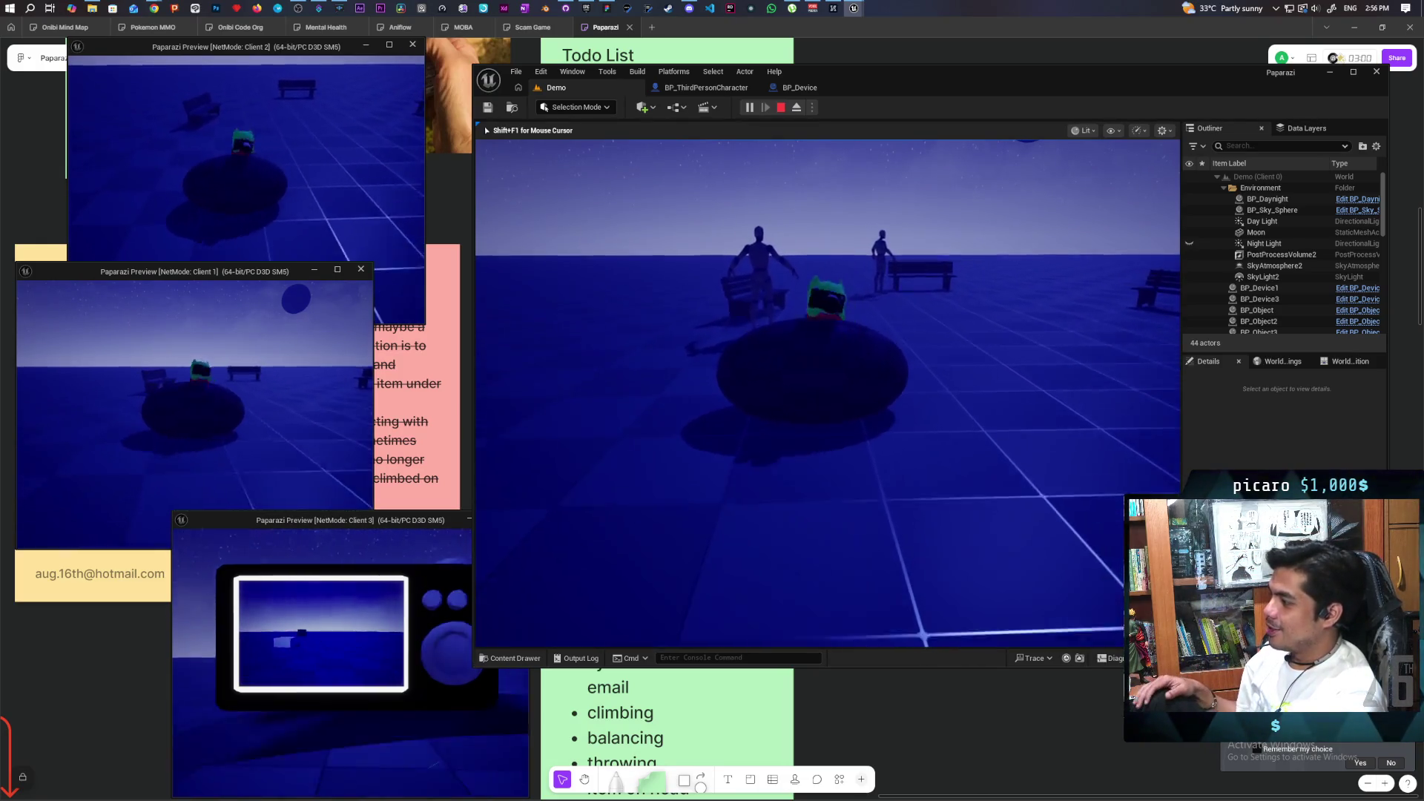
{"action": "key", "text": "a"}
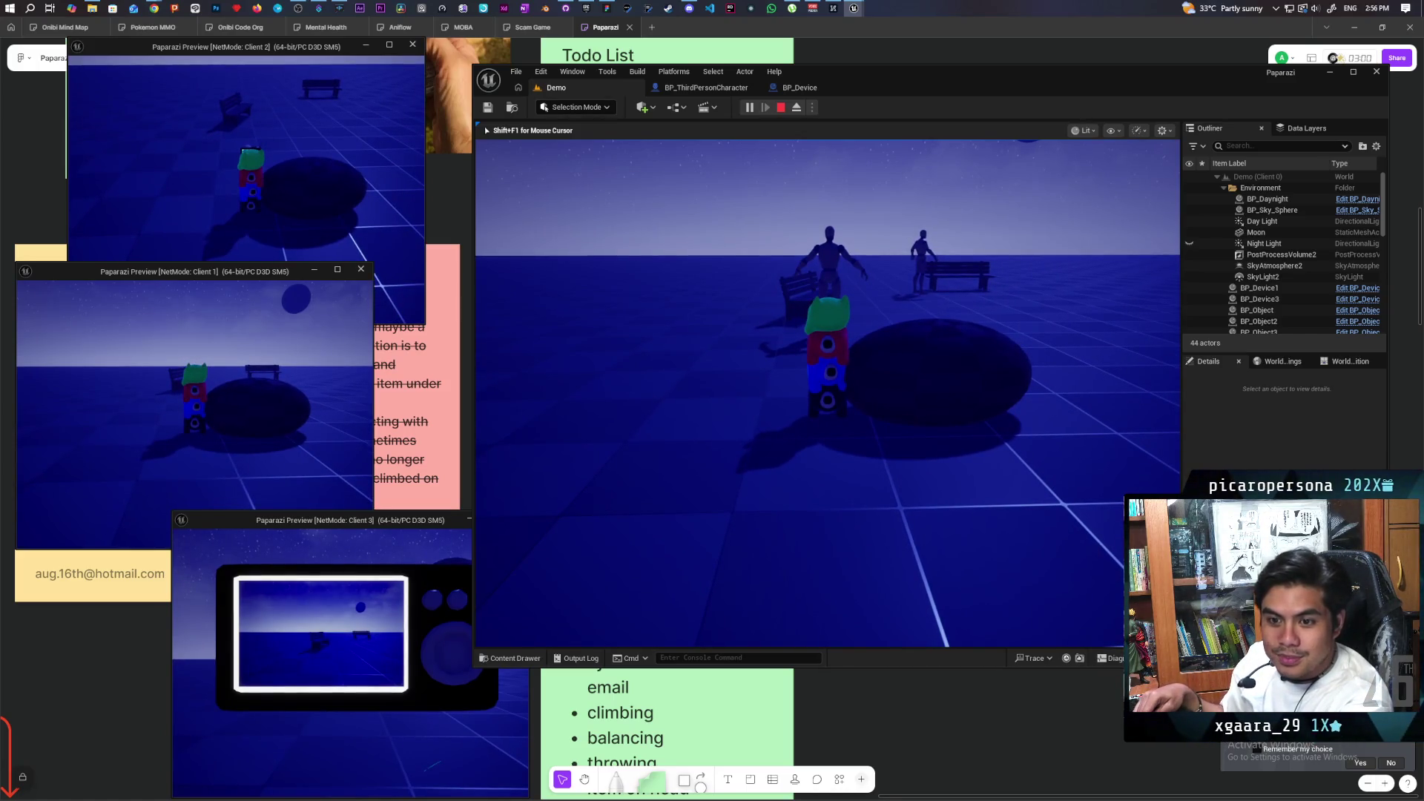
Walk from the dark rock out to a box and turn the character around beside it.
{"action": "key", "text": "w"}
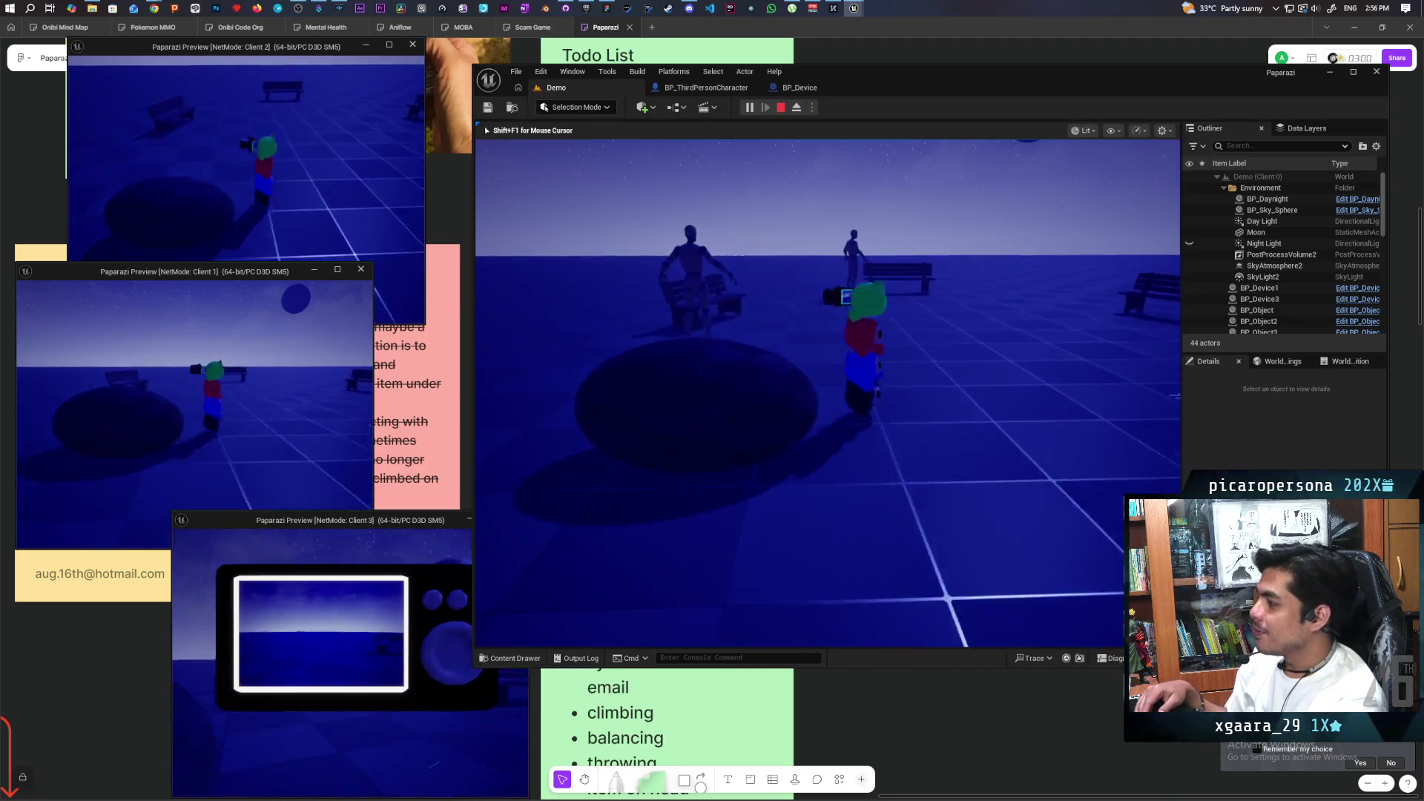
{"action": "key", "text": "w"}
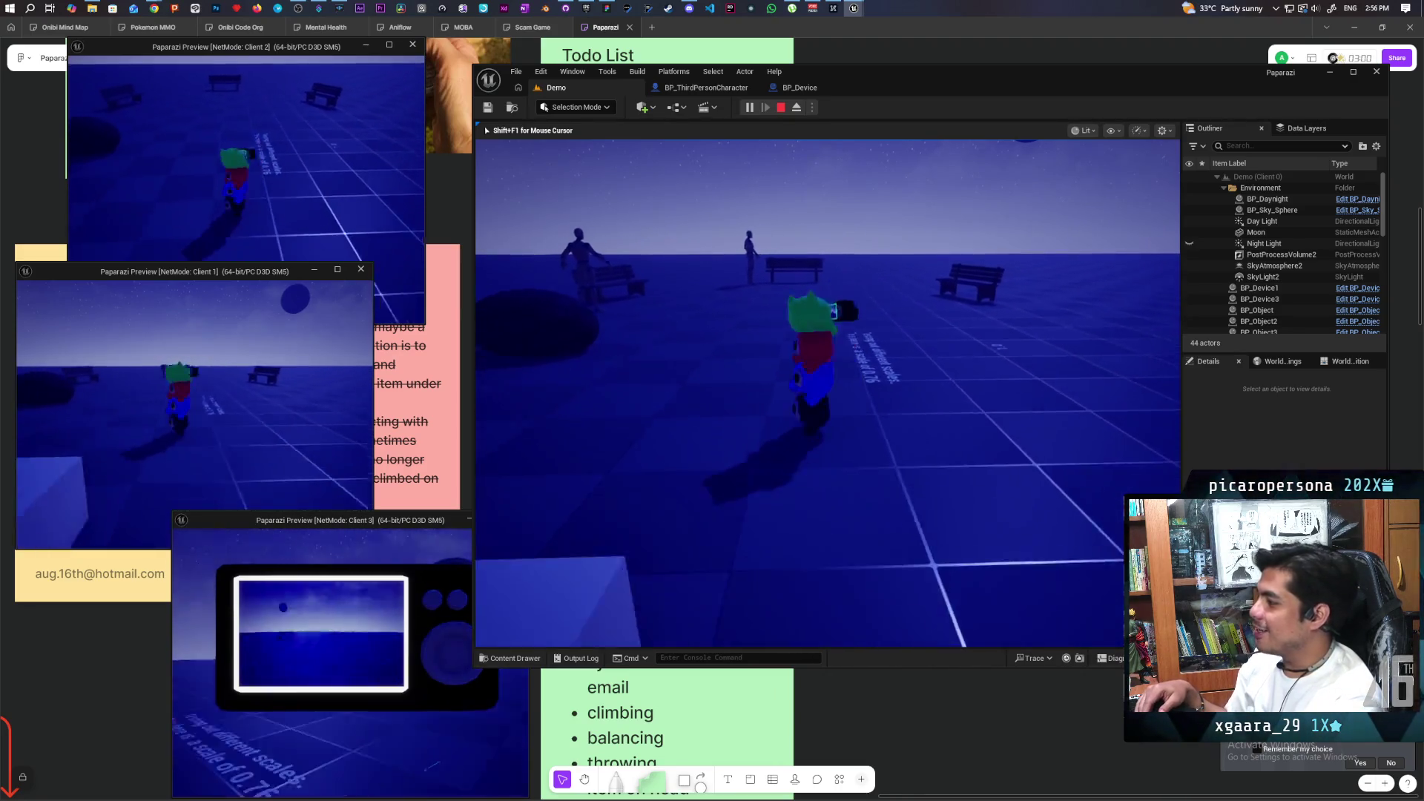
{"action": "key", "text": "w"}
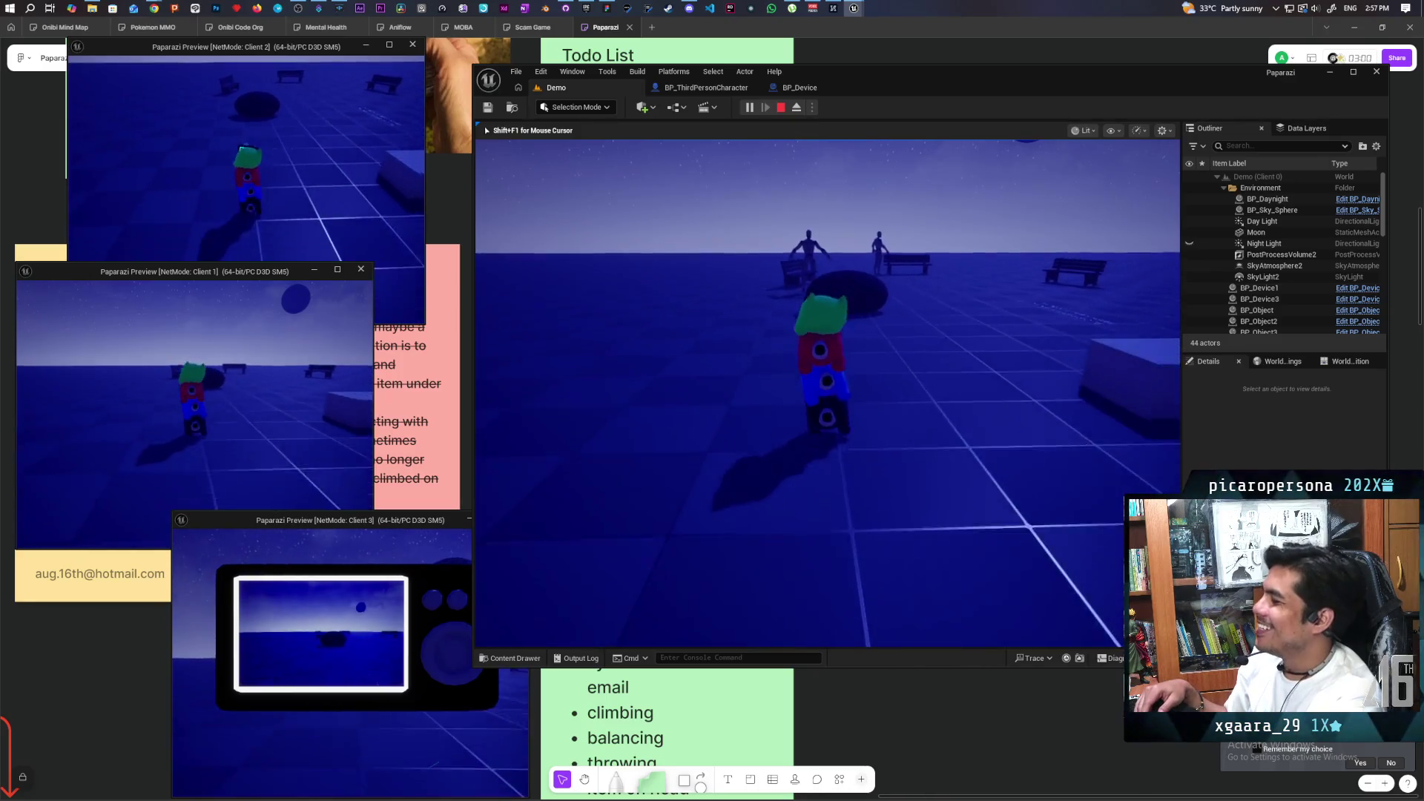
{"action": "key", "text": "w"}
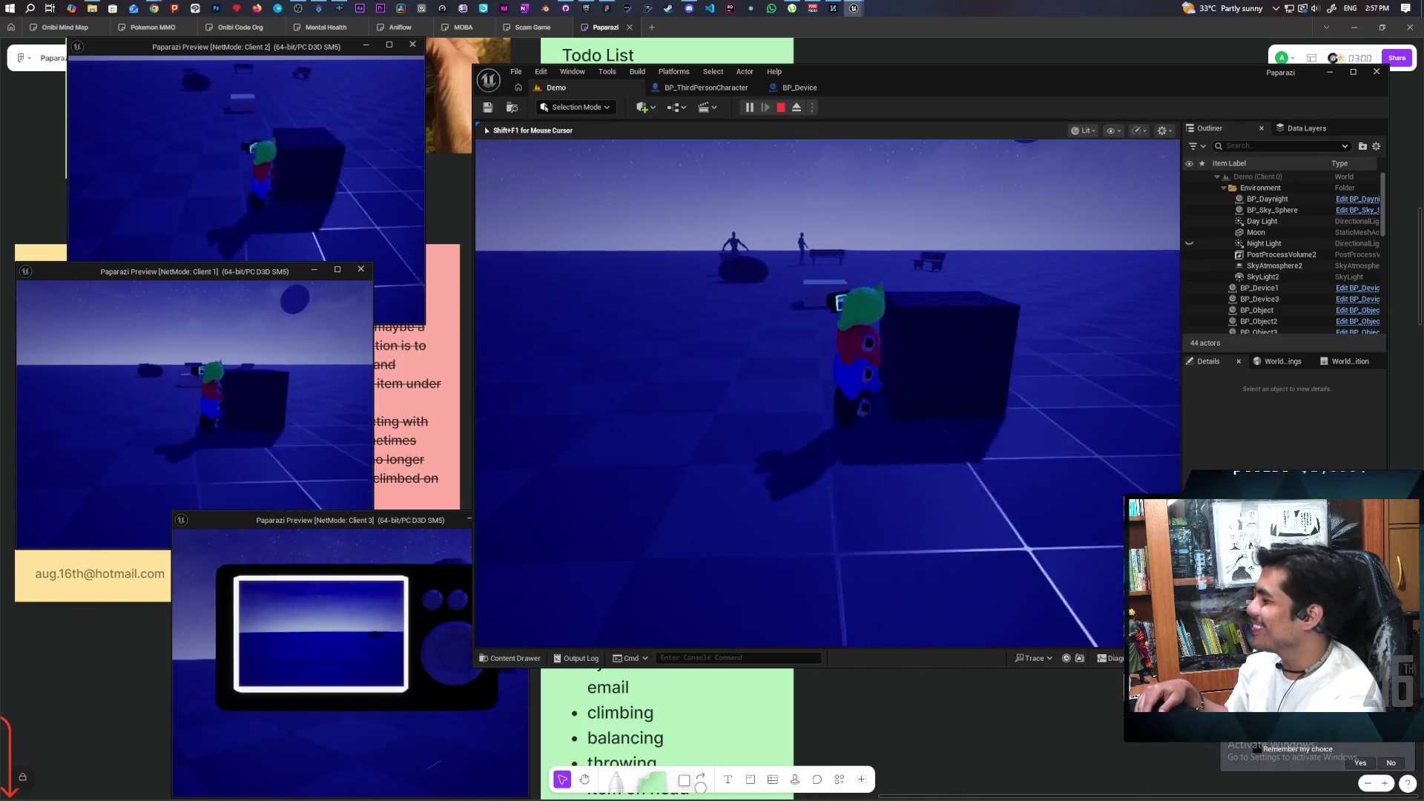
{"action": "key", "text": "w"}
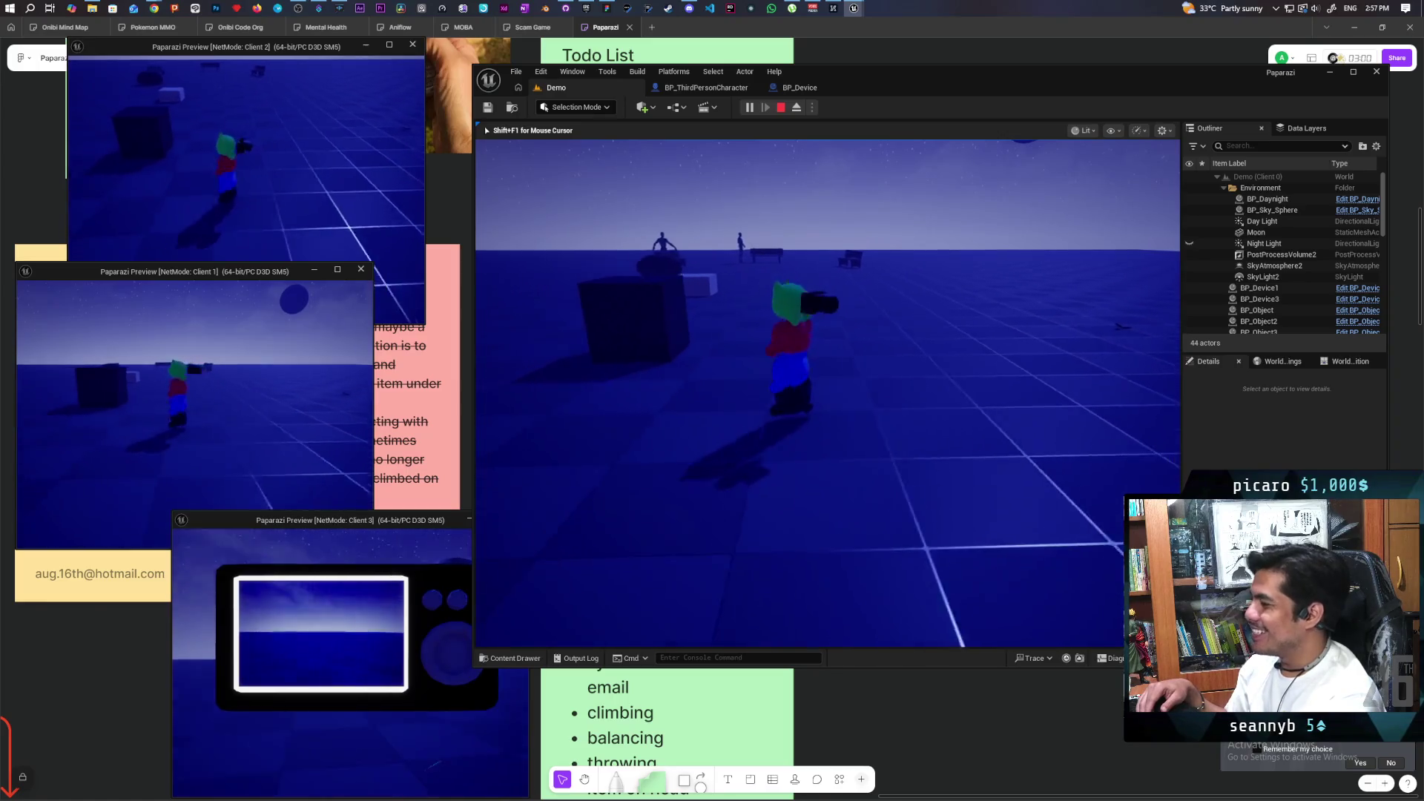
{"action": "key", "text": "w"}
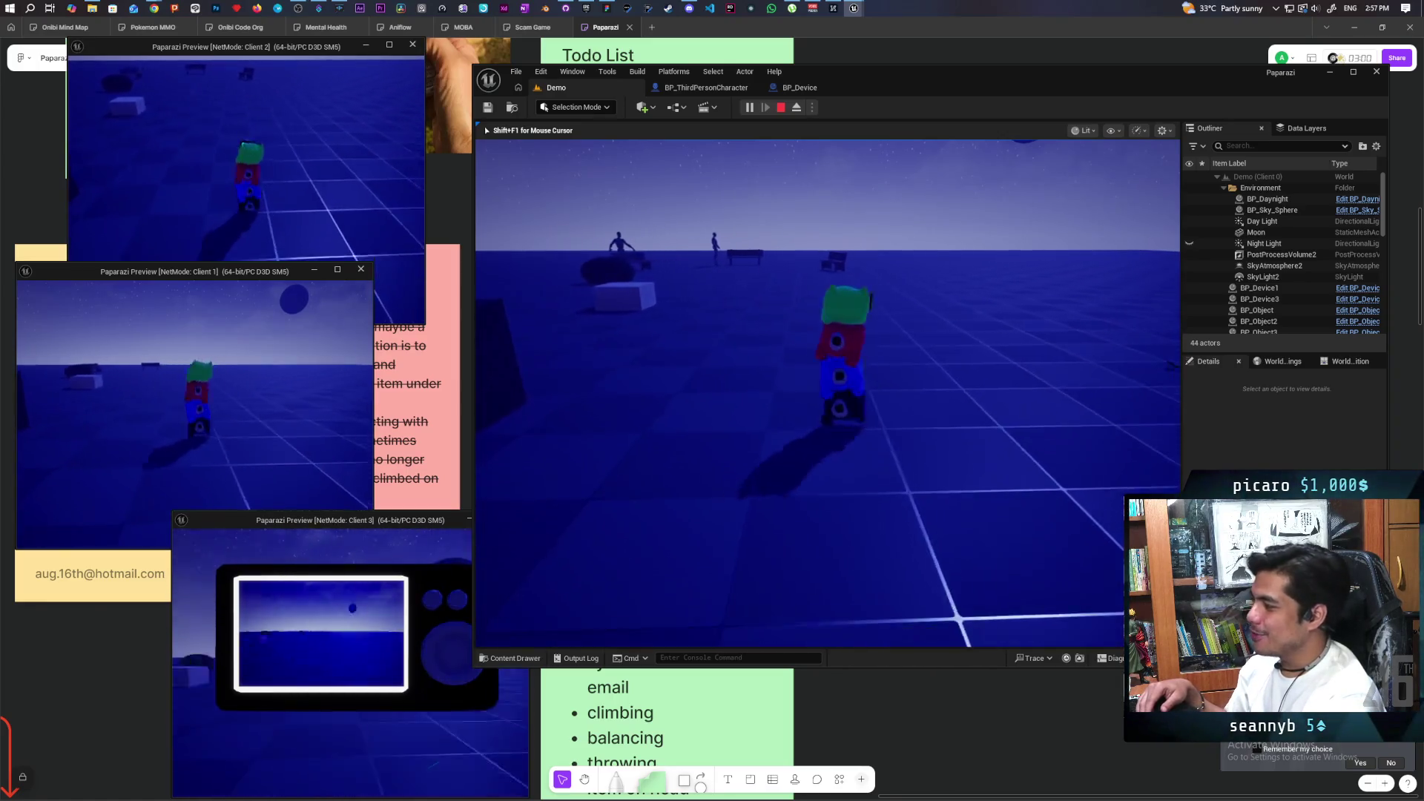
{"action": "key", "text": "w"}
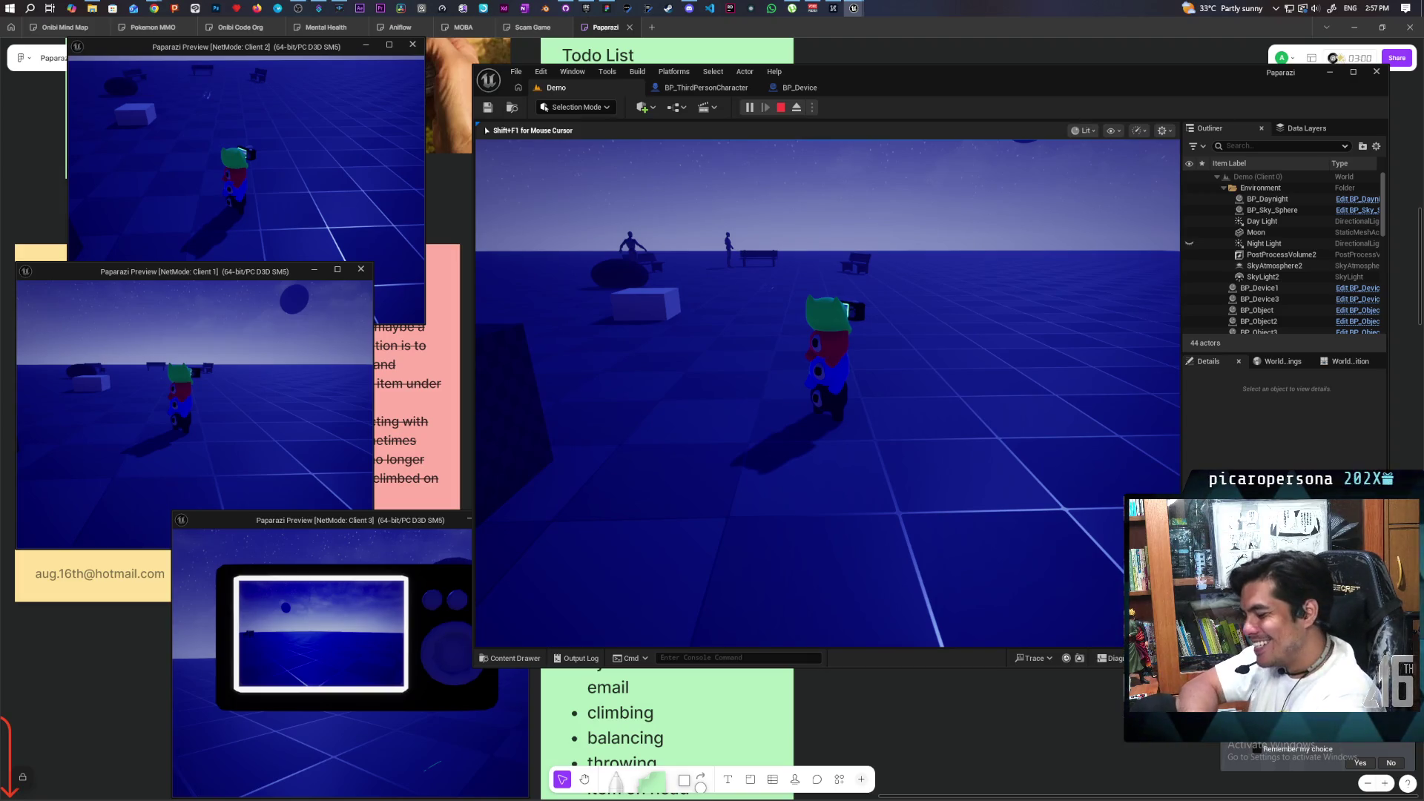
Walk to the dark cube and circle it, then head toward the benches and white cube.
{"action": "key", "text": "w"}
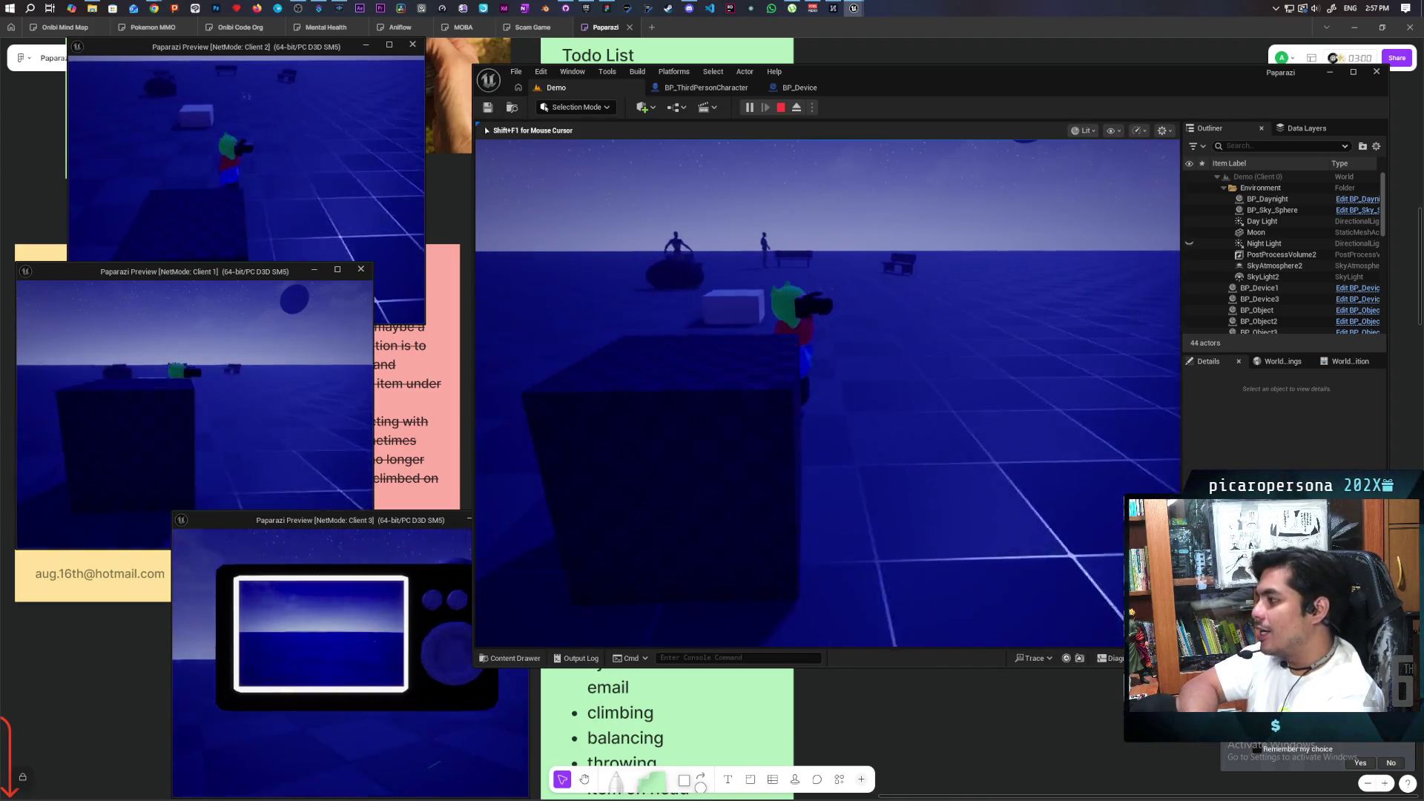
{"action": "key", "text": "a"}
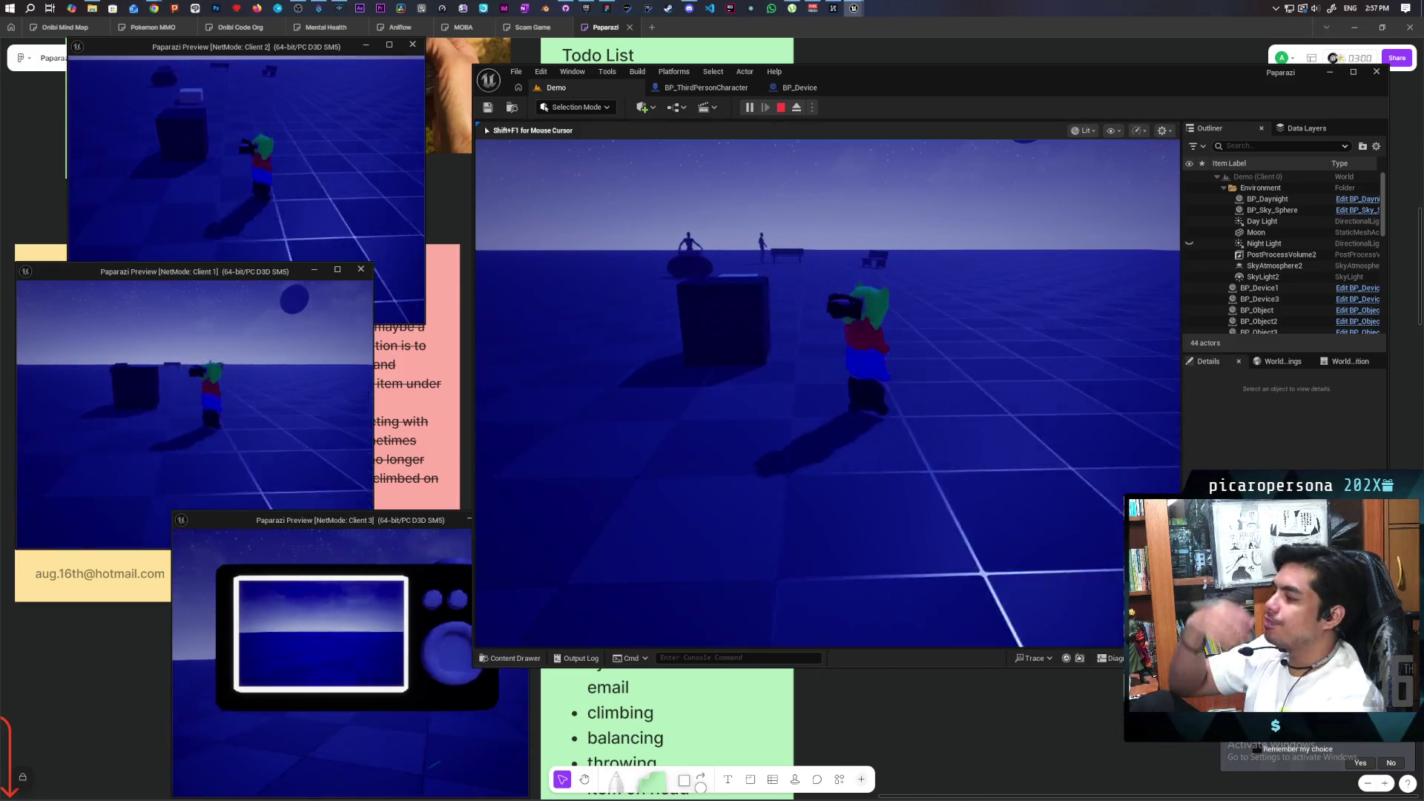
{"action": "key", "text": "d"}
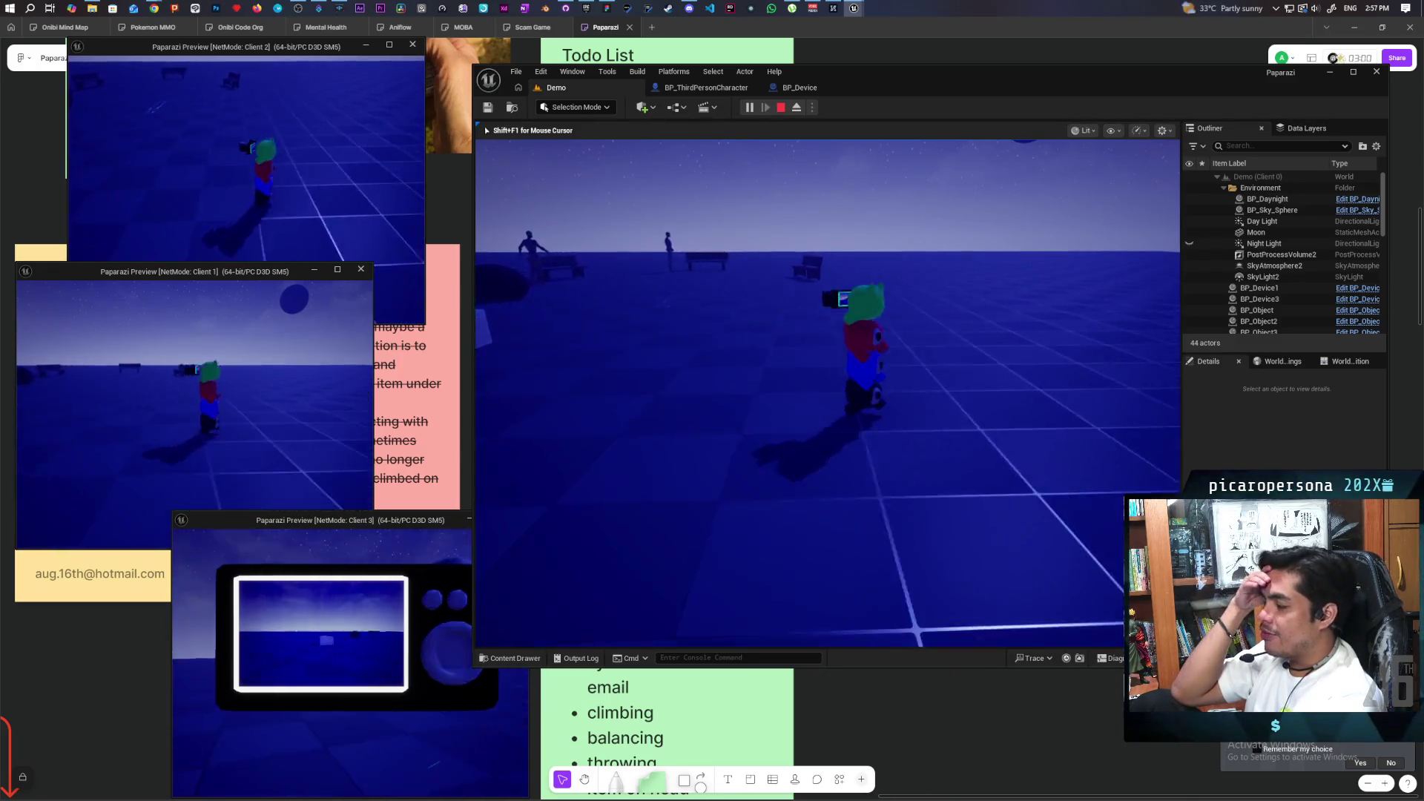
{"action": "key", "text": "a"}
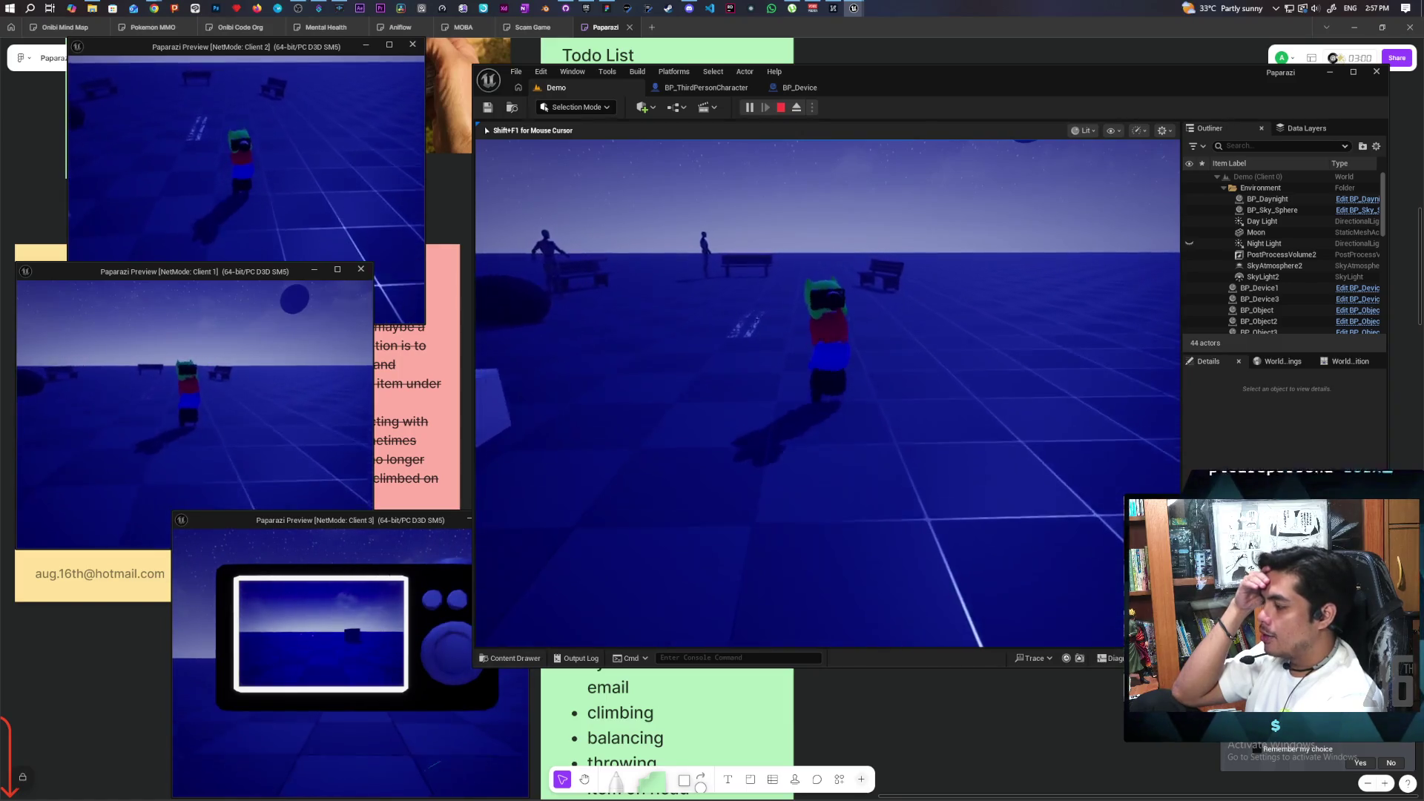
{"action": "key", "text": "w"}
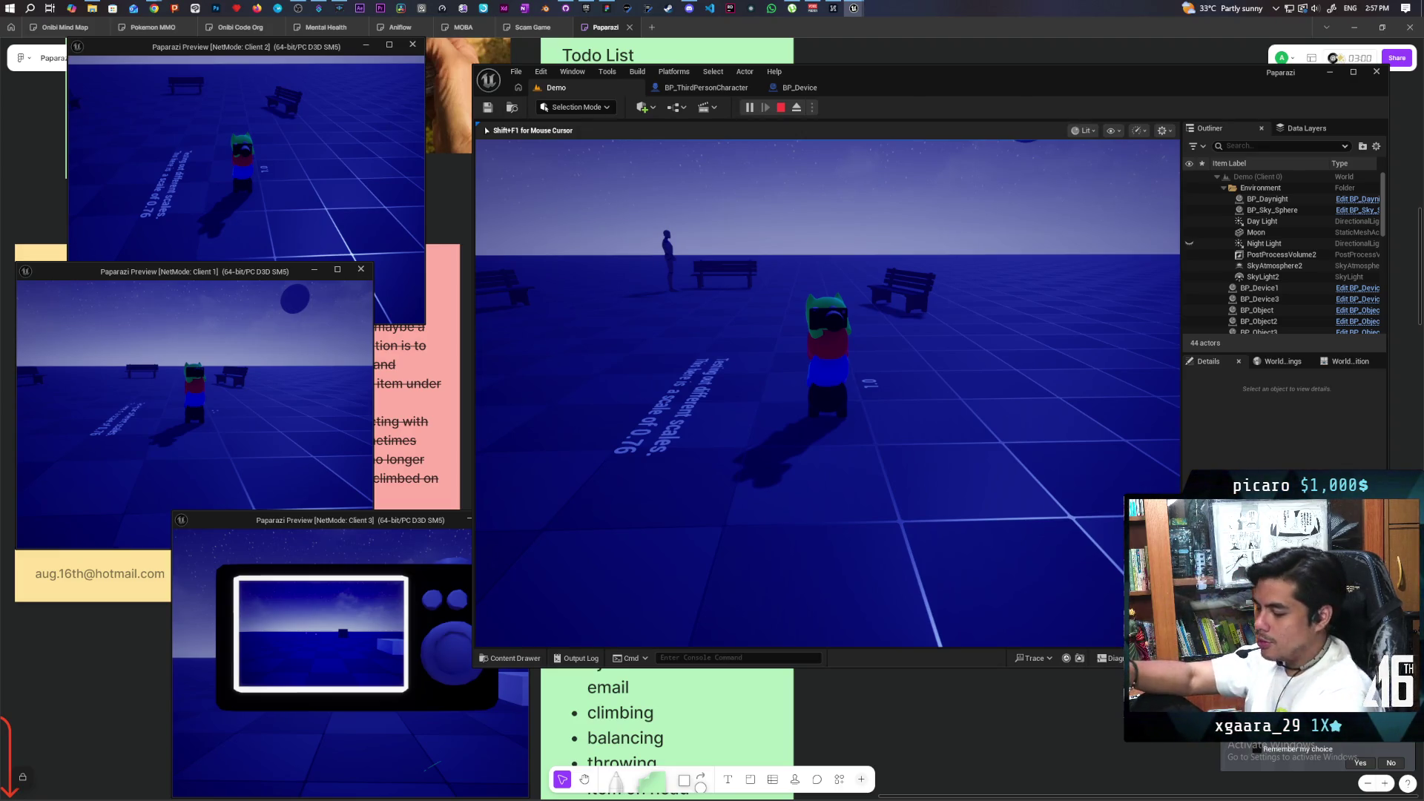
{"action": "key", "text": "s"}
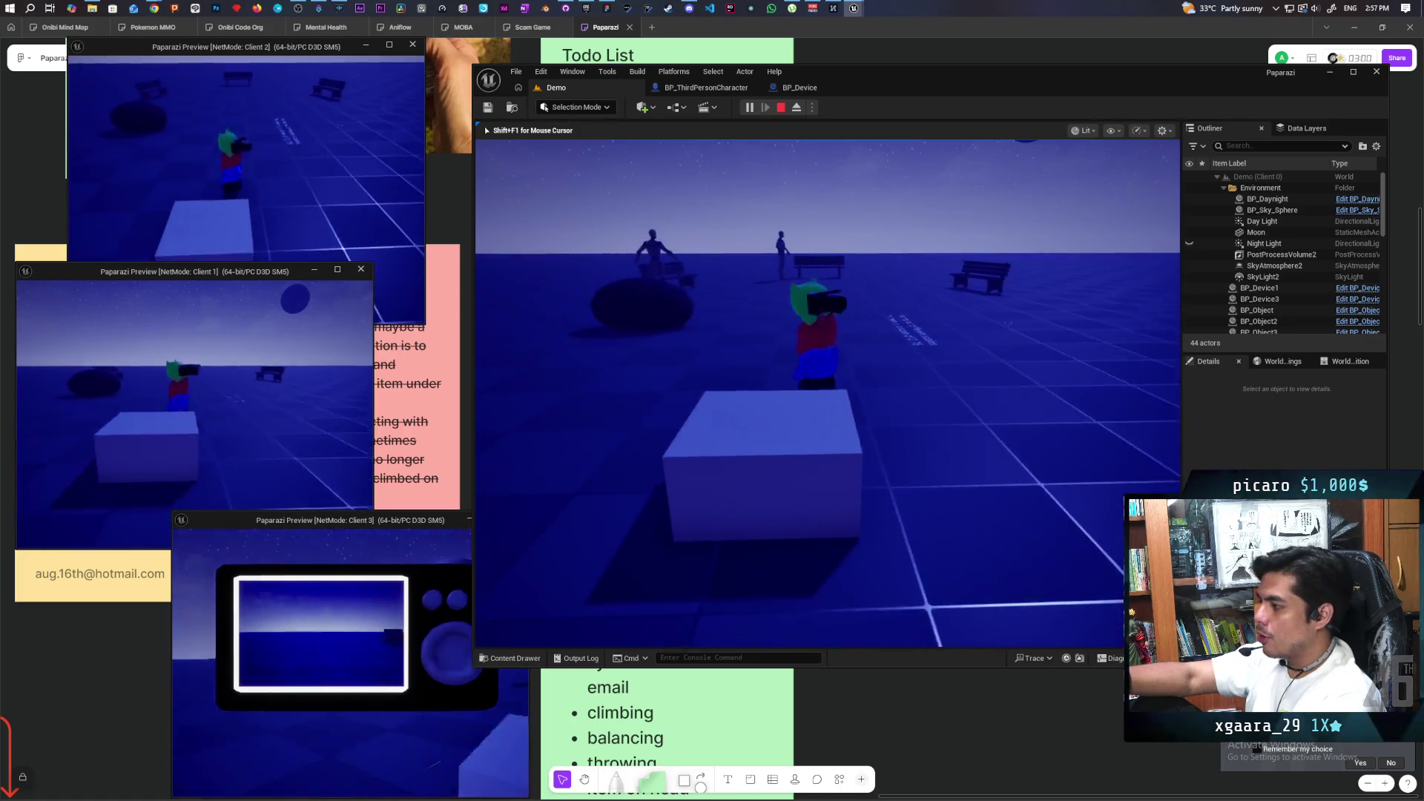
Cross and climb onto the dark disc holding the camera, then walk on toward the benches.
{"action": "key", "text": "w"}
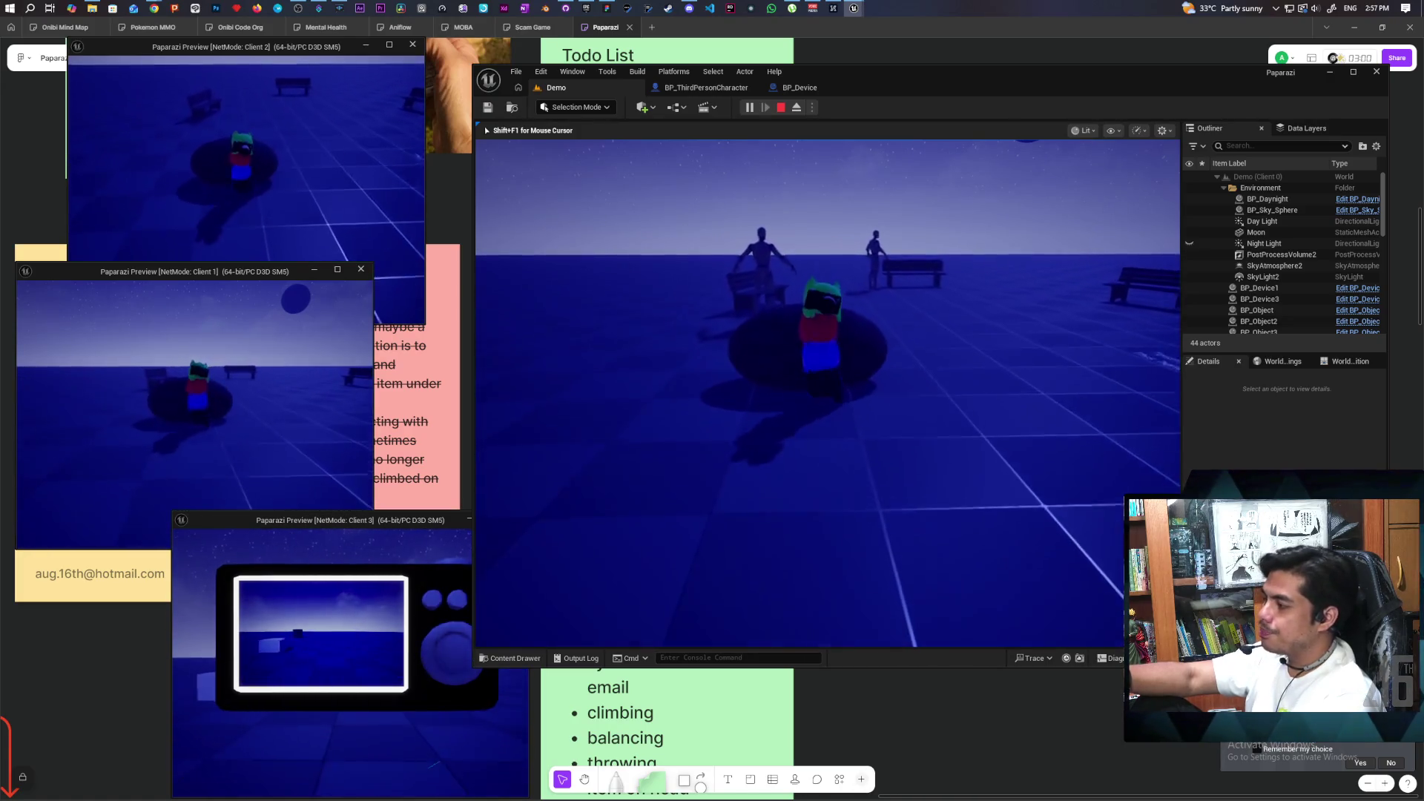
{"action": "key", "text": "w"}
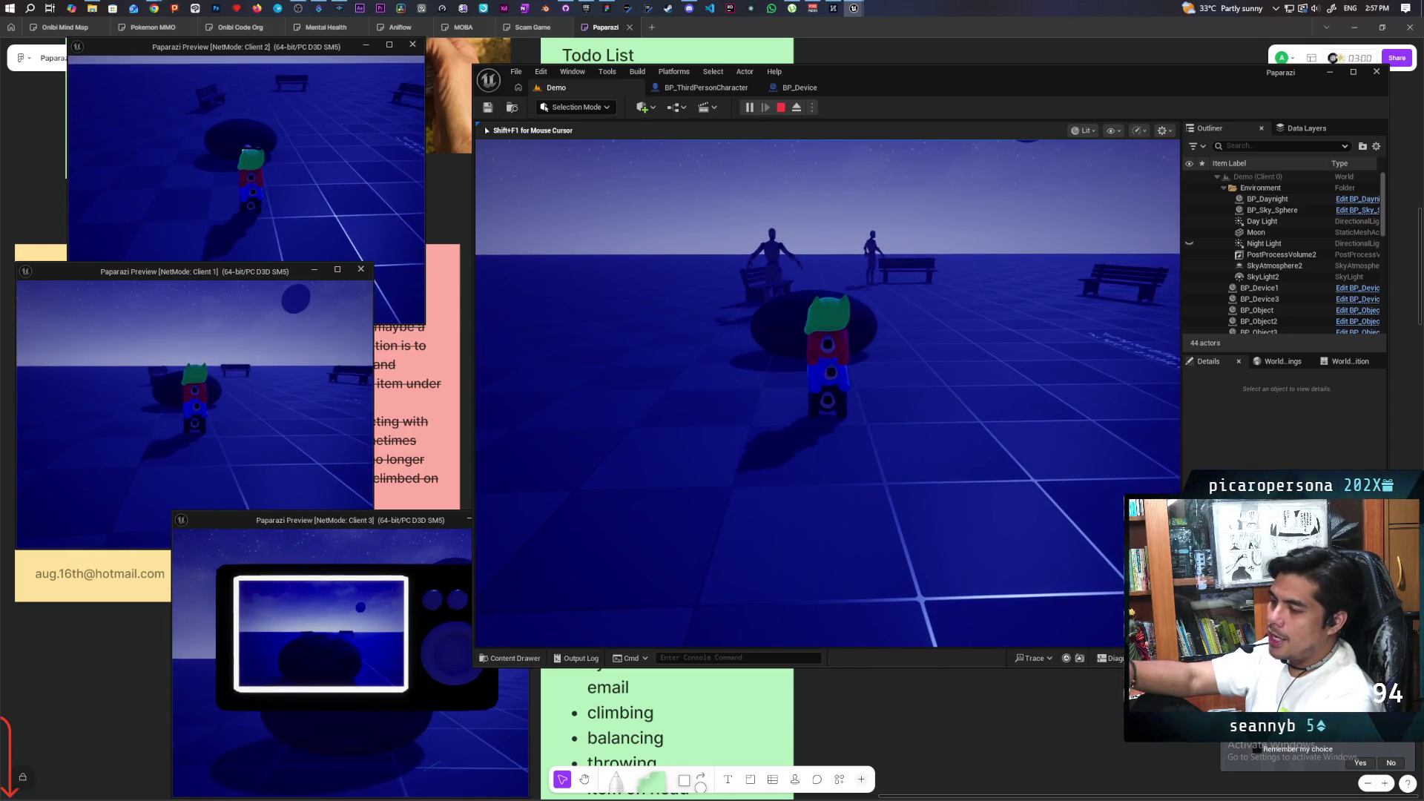
{"action": "key", "text": "w"}
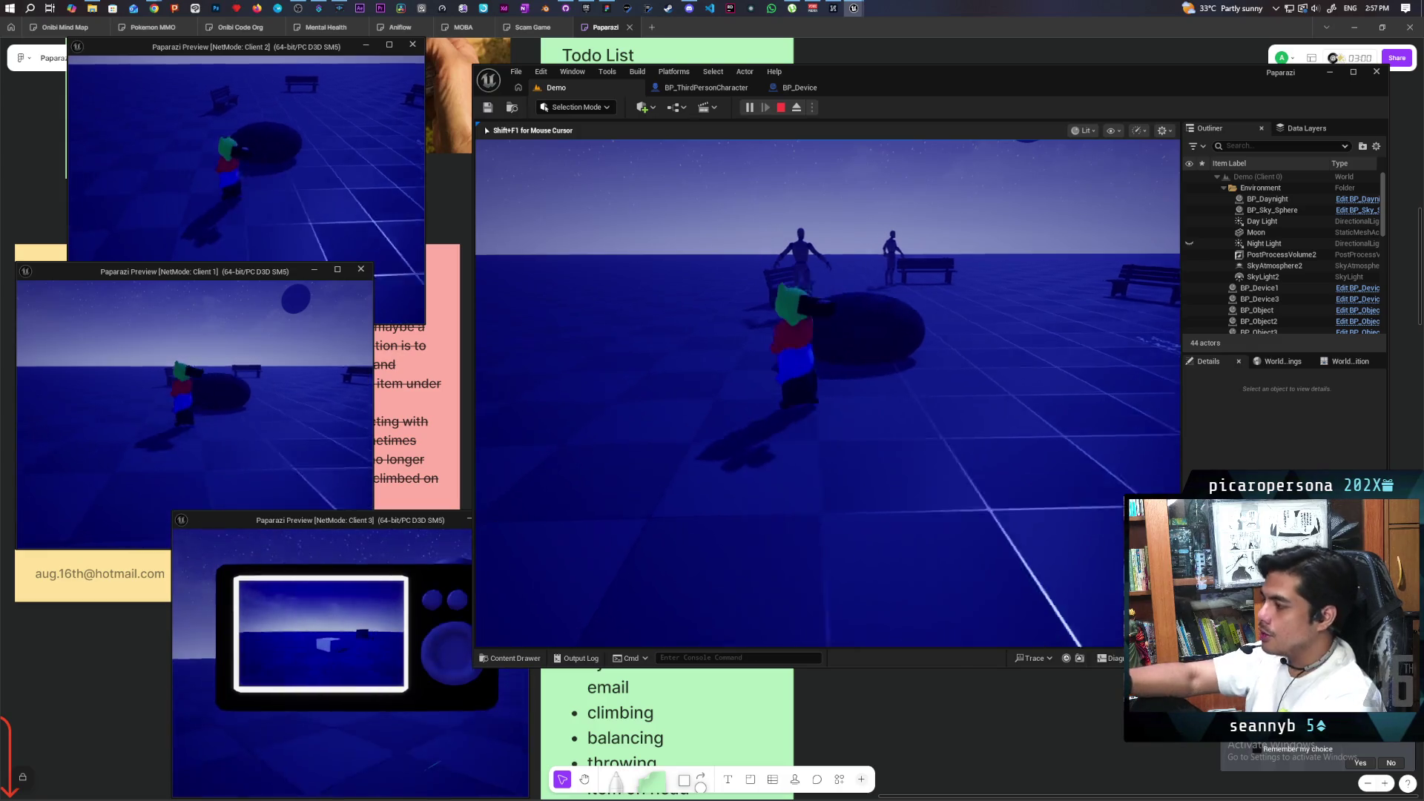
{"action": "key", "text": "w"}
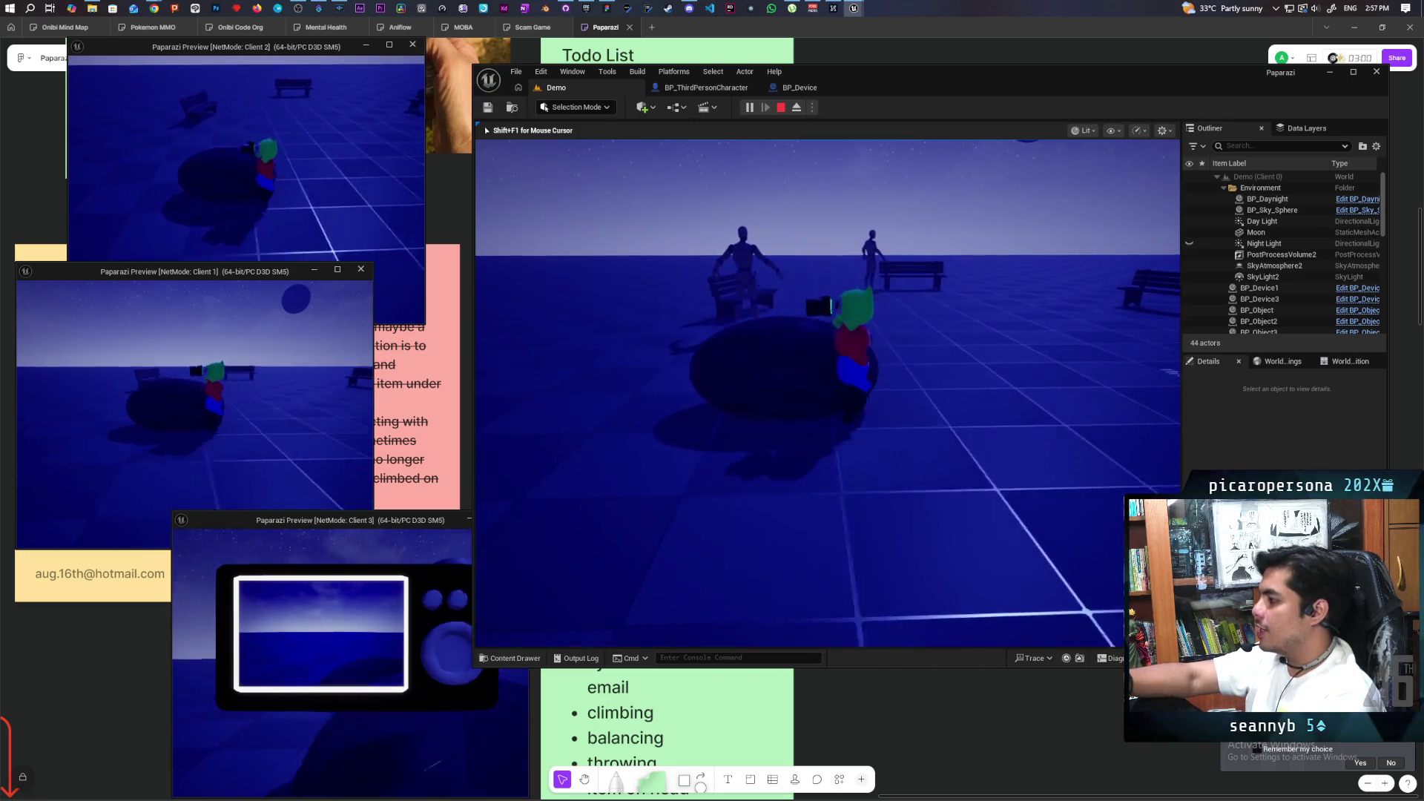
{"action": "key", "text": "w"}
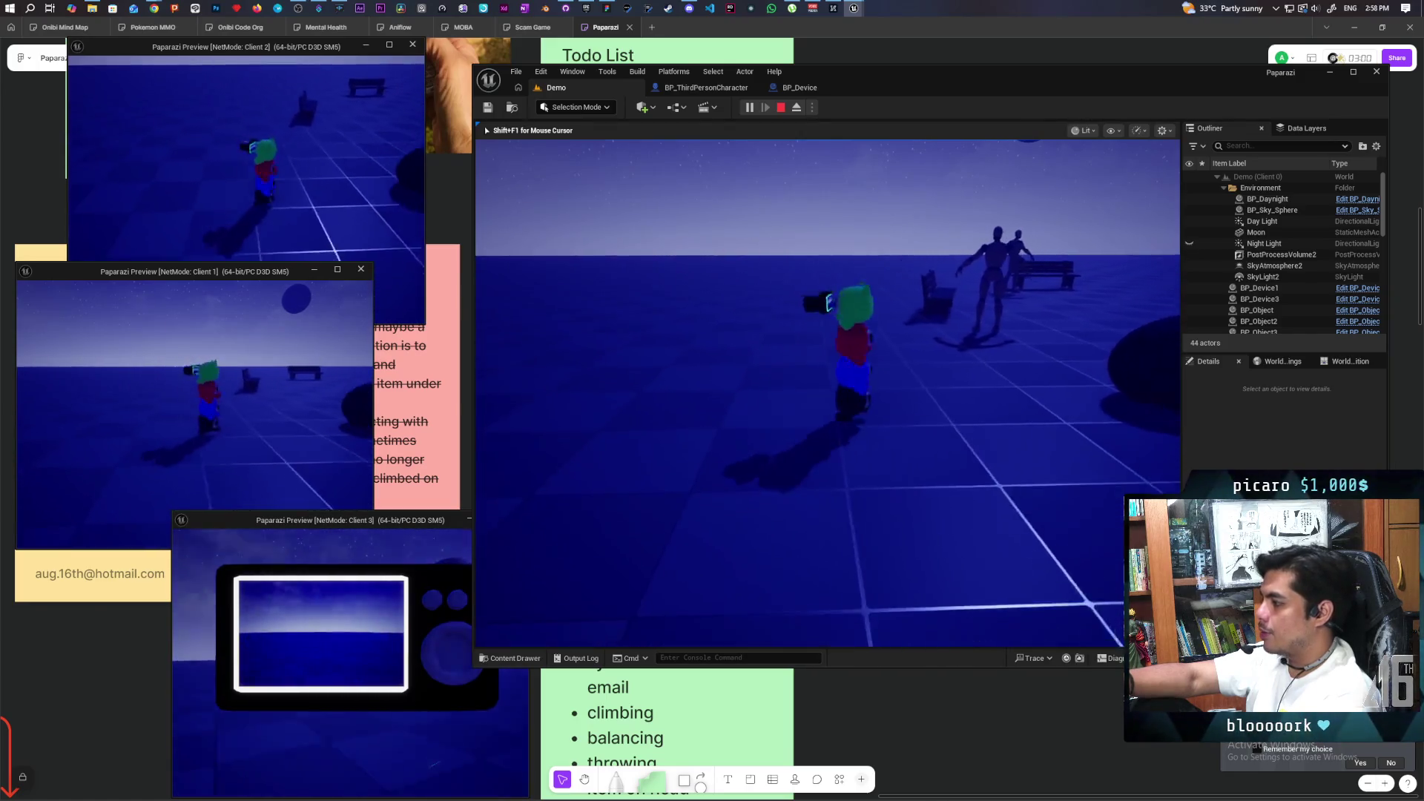
{"action": "key", "text": "w"}
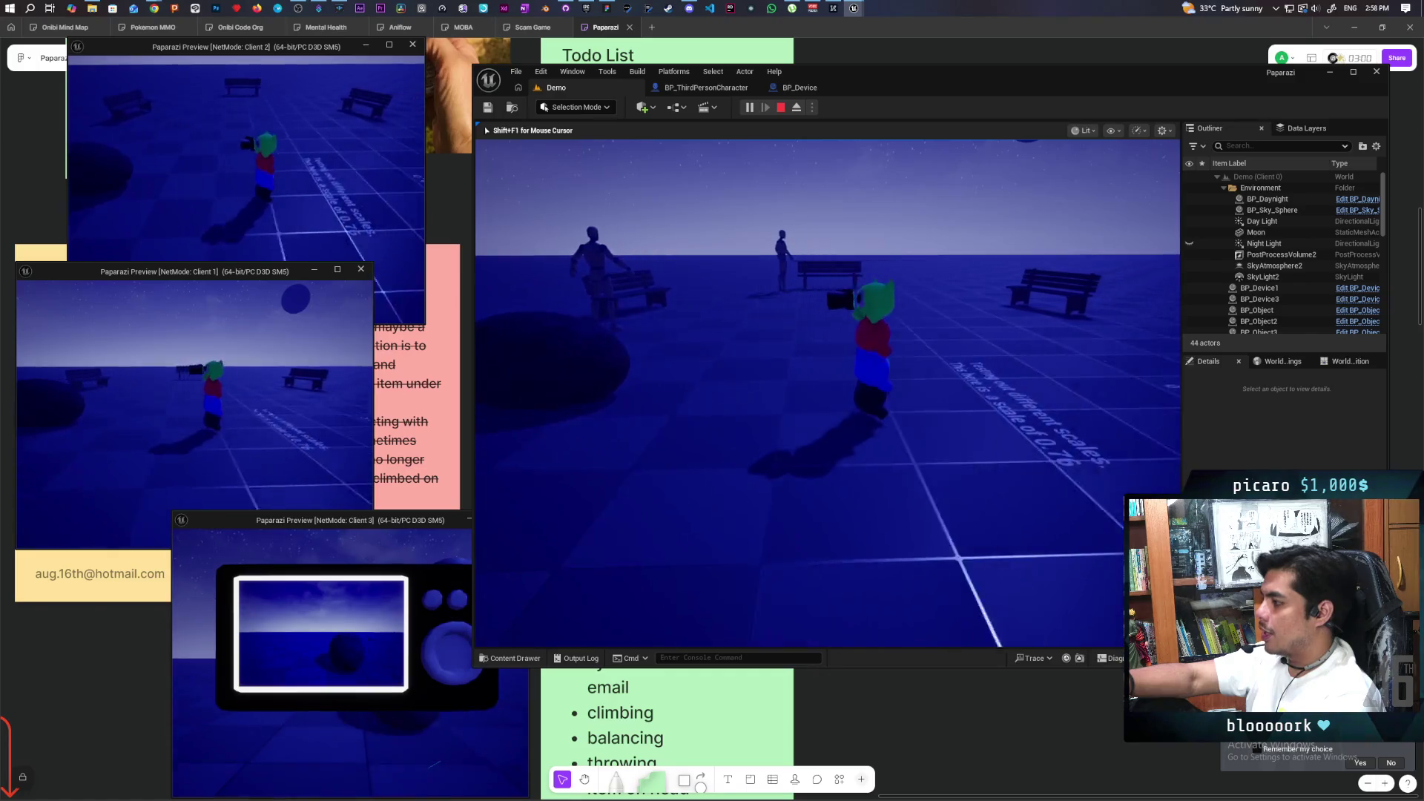
{"action": "key", "text": "w"}
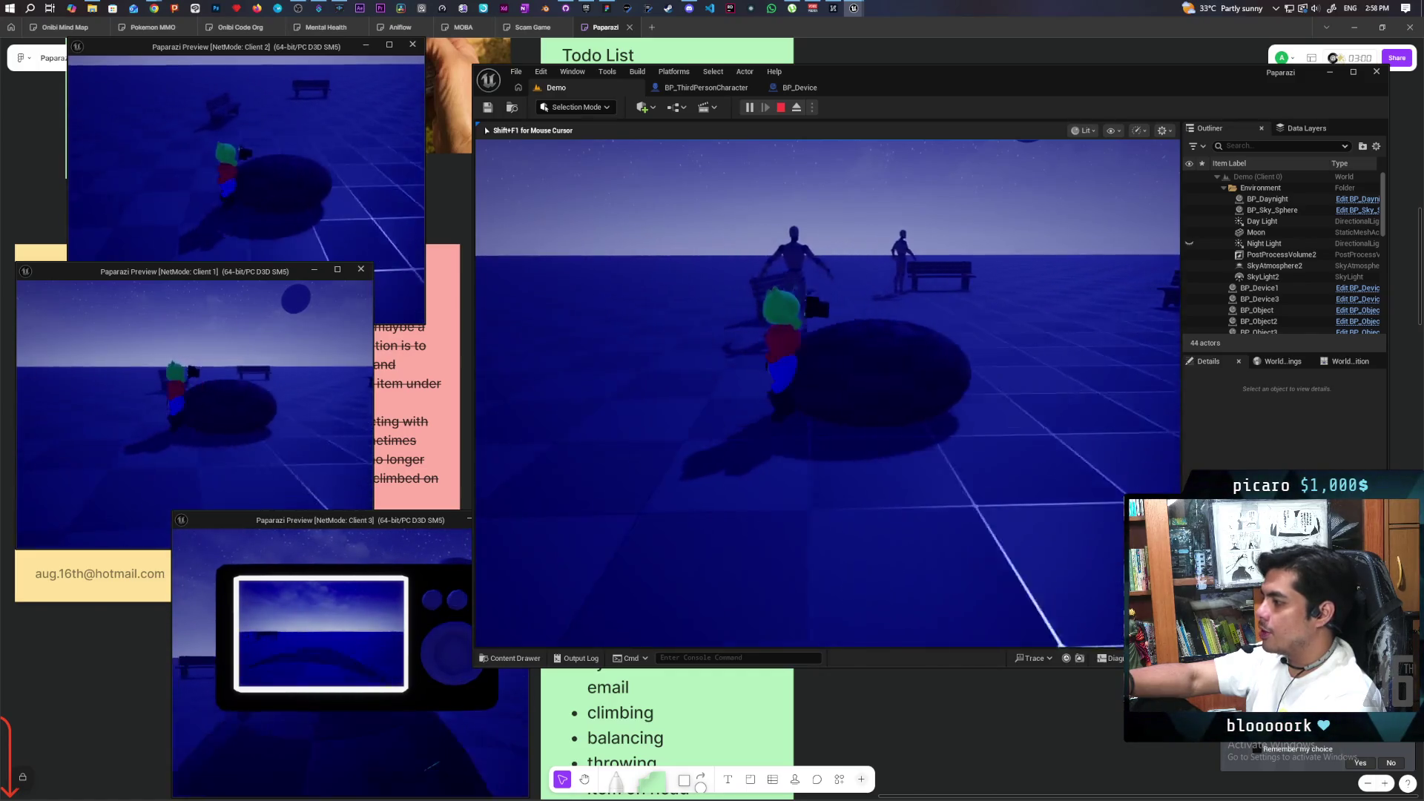
Raise the camera toward the dark disc, then circle the character around the light slab.
{"action": "key", "text": "w"}
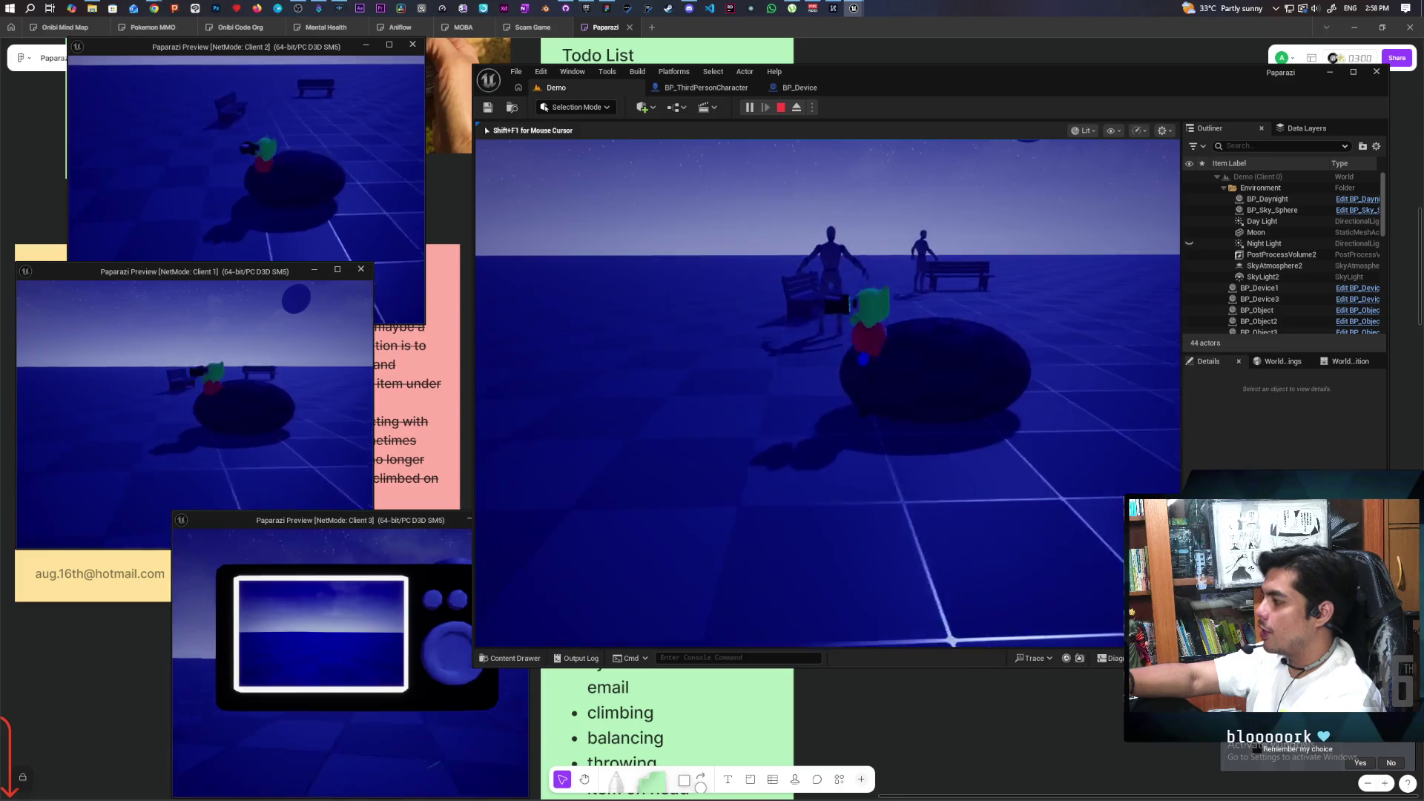
{"action": "key", "text": "w"}
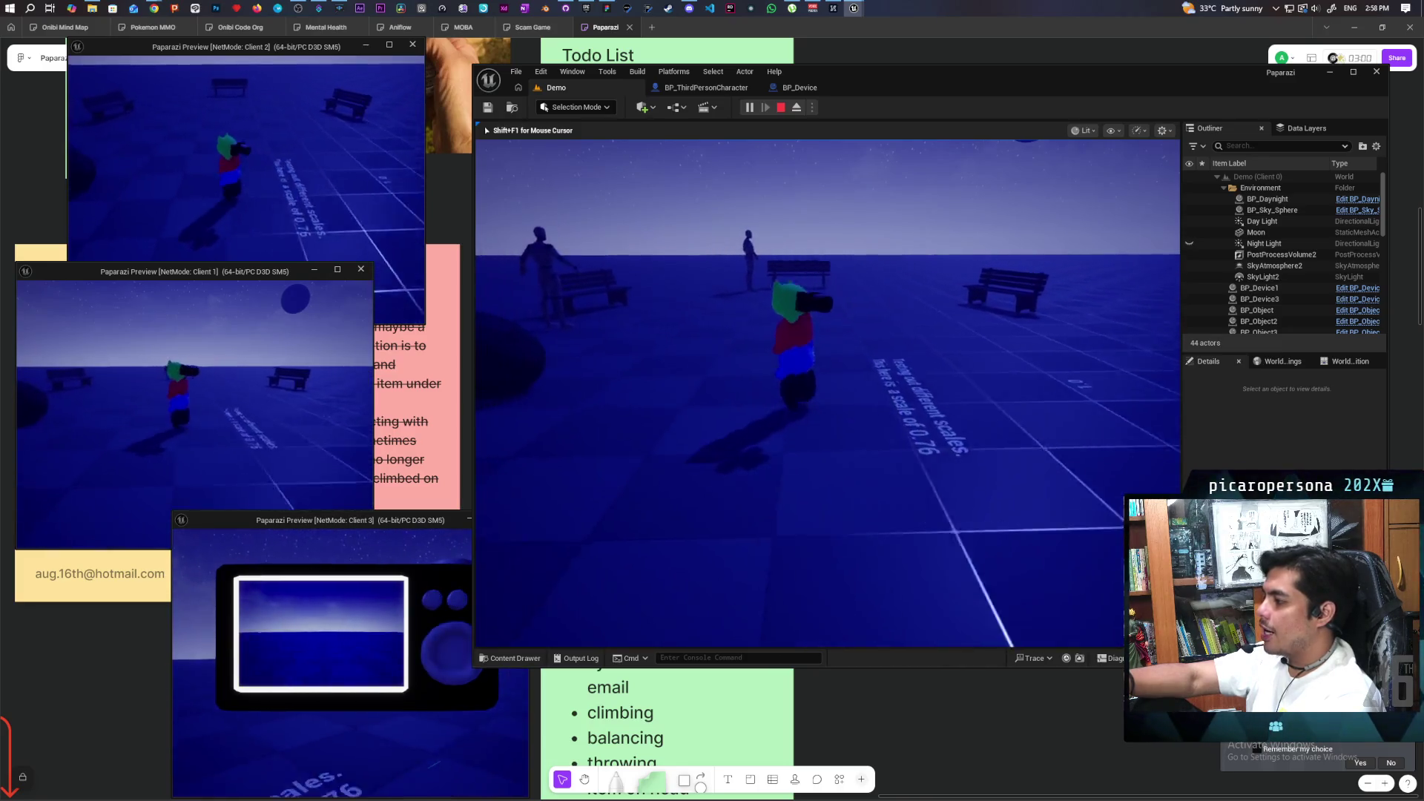
{"action": "key", "text": "w"}
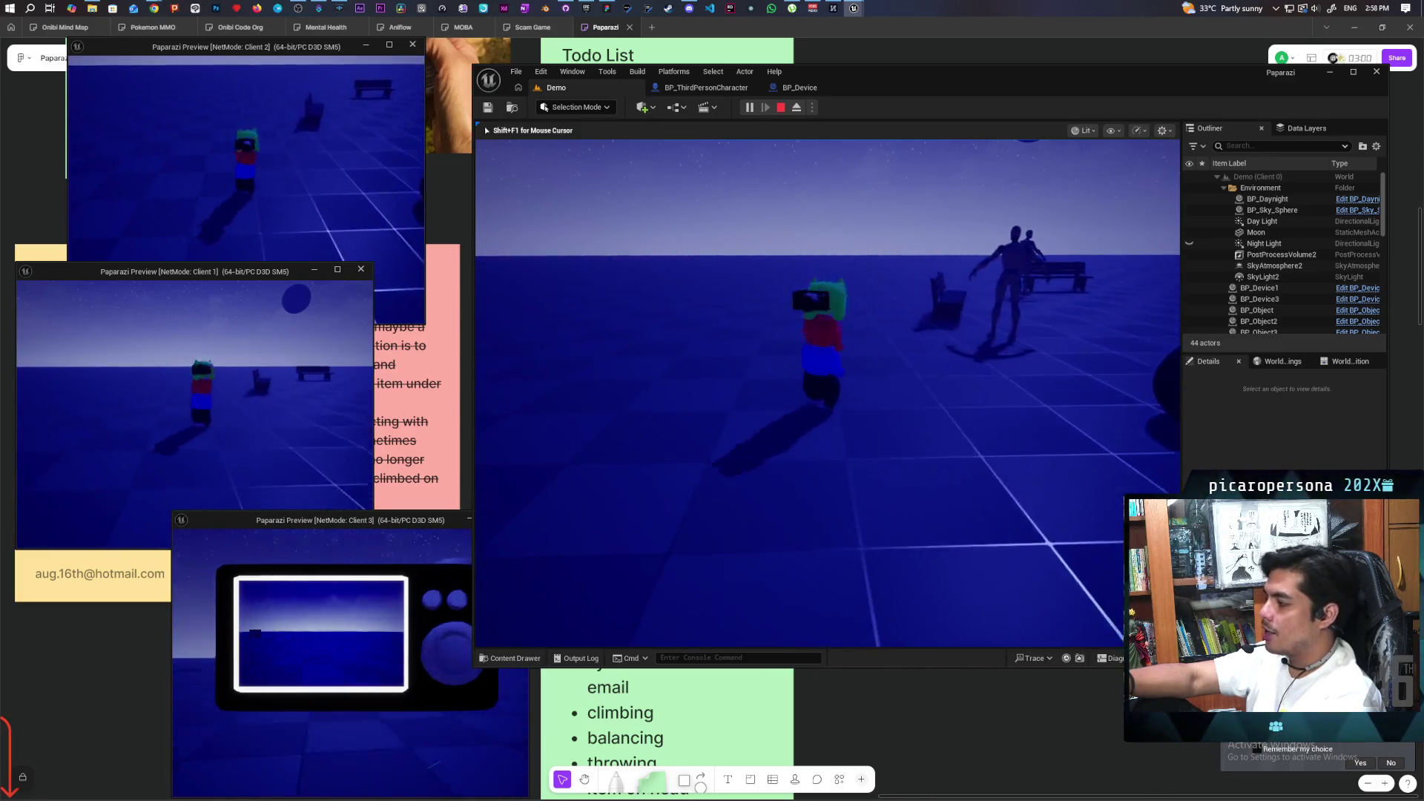
{"action": "key", "text": "w"}
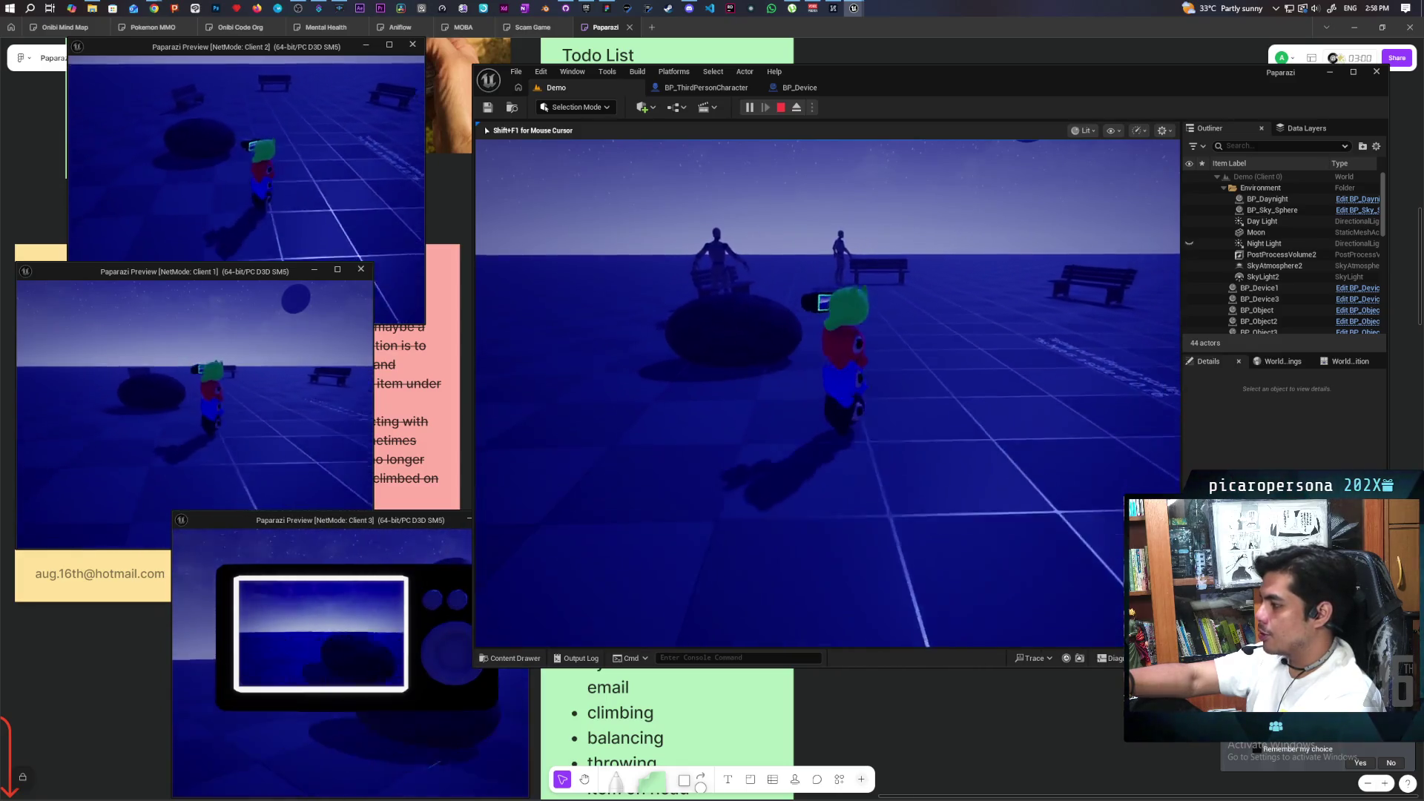
{"action": "key", "text": "w"}
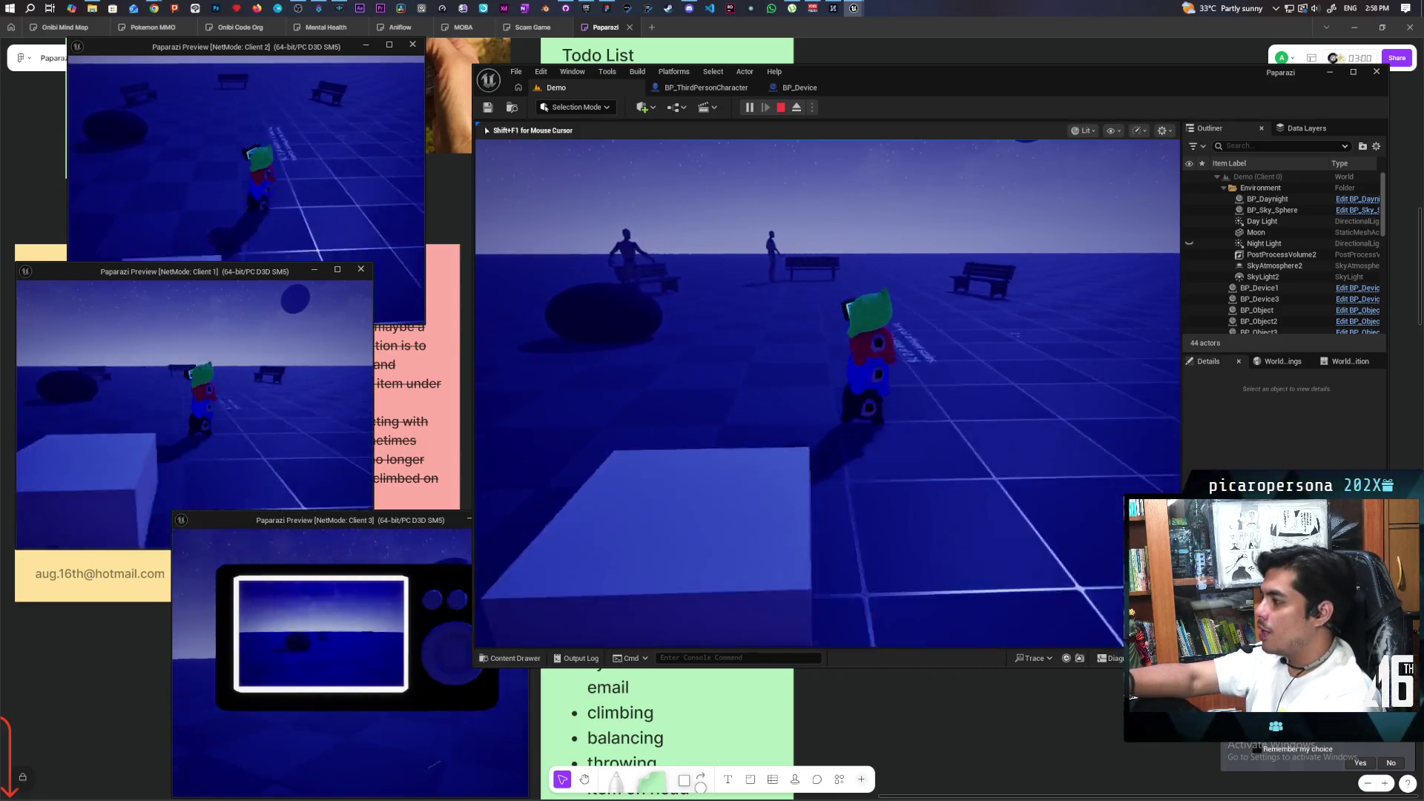
{"action": "key", "text": "w"}
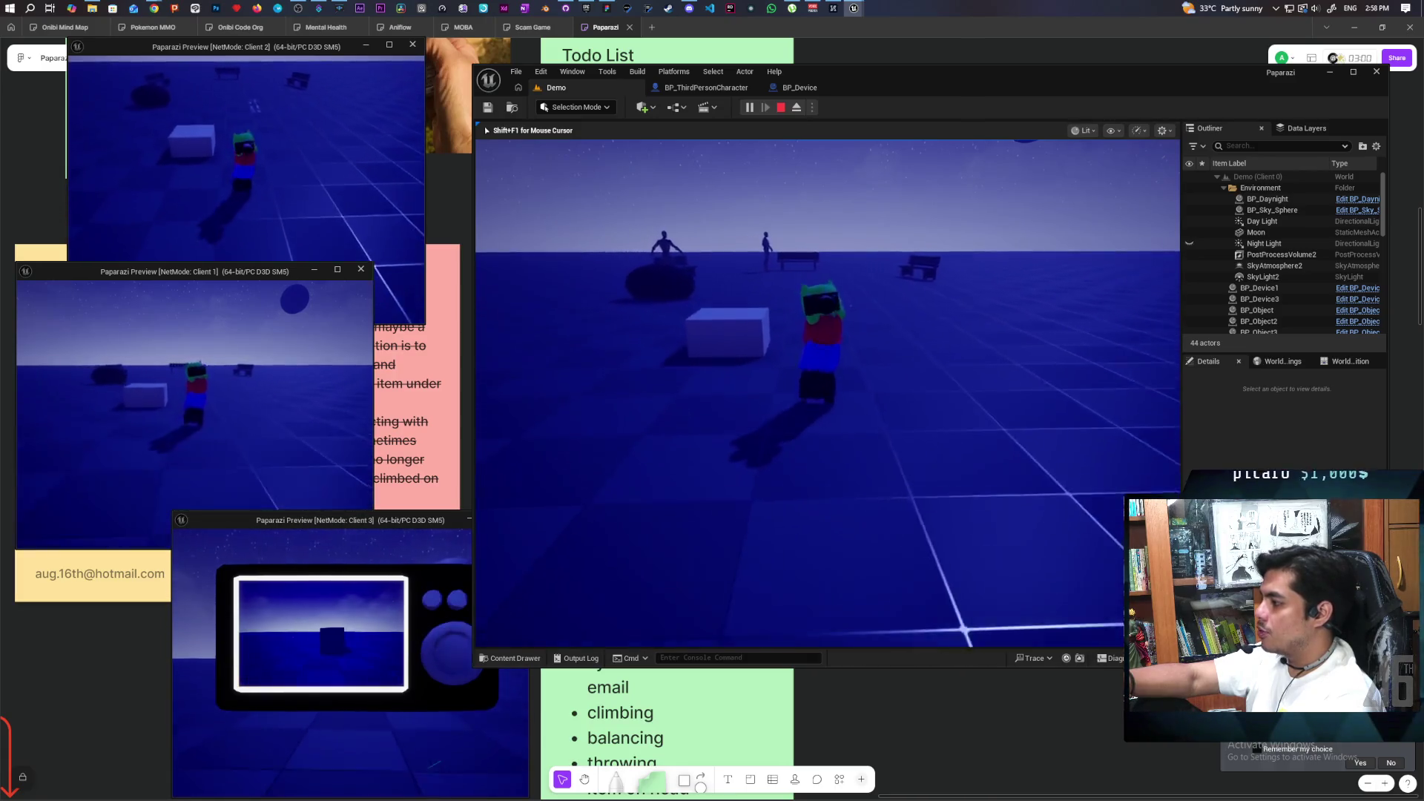
{"action": "key", "text": "w"}
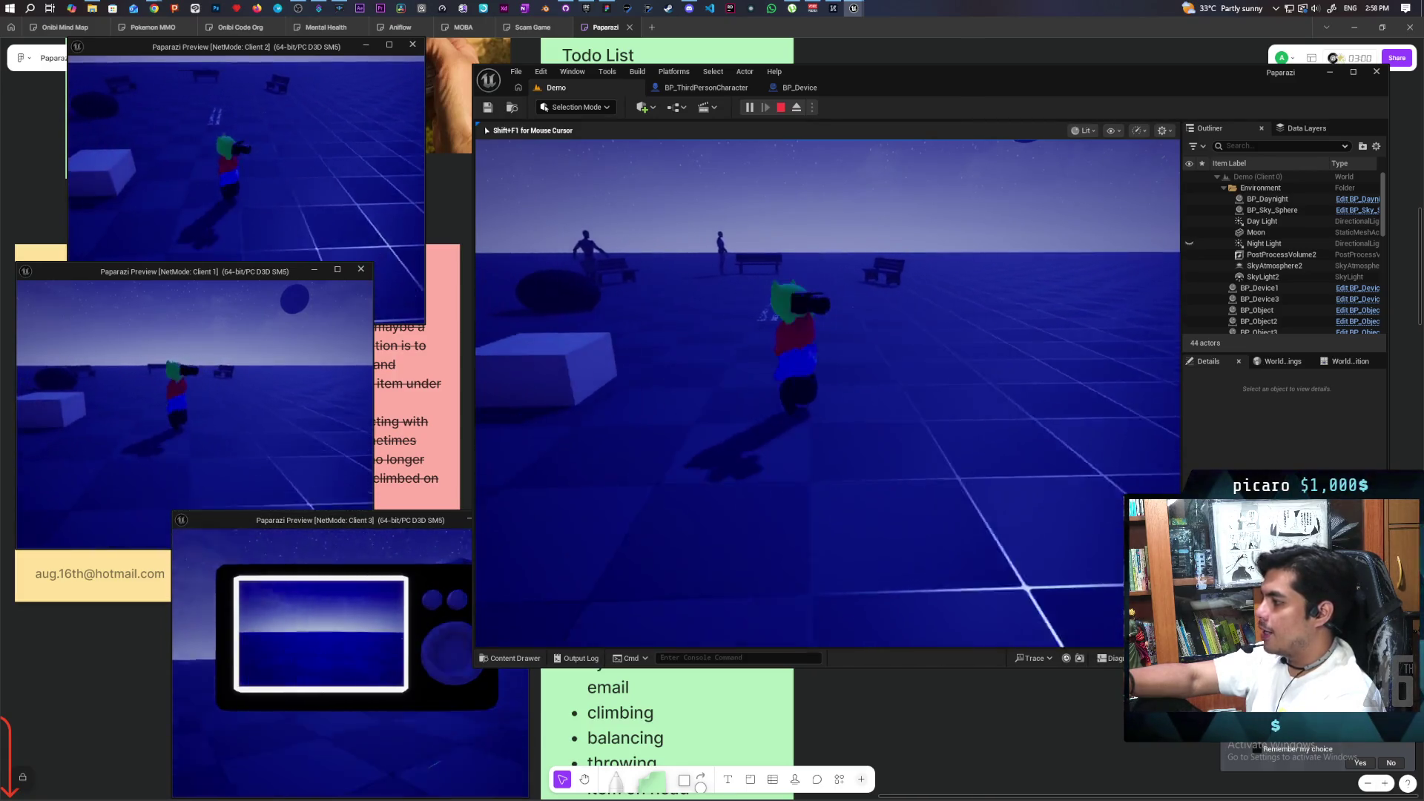
Move around the dark blob by the benches, raising the camera and stepping on and off it.
{"action": "key", "text": "w"}
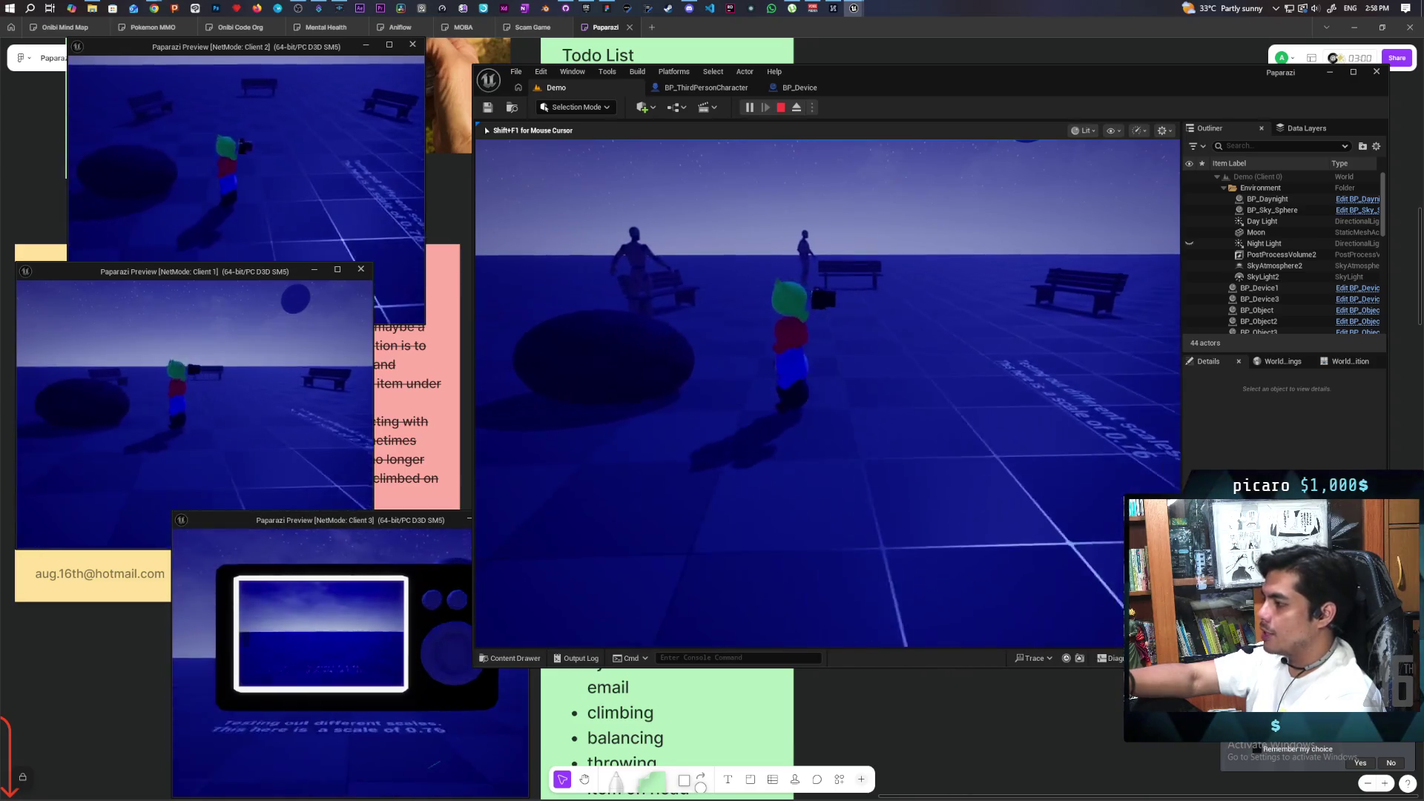
{"action": "key", "text": "w"}
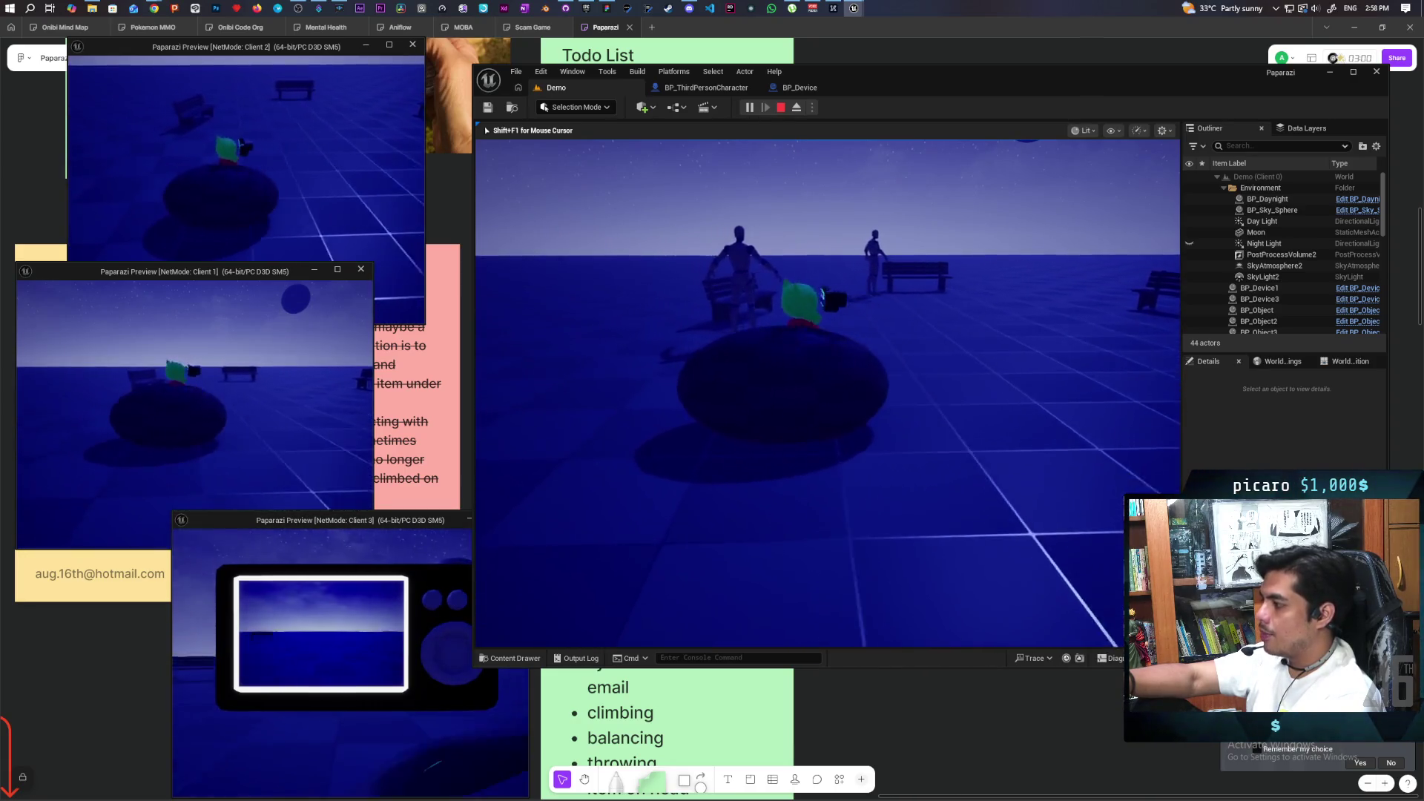
{"action": "key", "text": "w"}
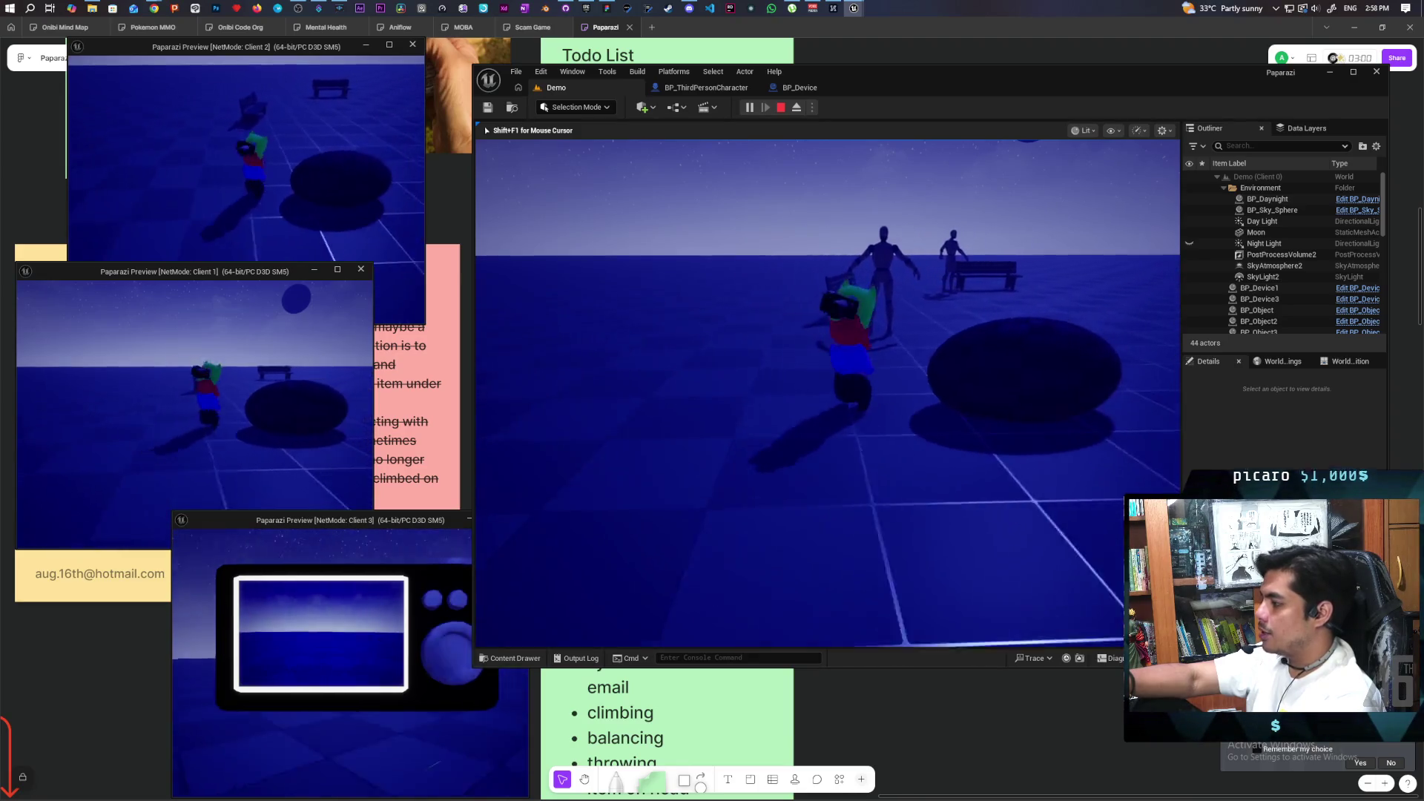
{"action": "key", "text": "w"}
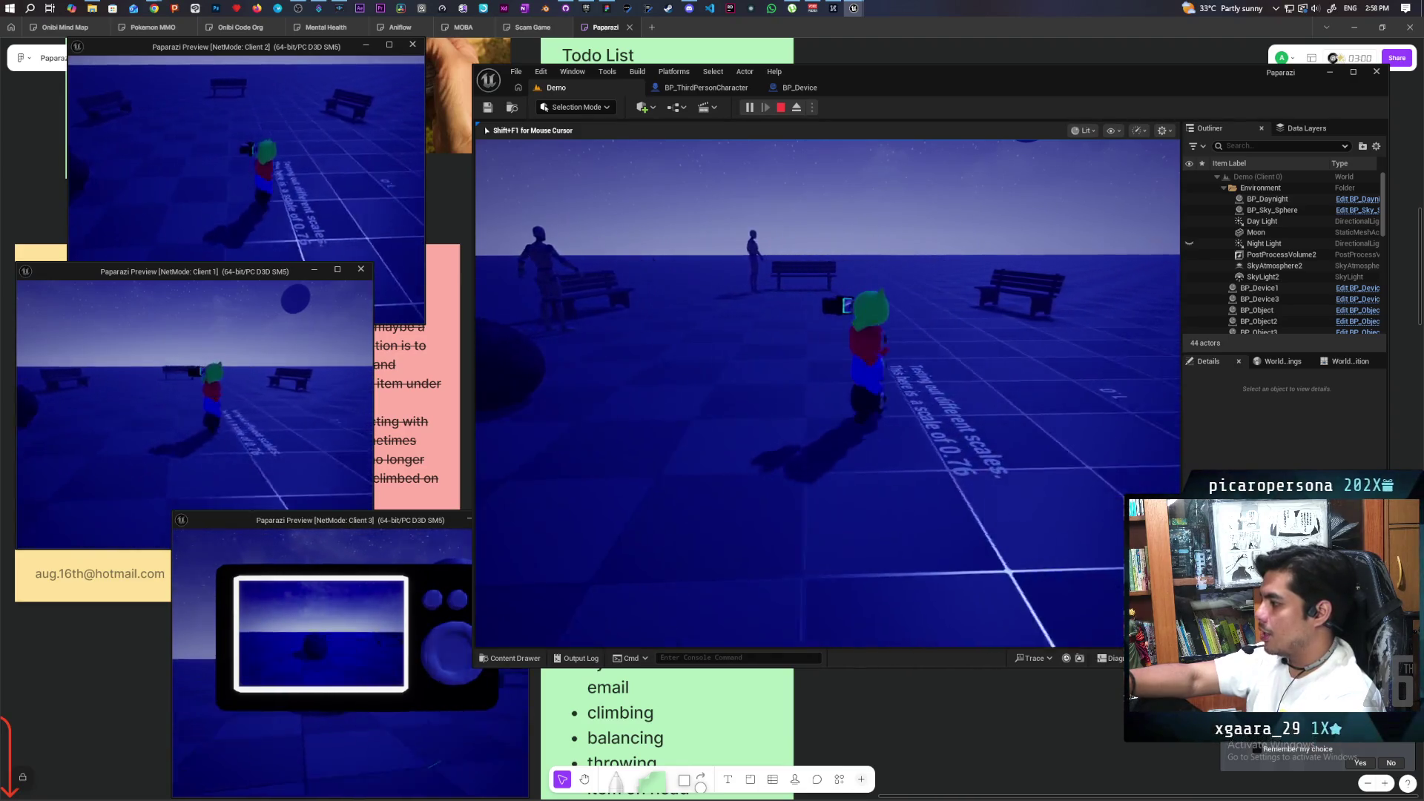
{"action": "key", "text": "s"}
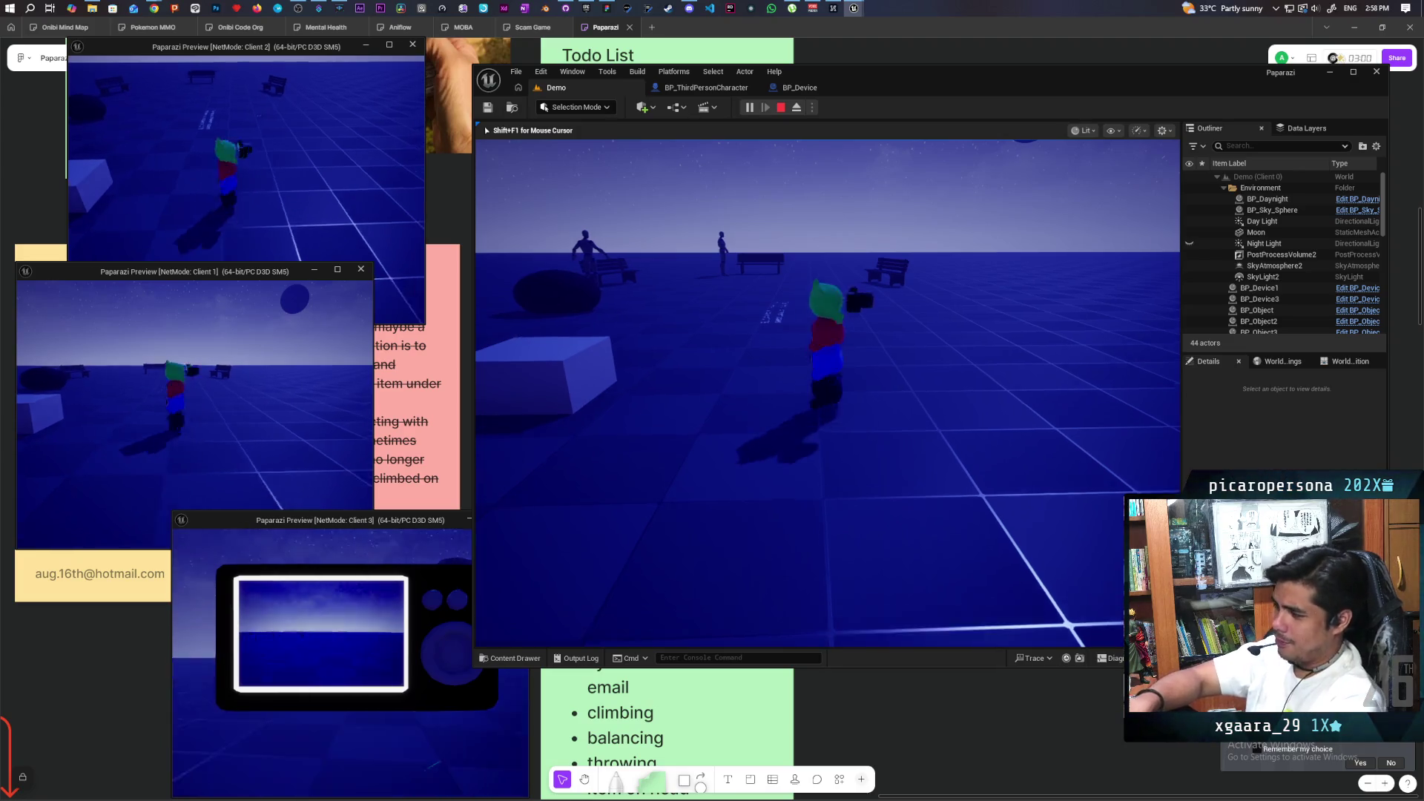
{"action": "key", "text": "w"}
{"action": "key", "text": "a"}
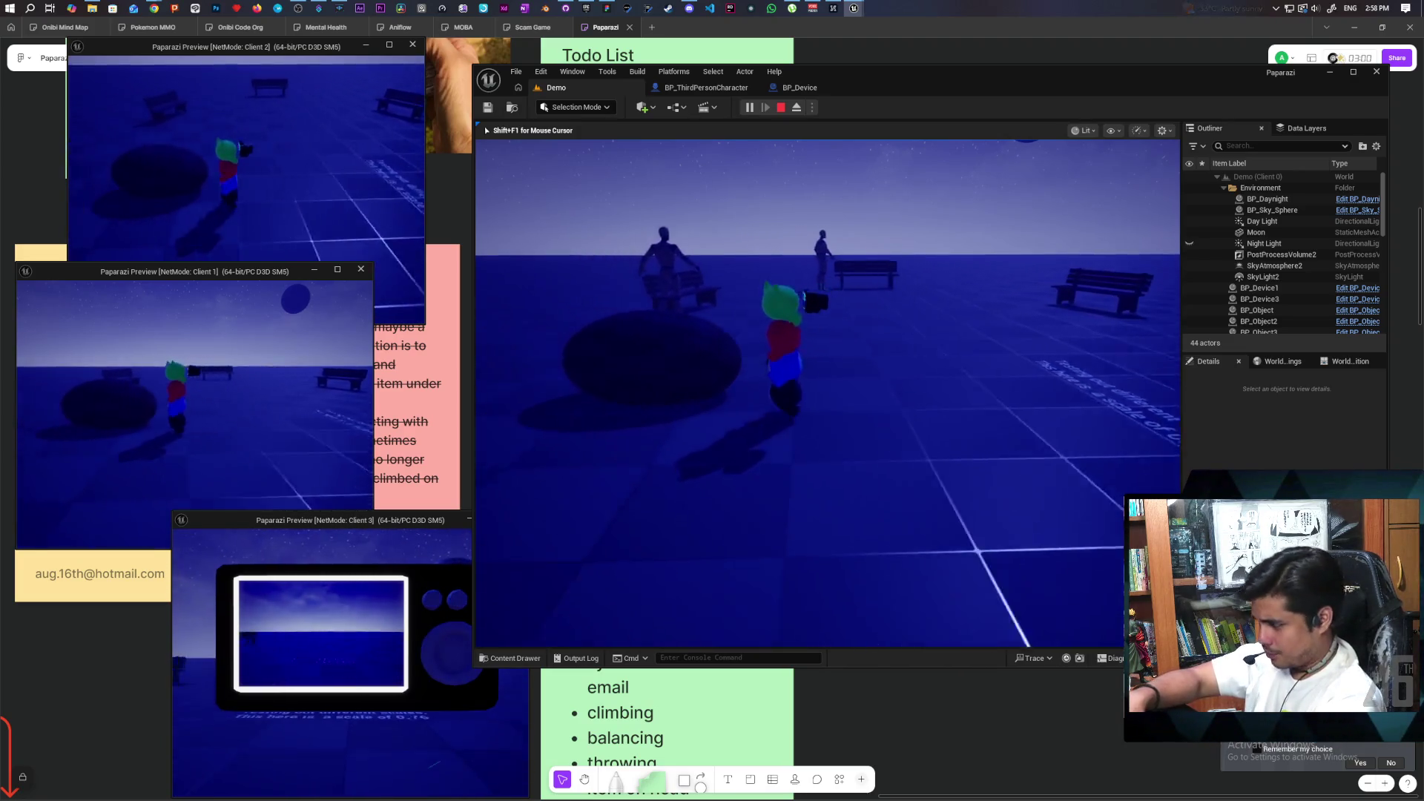
{"action": "key", "text": "d"}
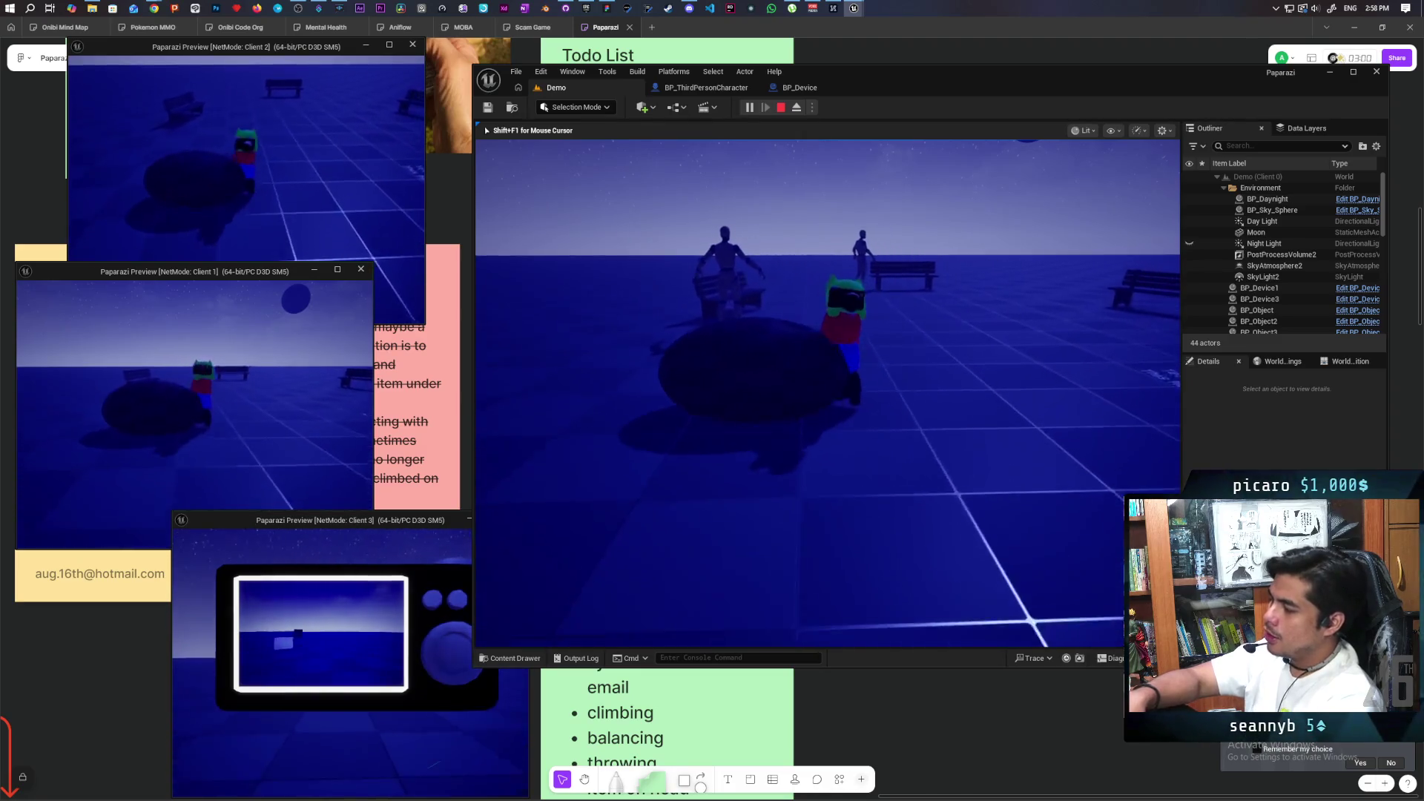